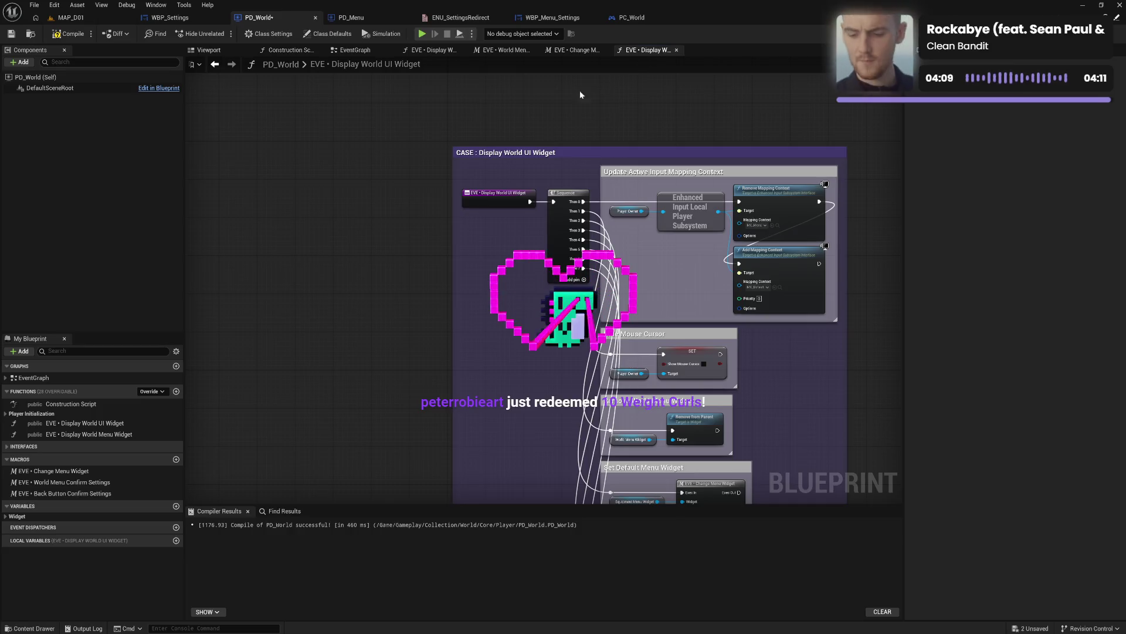
Step: Bring up PD_World's EventGraph showing the two confirm-settings macro nodes beside the bindings
left_click(353, 51)
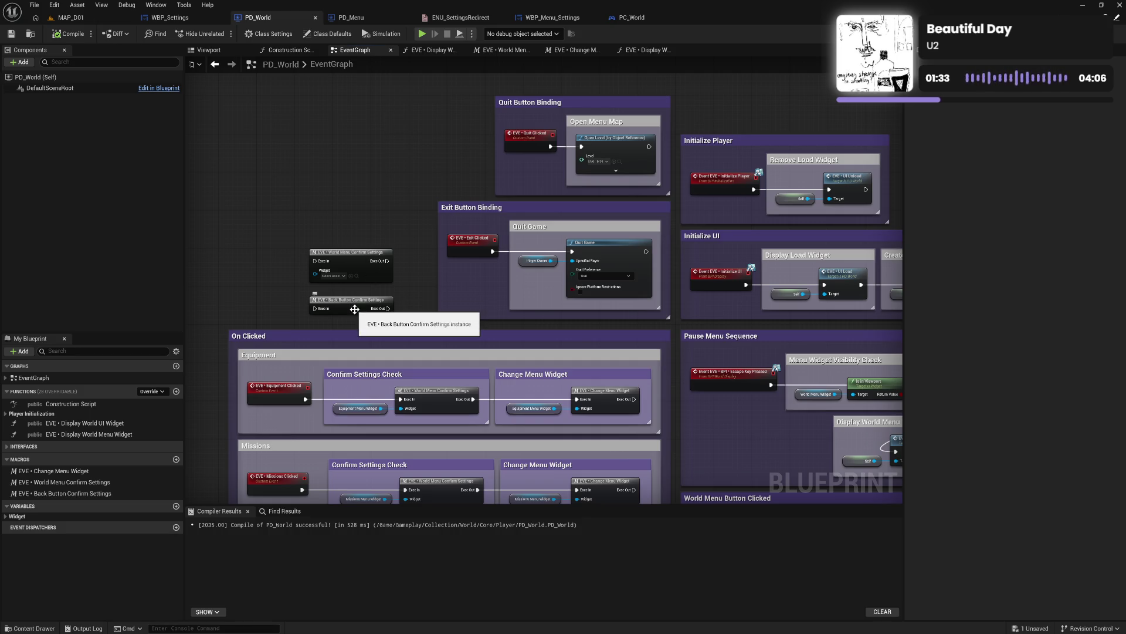
Step: Nudge the Back Button Confirm Settings node up, then open its macro graph
mouse_move(354, 309)
left_mouse_down()
mouse_move(375, 300)
mouse_move(354, 303)
left_mouse_up()
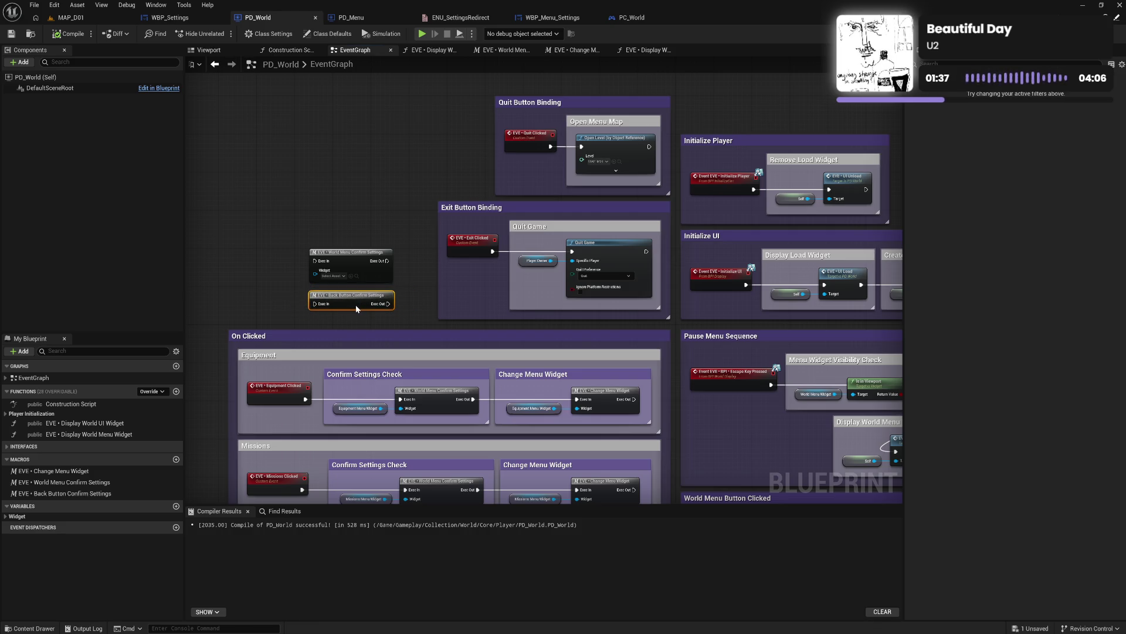
left_click(426, 302)
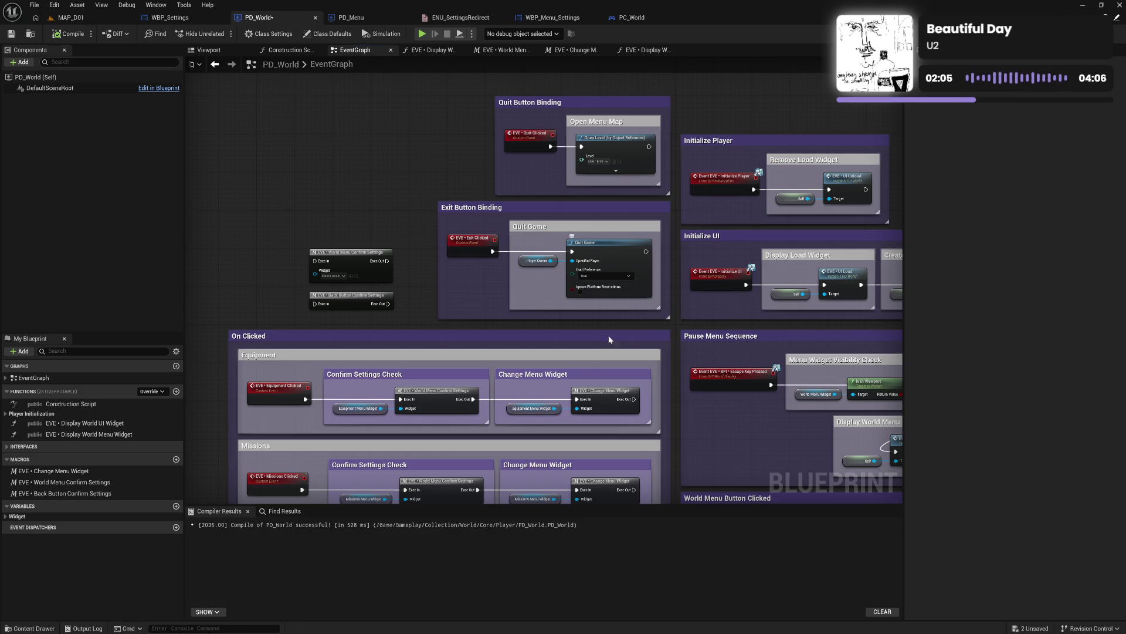
left_click_drag(544, 385, 539, 278)
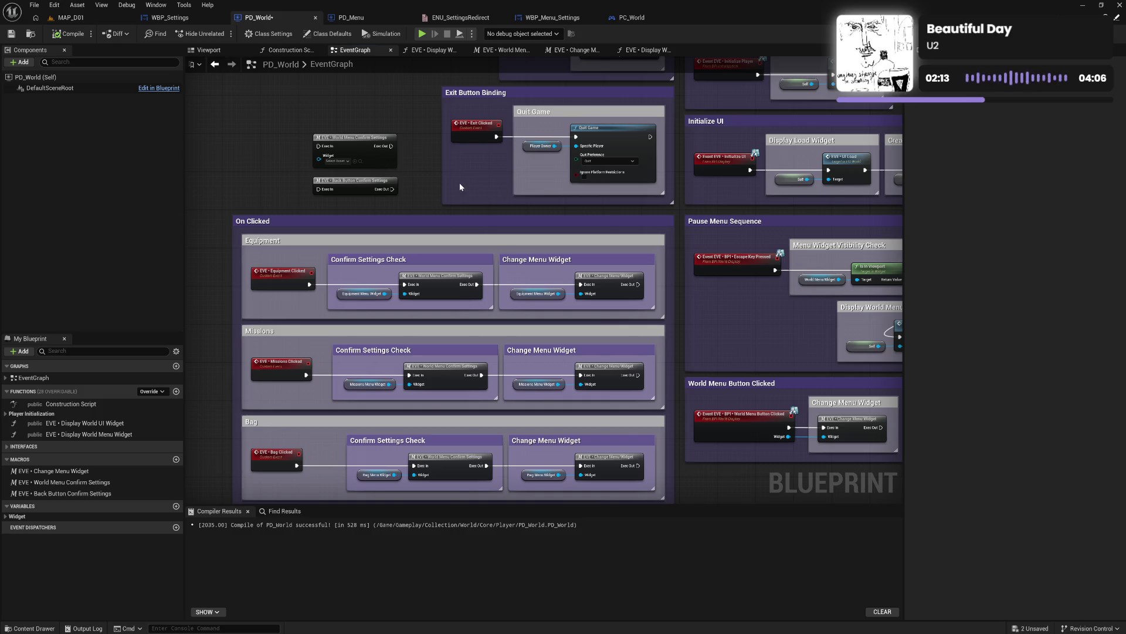
left_click_drag(460, 186, 472, 265)
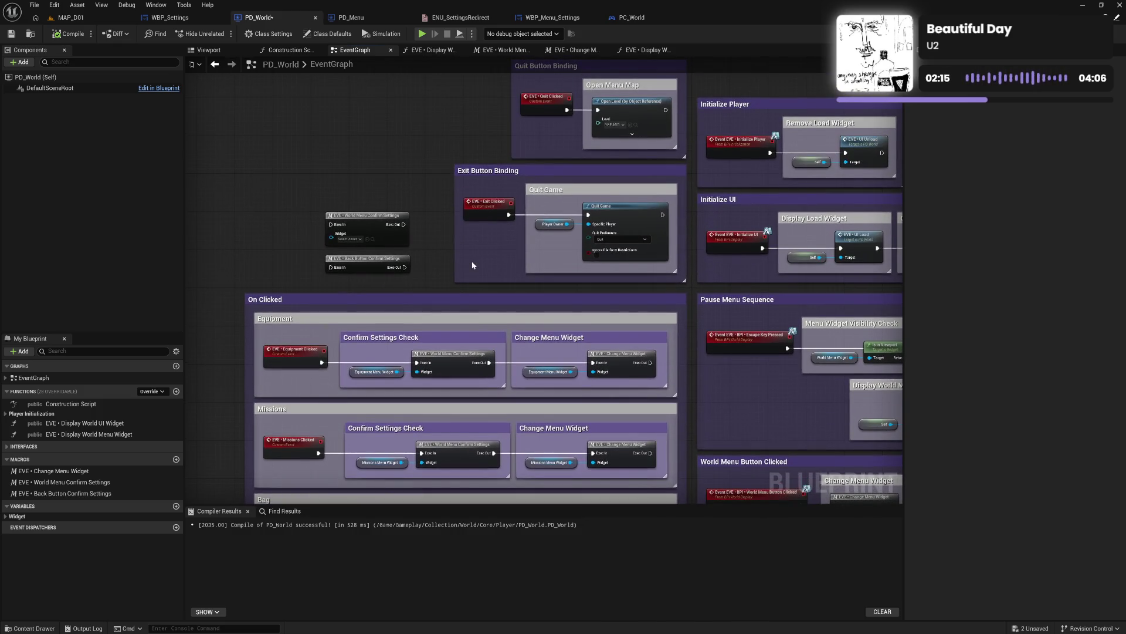
double_click(365, 266)
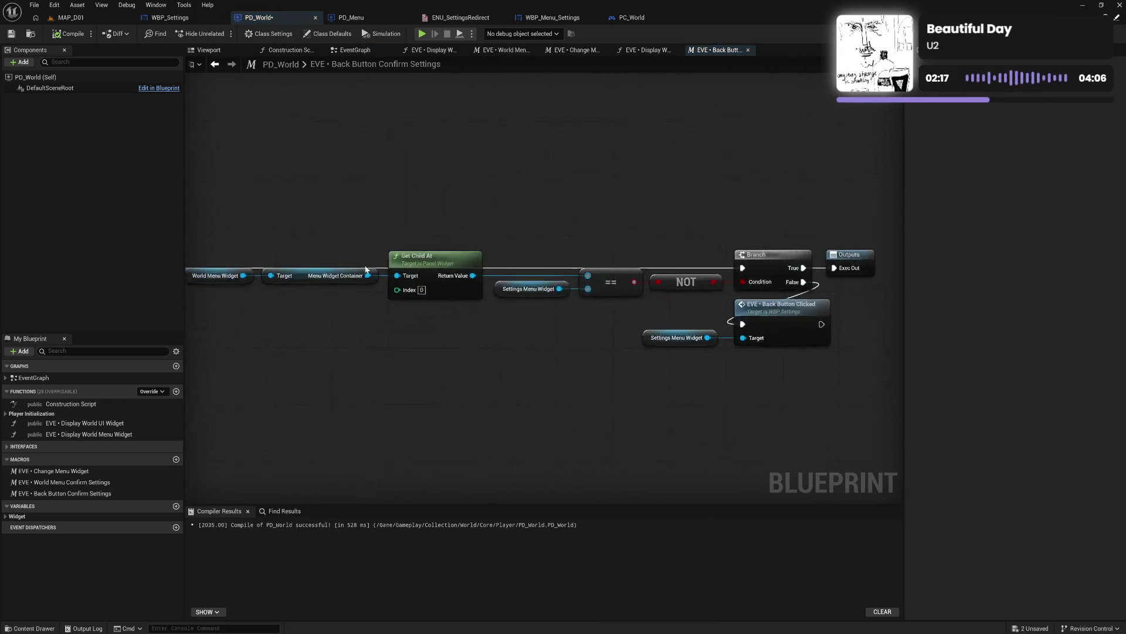
Step: Close the Back Button Confirm Settings macro and return to PD_World's EventGraph bindings
mouse_move(662, 308)
left_mouse_down()
mouse_move(683, 298)
mouse_move(884, 362)
left_mouse_up()
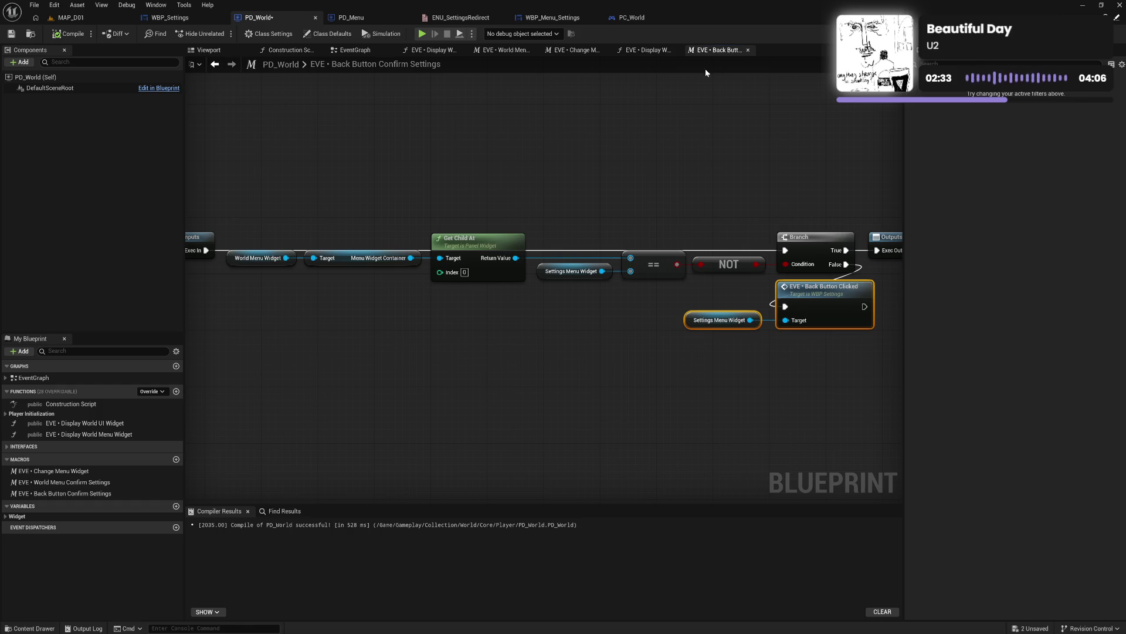
left_click(748, 50)
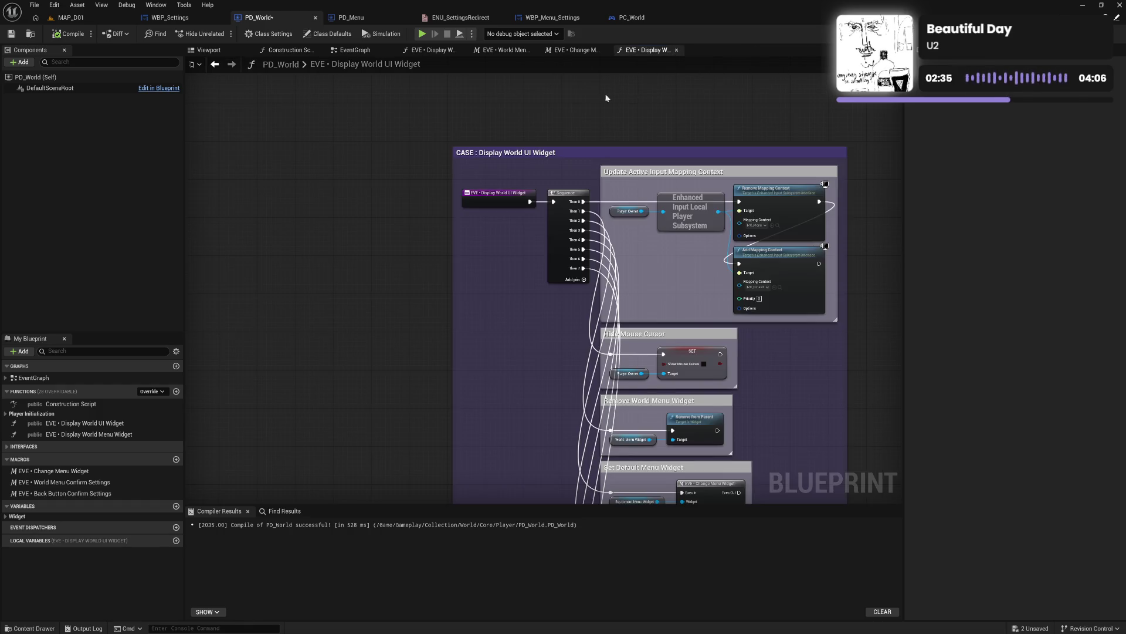
left_click(350, 51)
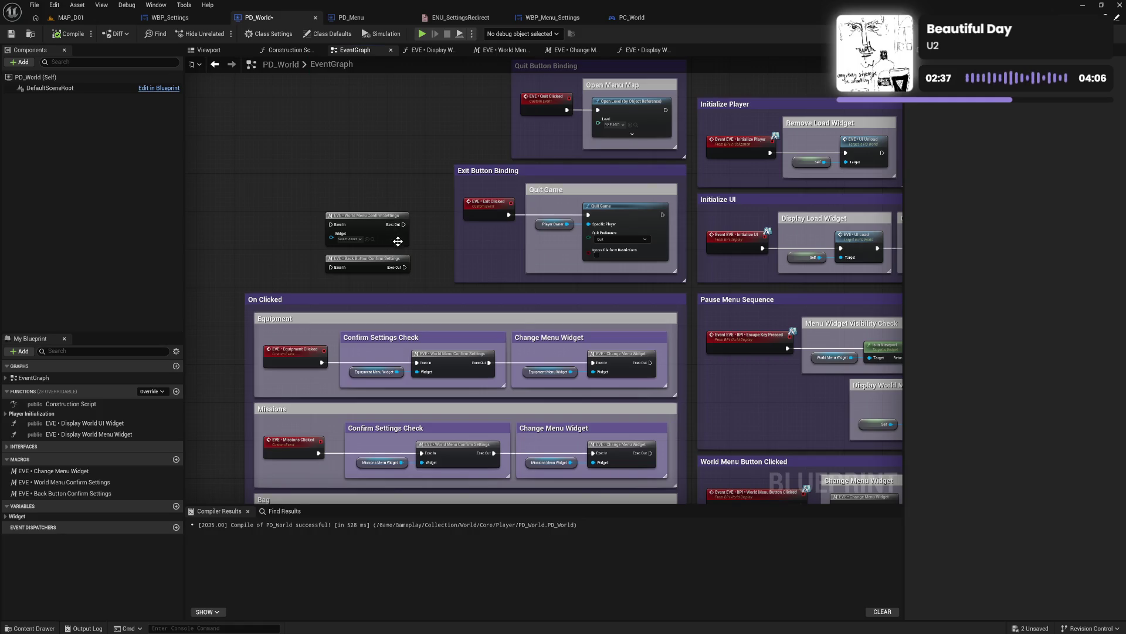
left_click(544, 101)
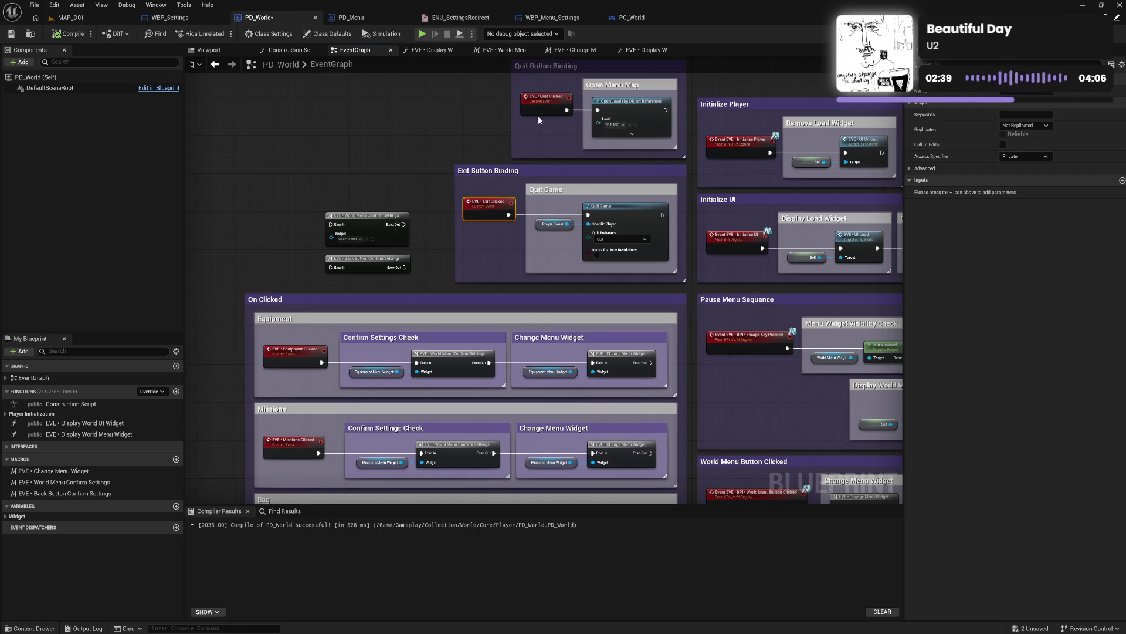
mouse_move(488, 241)
left_mouse_down()
mouse_move(572, 221)
mouse_move(561, 226)
left_mouse_up()
left_click(561, 227)
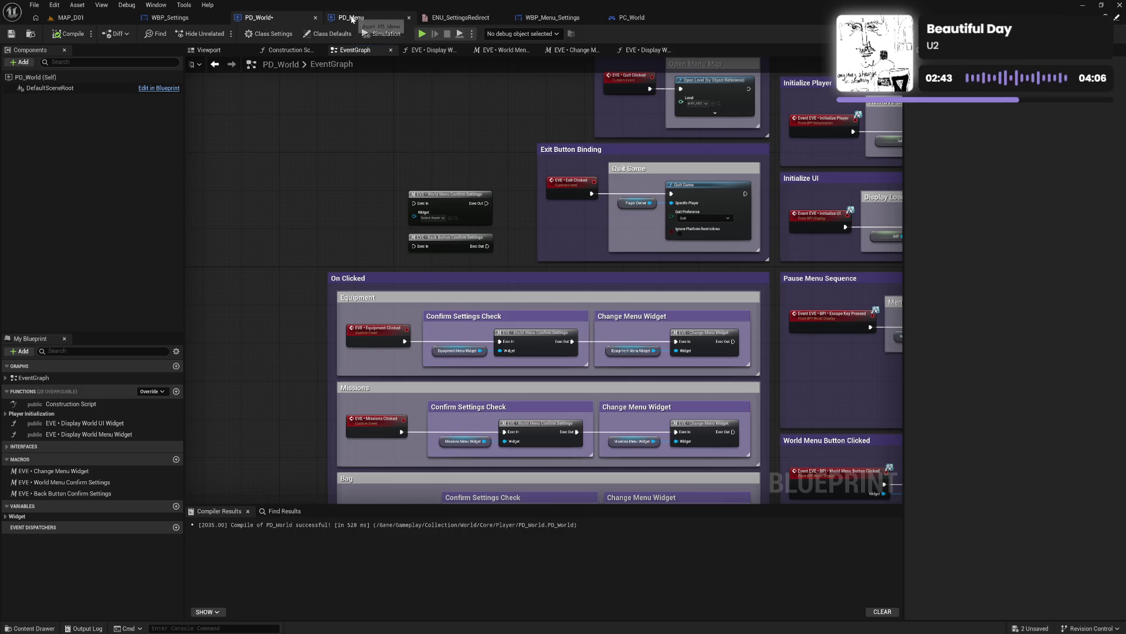
left_click(176, 21)
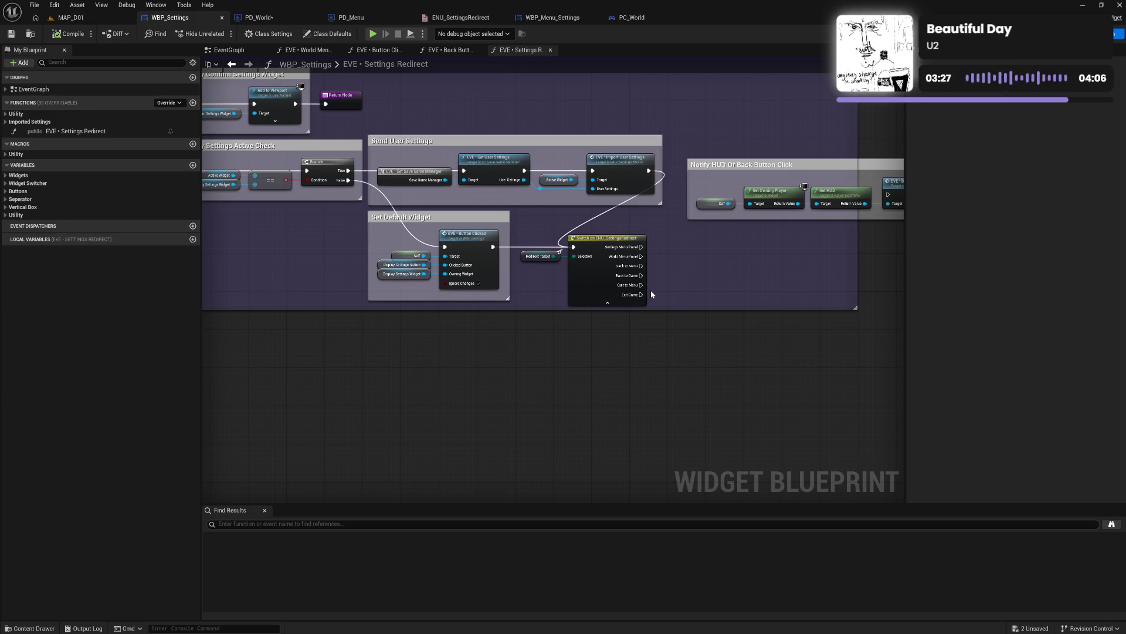
Step: Trace Settings Redirect from Back Button Clicked through Set Default Widget to the redirect switch
mouse_move(346, 228)
left_mouse_down()
mouse_move(395, 312)
mouse_move(512, 360)
mouse_move(694, 336)
left_mouse_up()
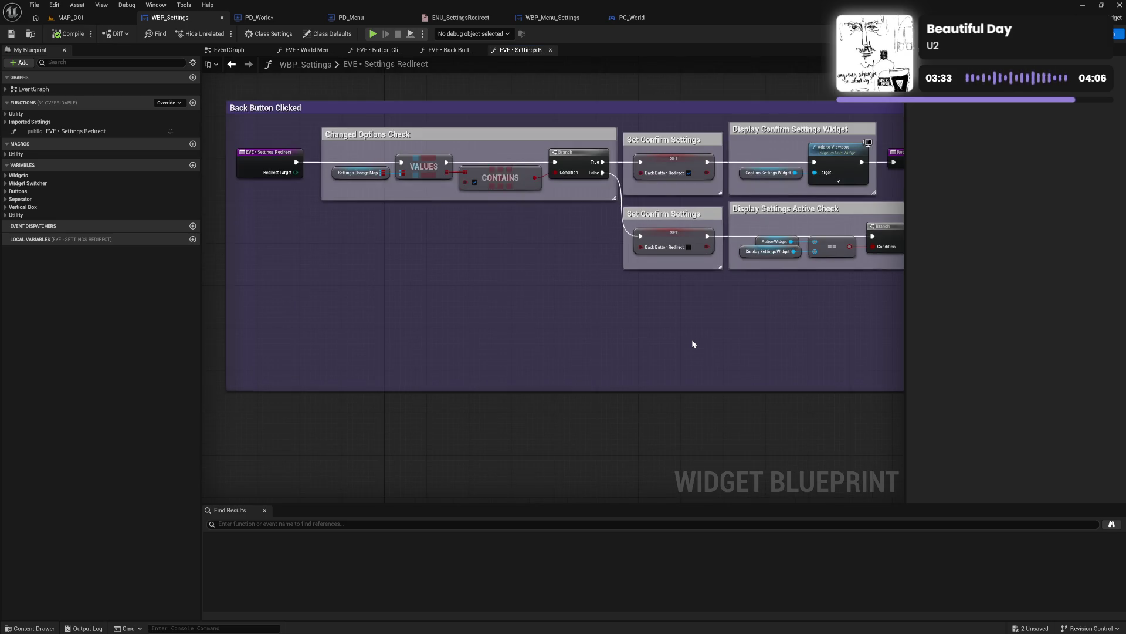
left_click_drag(742, 335, 667, 346)
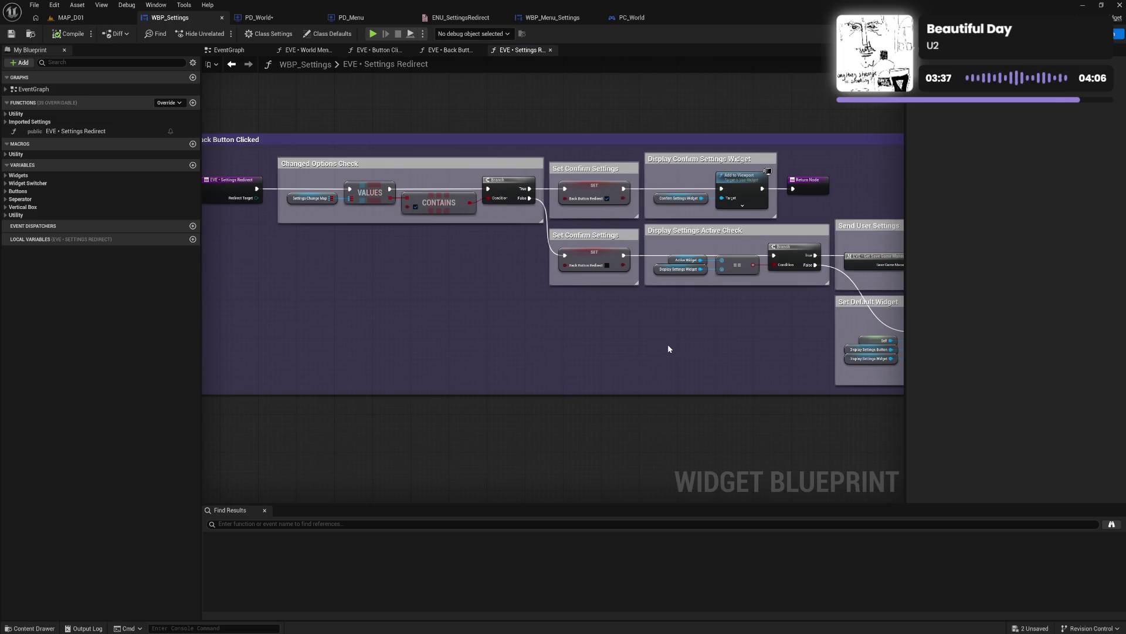
mouse_move(606, 334)
left_mouse_down()
mouse_move(656, 327)
mouse_move(527, 336)
left_mouse_up()
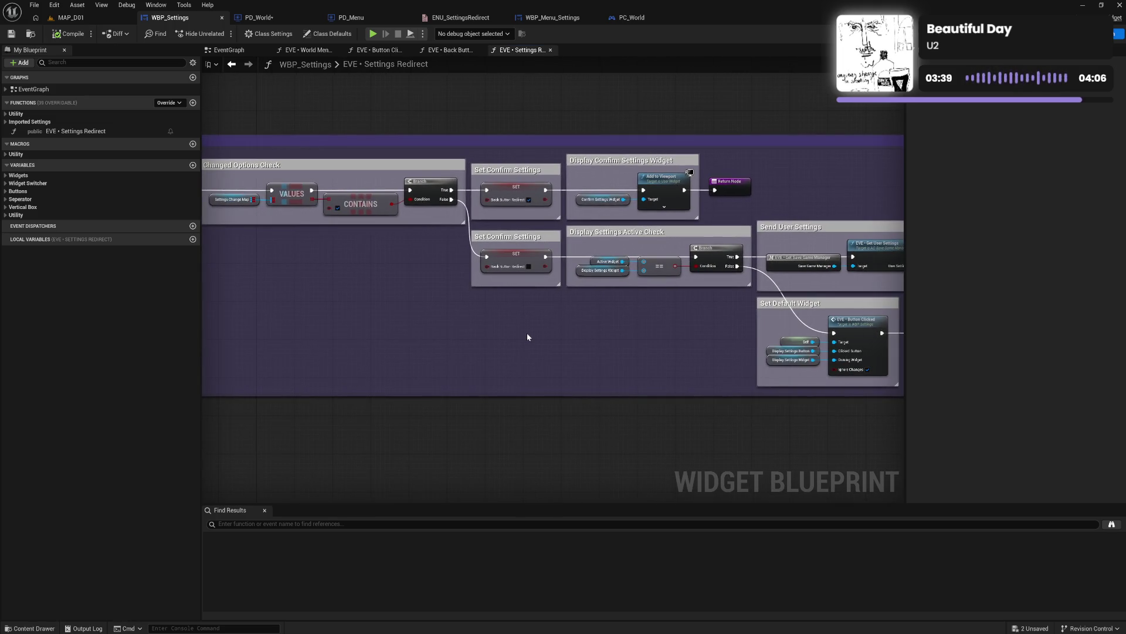
left_click_drag(634, 334, 545, 347)
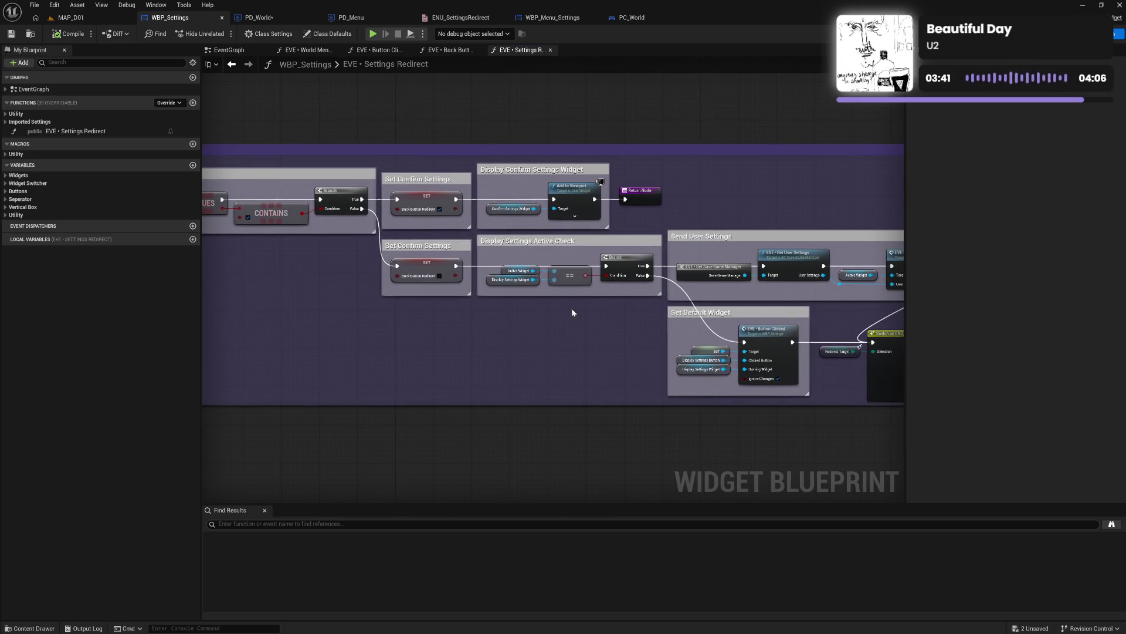
left_click(228, 50)
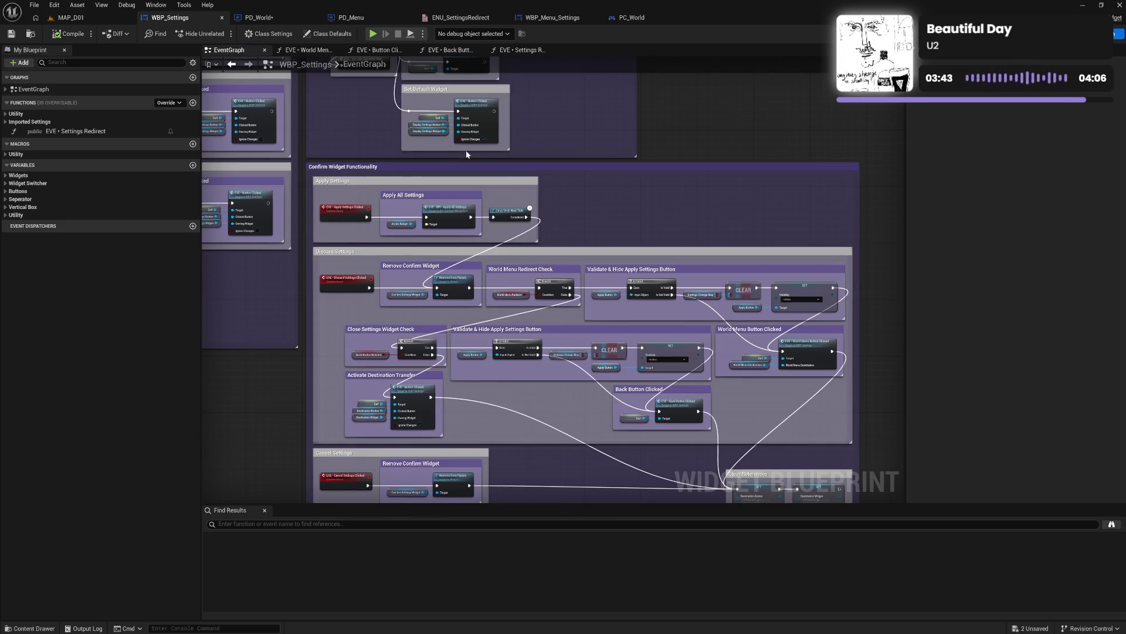
Step: Check the World Menu groups in Confirm Widget Functionality, then save WBP_Settings
left_click_drag(754, 402, 703, 253)
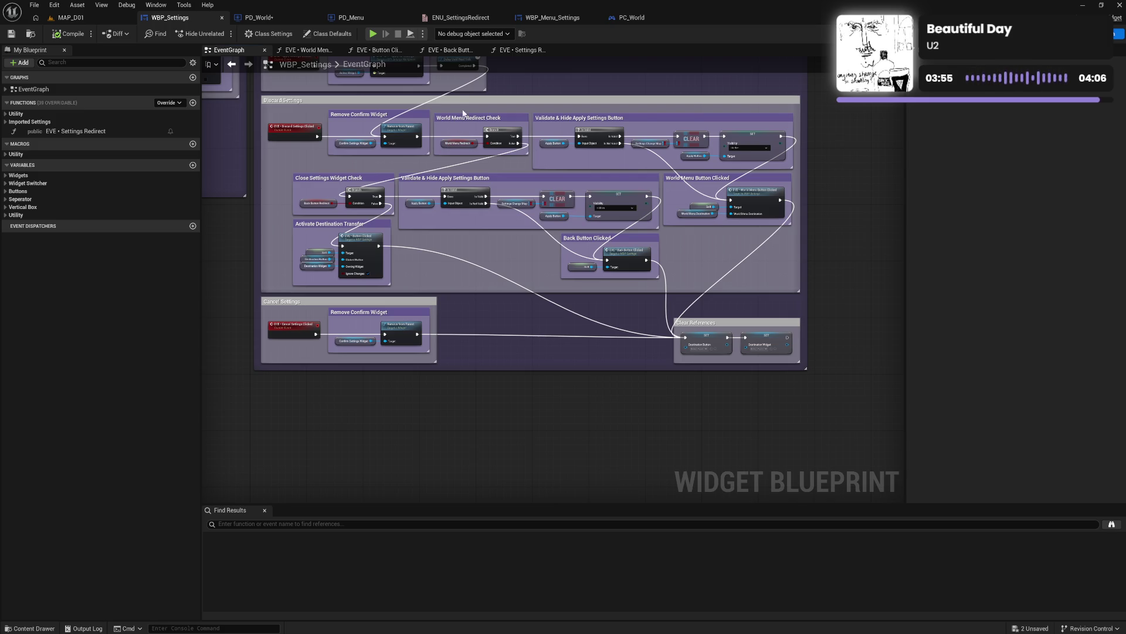
mouse_move(447, 110)
left_mouse_down()
mouse_move(534, 154)
mouse_move(725, 158)
mouse_move(762, 170)
left_mouse_up()
left_click(762, 176)
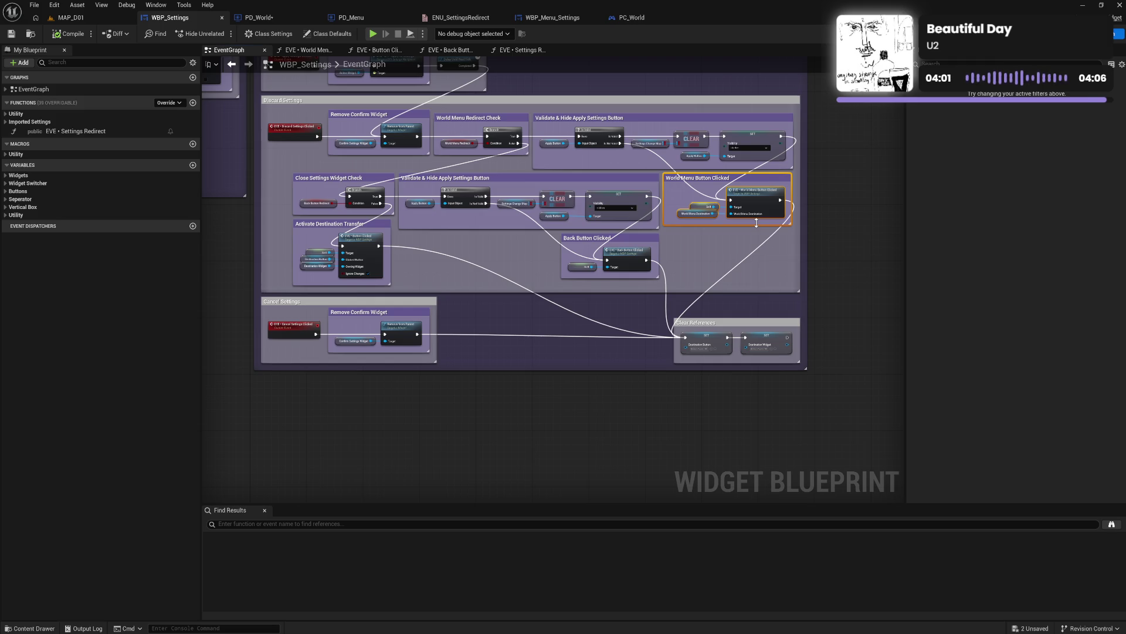
left_click(747, 245)
mouse_move(674, 235)
left_mouse_down()
mouse_move(761, 213)
mouse_move(754, 112)
left_mouse_up()
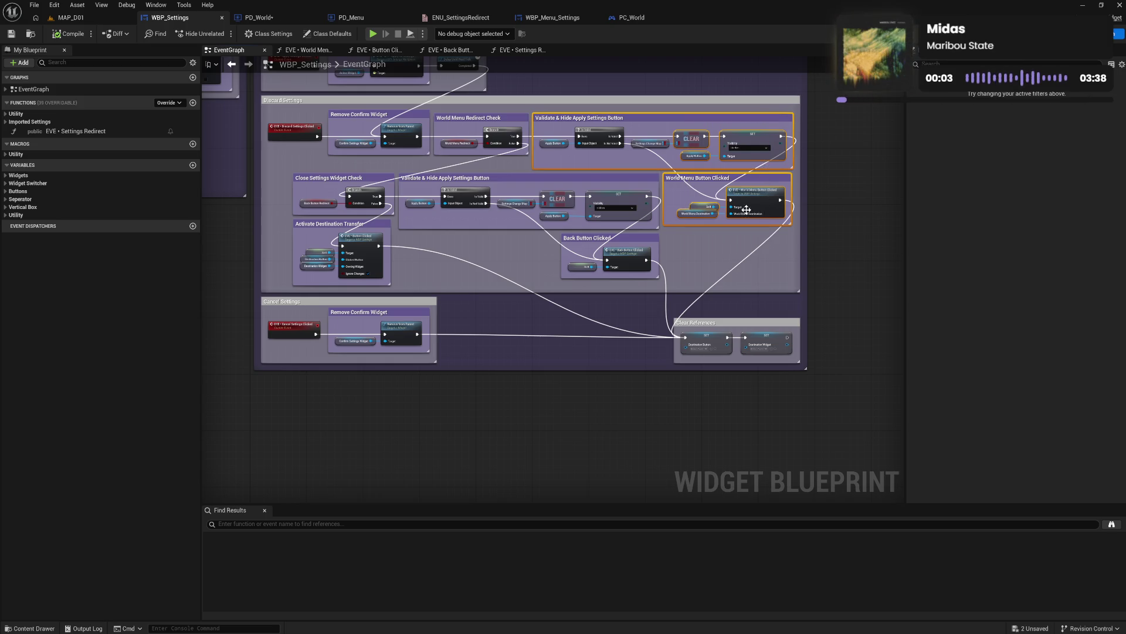
left_click(743, 232)
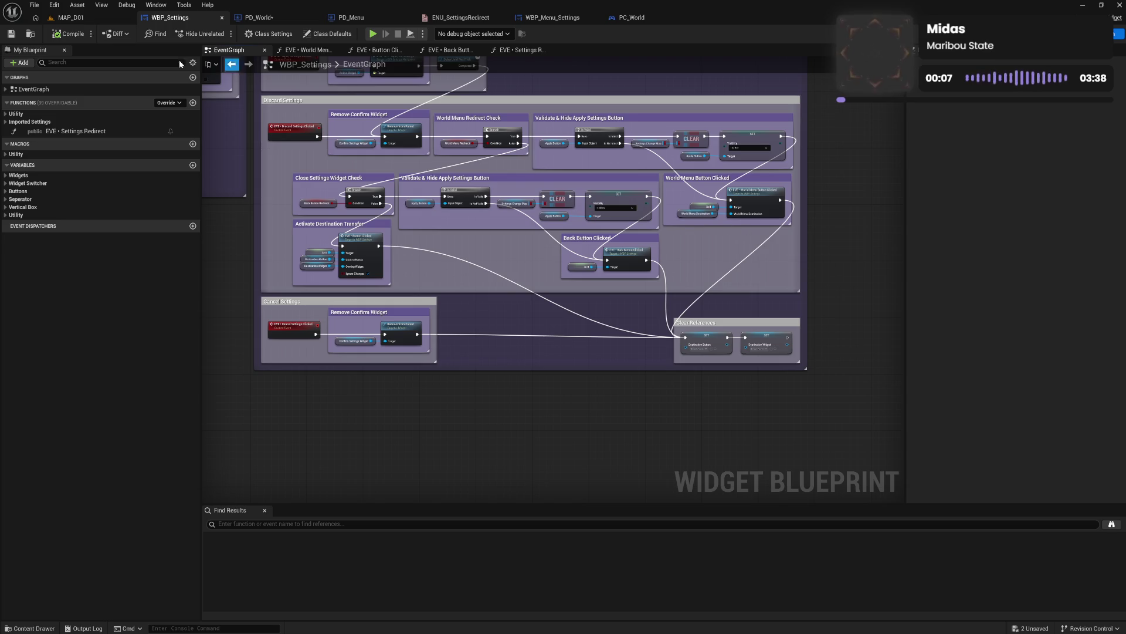
left_click(11, 34)
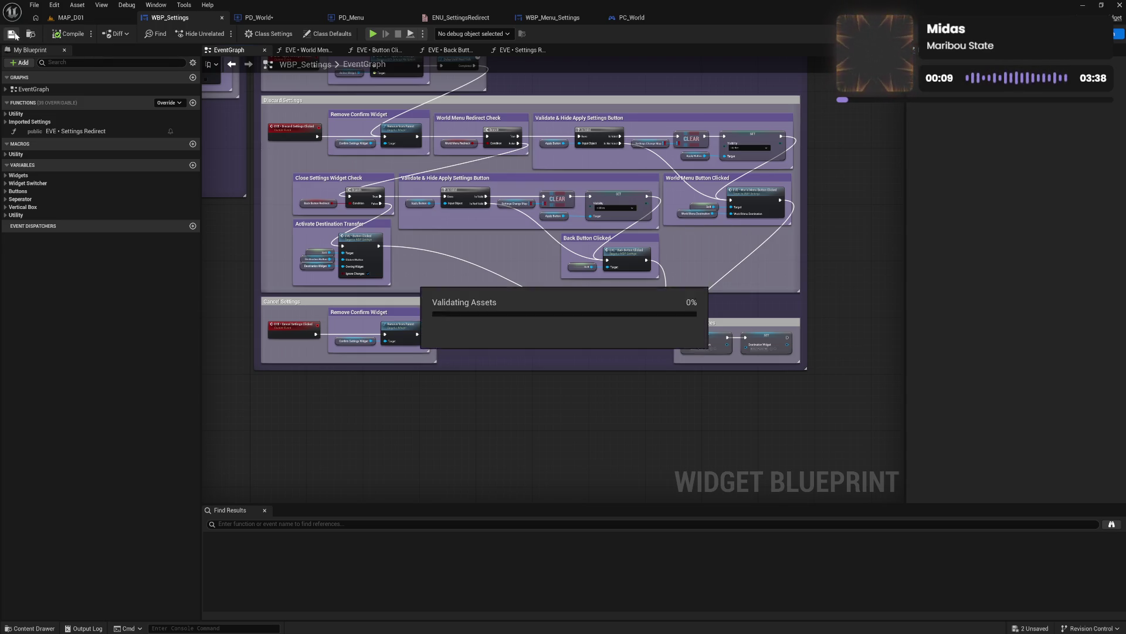
Step: Launch the game preview, set Display Mode to FULLSCREEN, then discard it when leaving for Graphics
left_click(371, 36)
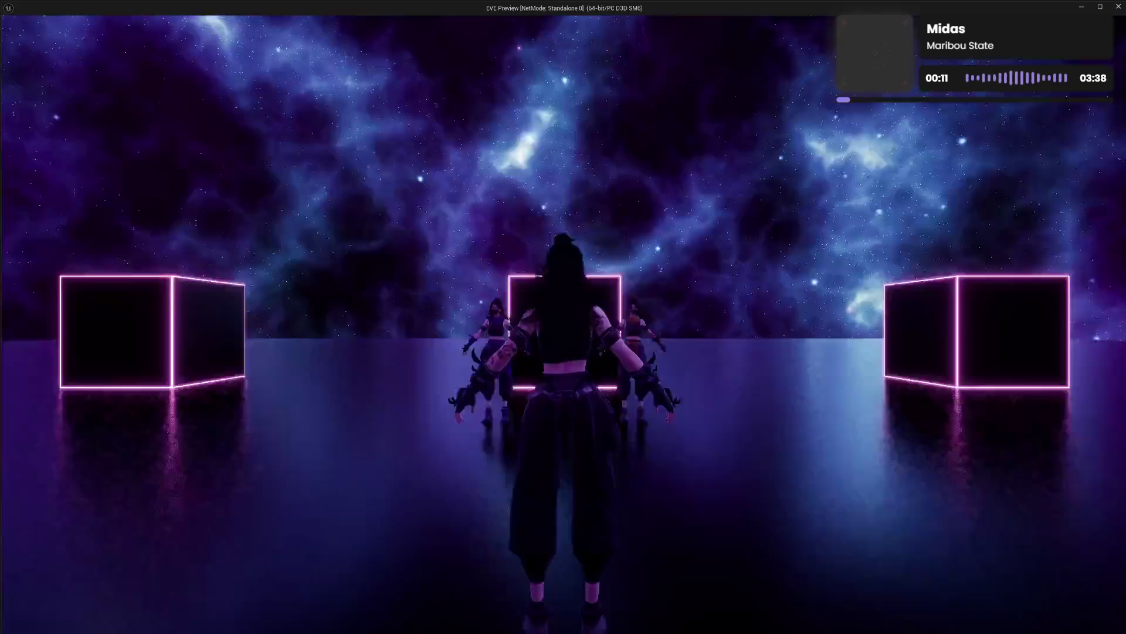
key("Tab")
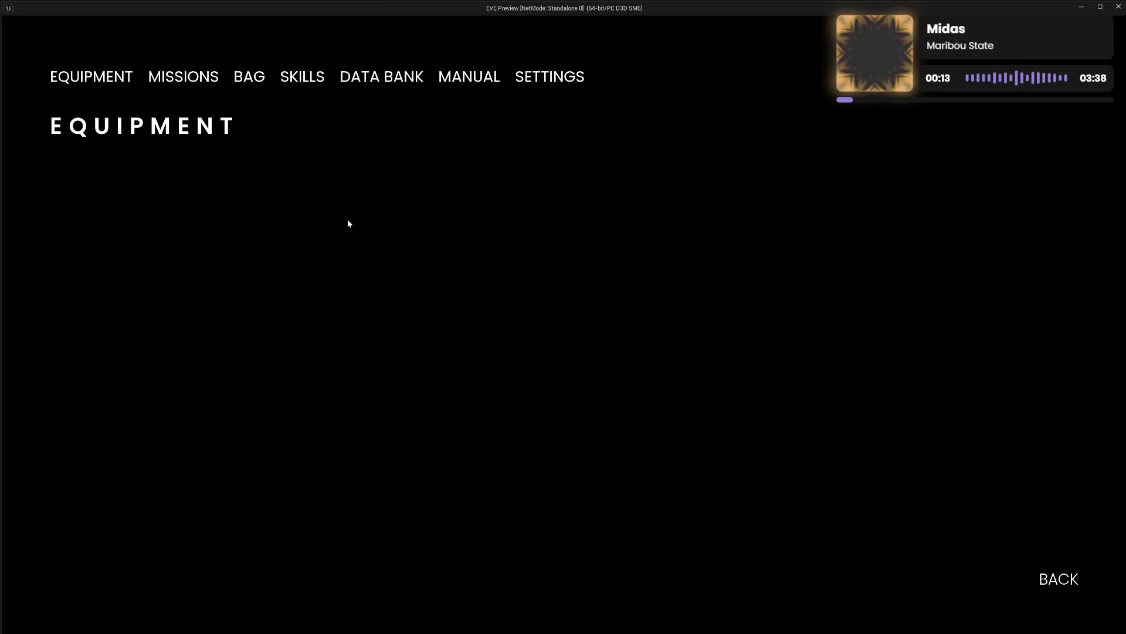
left_click(569, 86)
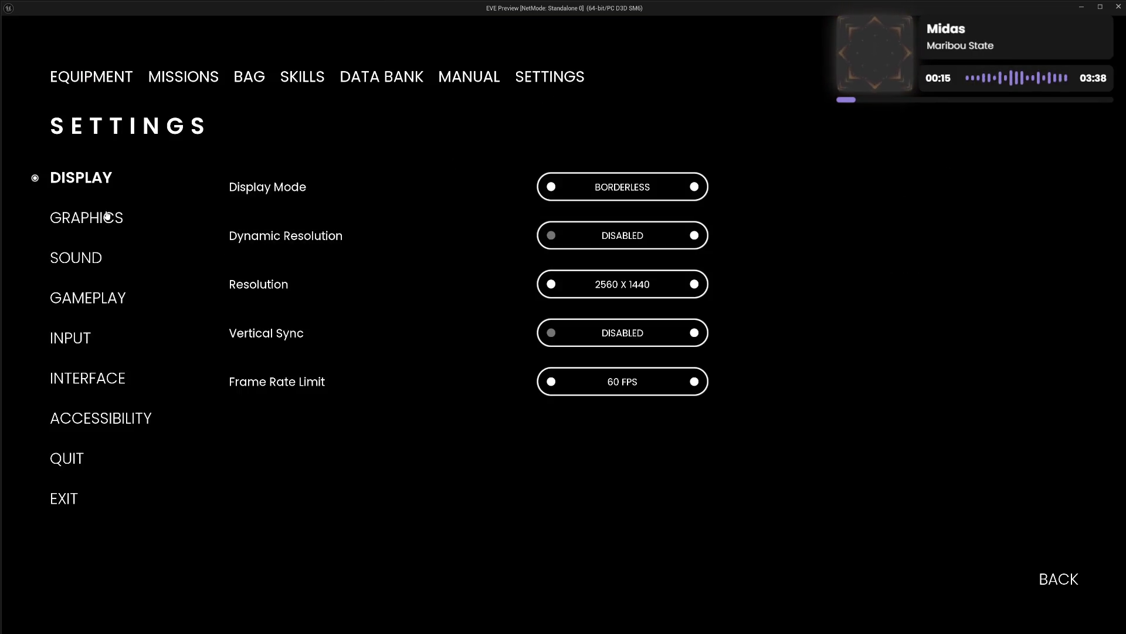
left_click(551, 186)
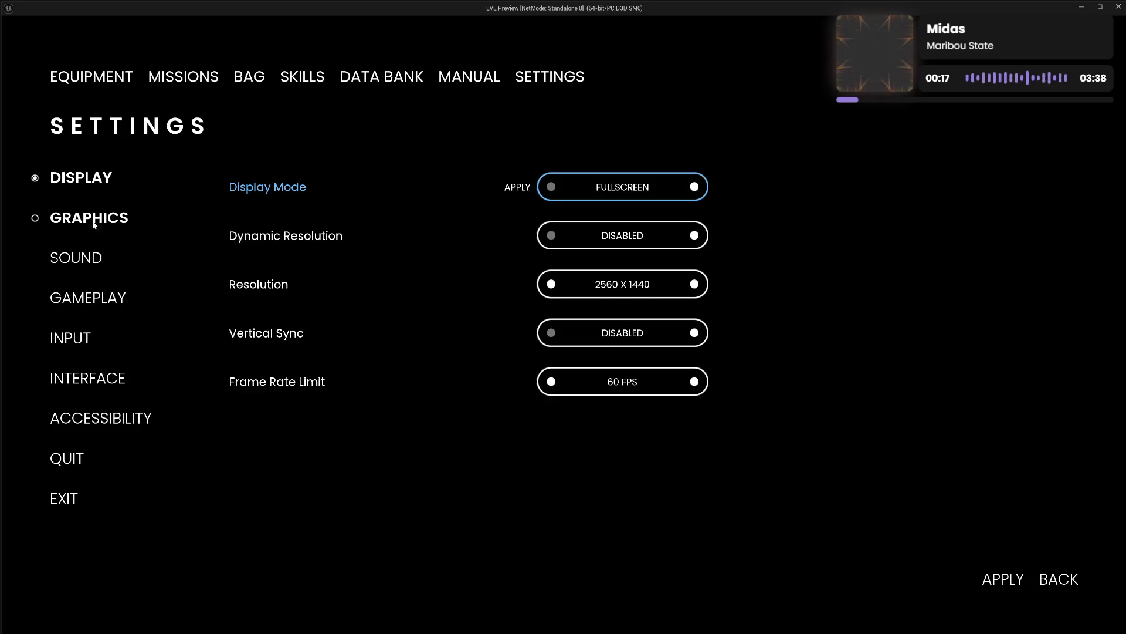
left_click(92, 223)
left_click(562, 369)
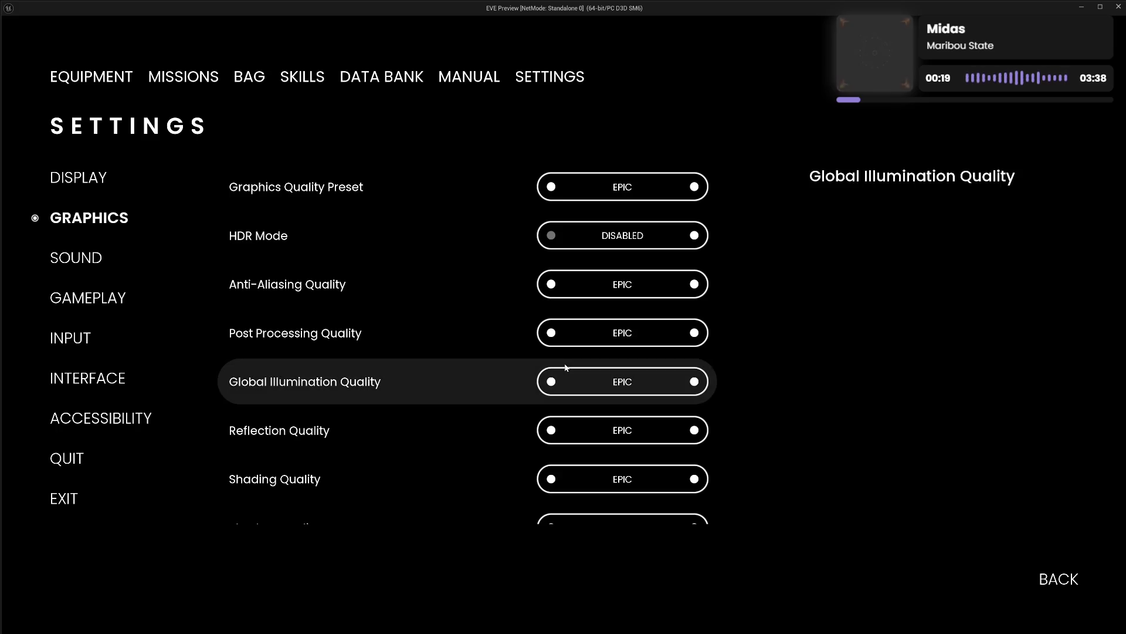
Step: Discard a repeated FULLSCREEN change, lower Graphics Quality Preset to HIGH, and exit settings
left_click(100, 183)
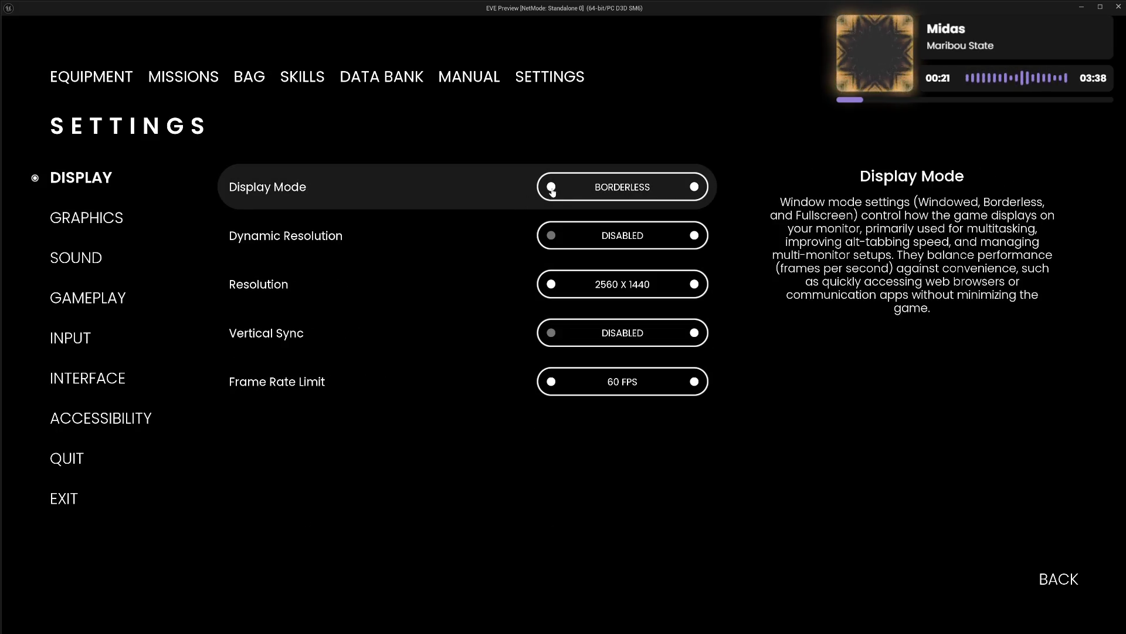
left_click(551, 186)
left_click(110, 228)
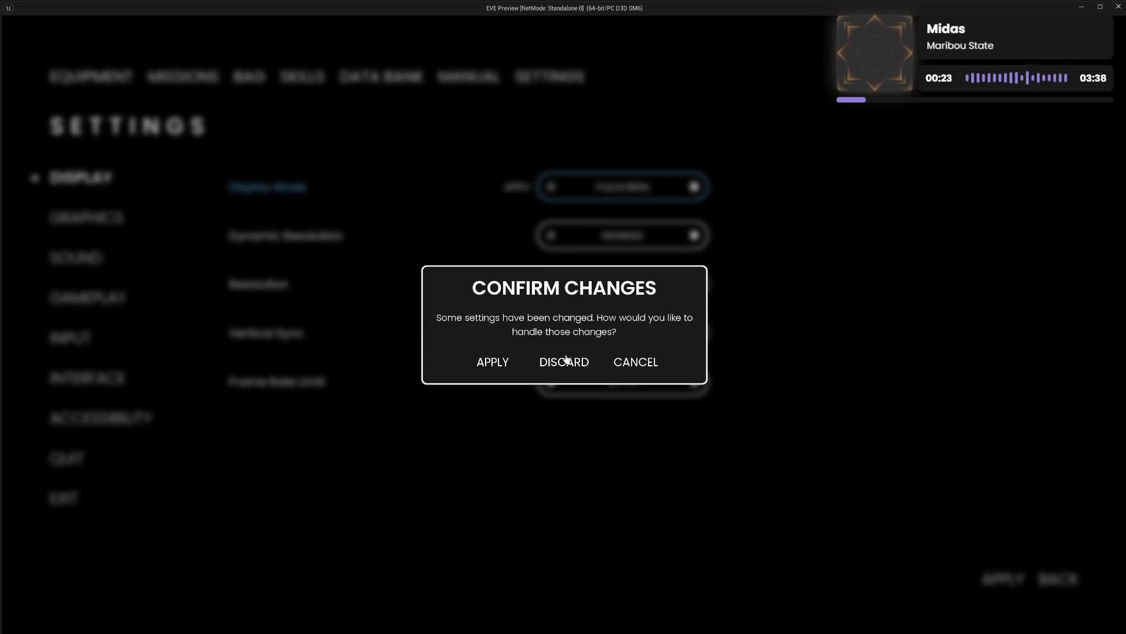
left_click(563, 362)
left_click(550, 187)
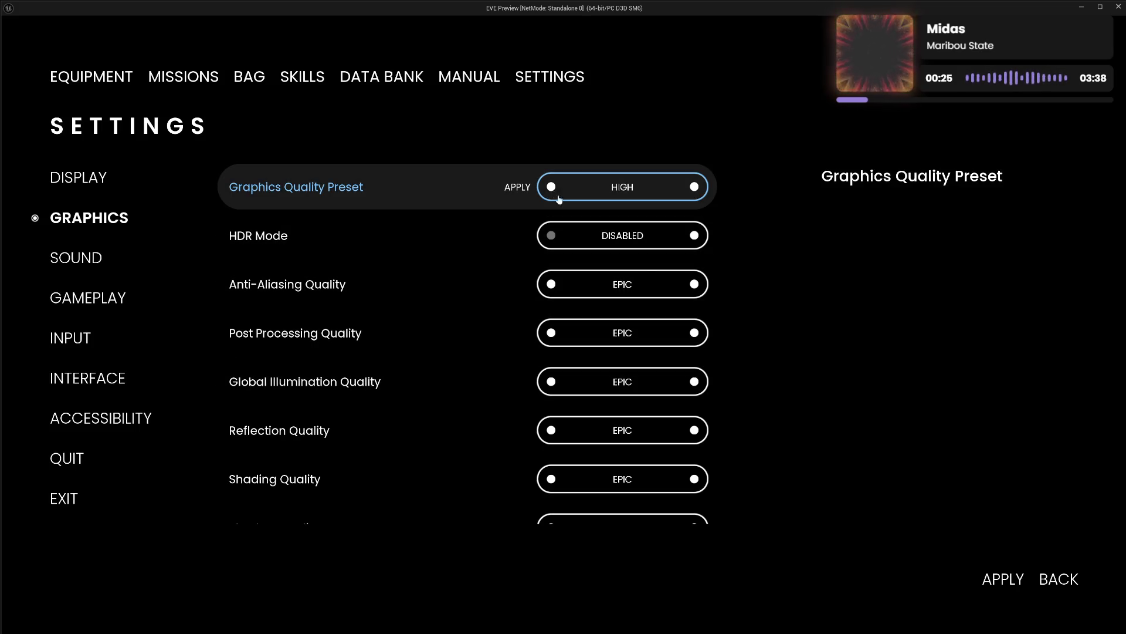
left_click(1059, 579)
left_click(580, 362)
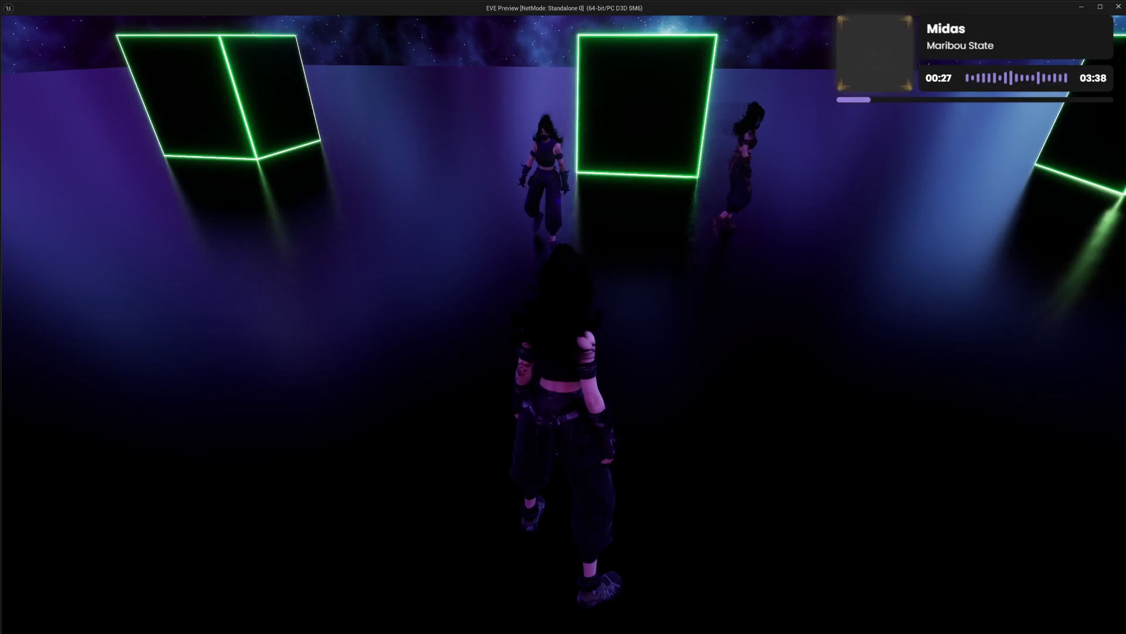
Step: Reopen the in-game menu, cycle through all its pages, and quit the preview
key("Escape")
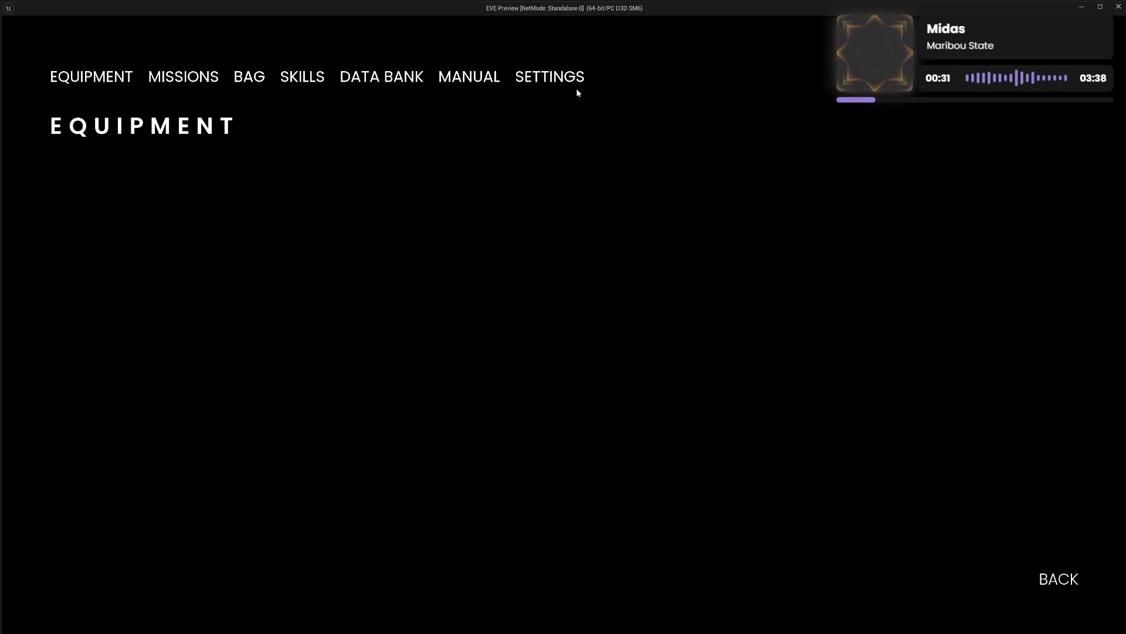
left_click(558, 78)
left_click(486, 79)
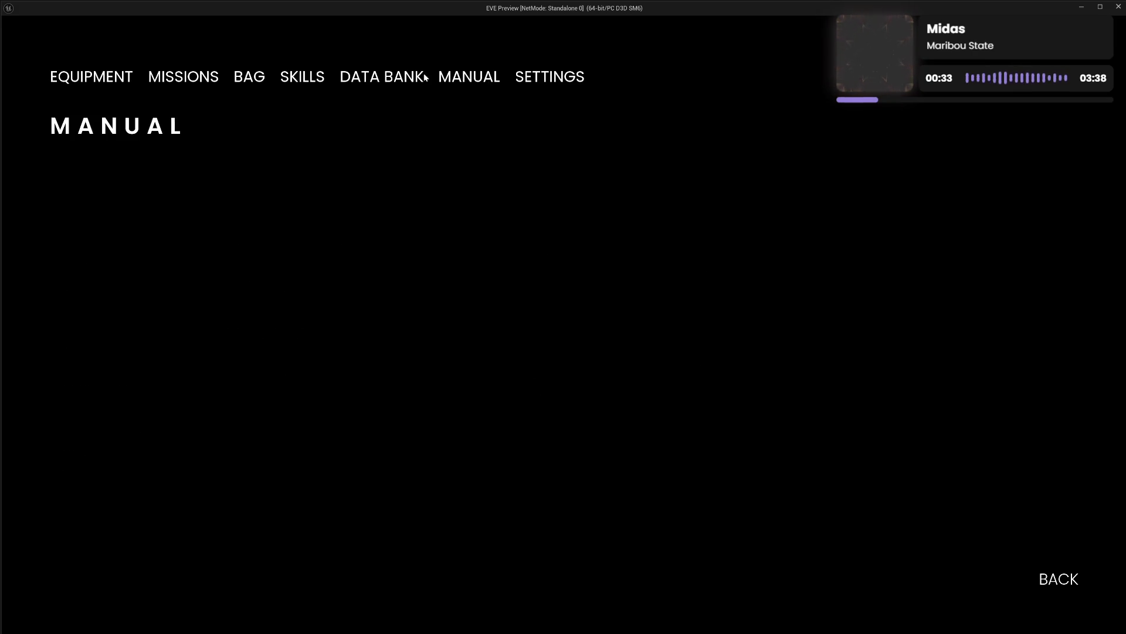
left_click(348, 80)
left_click(297, 81)
left_click(242, 80)
left_click(180, 80)
left_click(112, 78)
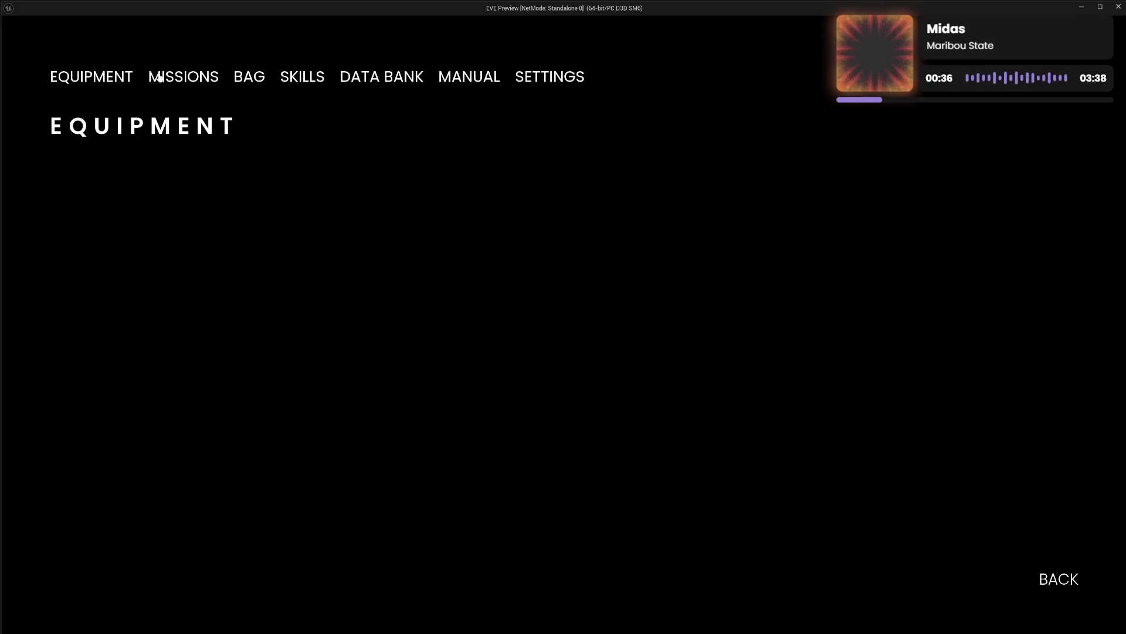
left_click(561, 81)
left_click(463, 81)
left_click(385, 81)
left_click(296, 81)
left_click(237, 79)
left_click(530, 92)
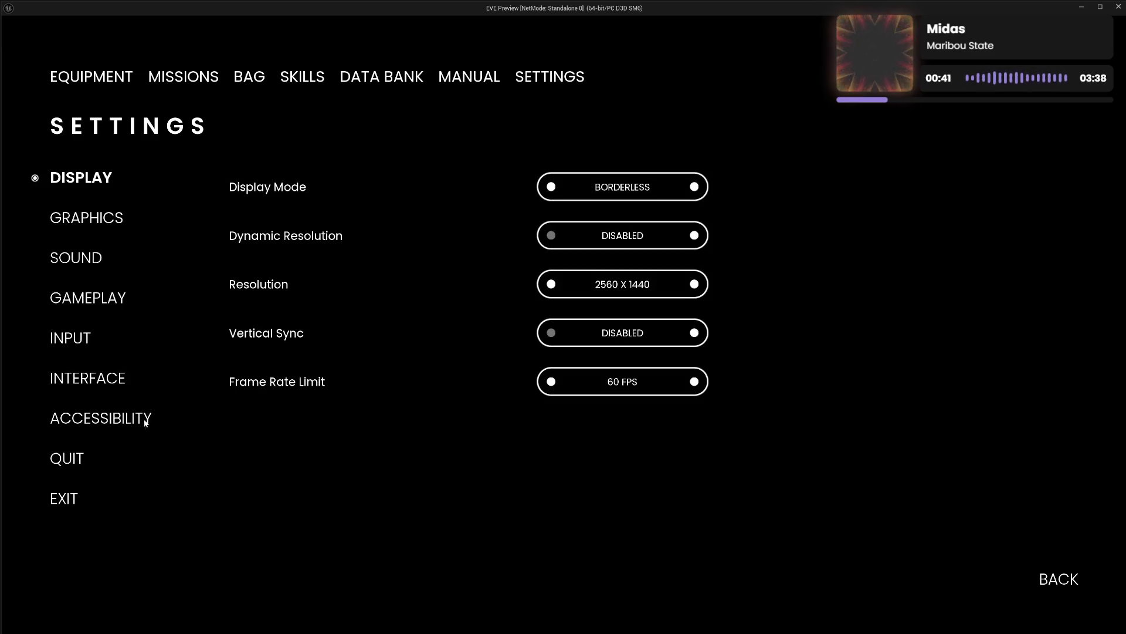
left_click(65, 500)
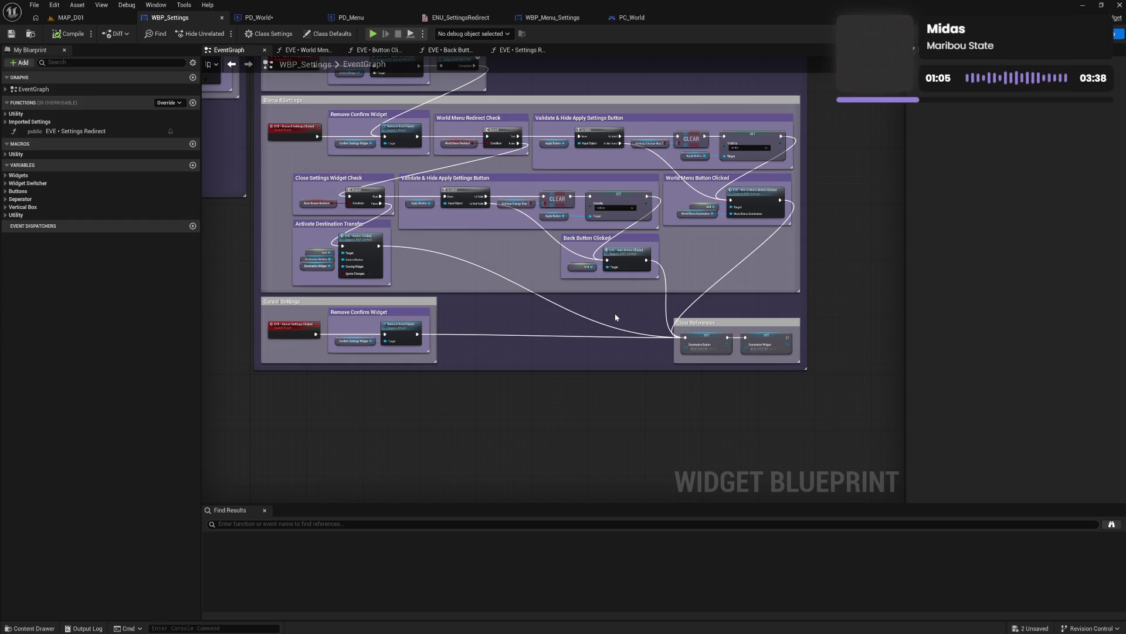
Step: Open EVE • Back Button Clicked and pan from its Changed Options Check to the Return Node
scroll(680, 335, "up", 3)
left_click_drag(599, 298, 697, 417)
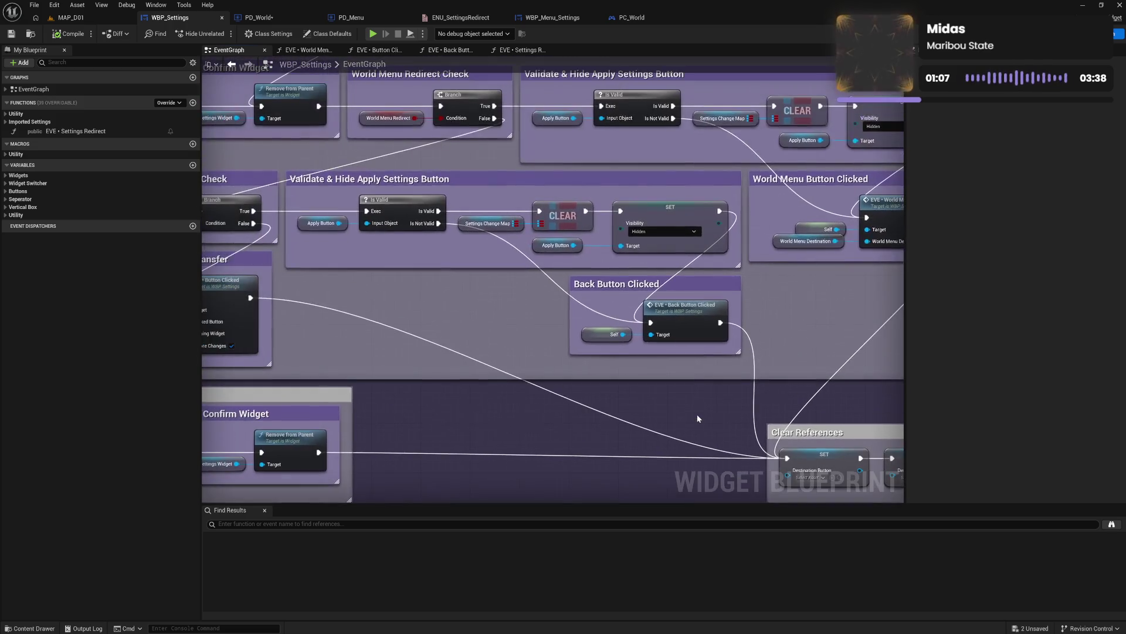
scroll(630, 379, "down", 1)
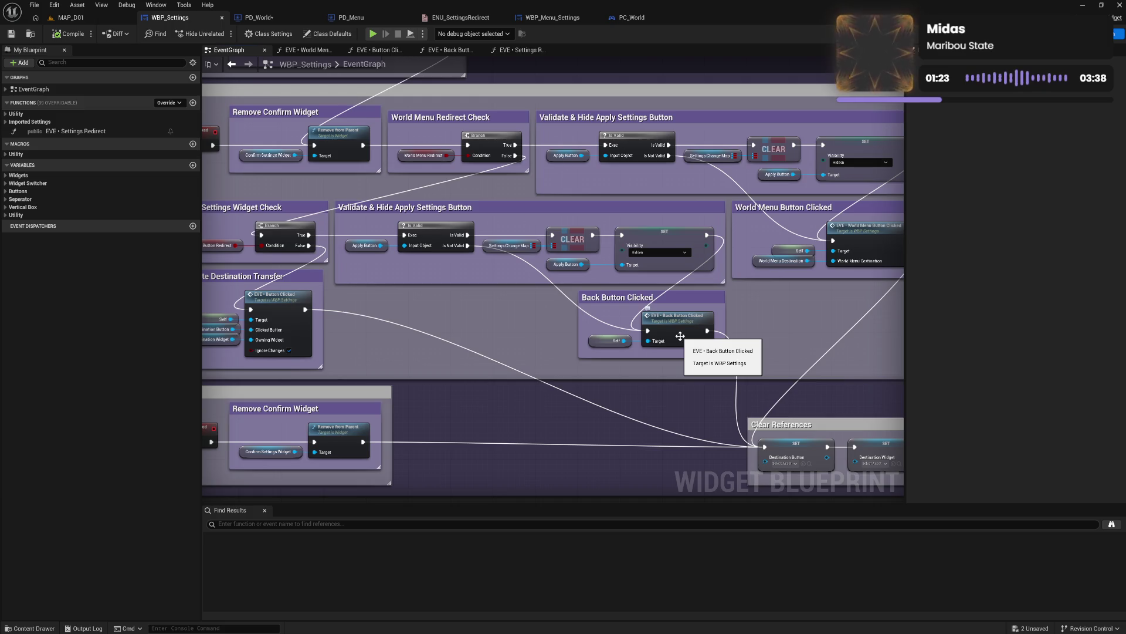
double_click(680, 335)
mouse_move(492, 345)
left_mouse_down()
mouse_move(757, 354)
mouse_move(658, 356)
left_mouse_up()
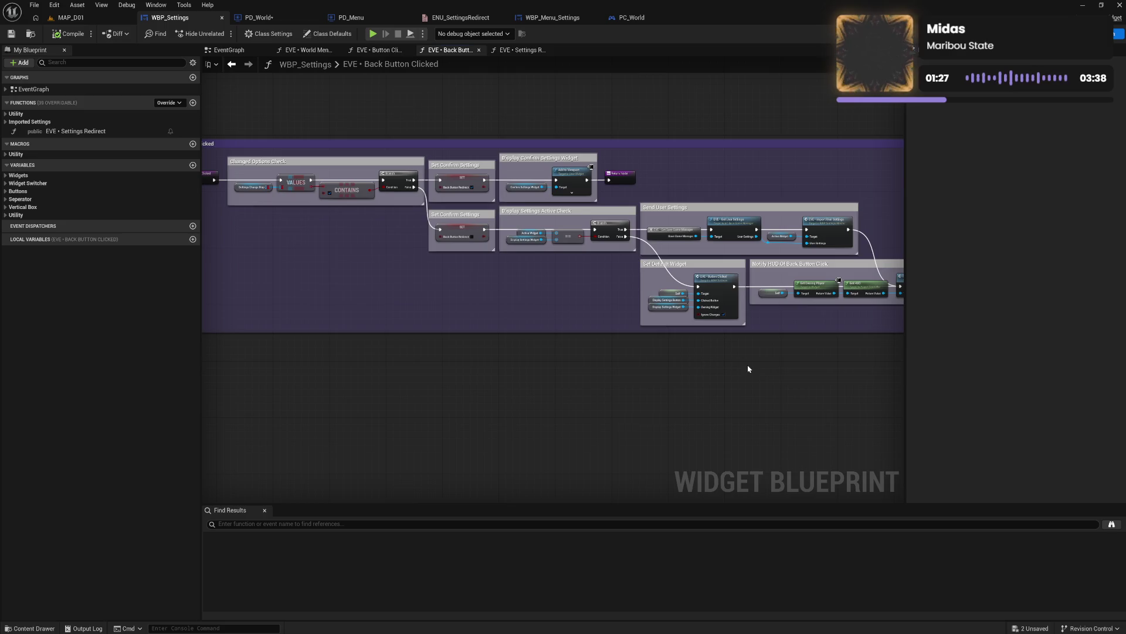
left_click_drag(747, 365, 621, 363)
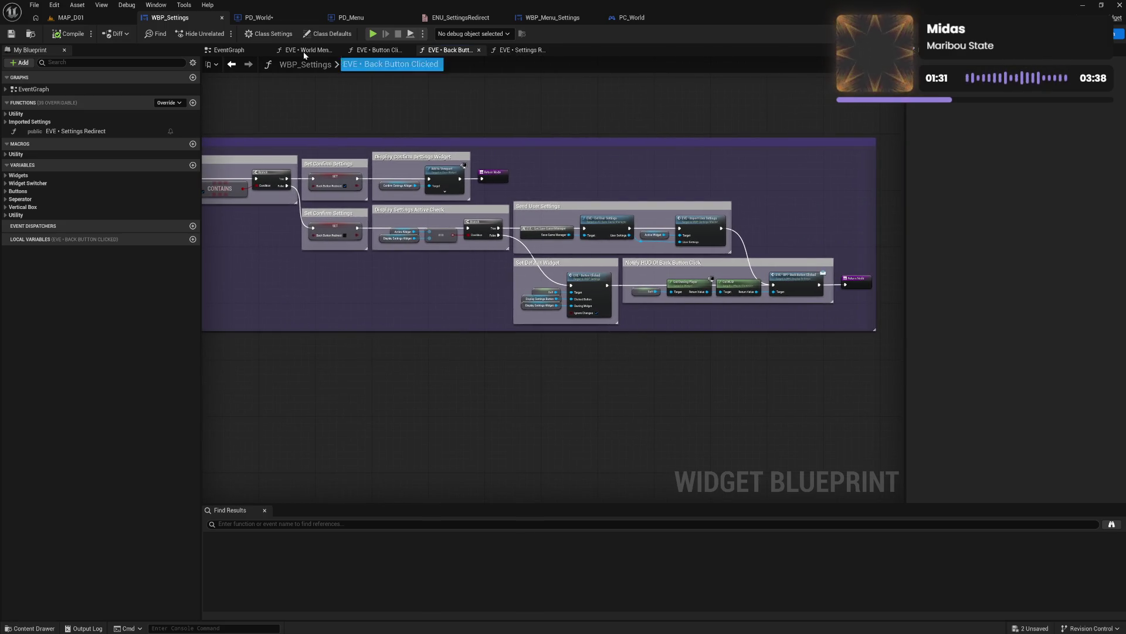
Step: In EVE • Button Clicked, select and inspect the Display Active Widget nodes
left_click(375, 50)
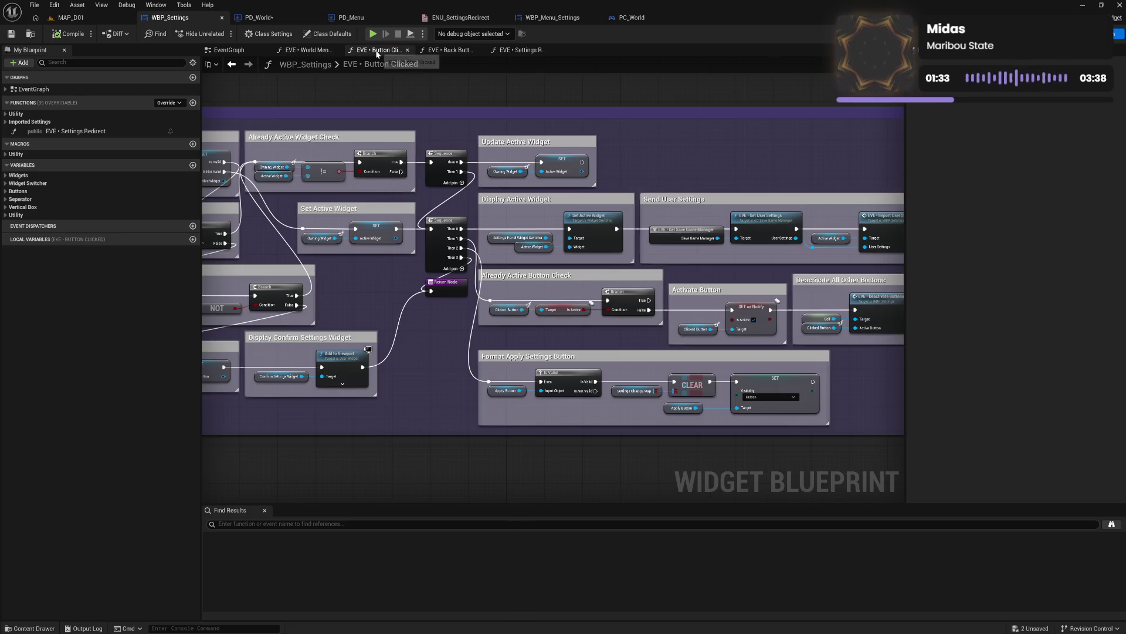
mouse_move(214, 354)
left_mouse_down()
mouse_move(379, 319)
mouse_move(499, 317)
left_mouse_up()
left_click_drag(614, 270, 616, 294)
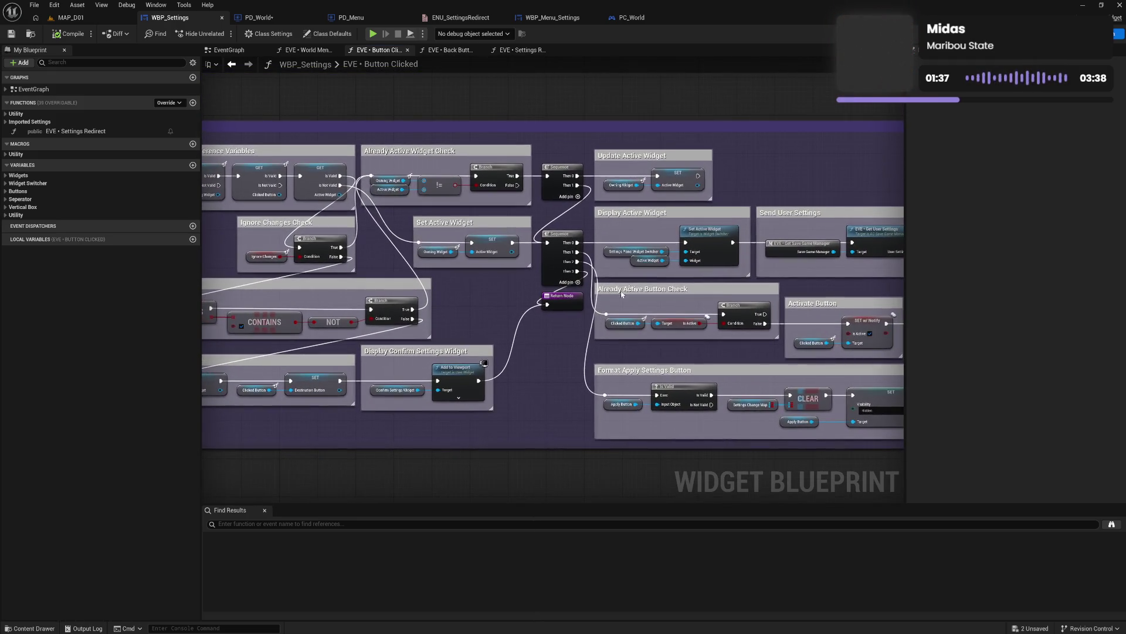
mouse_move(647, 234)
left_mouse_down()
mouse_move(668, 262)
mouse_move(701, 271)
left_mouse_up()
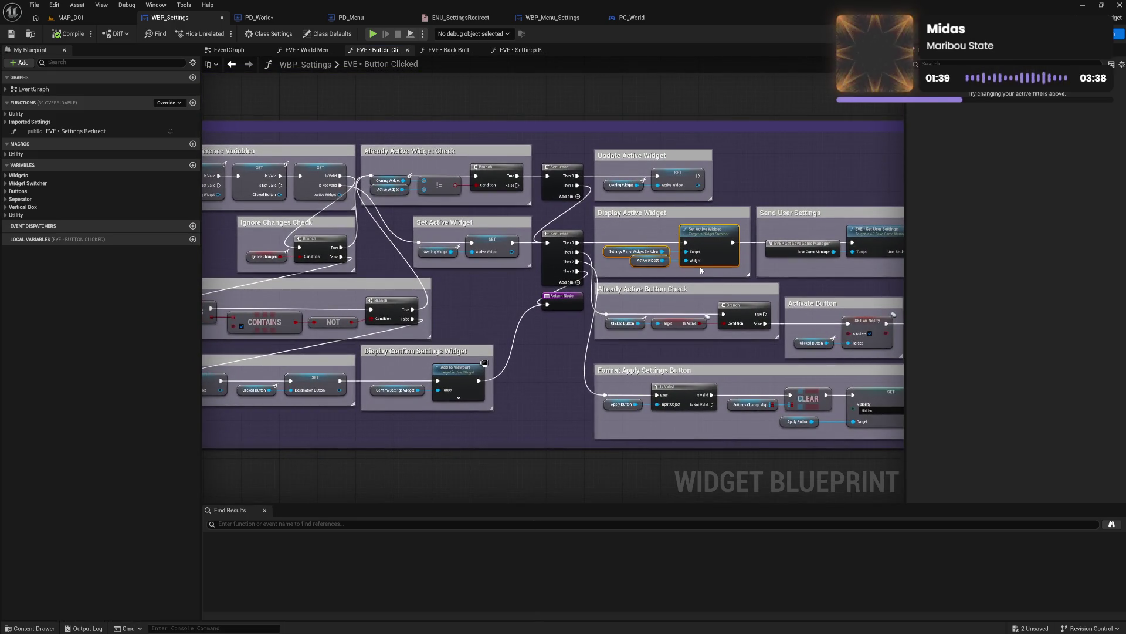
left_click(649, 227)
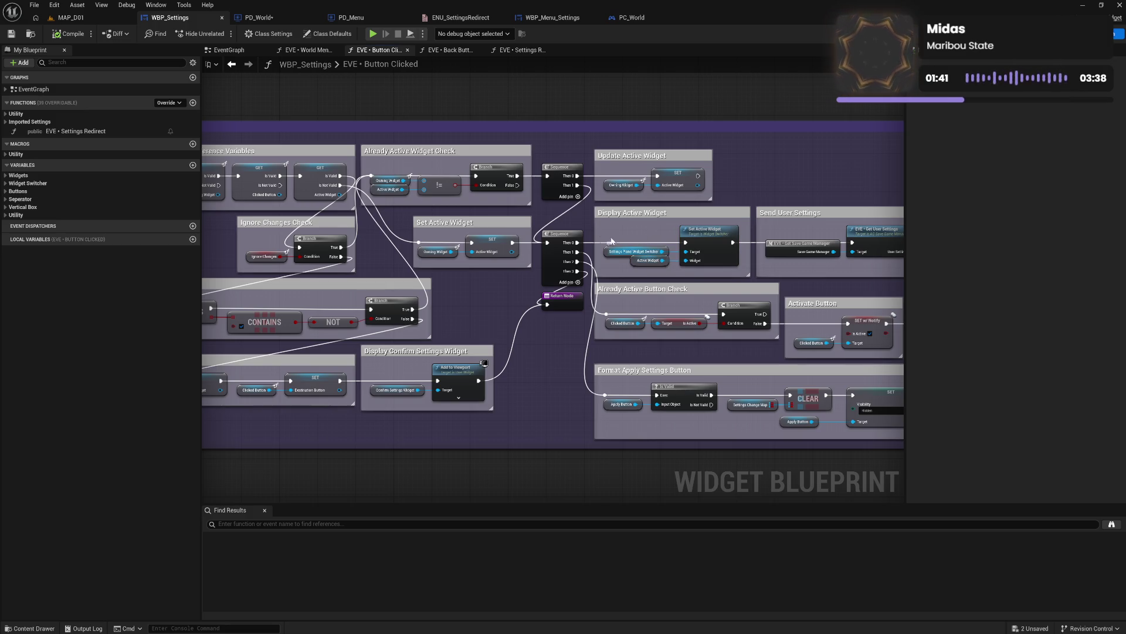
Step: Rename the Utility function EVE • Button Clicked to EVE • Settings Panel Redirect
left_click(6, 114)
left_click(94, 136)
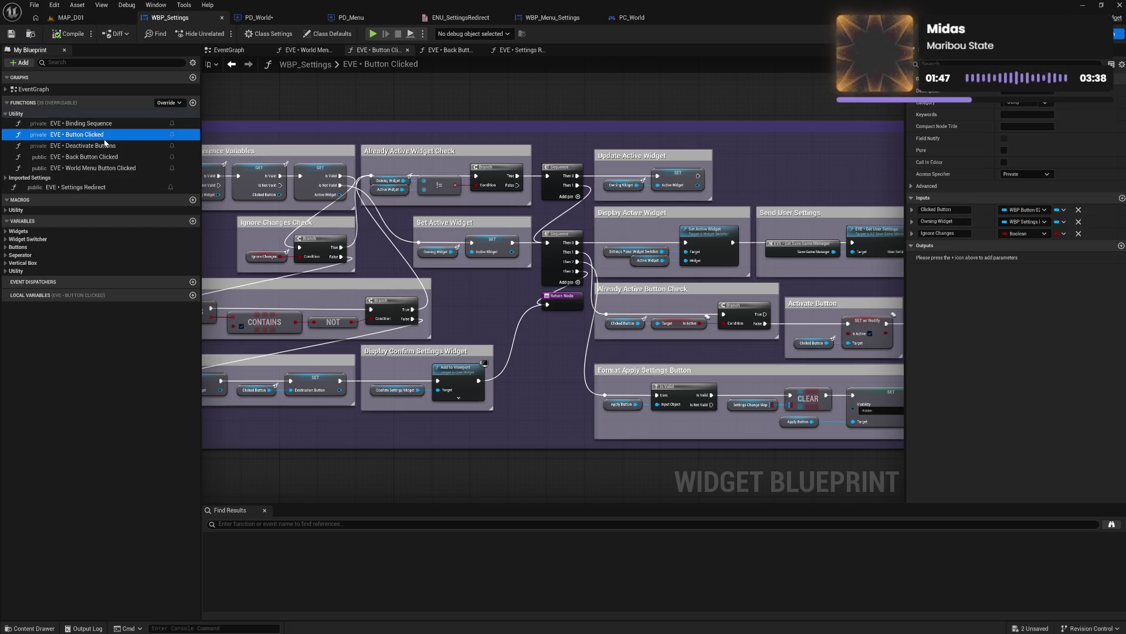
key("F2")
left_click(69, 135)
type("Settings")
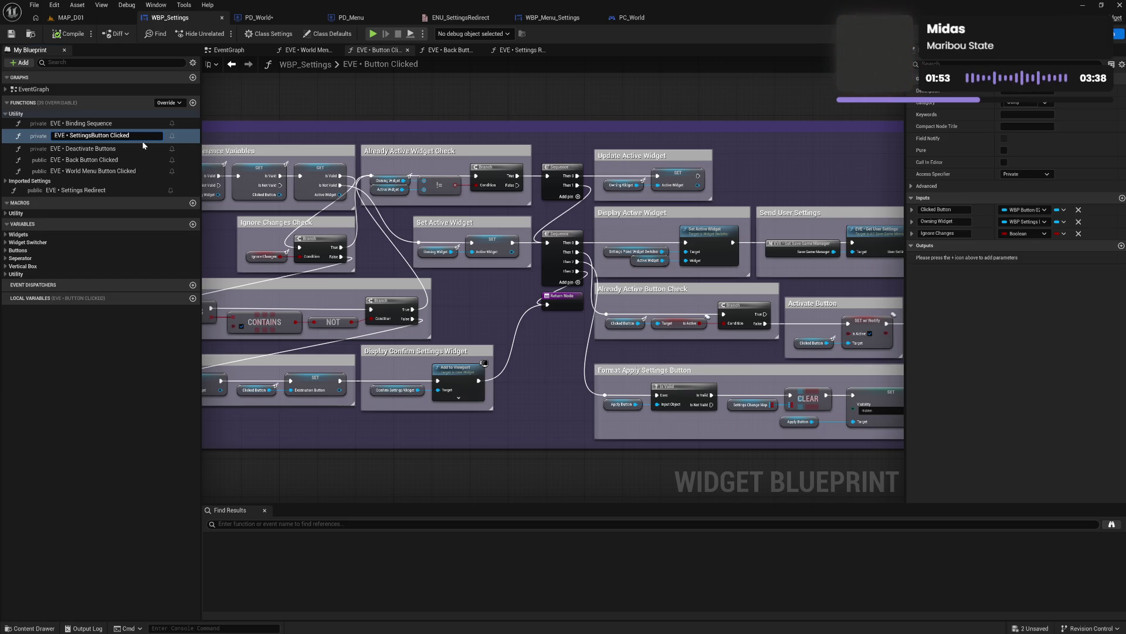
left_click_drag(130, 136, 93, 135)
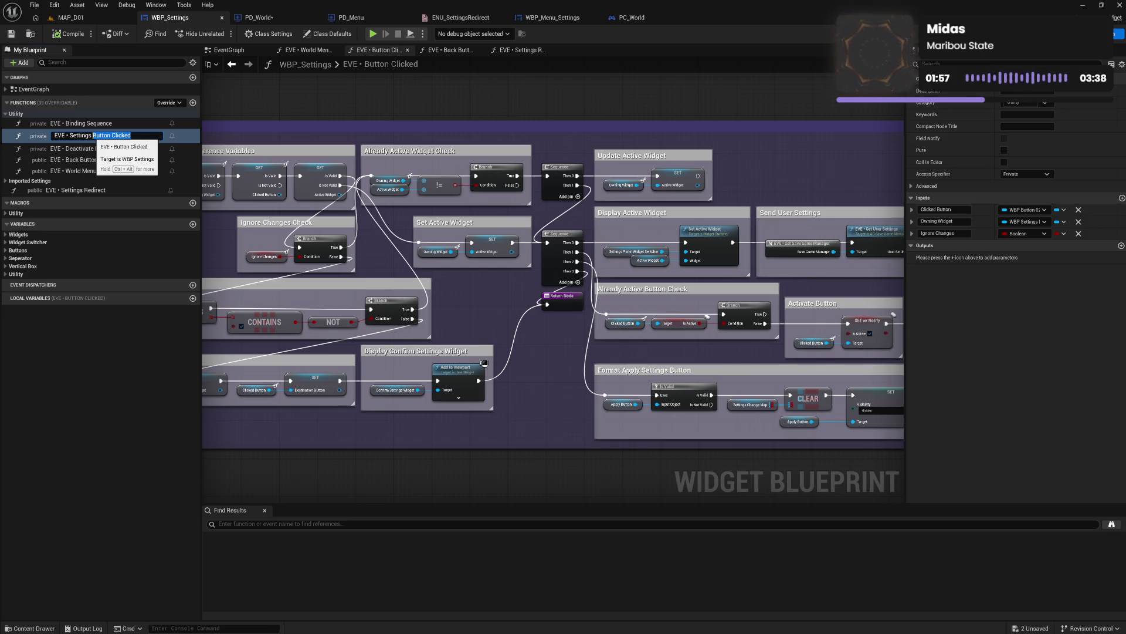
type("Panel")
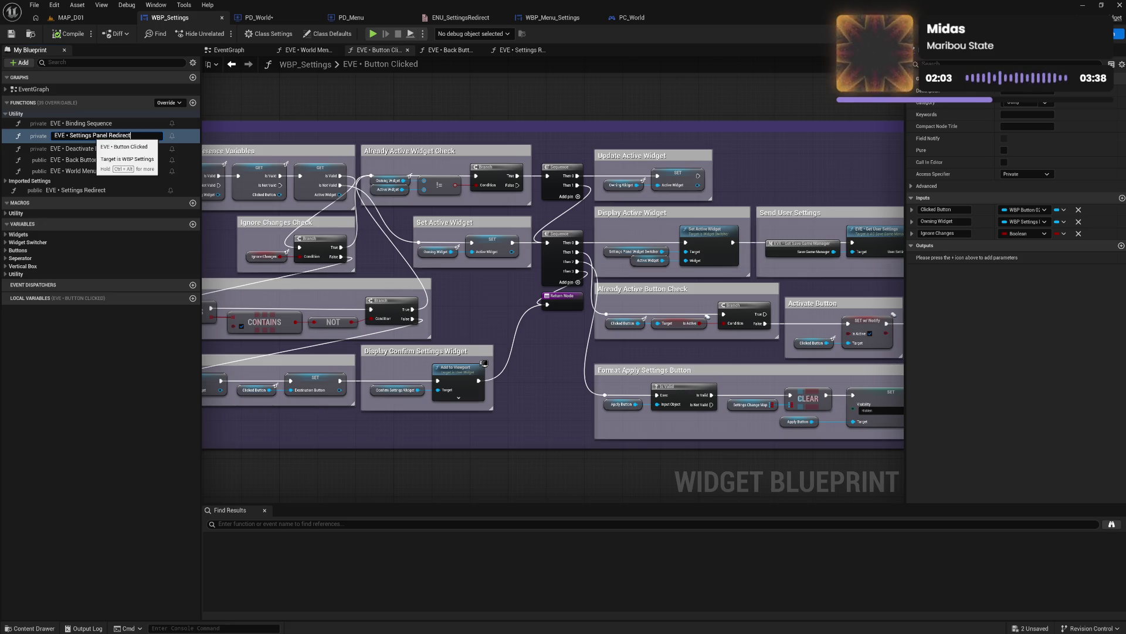
key("Return")
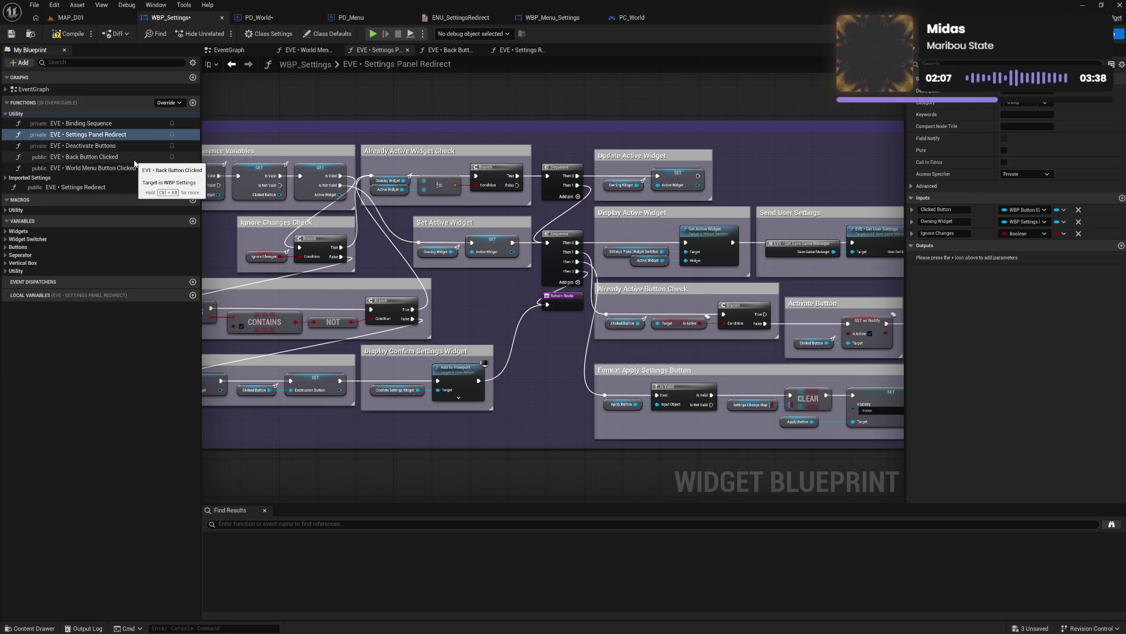
Step: Rename EVE • Back Button Clicked to EVE • Back Redirect
left_click(135, 162)
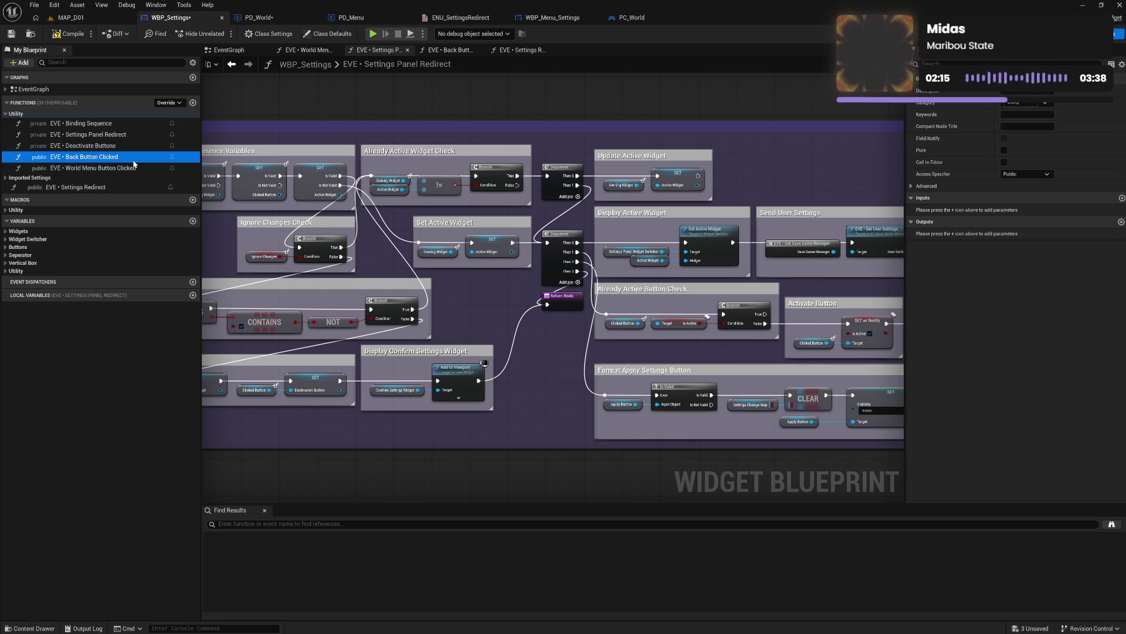
left_click(135, 162)
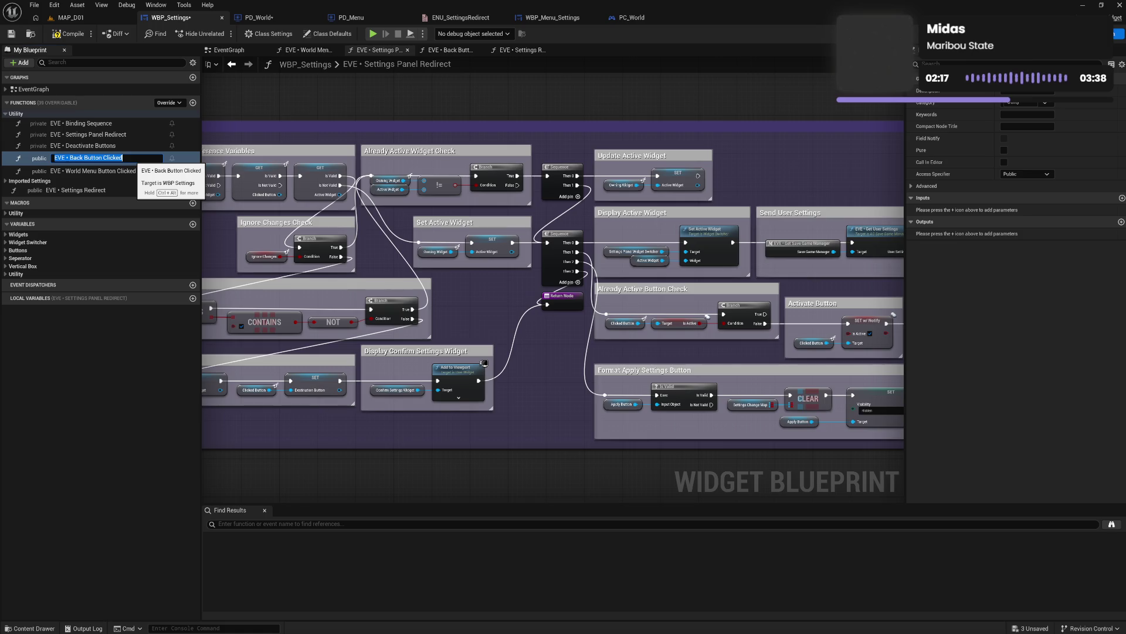
left_click(135, 158)
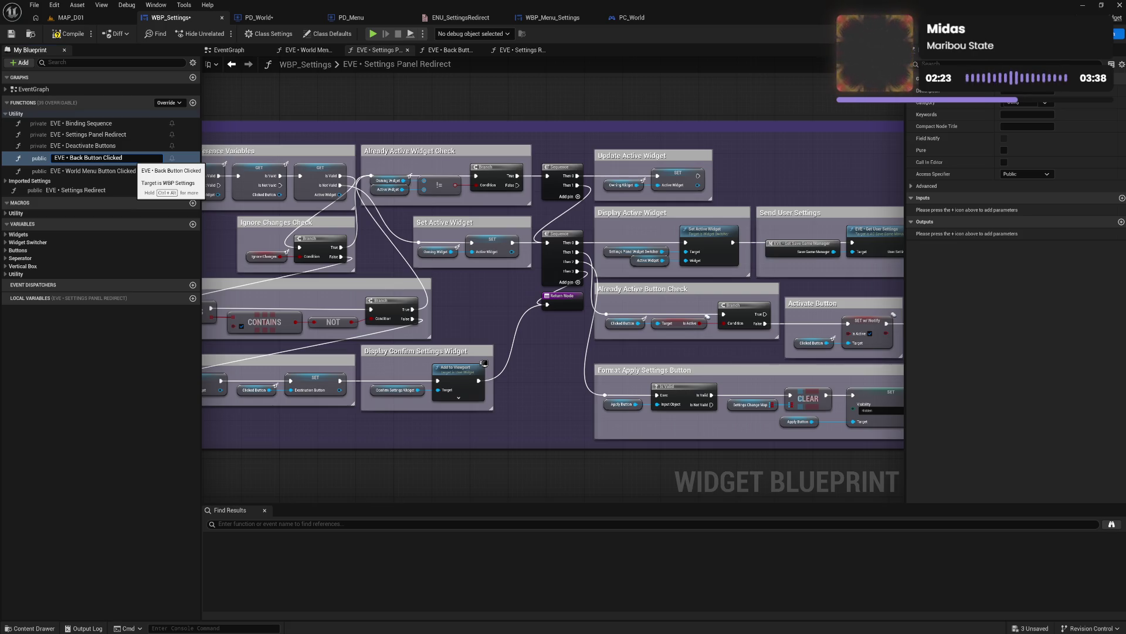
key("shift+Left")
key("shift+Left")
key("shift+Left")
key("shift+Left")
key("shift+Left")
key("shift+Left")
type("Redirect")
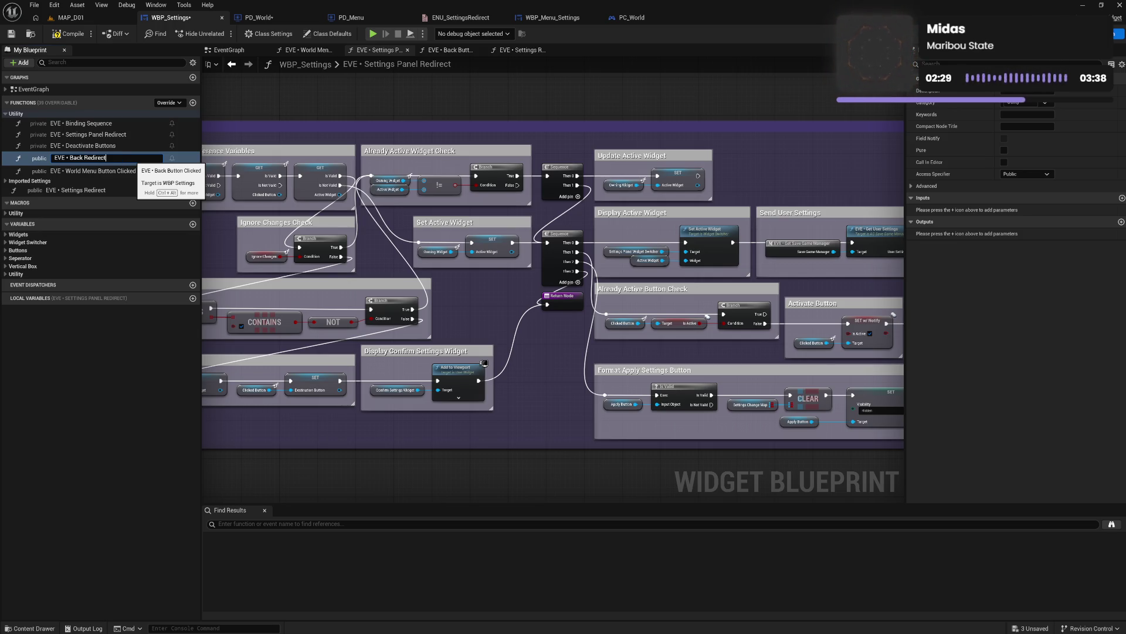
key("Return")
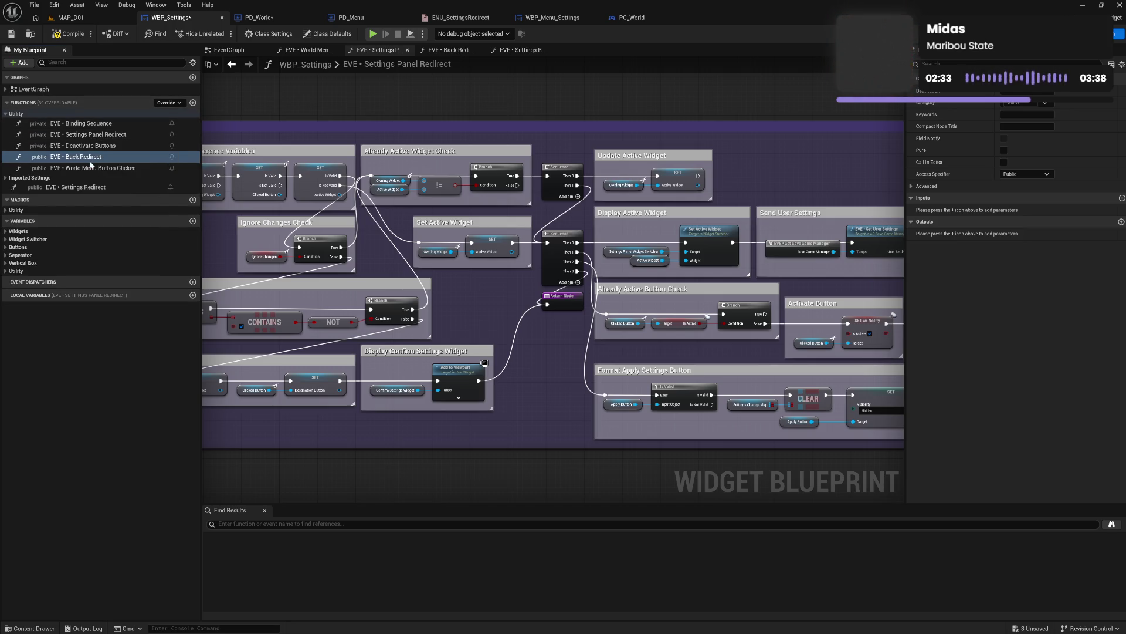
Step: Rename EVE • World Menu Button Clicked to EVE • World Menu Redirect
left_click(136, 168)
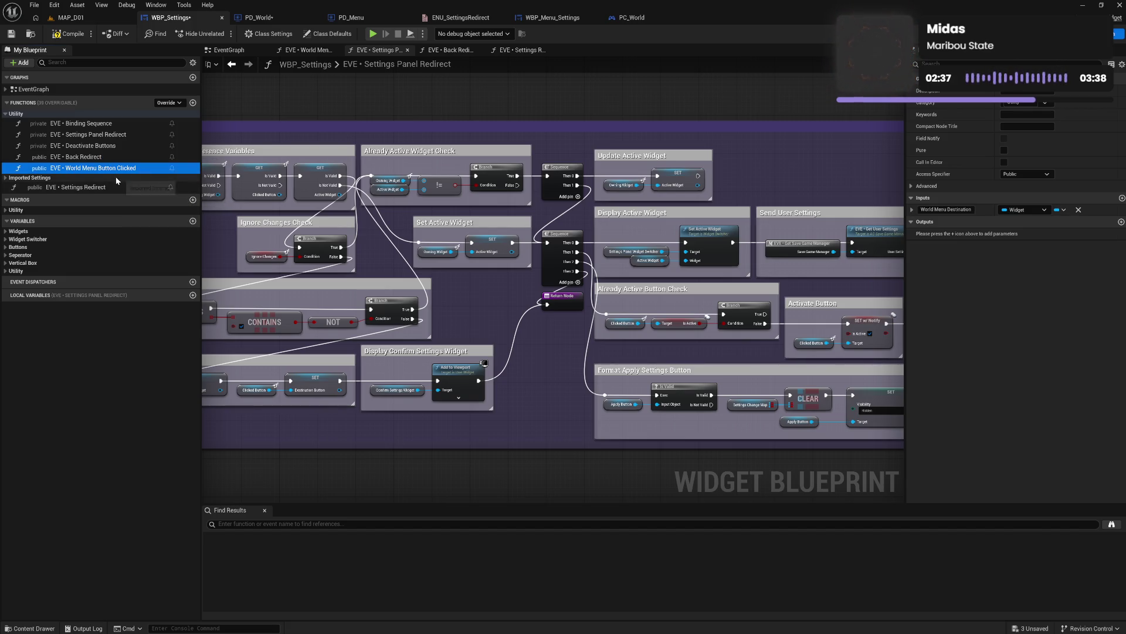
key("F2")
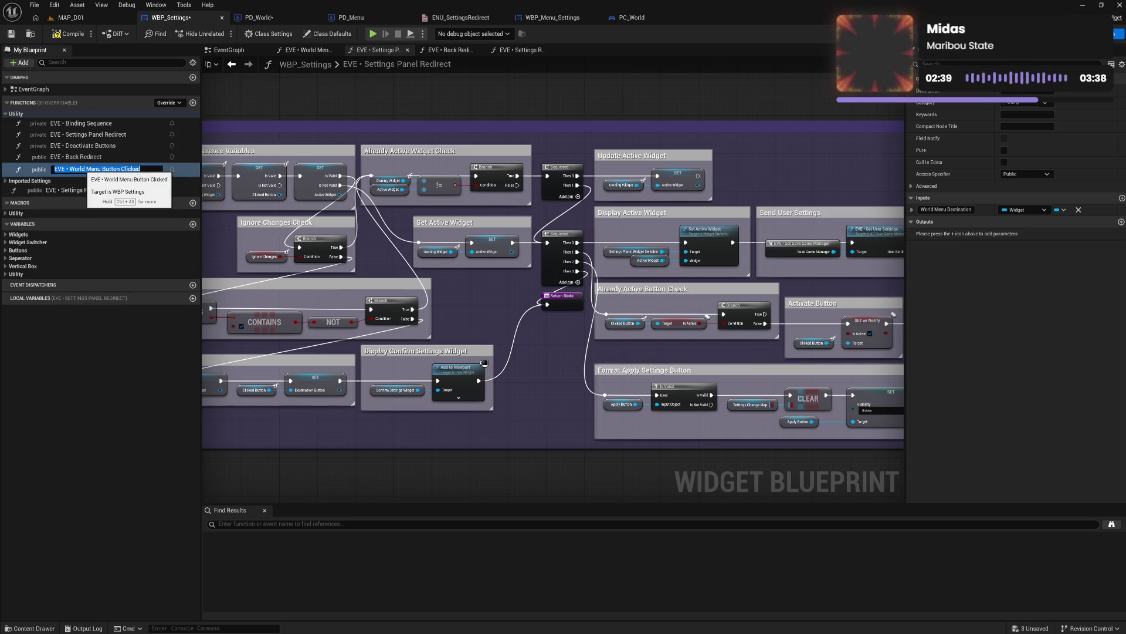
left_click(86, 169)
left_click(86, 169)
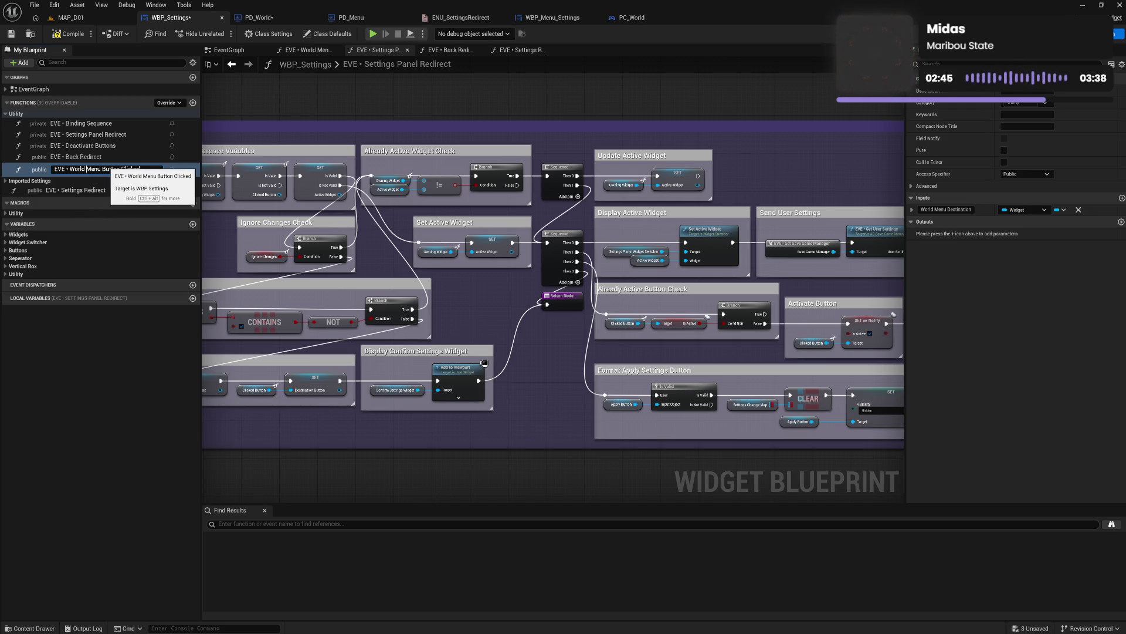
left_click_drag(102, 169, 141, 169)
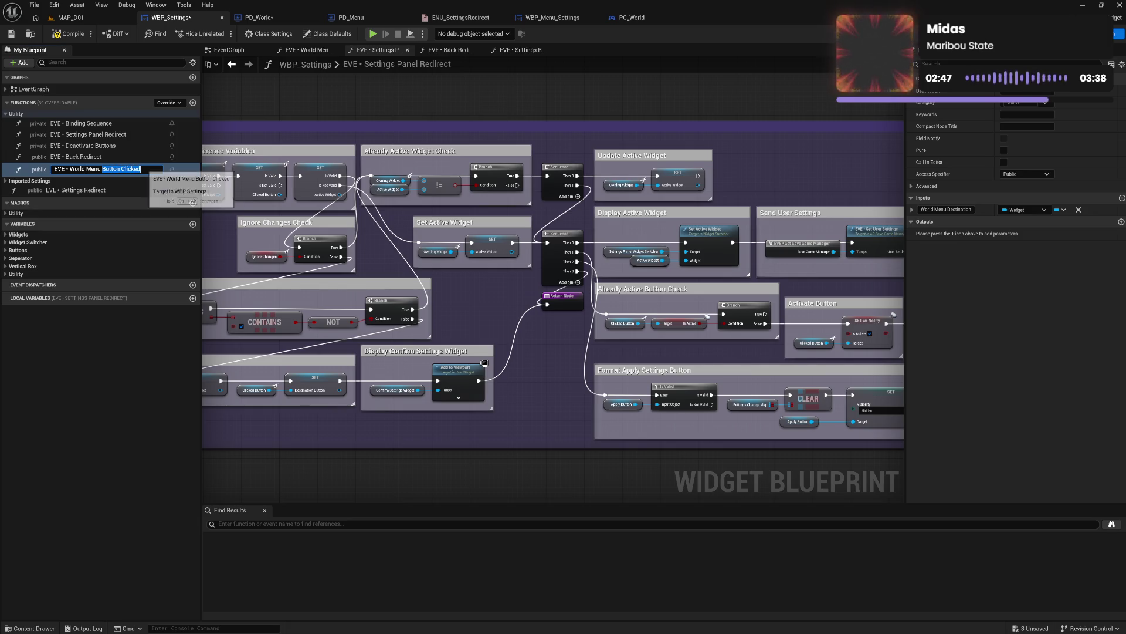
type("Redirect")
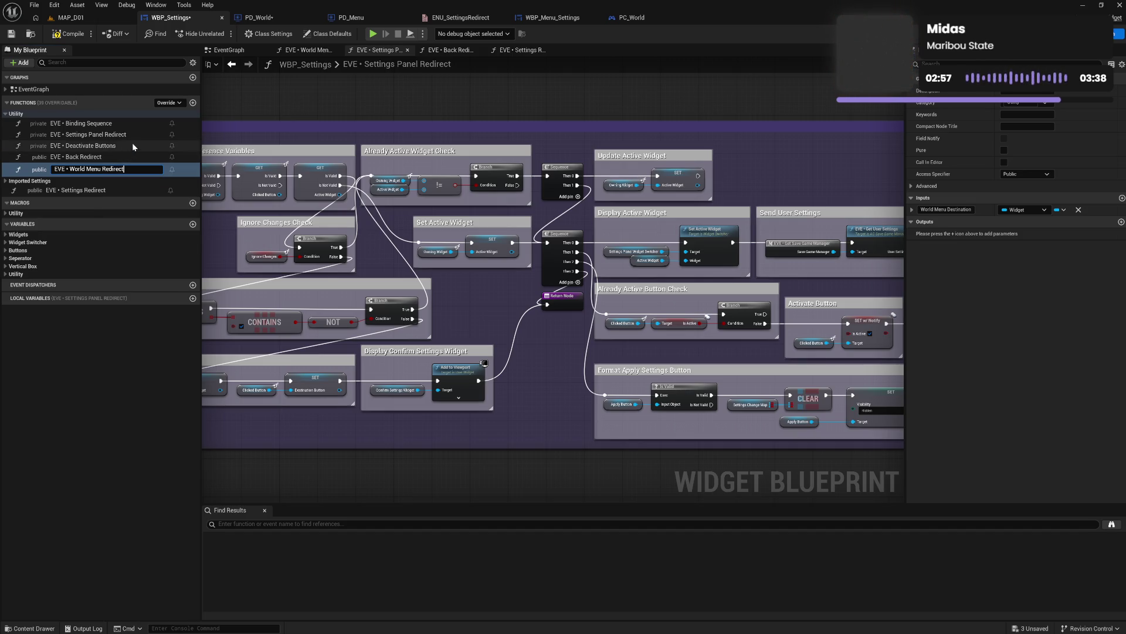
key("Return")
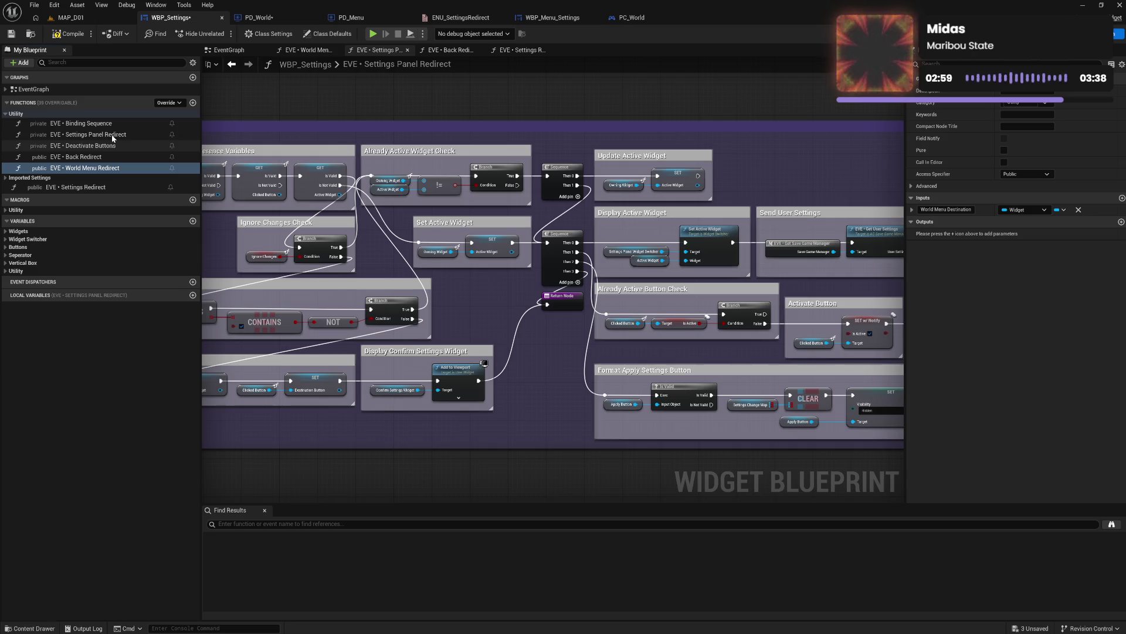
Step: Change 'Panel' to 'Menu', making the function EVE • Settings Menu Redirect
left_click(113, 137)
left_click(113, 137)
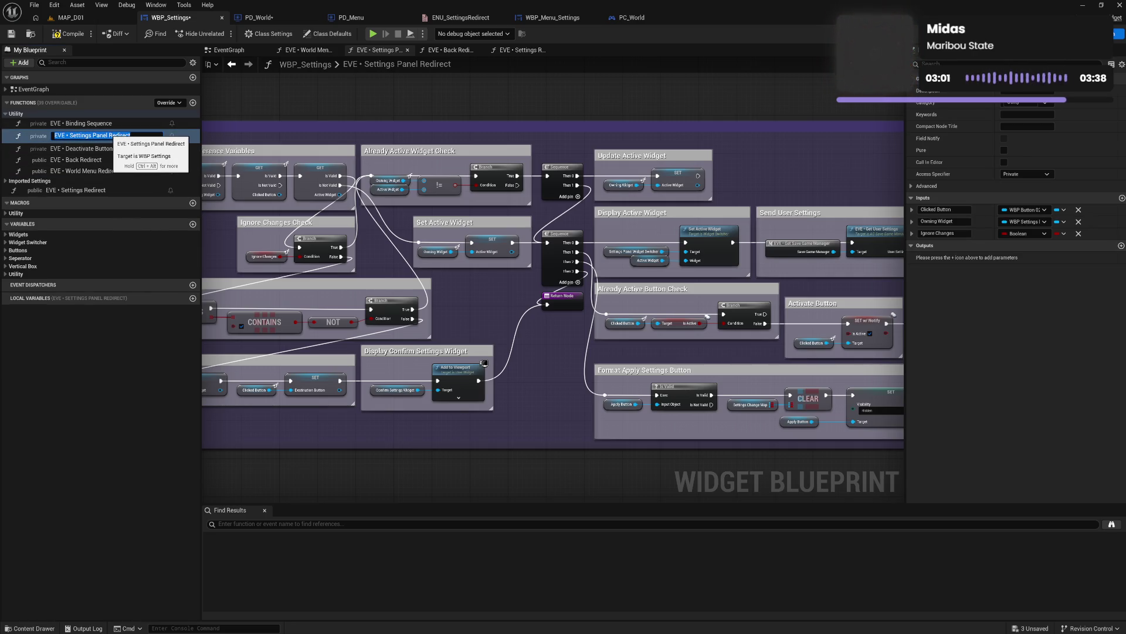
double_click(98, 135)
type("Menu")
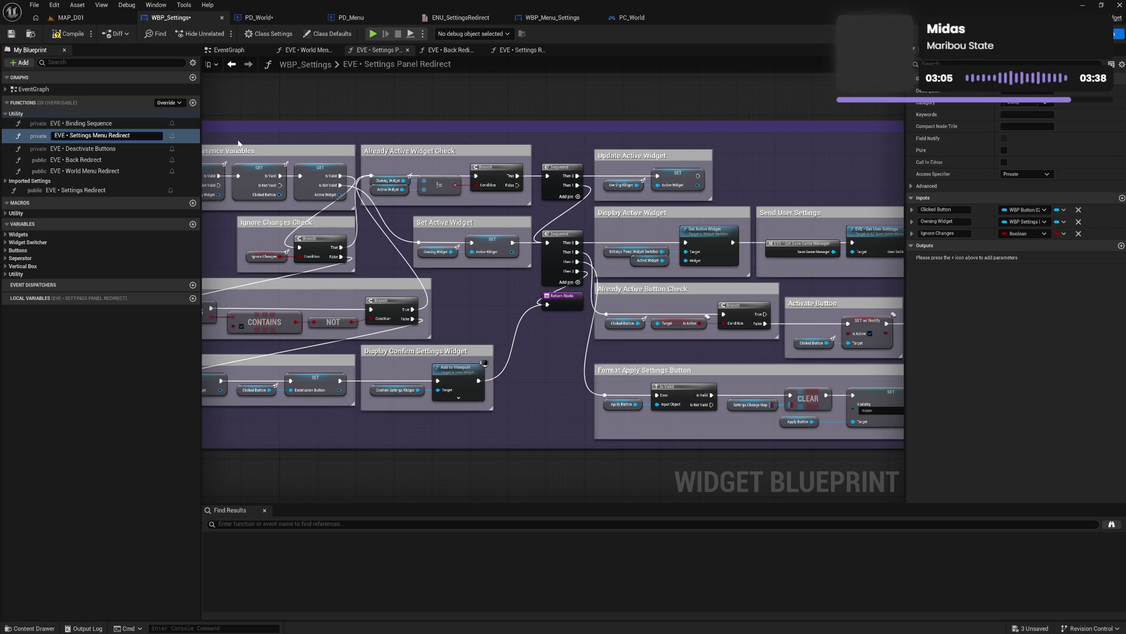
key("Return")
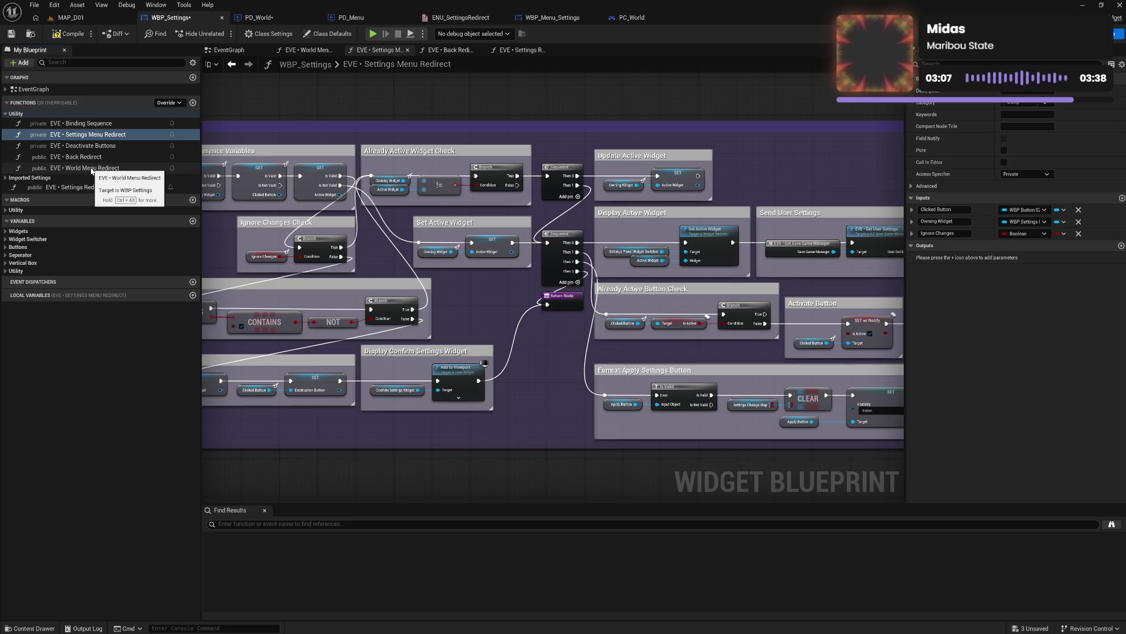
left_click(92, 169)
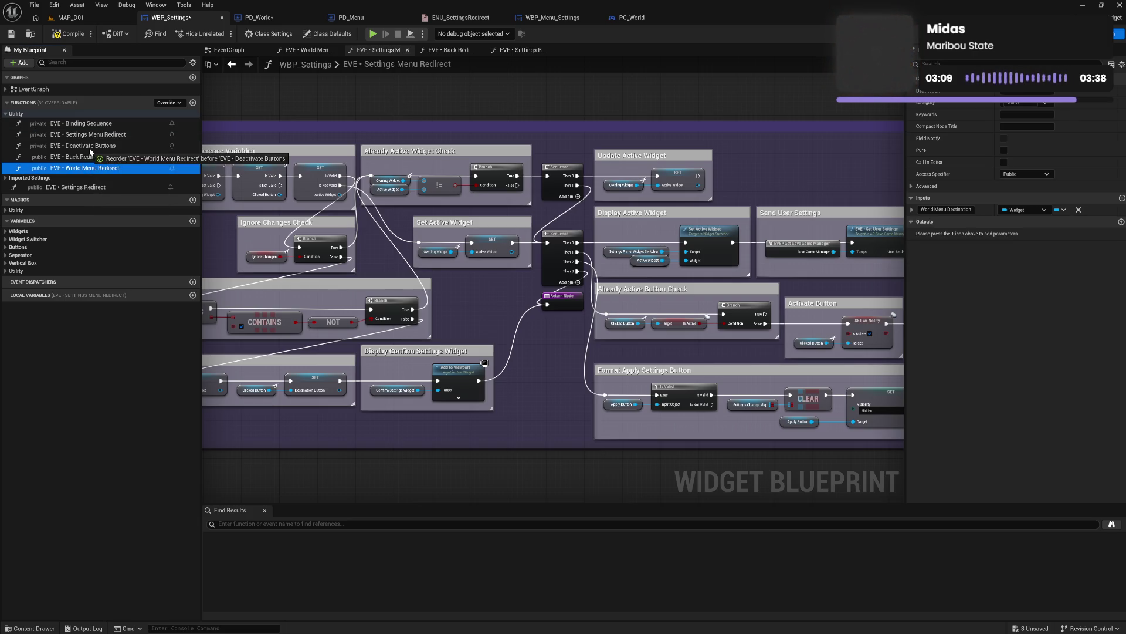
Step: Move World Menu Redirect up in the Functions list, then select Settings Redirect
mouse_move(91, 151)
left_mouse_down()
mouse_move(91, 184)
mouse_move(91, 134)
left_mouse_up()
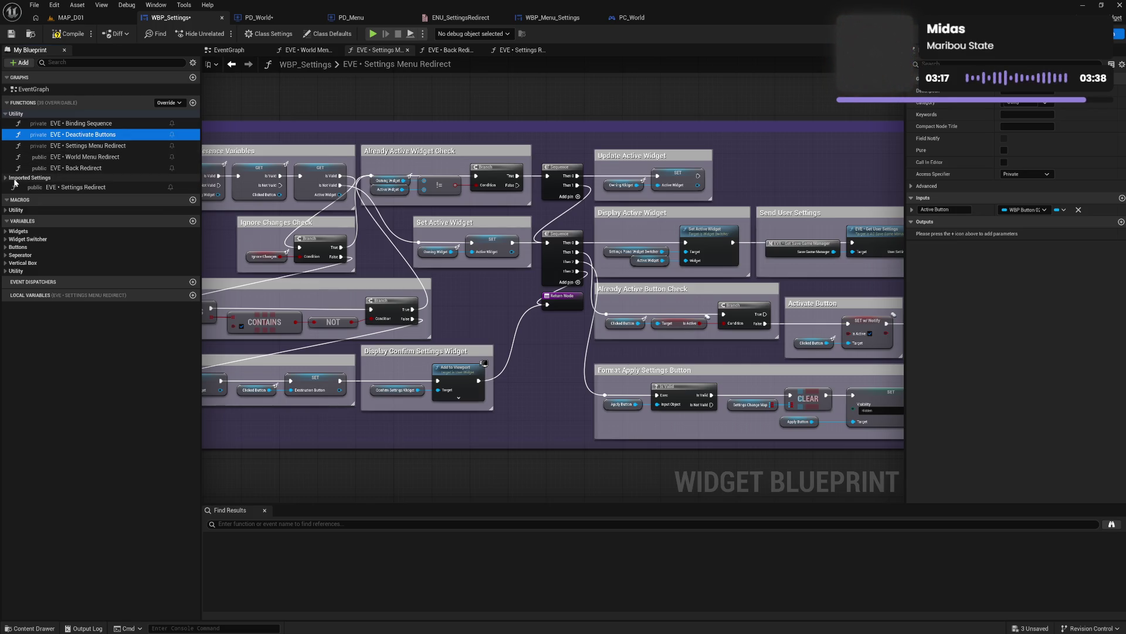
left_click(5, 179)
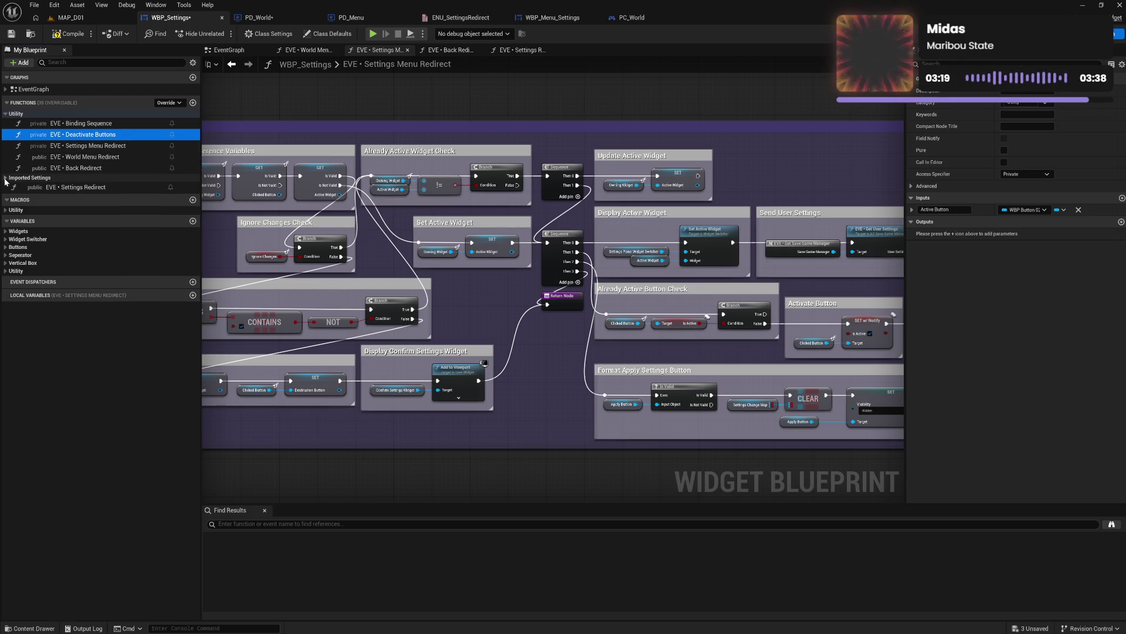
left_click(5, 178)
left_click(74, 188)
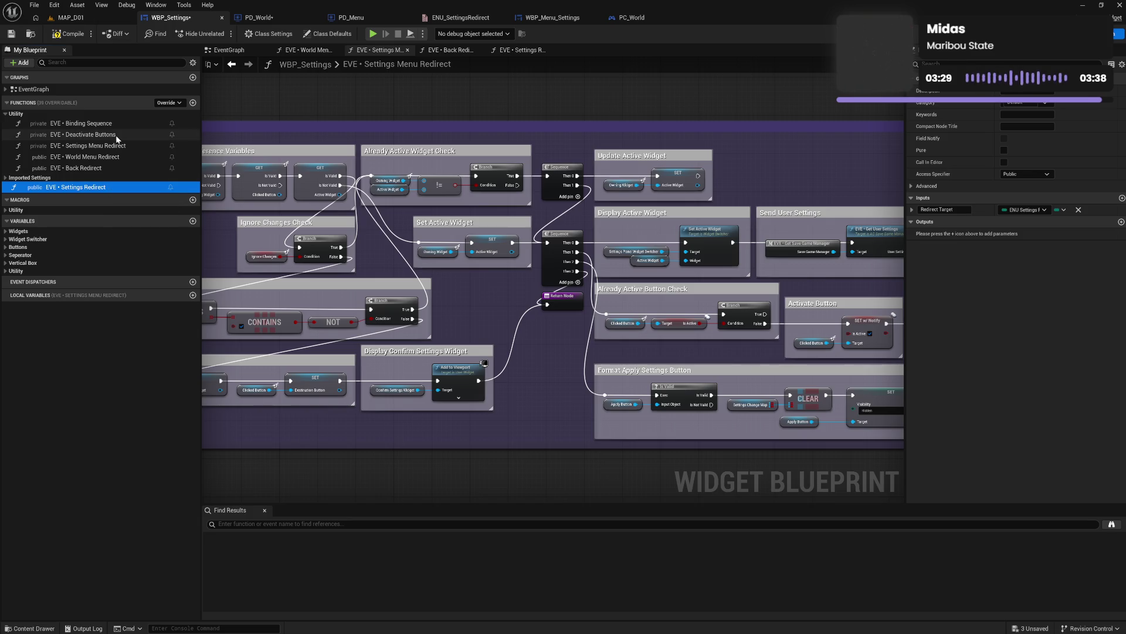
Step: Review the Settings Menu, World Menu and Back Redirect functions' inputs in Details
left_click(97, 146)
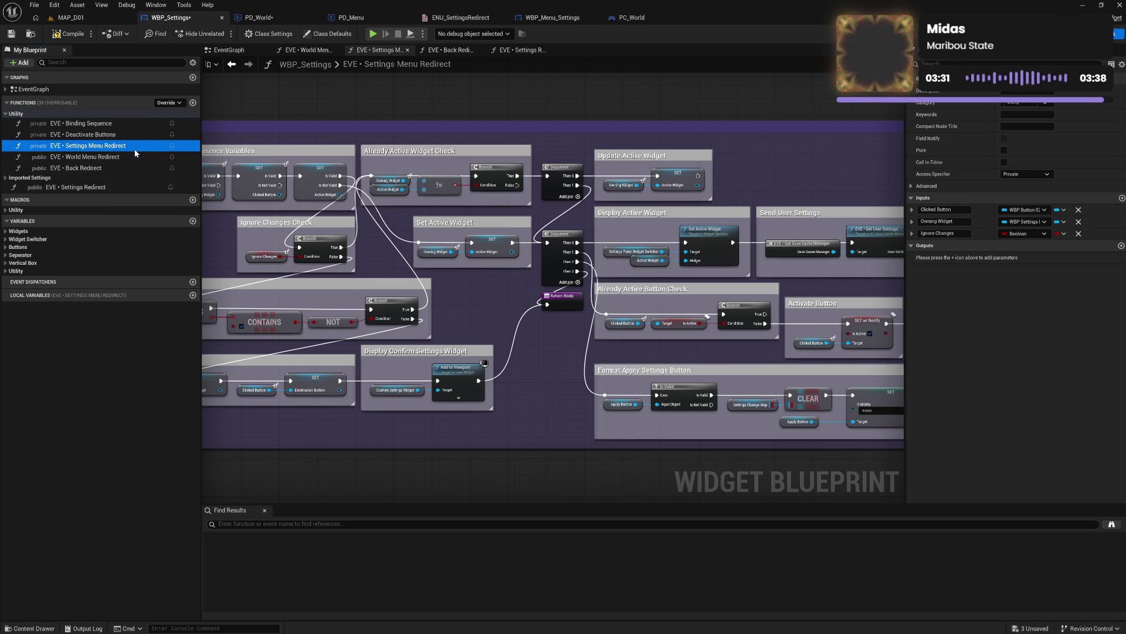
left_click(134, 157)
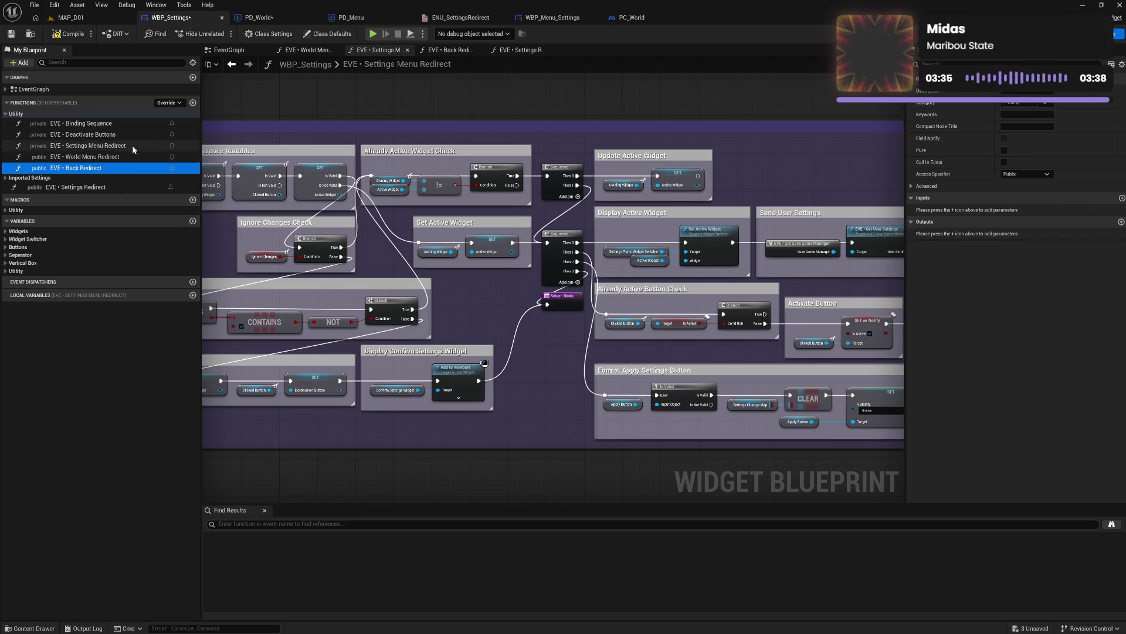
left_click(132, 147)
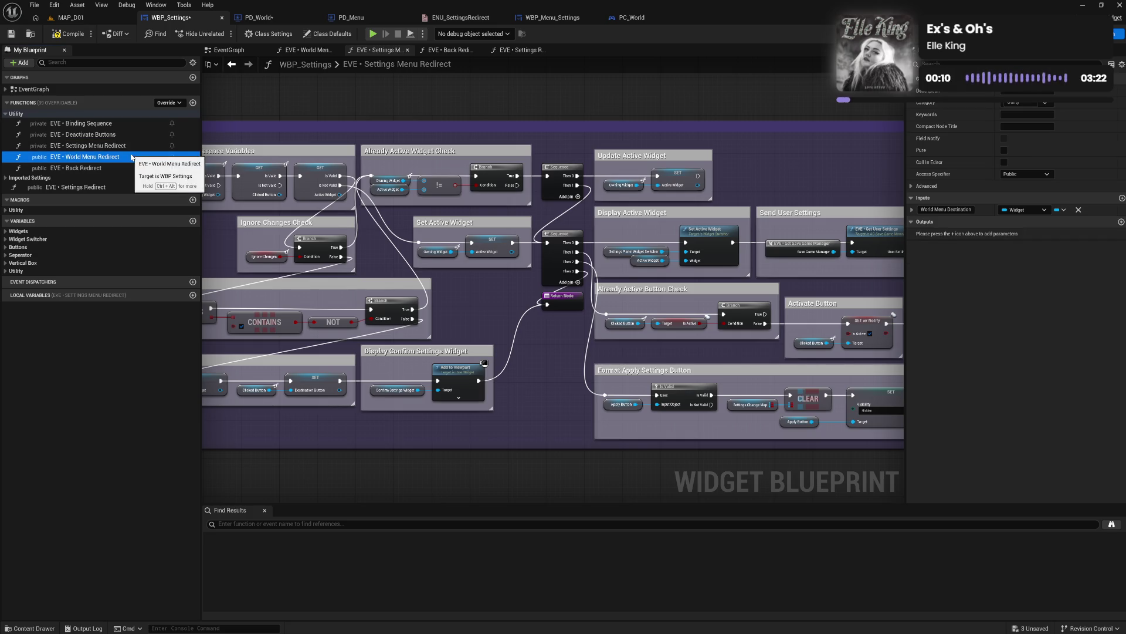
left_click(117, 168)
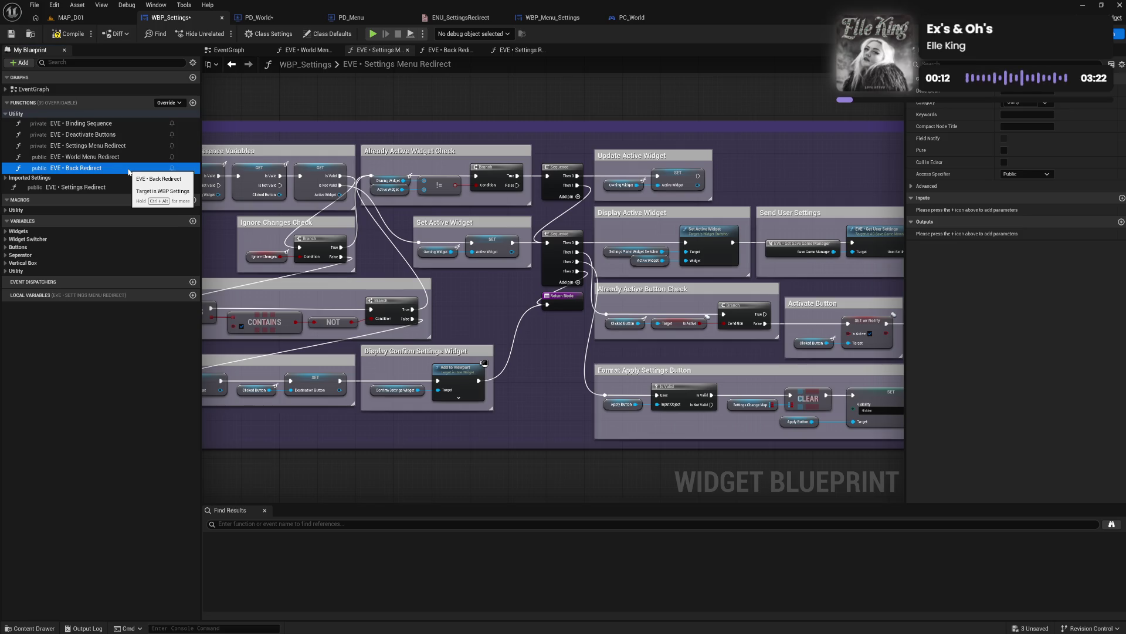
left_click(127, 157)
left_click(127, 146)
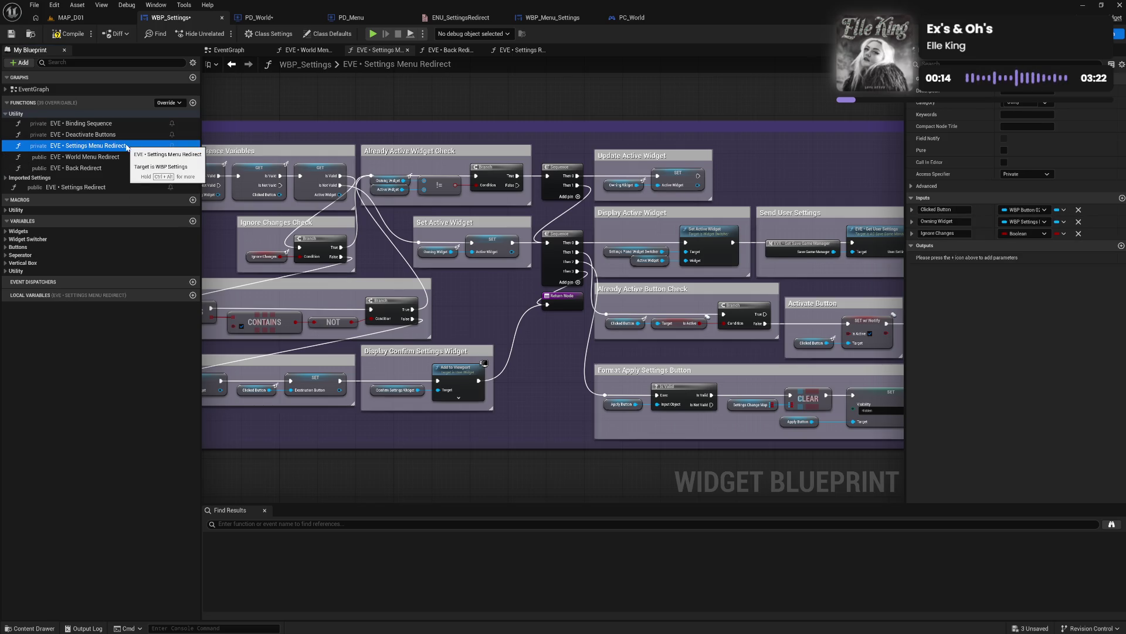
left_click(132, 156)
Step: Select World Menu Redirect and nudge the Settings Menu Redirect entry node left
key("Up")
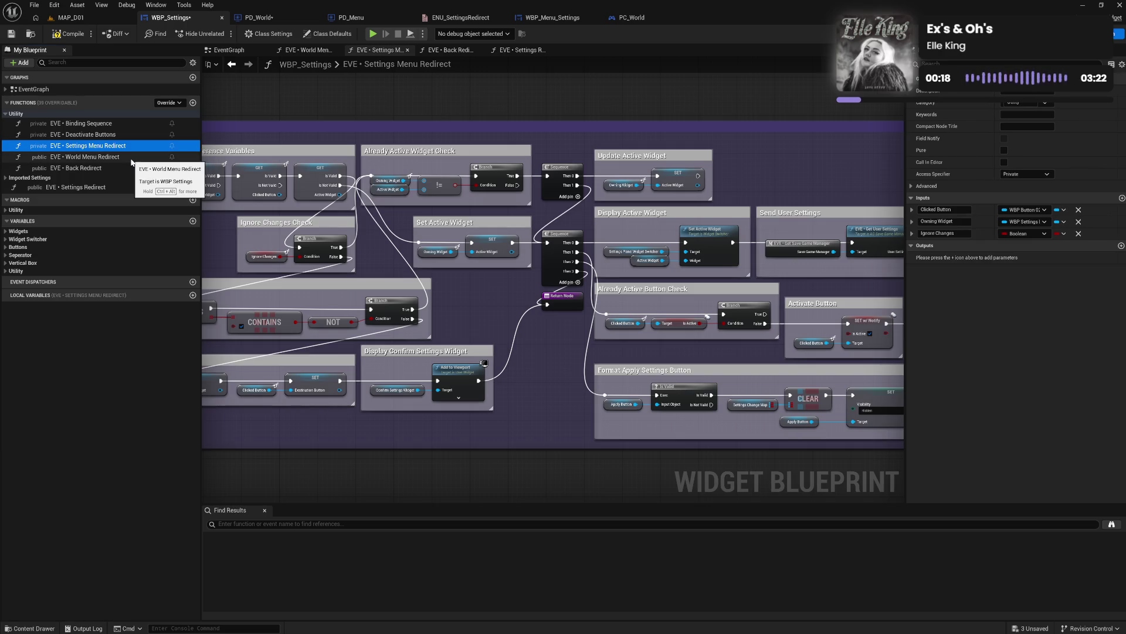
left_click(131, 160)
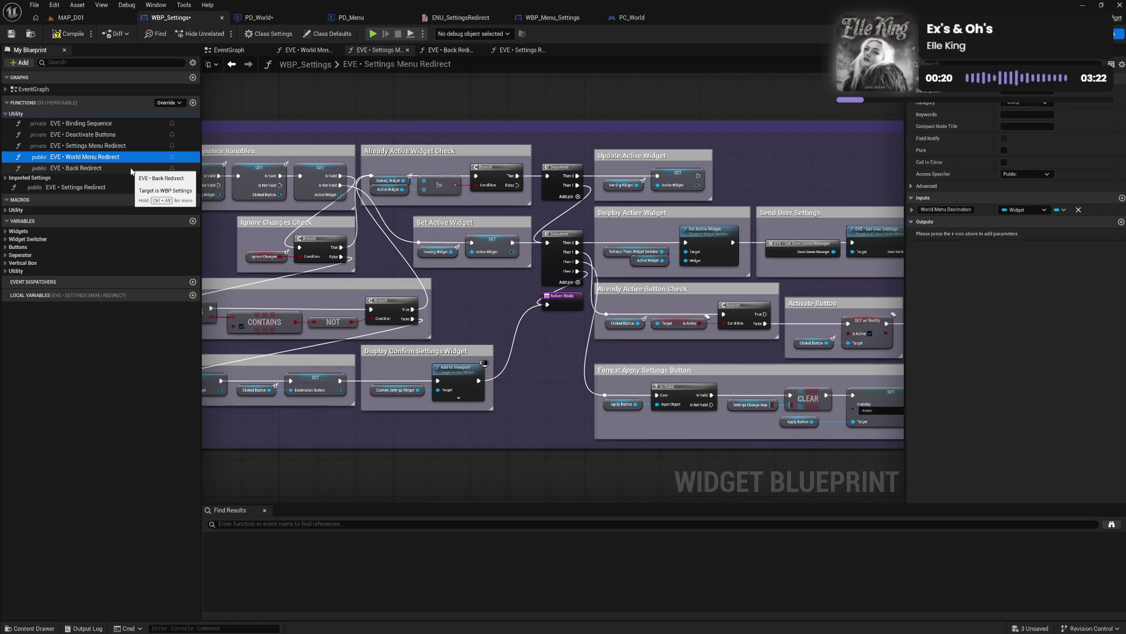
mouse_move(442, 283)
left_mouse_down()
mouse_move(653, 244)
mouse_move(657, 260)
left_mouse_up()
left_click_drag(317, 158, 265, 197)
Step: Deselect the entry node and compile the WBP_Settings widget blueprint
left_click(323, 206)
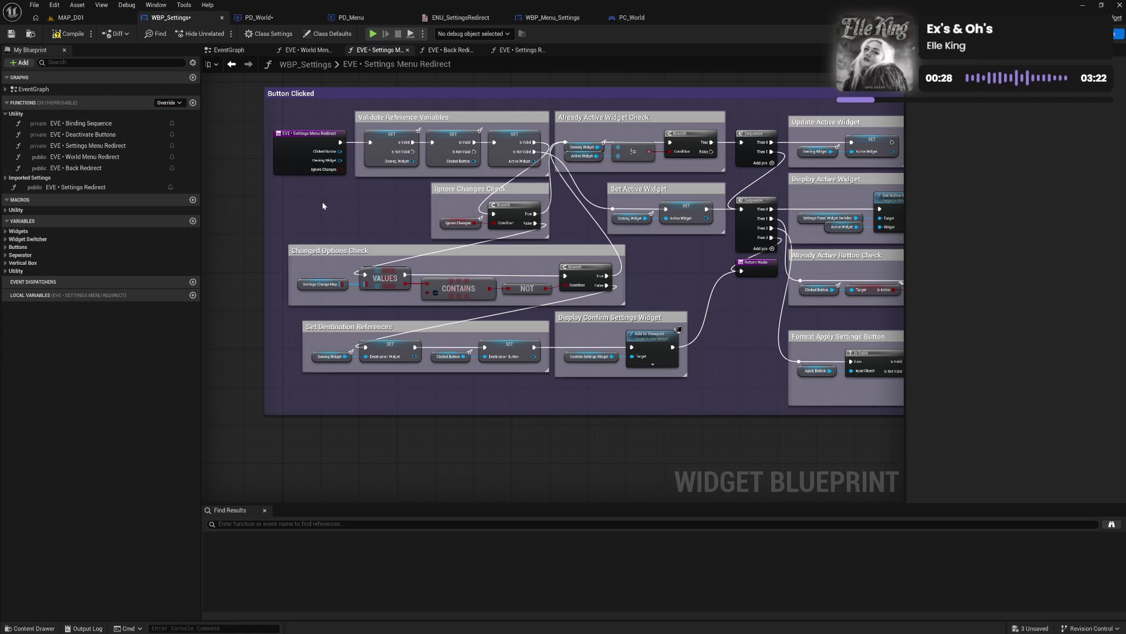
mouse_move(655, 264)
left_mouse_down()
mouse_move(429, 245)
mouse_move(237, 262)
mouse_move(585, 252)
mouse_move(308, 291)
left_mouse_up()
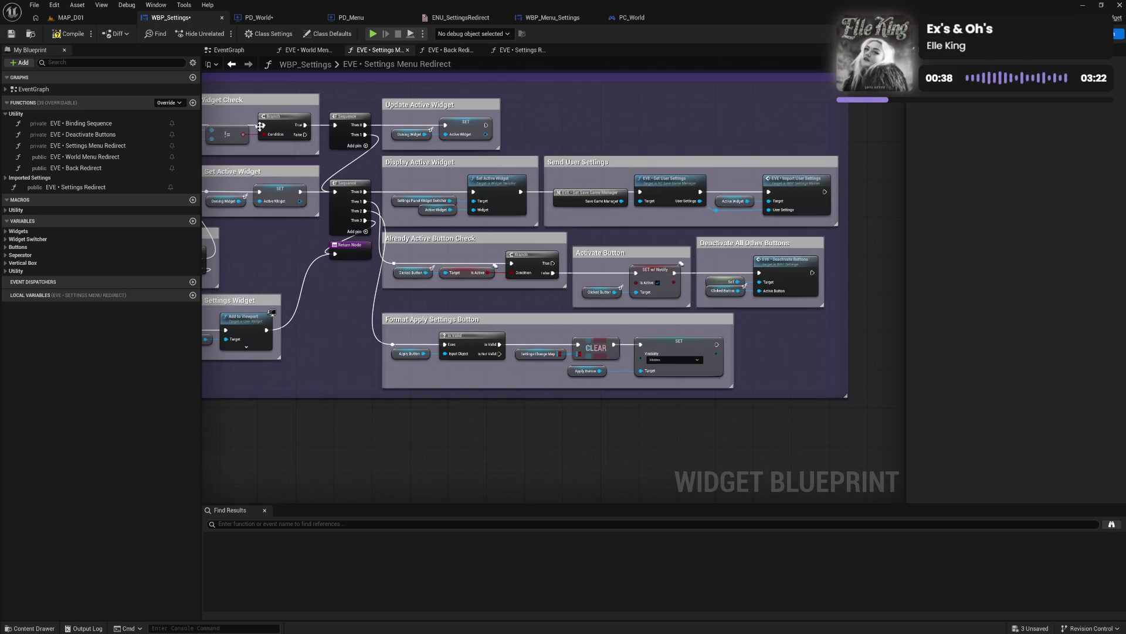
left_click(74, 36)
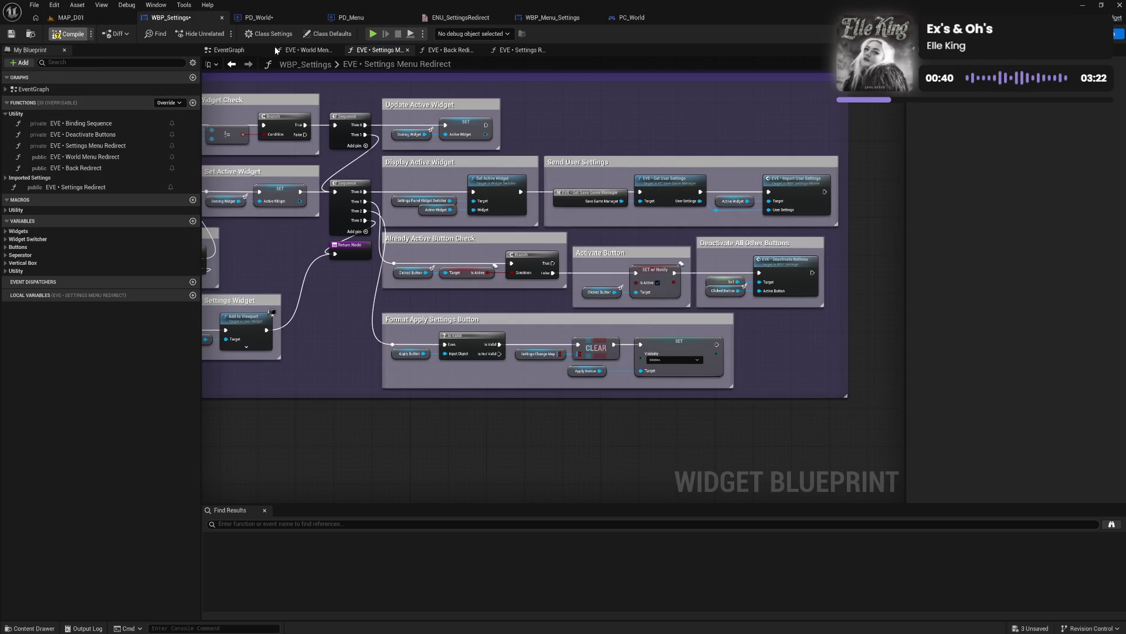
Step: In the EventGraph, widen the Activate Destination Transfer comment box and review the Apply, Discard and Cancel groups
left_click(228, 51)
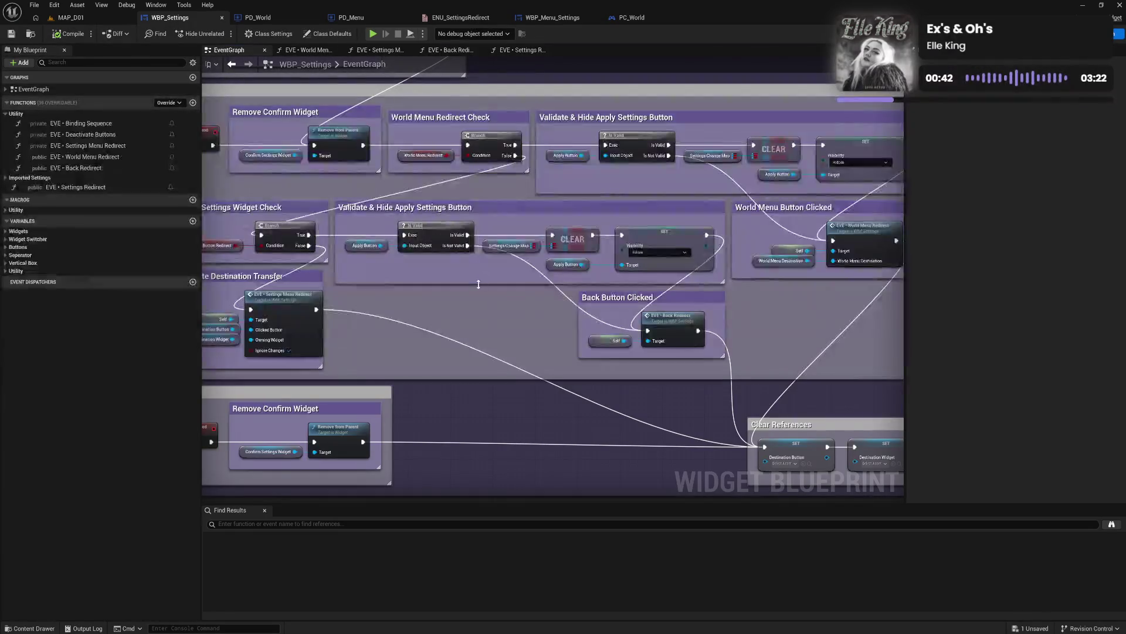
left_click_drag(522, 302, 399, 283)
mouse_move(356, 323)
left_mouse_down()
mouse_move(368, 272)
mouse_move(428, 248)
mouse_move(465, 206)
mouse_move(553, 273)
left_mouse_up()
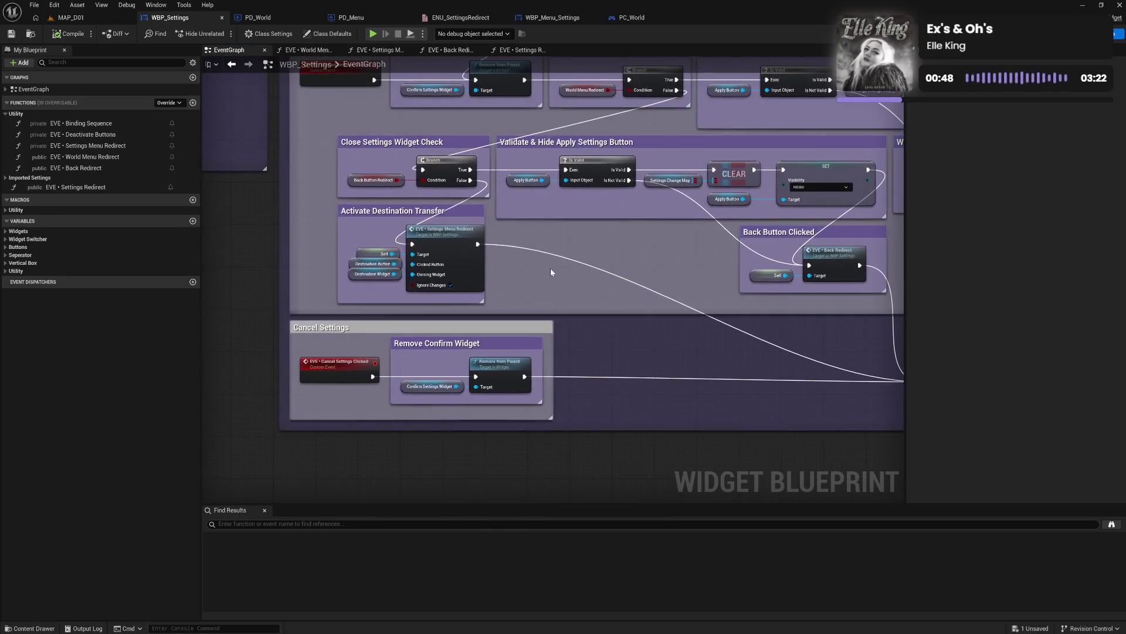
mouse_move(483, 221)
left_mouse_down()
mouse_move(491, 218)
mouse_move(478, 215)
left_mouse_up()
left_click(498, 229)
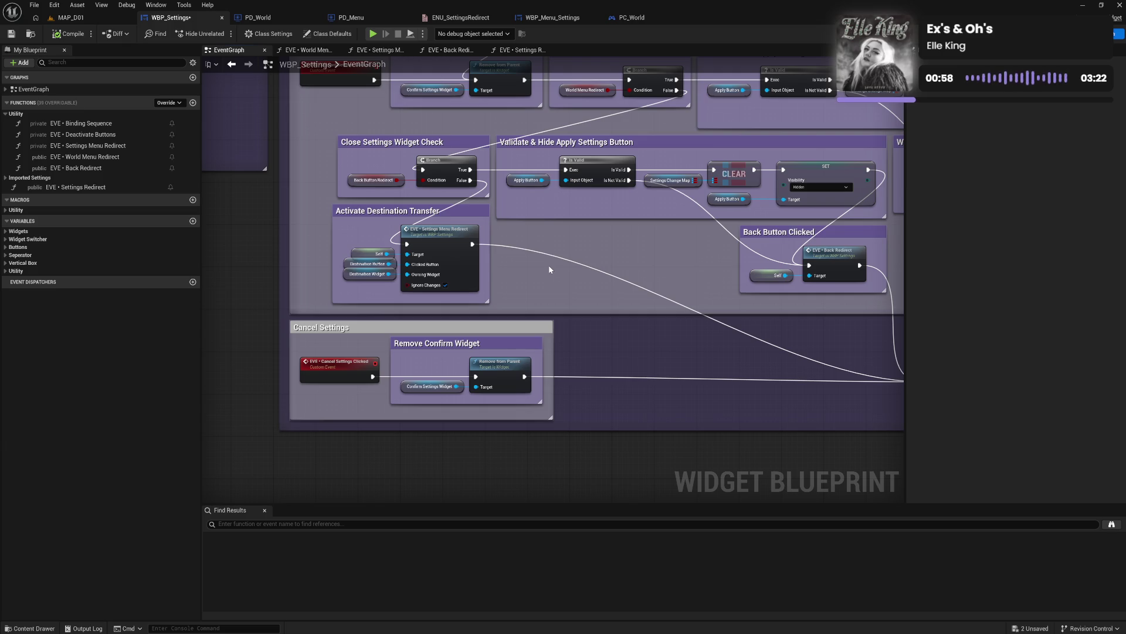
mouse_move(559, 267)
left_mouse_down()
mouse_move(447, 282)
mouse_move(548, 357)
mouse_move(524, 362)
left_mouse_up()
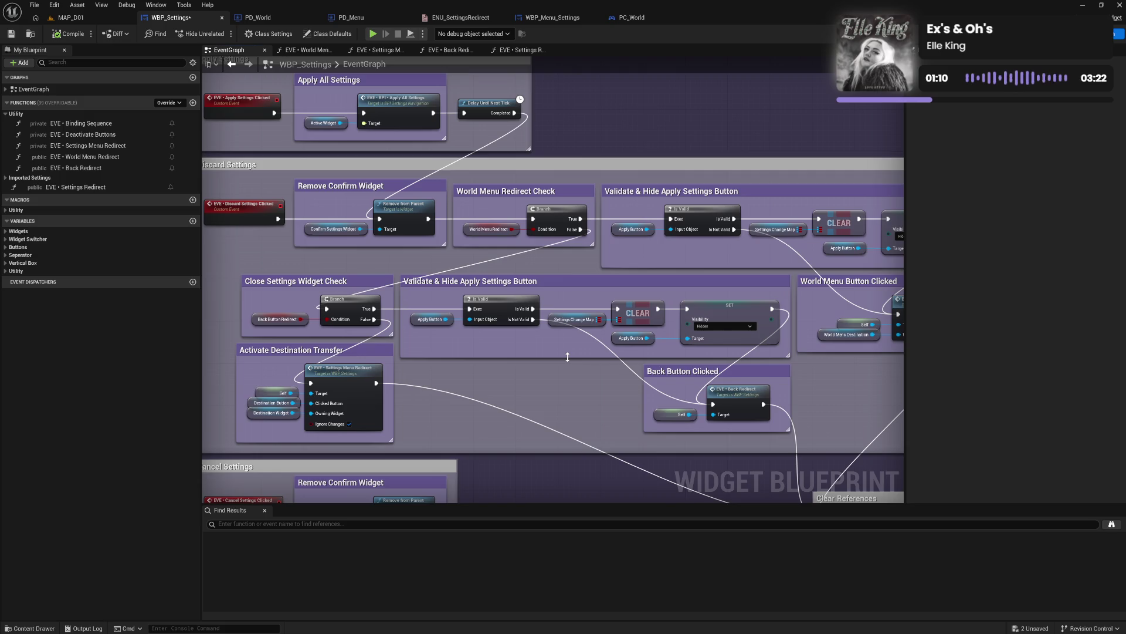
left_click_drag(597, 389, 419, 349)
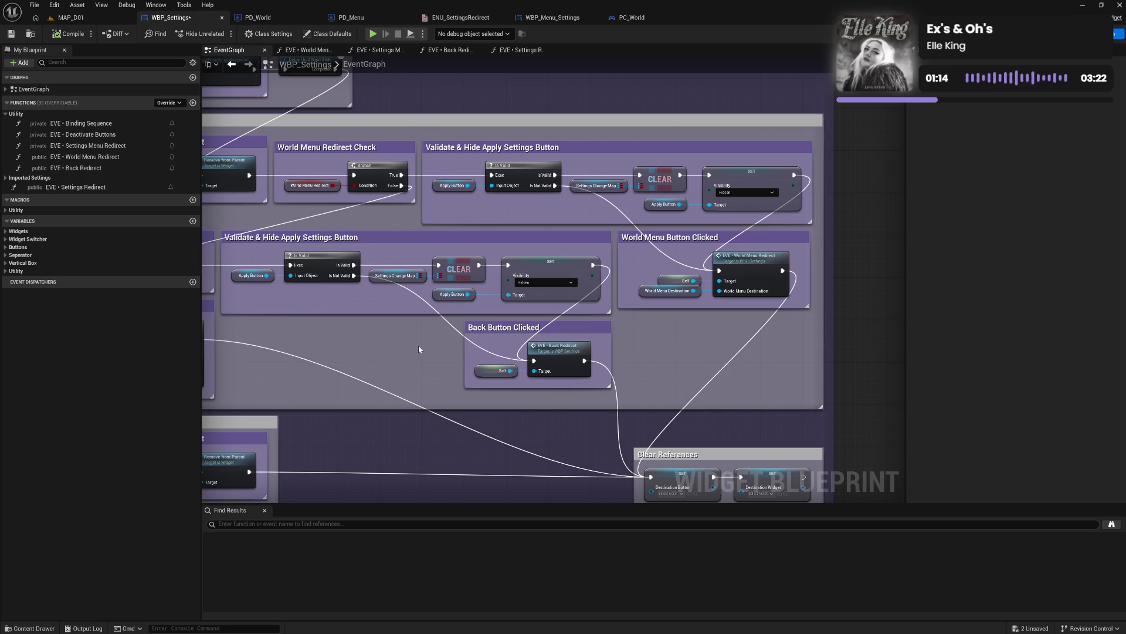
mouse_move(373, 352)
left_mouse_down()
mouse_move(527, 339)
mouse_move(343, 336)
mouse_move(549, 328)
mouse_move(520, 201)
mouse_move(329, 206)
mouse_move(473, 215)
mouse_move(470, 285)
left_mouse_up()
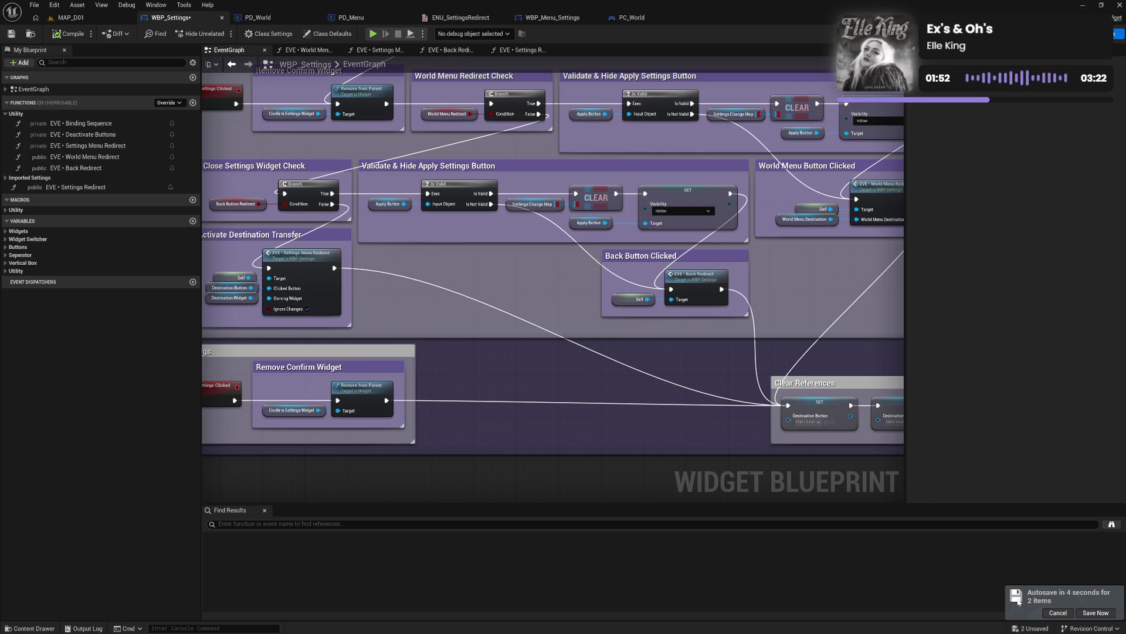
Step: Save BP_CameraDirector and WBP_Settings via Save Content, then pan toward the Remove Confirm Widget groups
key("ctrl+shift+s")
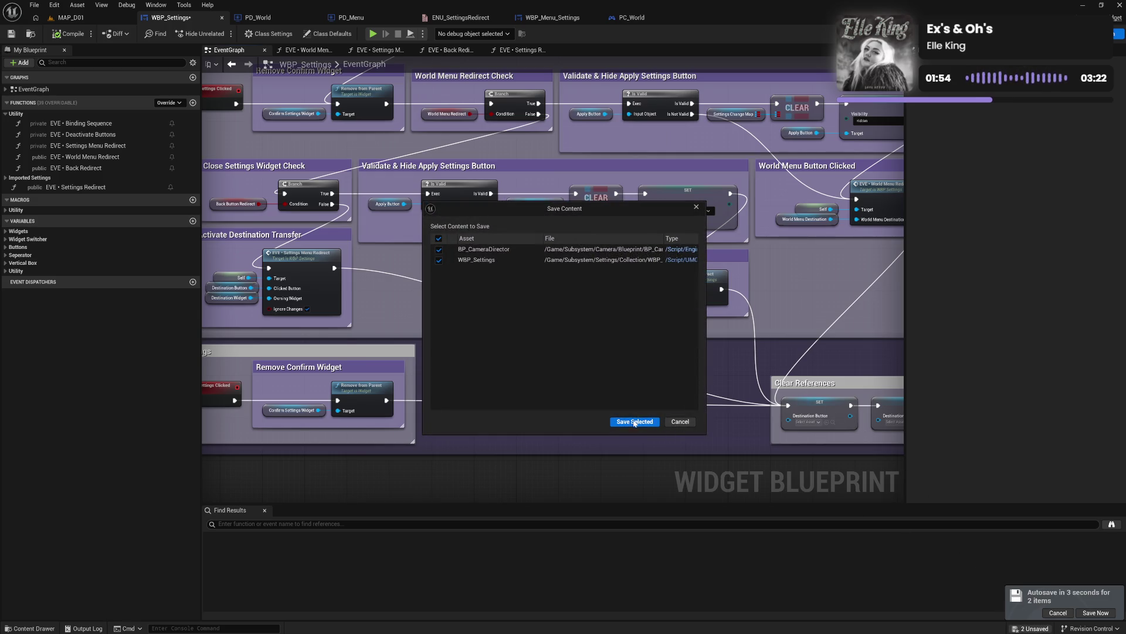
left_click(629, 420)
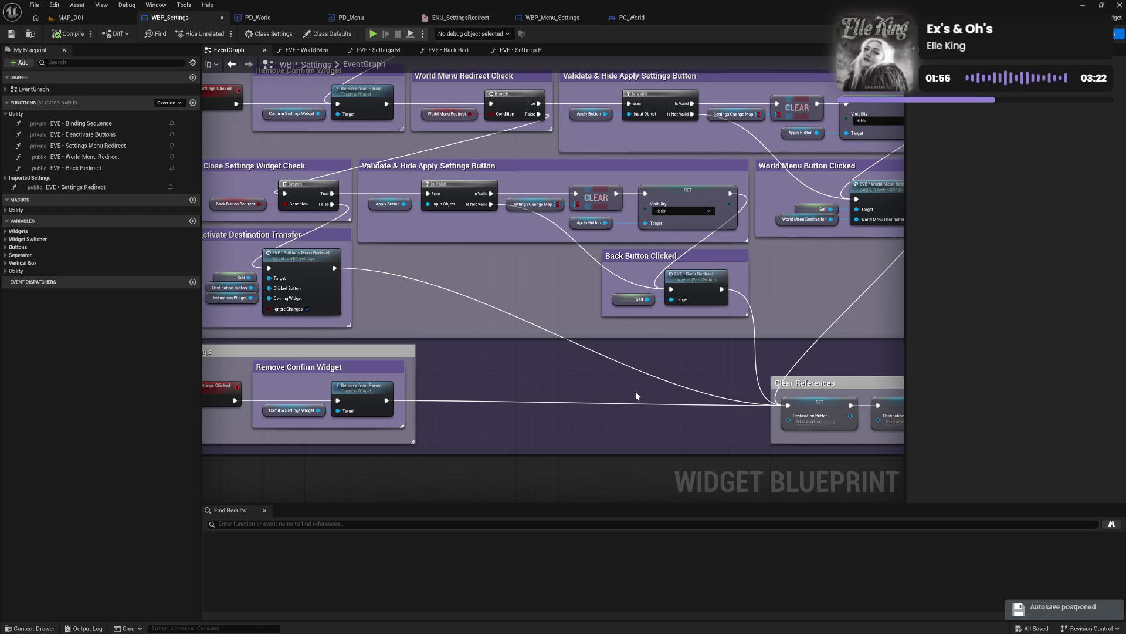
mouse_move(659, 361)
left_mouse_down()
mouse_move(562, 352)
mouse_move(768, 343)
mouse_move(663, 373)
mouse_move(694, 368)
mouse_move(680, 381)
mouse_move(607, 394)
left_mouse_up()
mouse_move(592, 342)
left_mouse_down()
mouse_move(598, 415)
mouse_move(673, 396)
mouse_move(747, 353)
left_mouse_up()
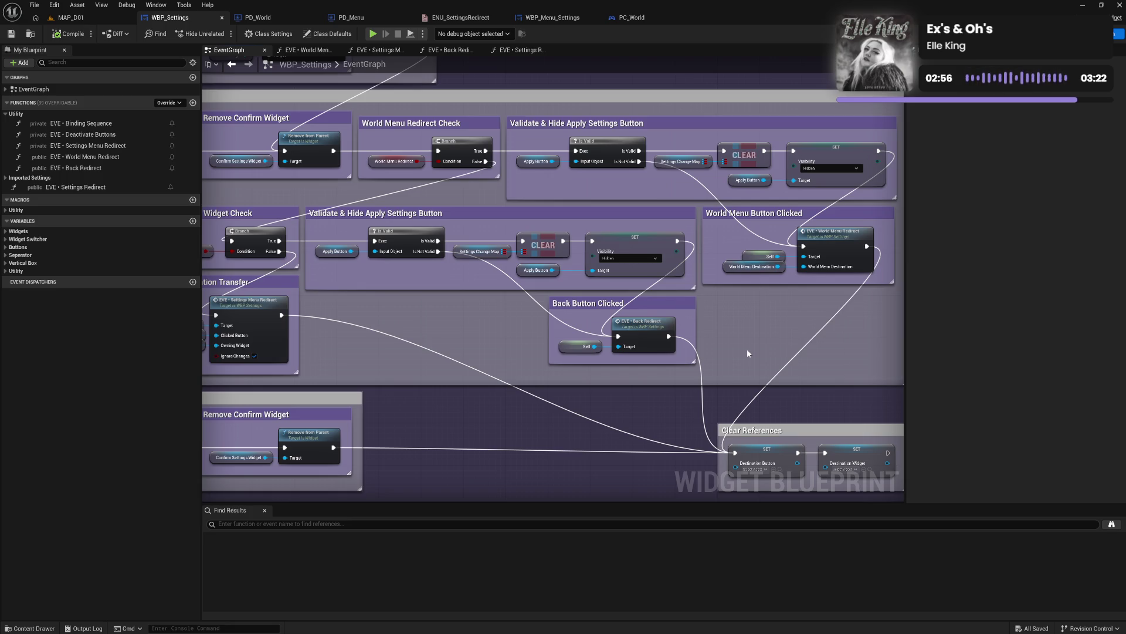
Step: Open the EVE • Settings Menu Redirect graph from its call in Activate Destination Transfer
mouse_move(524, 430)
left_mouse_down()
mouse_move(510, 374)
mouse_move(526, 359)
mouse_move(667, 421)
left_mouse_up()
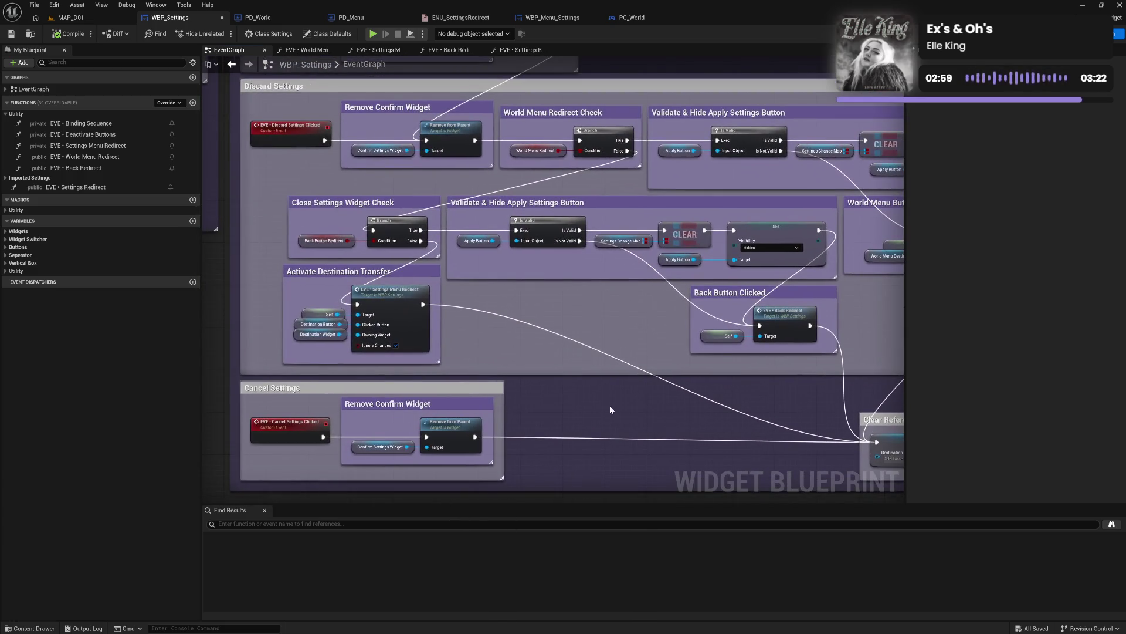
double_click(397, 314)
left_click_drag(645, 329, 769, 367)
left_click_drag(713, 343, 634, 351)
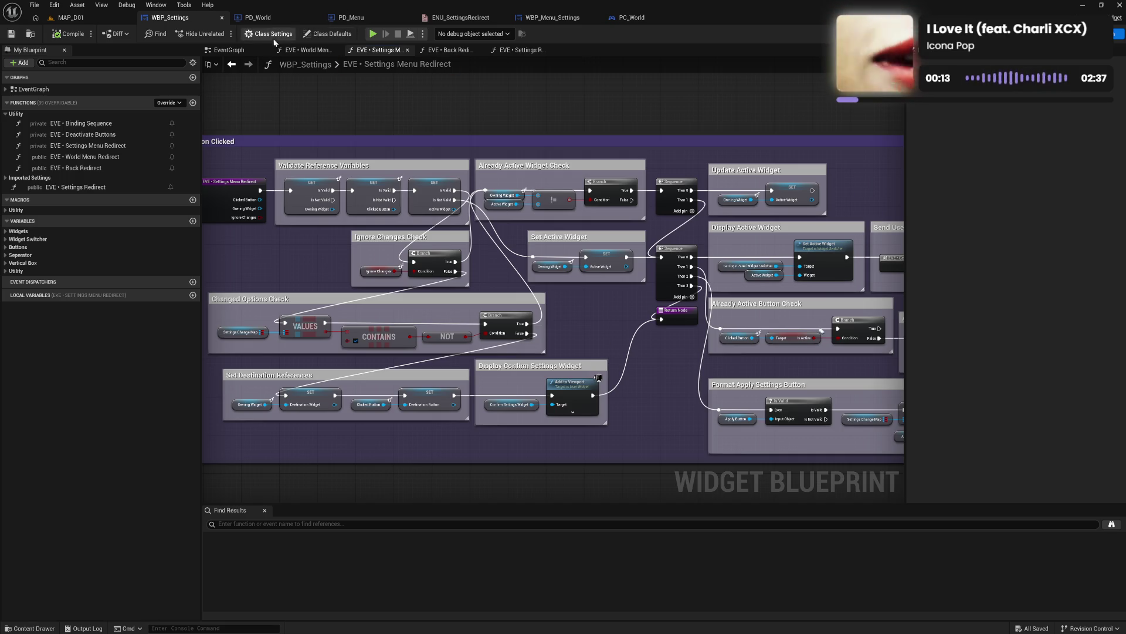
Step: Return to the EventGraph and reopen EVE • Settings Menu Redirect from its call node
left_click(227, 50)
scroll(397, 321, "up", 3)
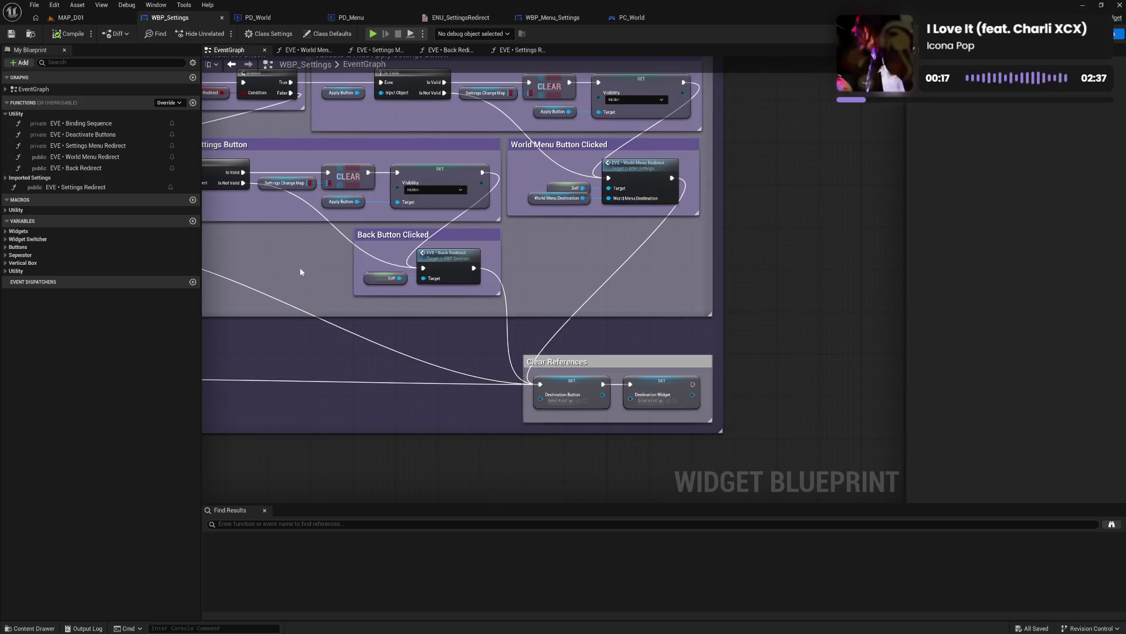
left_click_drag(320, 271, 809, 289)
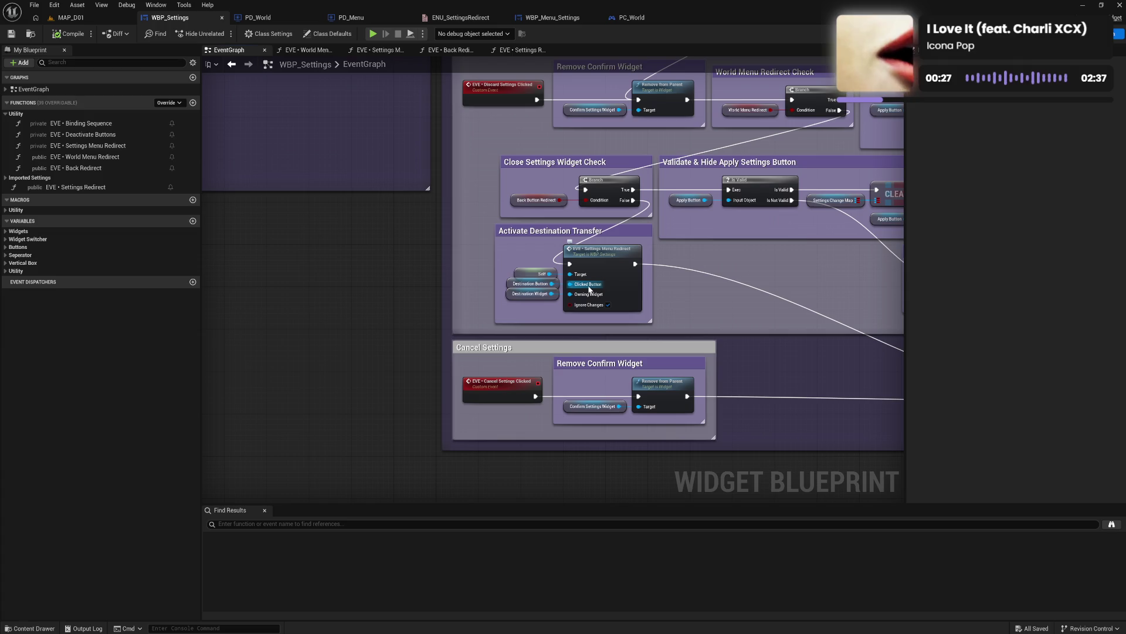
double_click(621, 286)
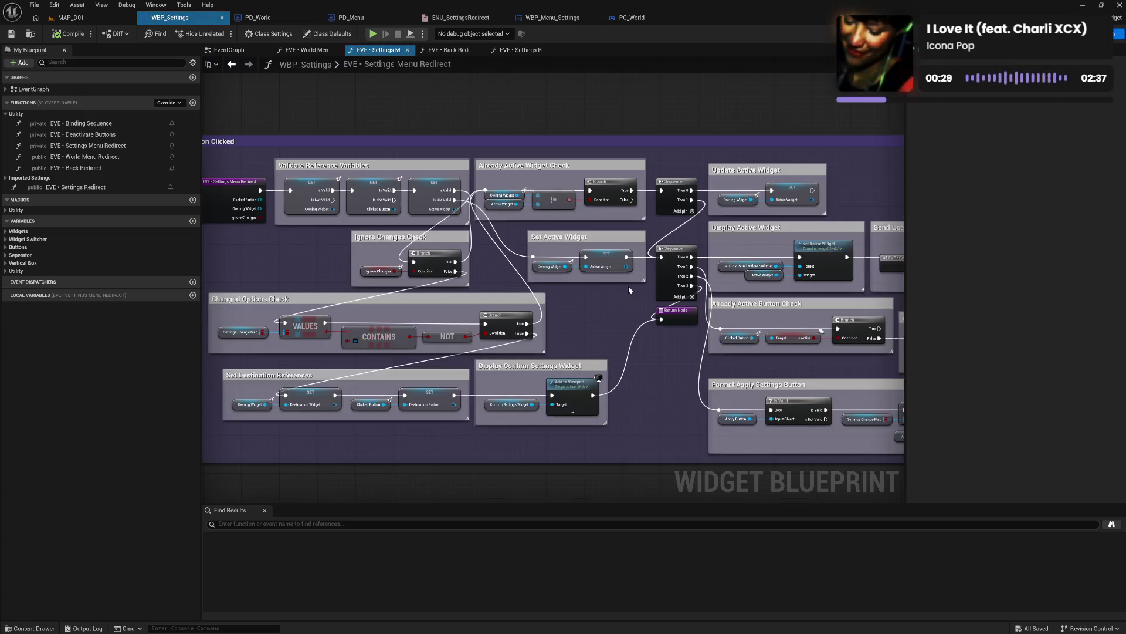
mouse_move(607, 349)
left_mouse_down()
mouse_move(521, 318)
mouse_move(482, 325)
mouse_move(561, 319)
left_mouse_up()
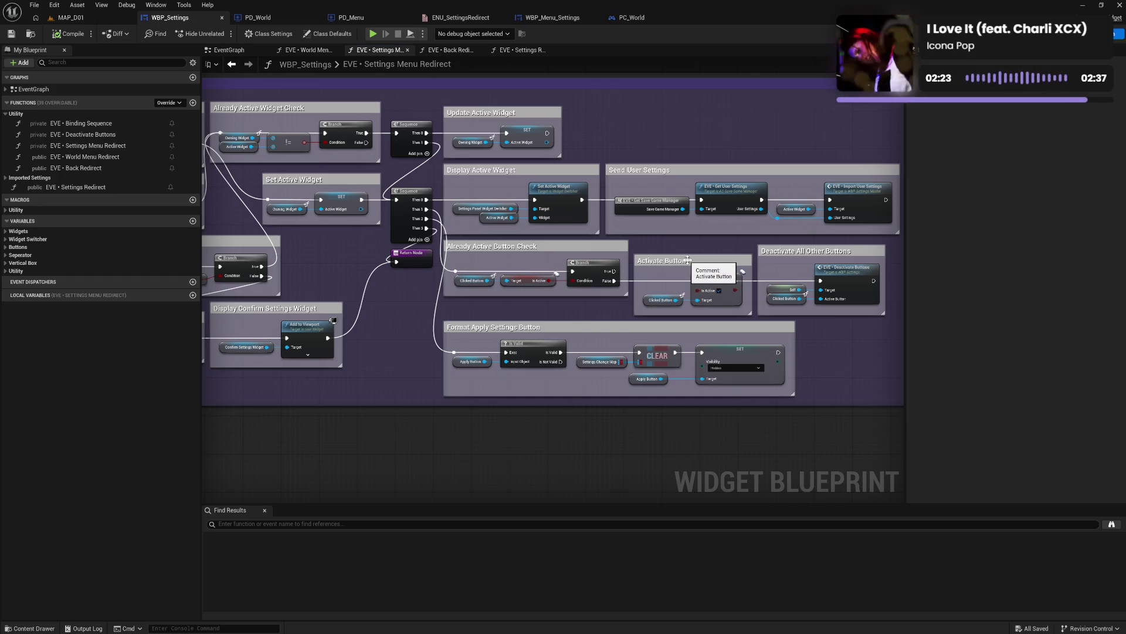
Step: Open EVE • Deactivate Buttons, shift its entry node, widen its comment and move the group right
double_click(806, 288)
left_click_drag(587, 327, 716, 358)
left_click(384, 295)
left_click_drag(384, 294, 377, 296)
left_click_drag(377, 295, 340, 320)
left_click_drag(364, 244, 380, 244)
left_click(397, 259)
left_click_drag(777, 424, 604, 434)
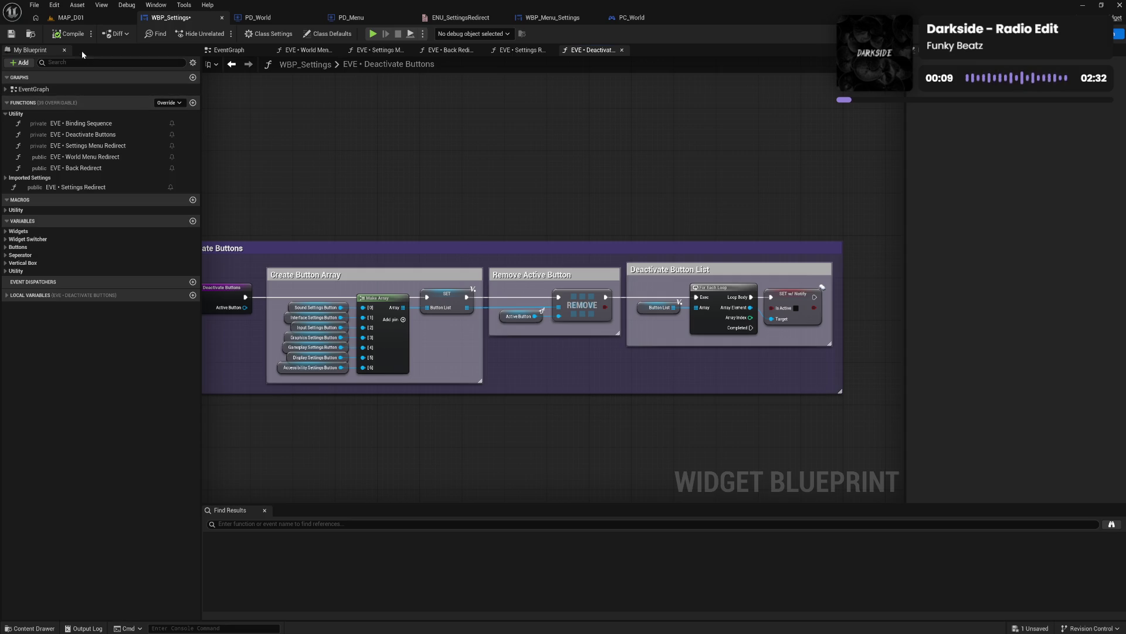
Step: Add a Return Node wired from the For Each Loop's Completed output and compile
left_click(69, 36)
right_click(679, 374)
type("ret")
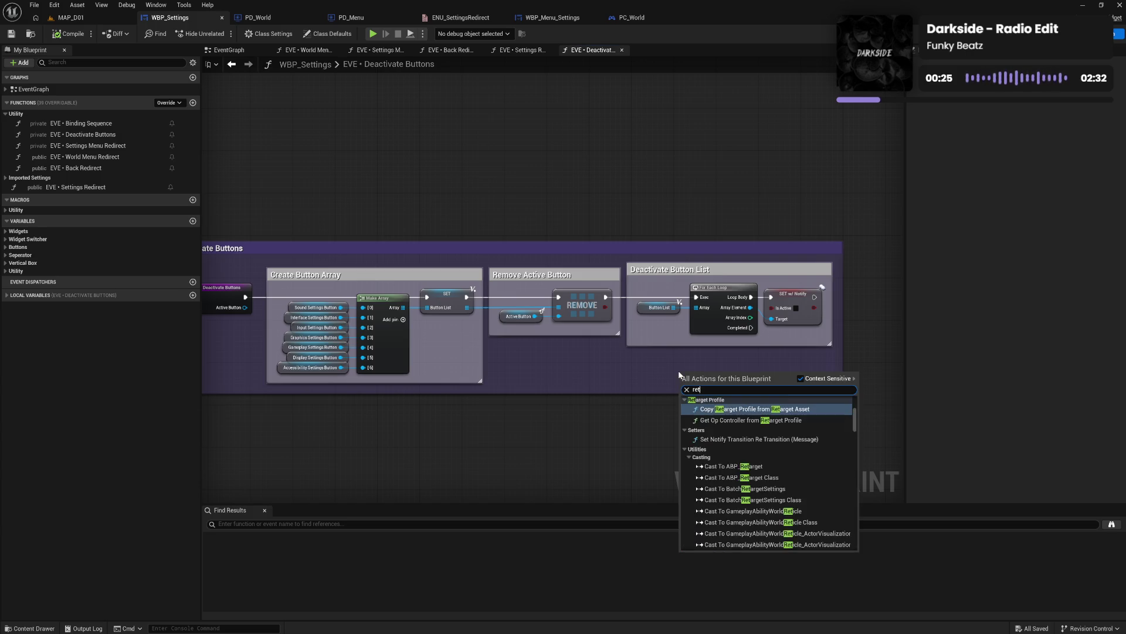
type("urn")
left_click(737, 542)
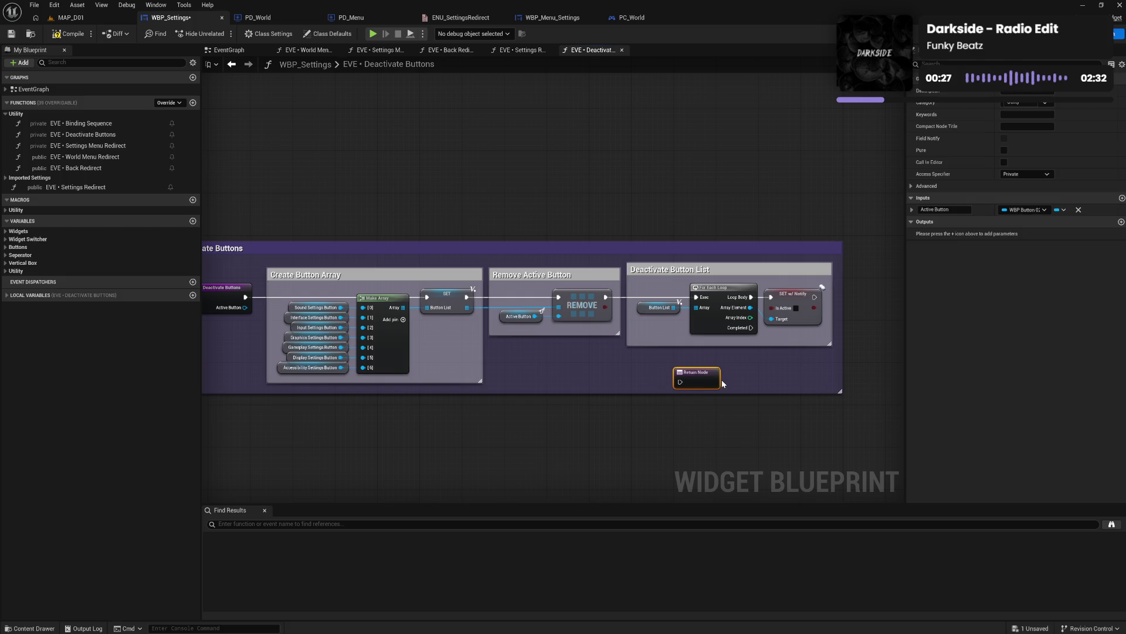
left_click_drag(707, 384, 738, 373)
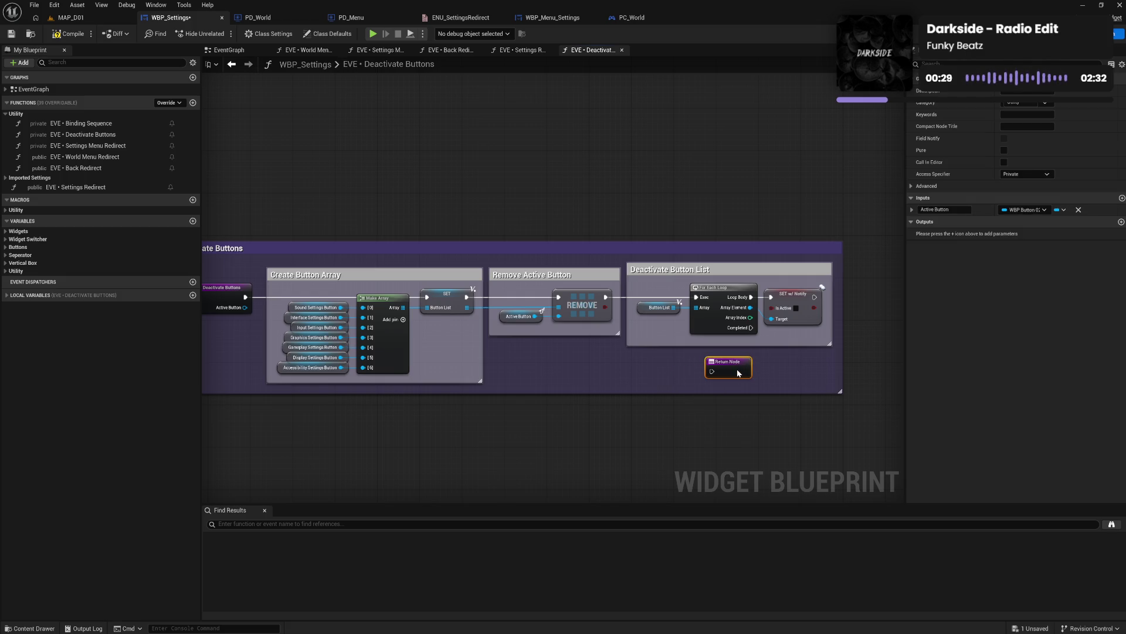
left_click_drag(751, 328, 712, 371)
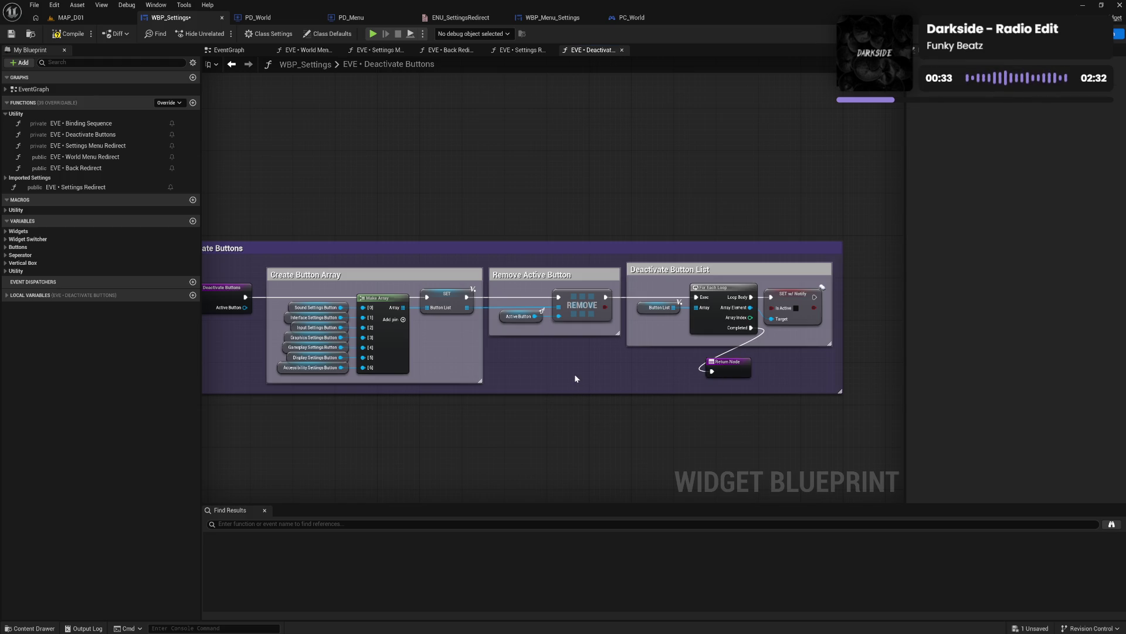
left_click(70, 36)
mouse_move(329, 156)
left_mouse_down()
mouse_move(447, 146)
mouse_move(339, 123)
left_mouse_up()
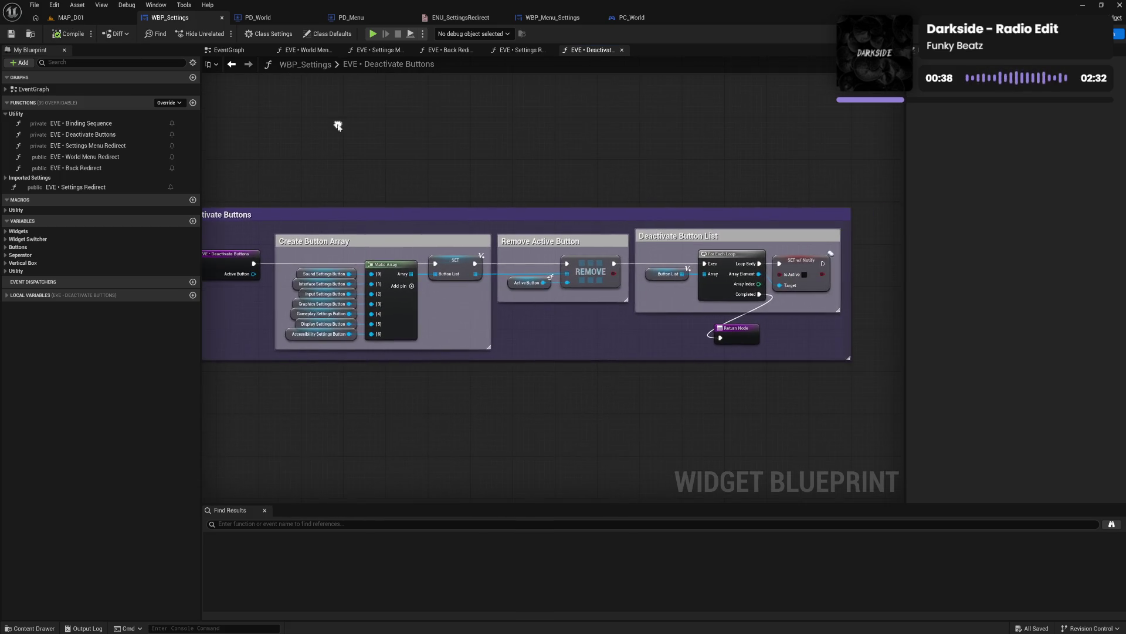
Step: Close the Deactivate Buttons graph and widen the Set Default Widget comment in Settings Redirect
left_click(622, 51)
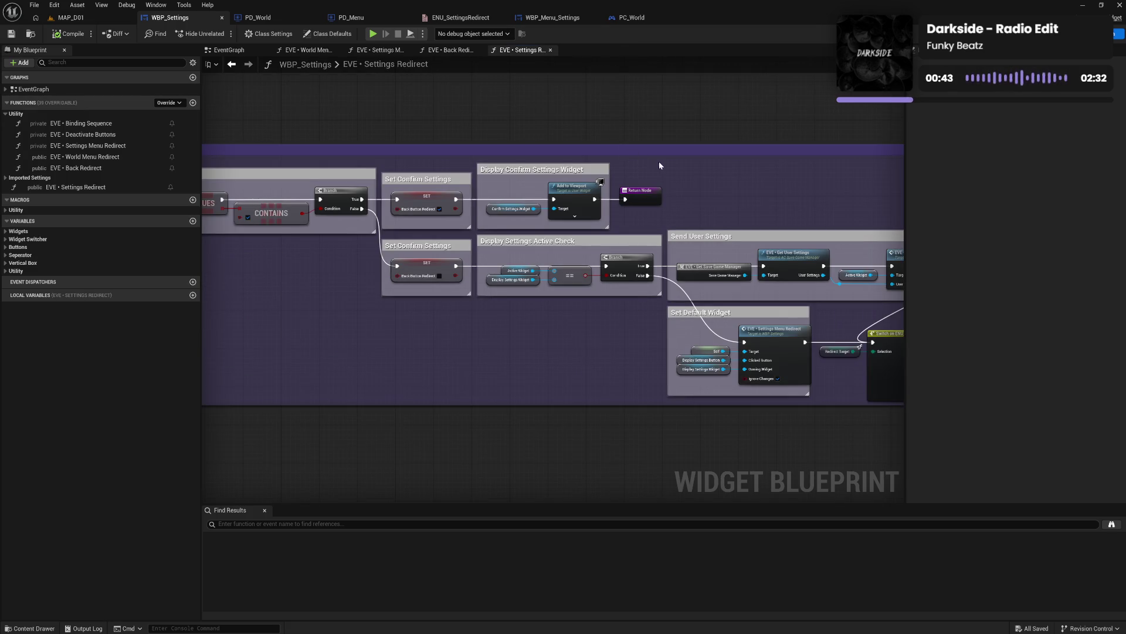
left_click_drag(747, 208, 615, 185)
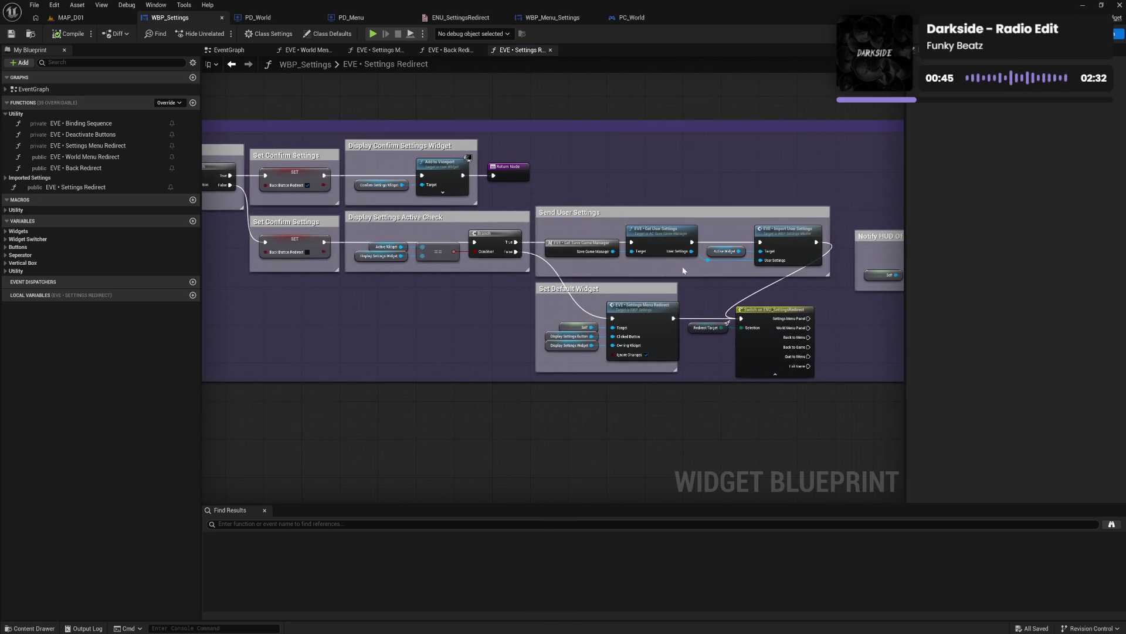
mouse_move(677, 293)
left_mouse_down()
mouse_move(761, 352)
mouse_move(767, 334)
left_mouse_up()
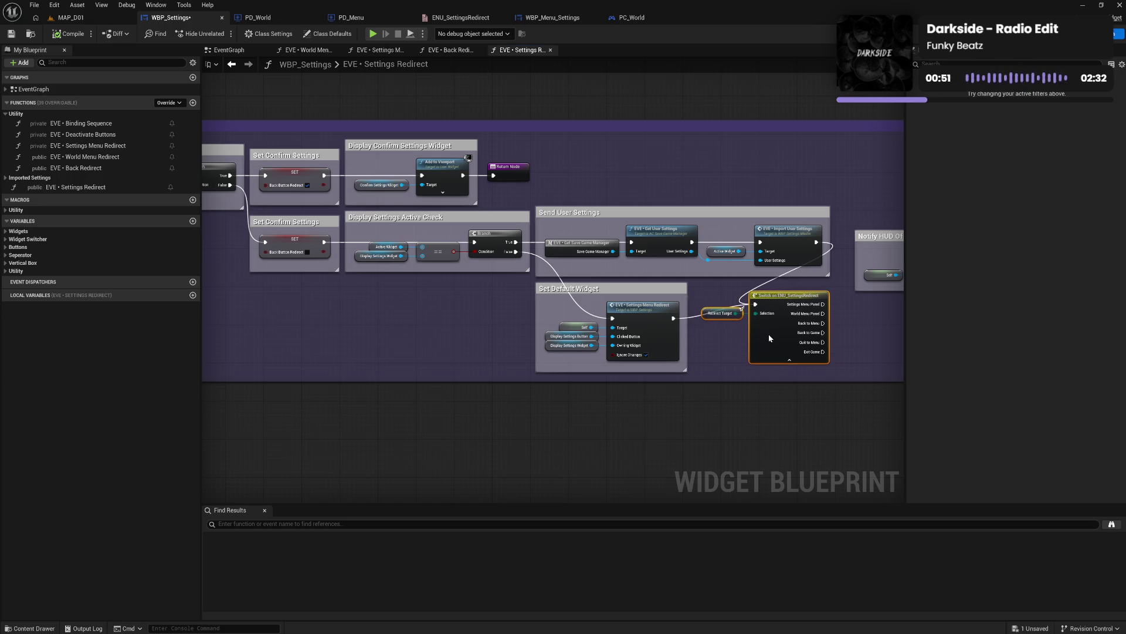
left_click(733, 355)
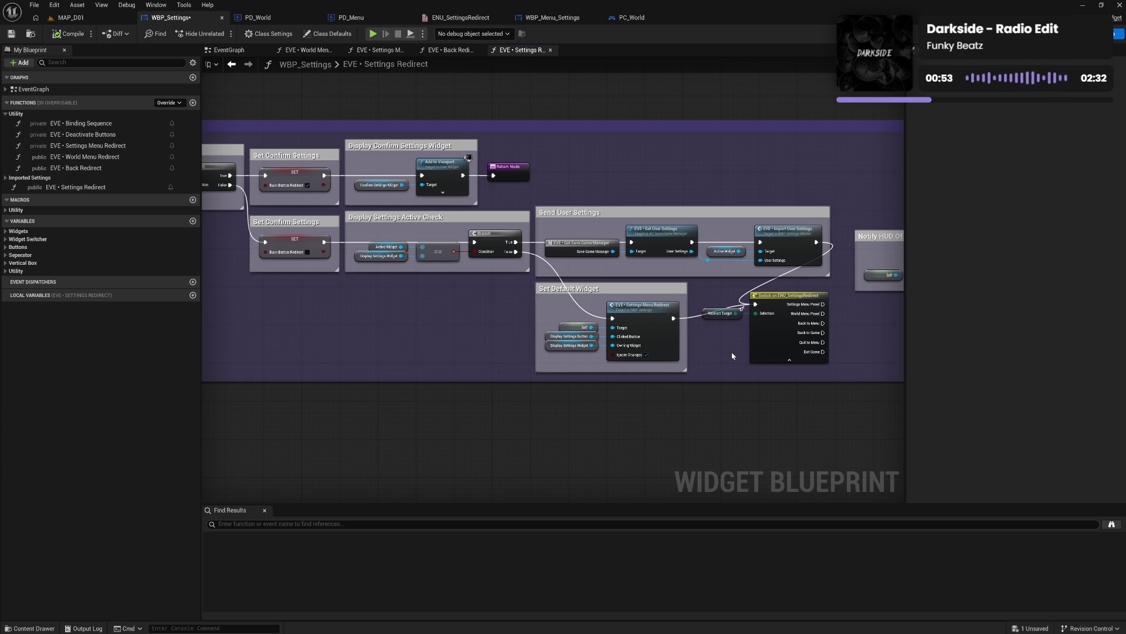
left_click_drag(732, 355, 628, 332)
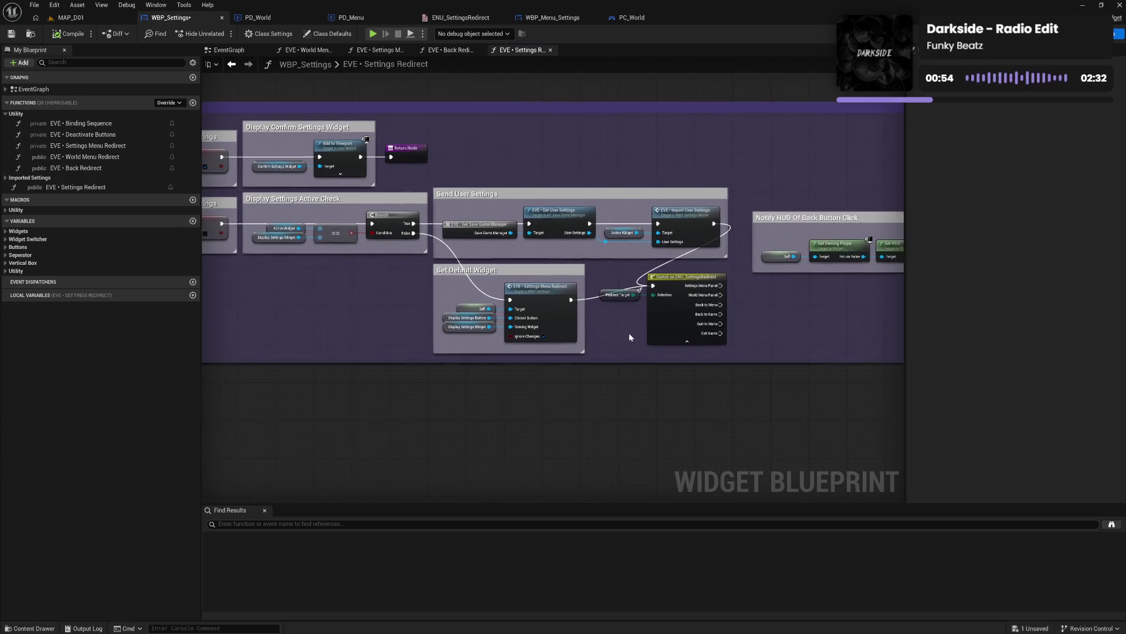
Step: Save WBP_Settings and pan back to the Back Button Clicked entry
left_click(7, 35)
left_click_drag(299, 272, 642, 285)
left_click_drag(428, 266, 600, 274)
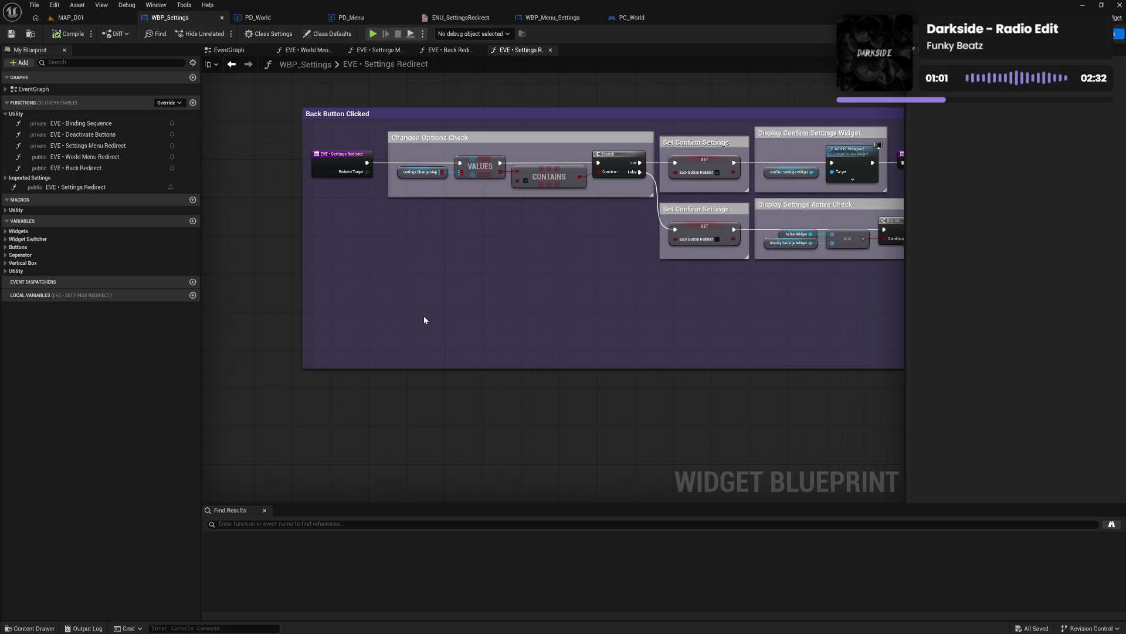
Step: Open the Content Drawer at the Utility/Structure folder
left_click(29, 628)
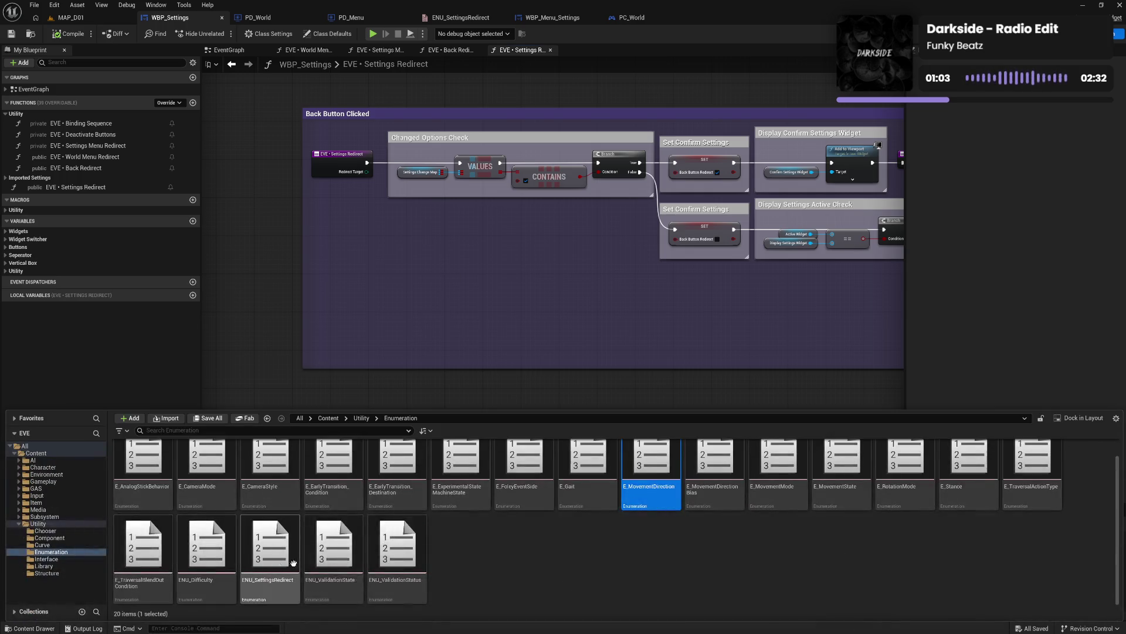
left_click(554, 554)
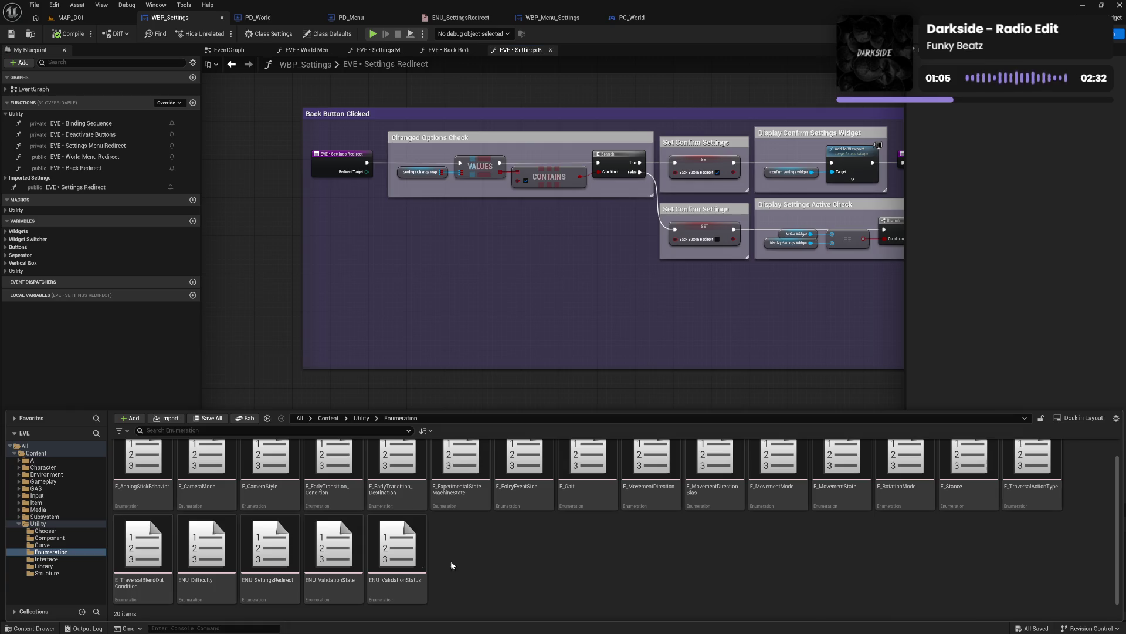
left_click(47, 573)
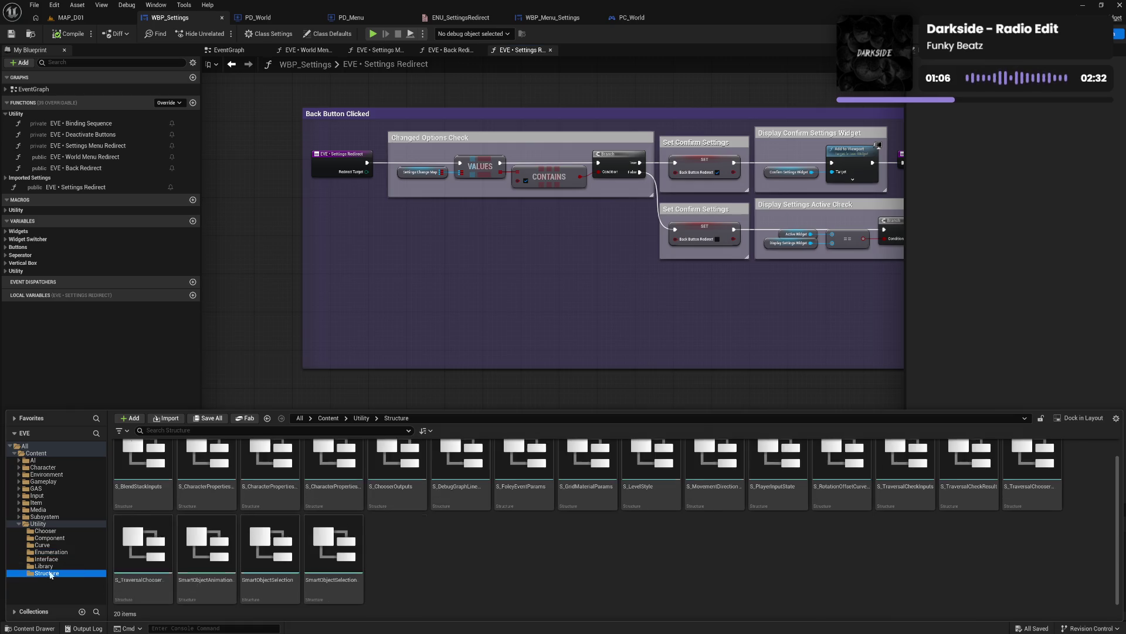
Step: Create a Blueprint Structure named STR_SettingsRedirect and open it
right_click(488, 556)
mouse_move(583, 360)
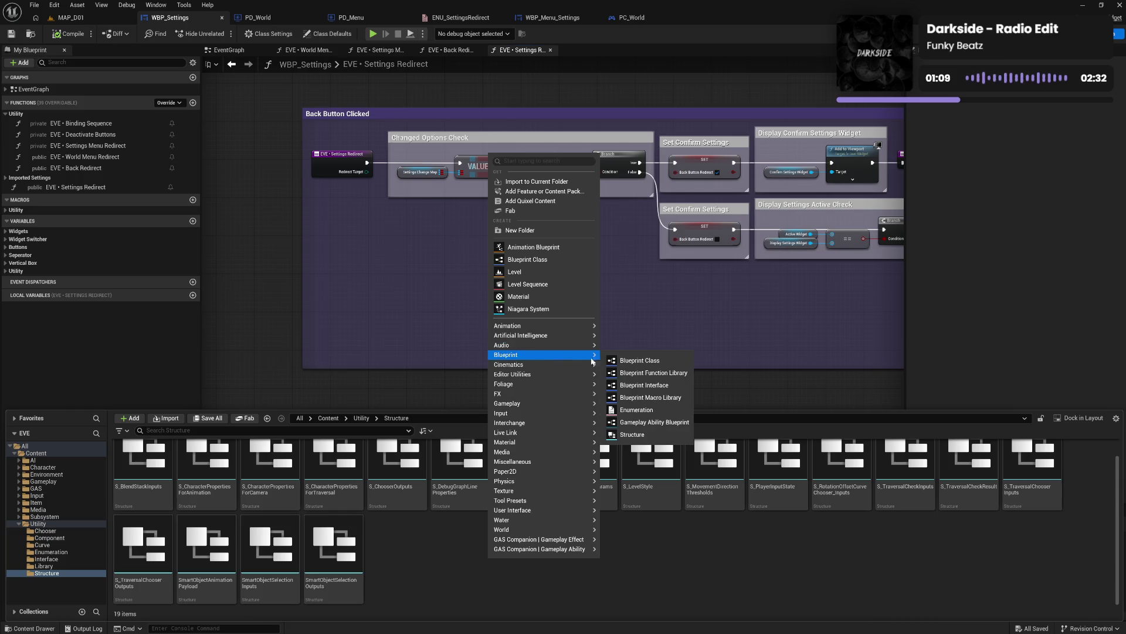
left_click(633, 435)
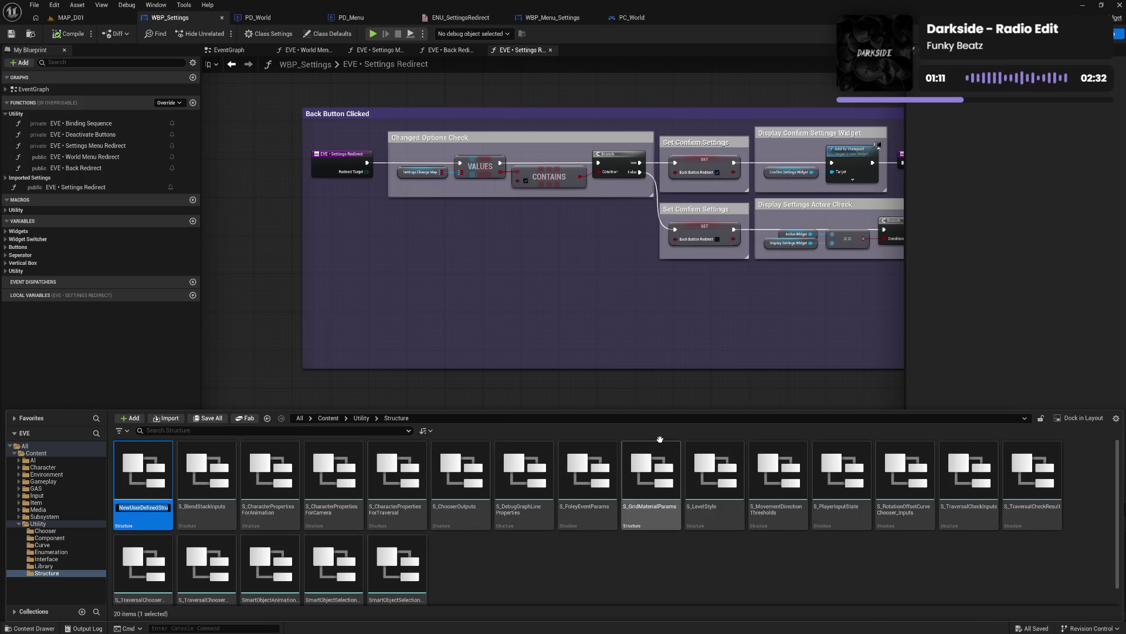
type("STR_")
type("SettingsRedire")
type("ct")
key("Return")
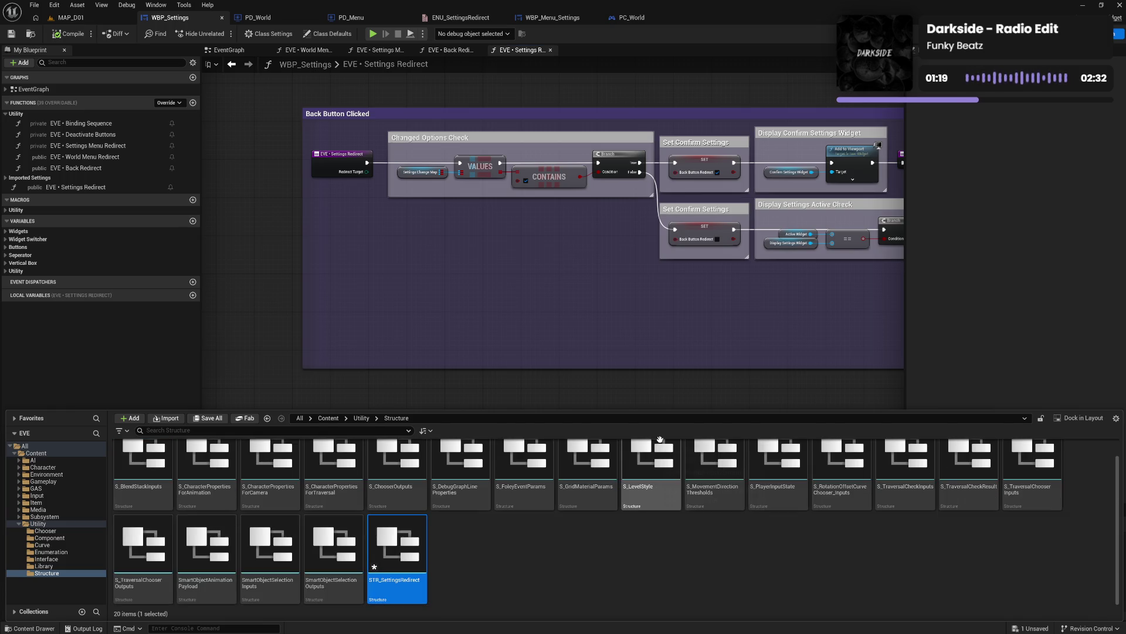
double_click(401, 582)
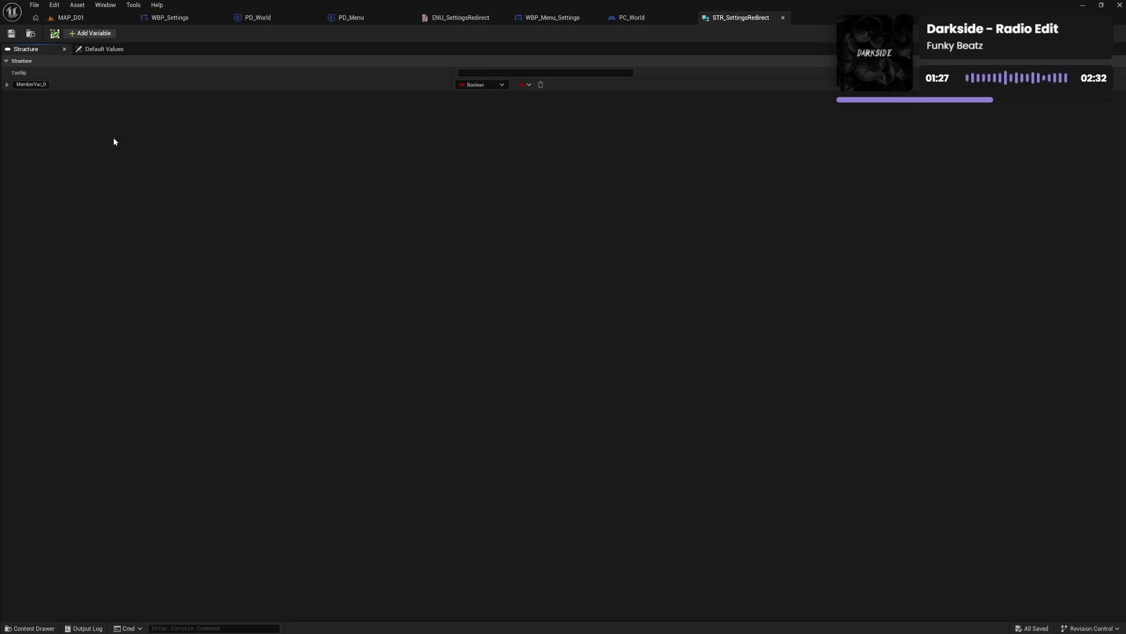
Step: Set the first member's type to ENU Settings Redirect
left_click(481, 86)
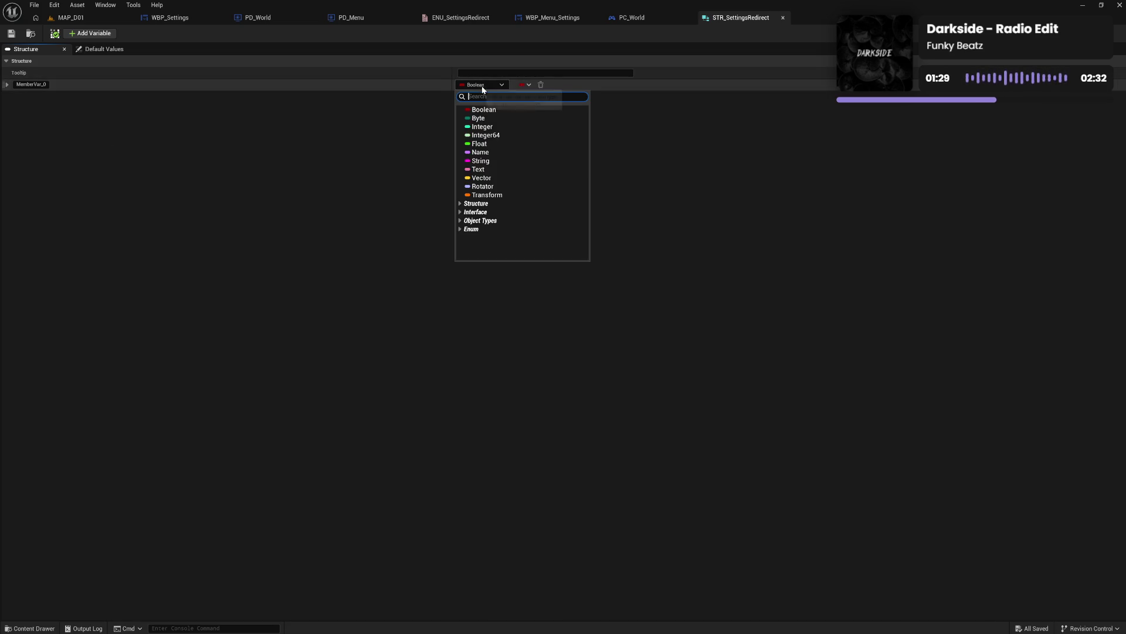
type("enu")
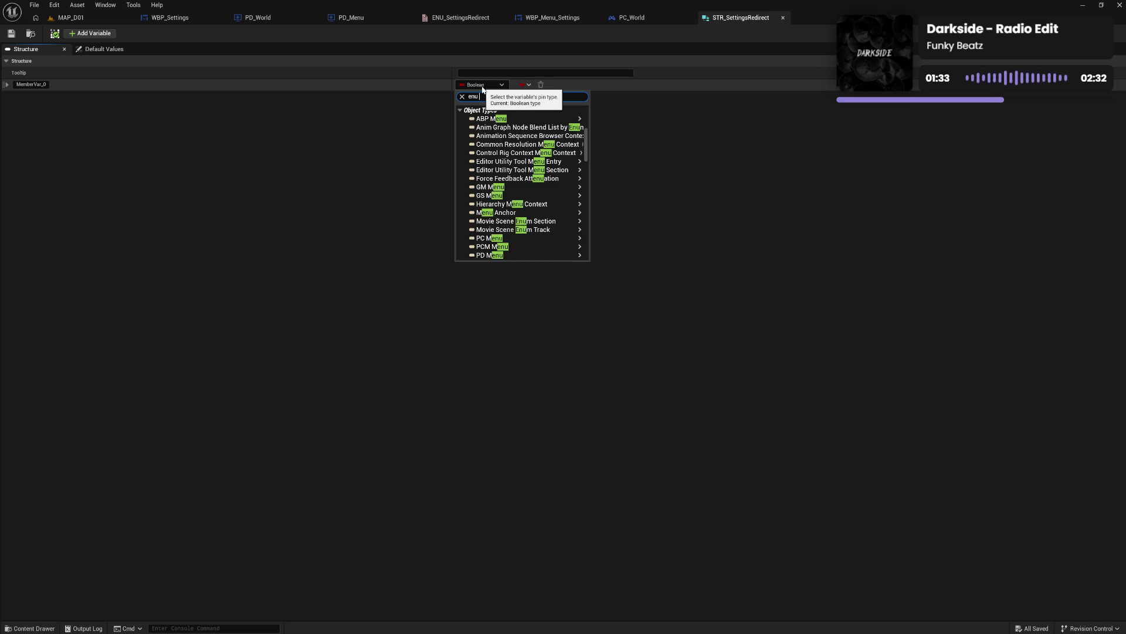
type(" redi")
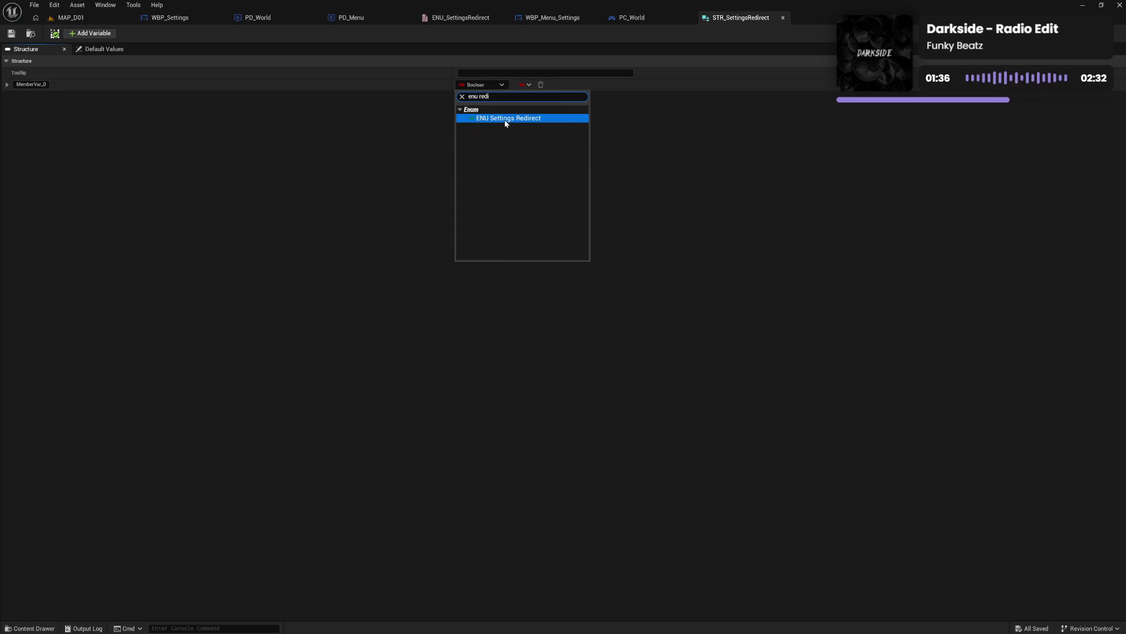
left_click(508, 119)
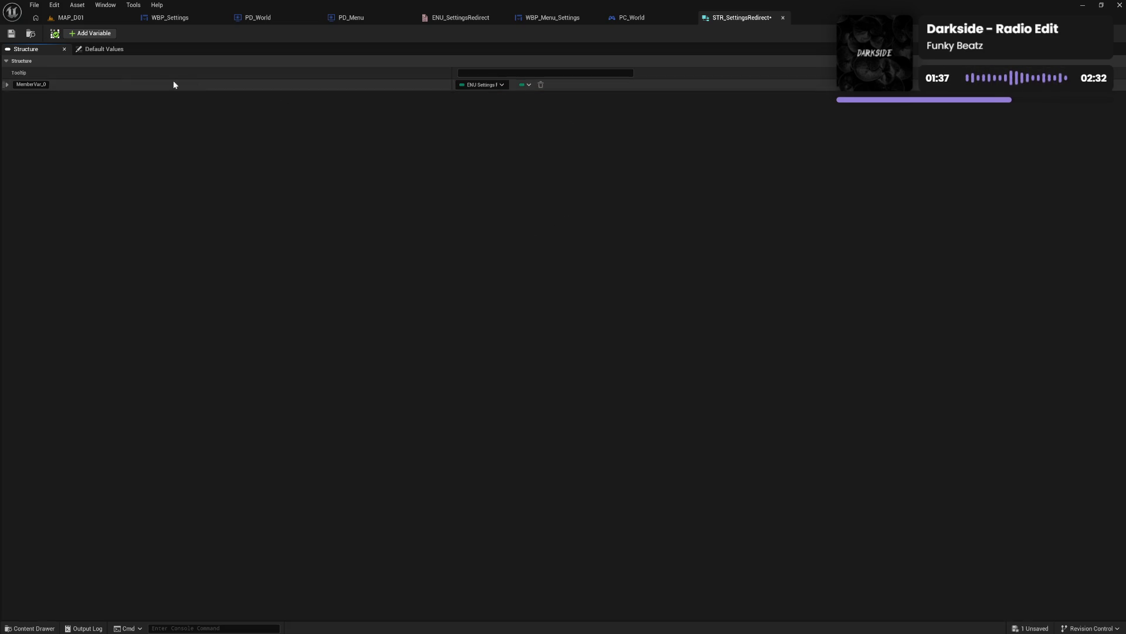
Step: Rename the member to Redirect Target and save the structure
left_click(35, 85)
key("ctrl+a")
type("Redirect T")
key("Return")
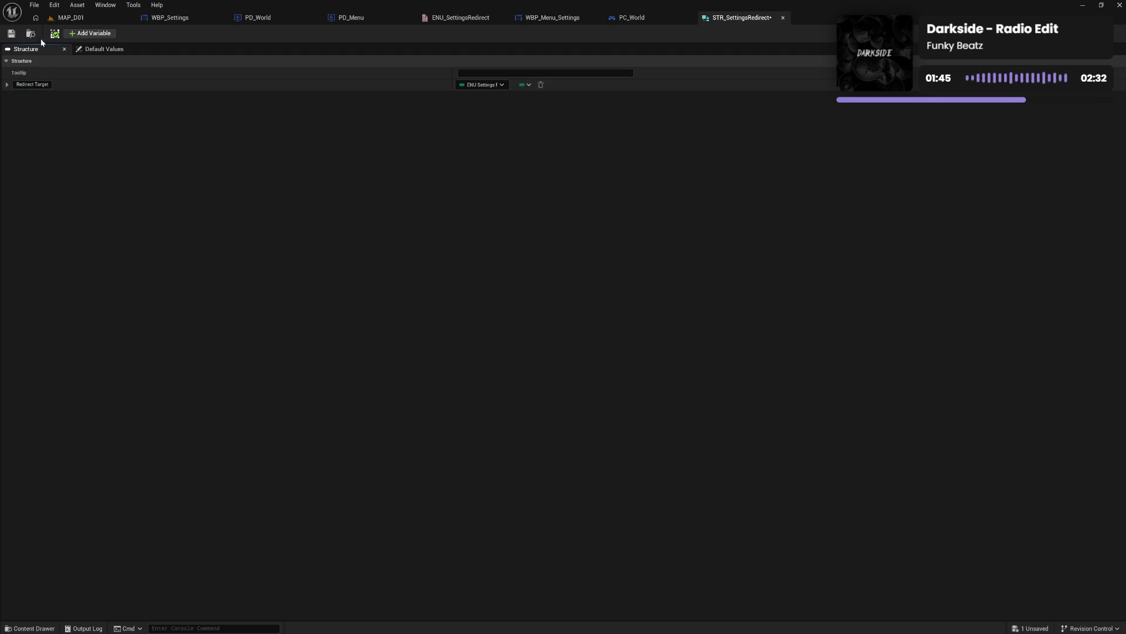
left_click(11, 34)
Step: Add MemberVar_3 to STR_SettingsRedirect with its default type, then view Set Default Widget in WBP_Settings
left_click(90, 34)
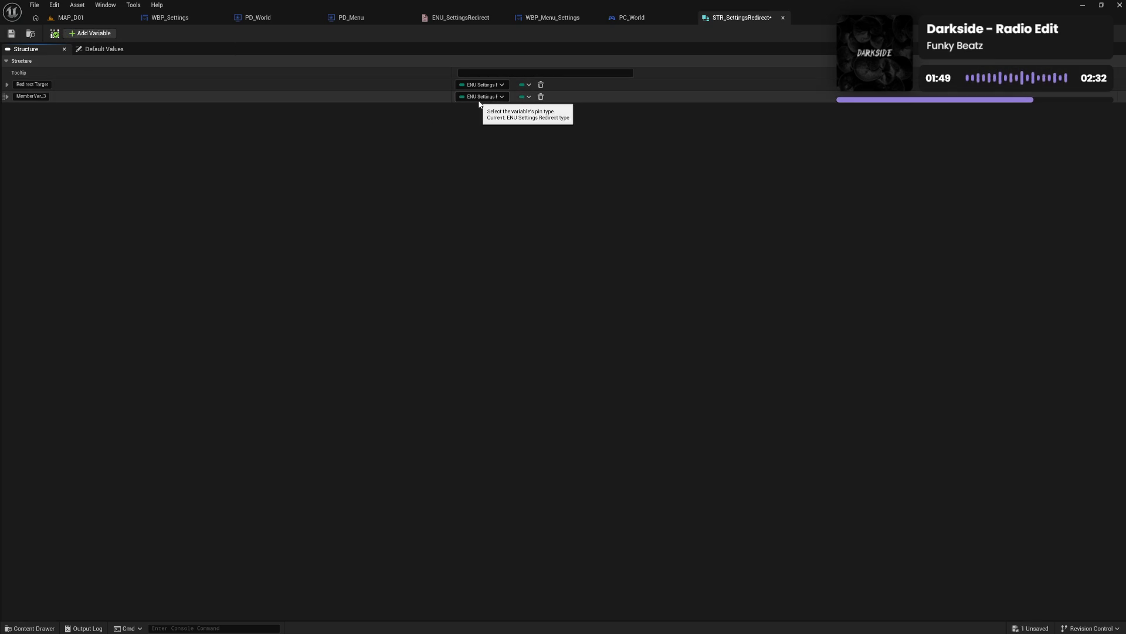
left_click(479, 98)
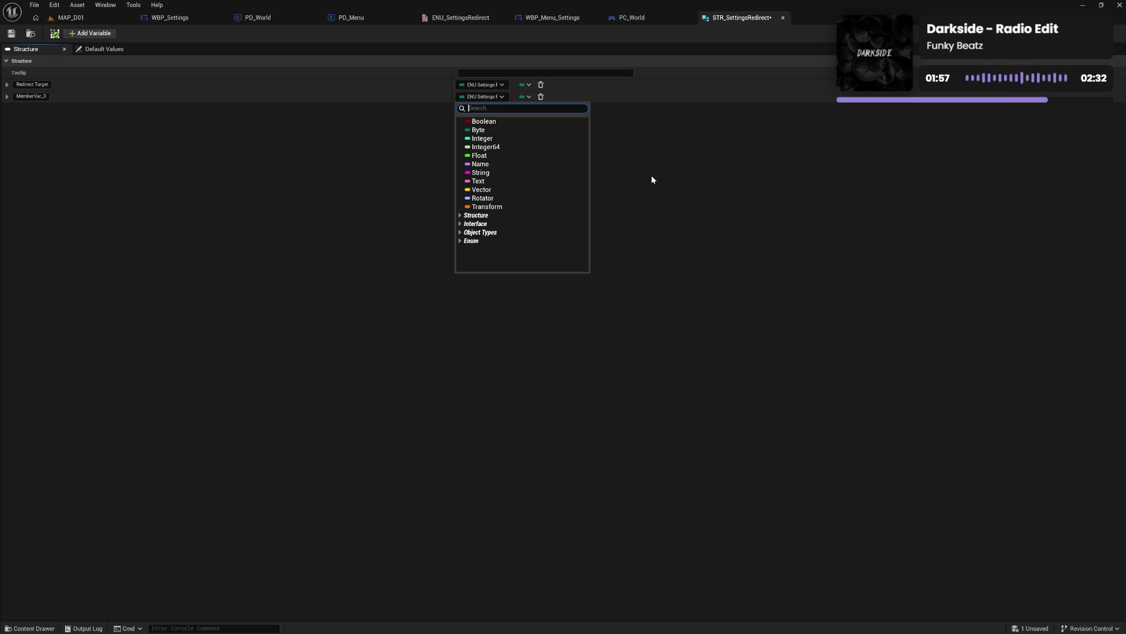
left_click(364, 104)
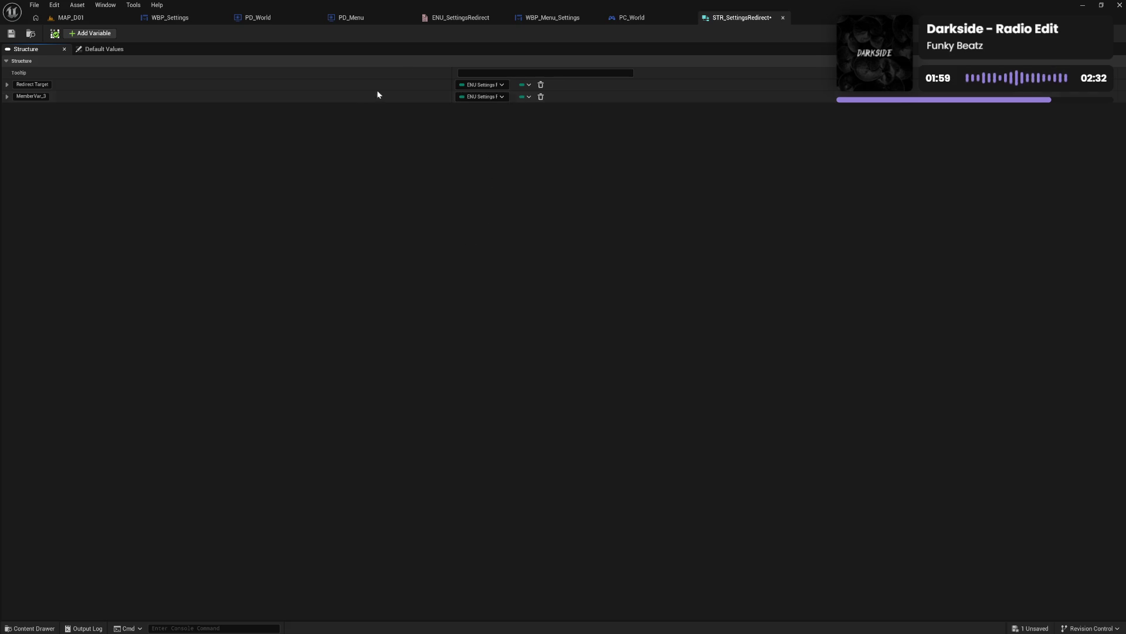
left_click(175, 19)
mouse_move(540, 259)
left_mouse_down()
mouse_move(435, 246)
mouse_move(332, 261)
left_mouse_up()
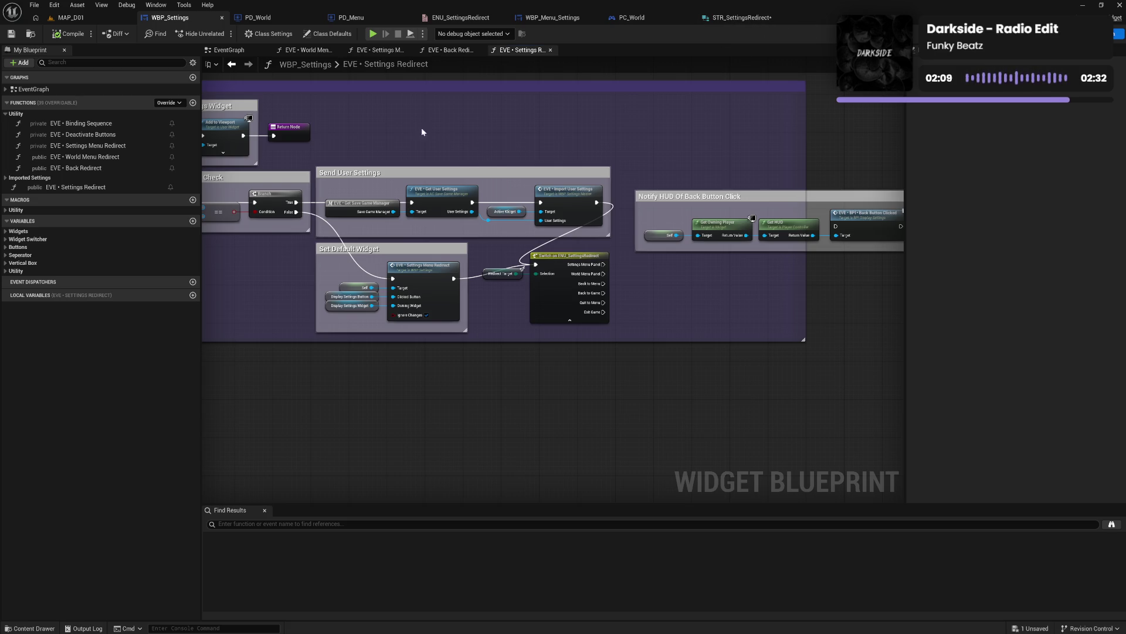
Step: Check the Settings Menu Redirect function's inputs in Details, then go to STR_SettingsRedirect
left_click(116, 147)
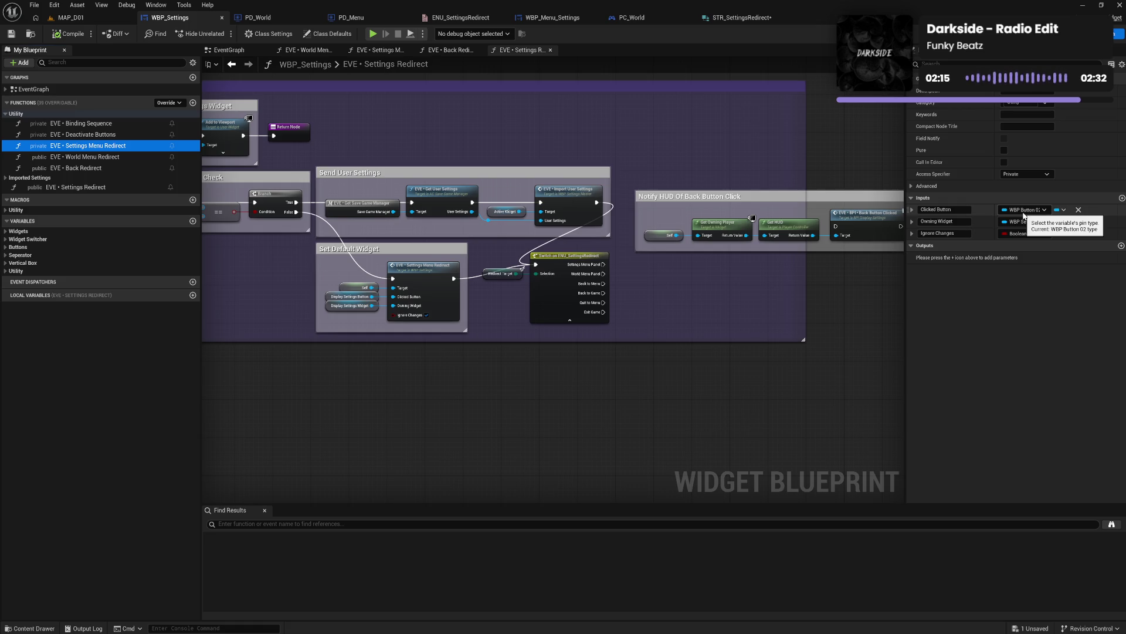
left_click(741, 21)
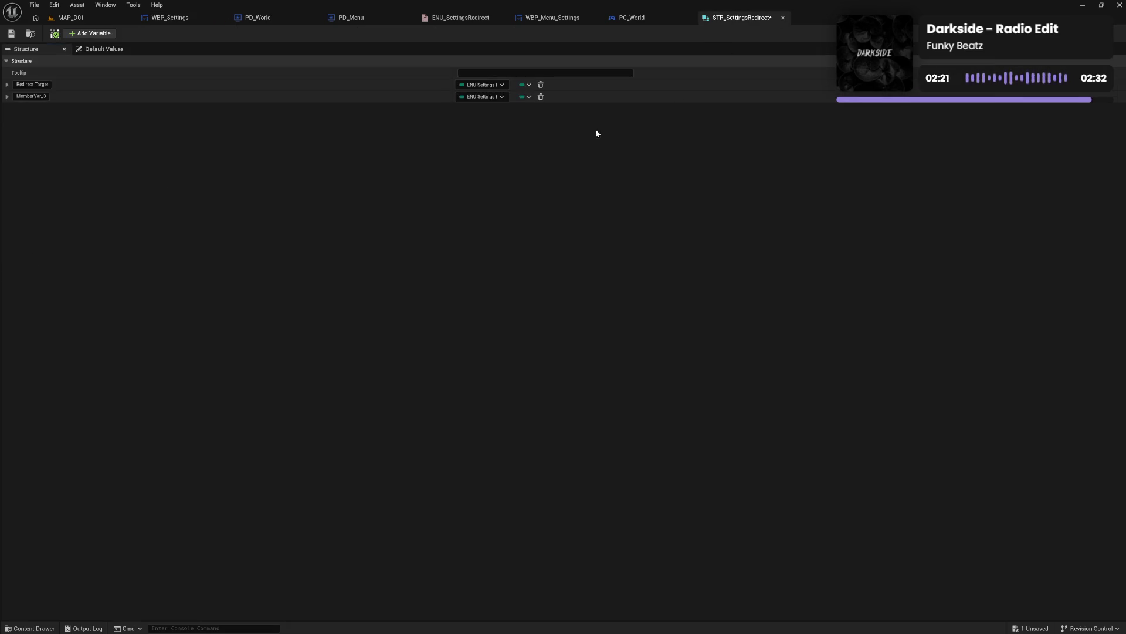
Step: Make MemberVar_3 a WBP Button 02 Object Reference named Settings Panel Button
left_click(481, 97)
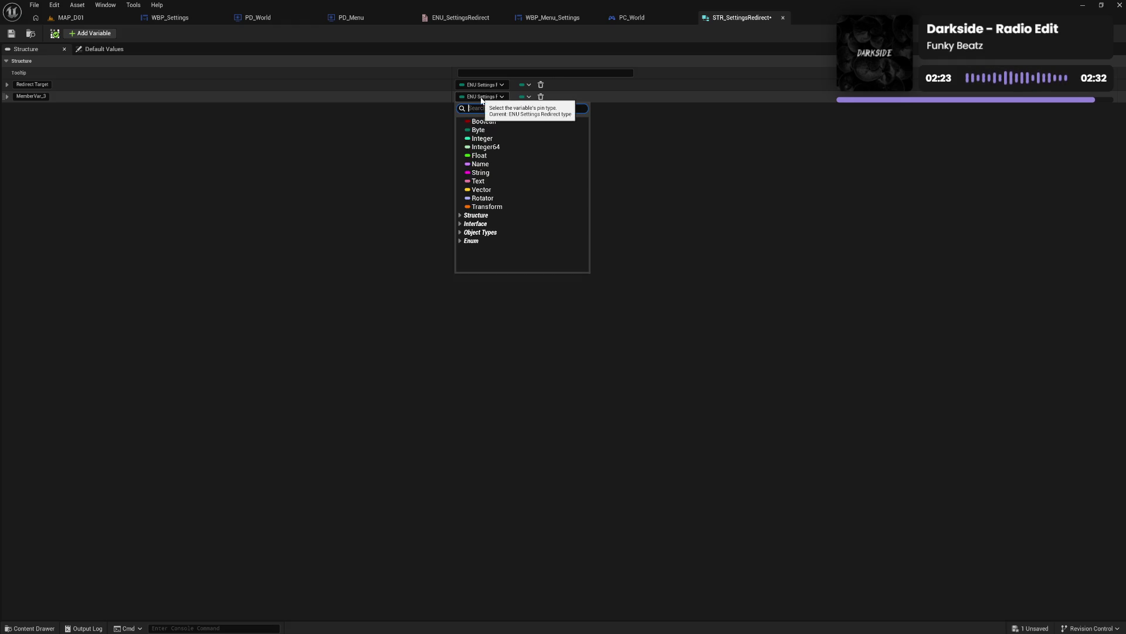
type("wbp butt")
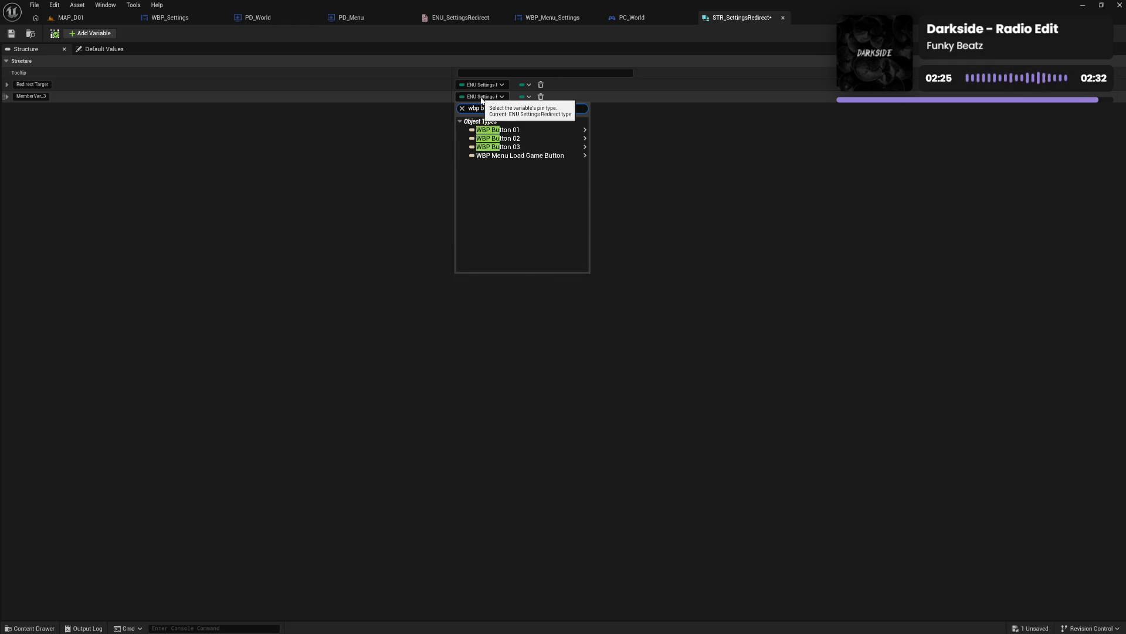
mouse_move(509, 139)
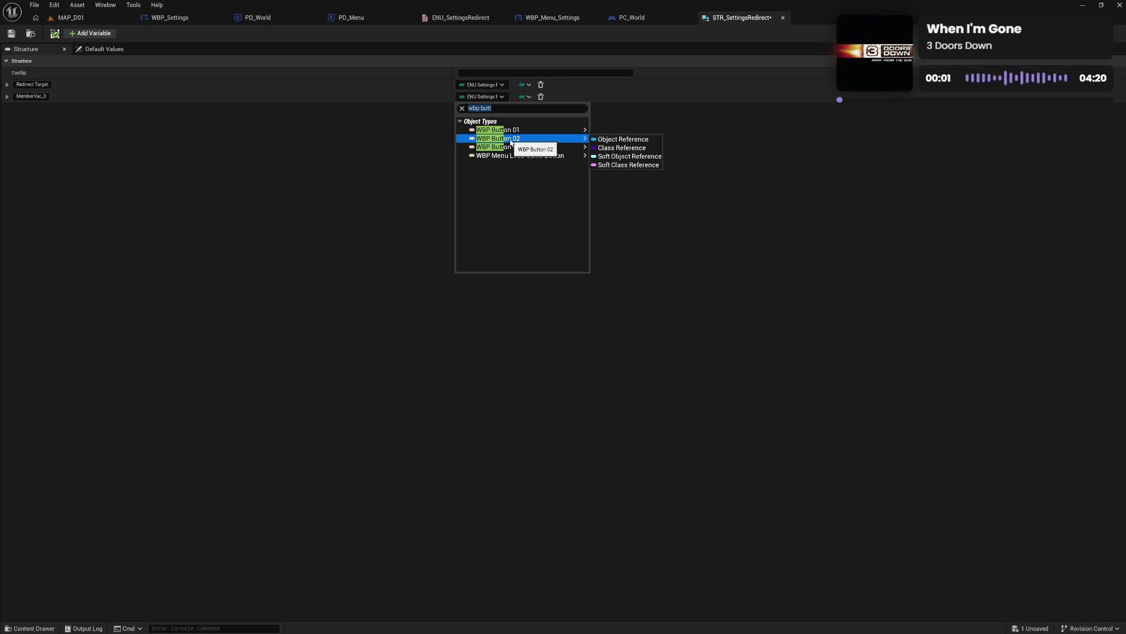
left_click(496, 139)
left_click(31, 96)
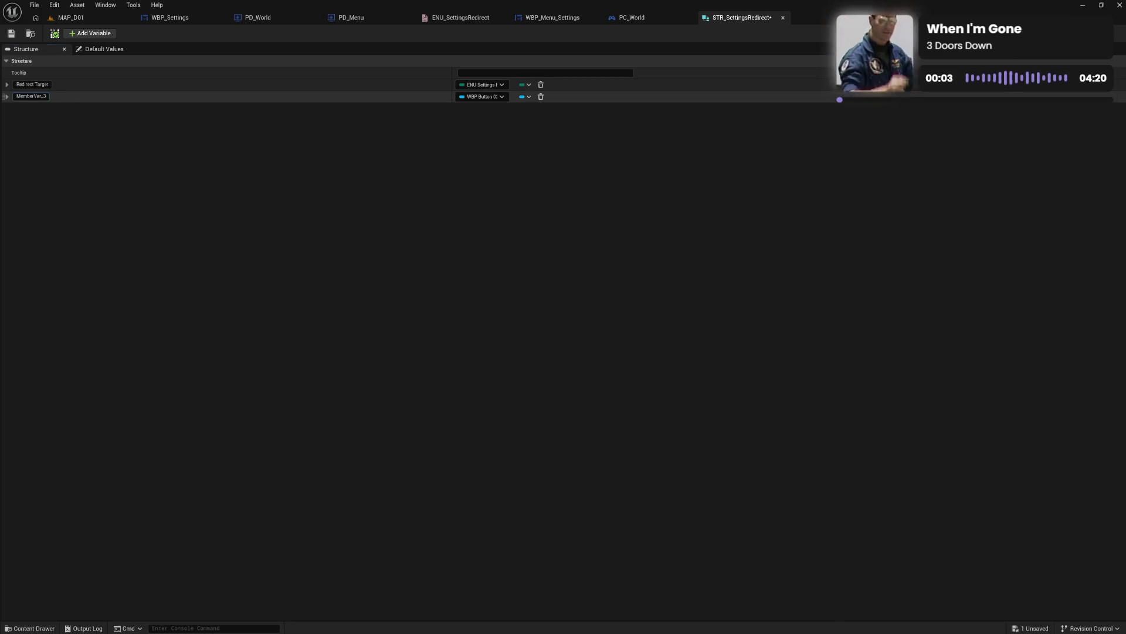
key("super")
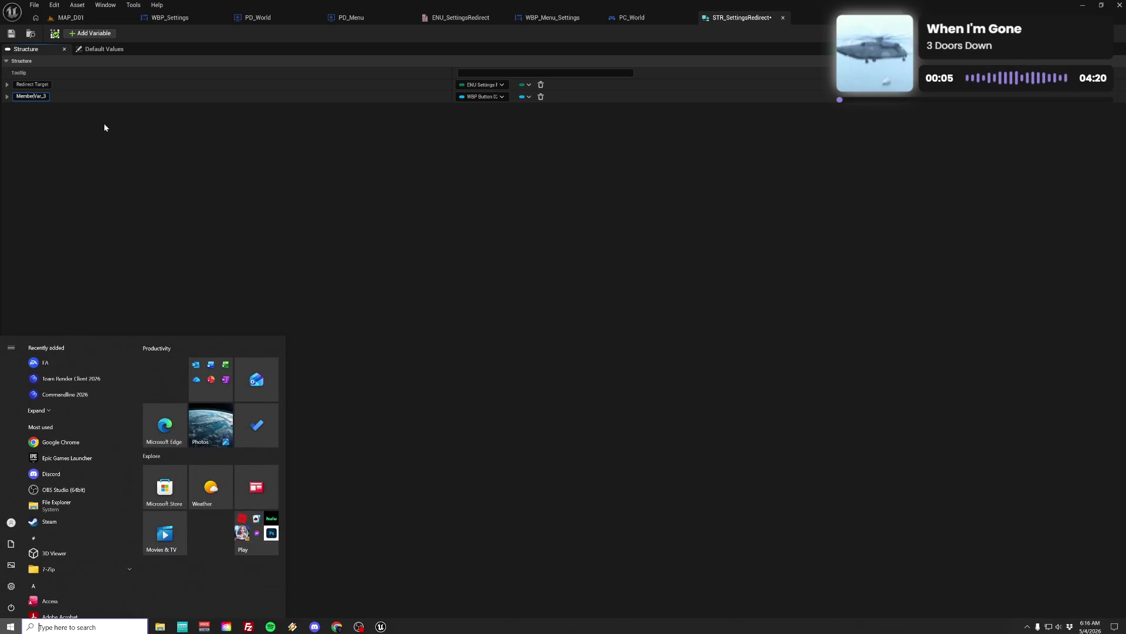
key("super")
type("AS")
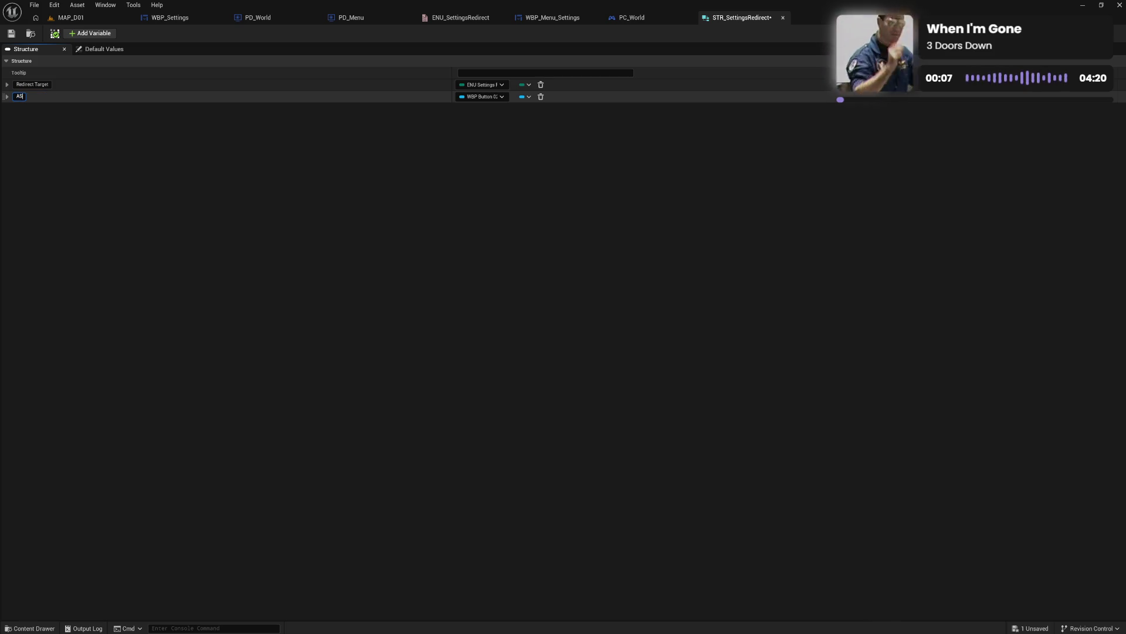
type("tt")
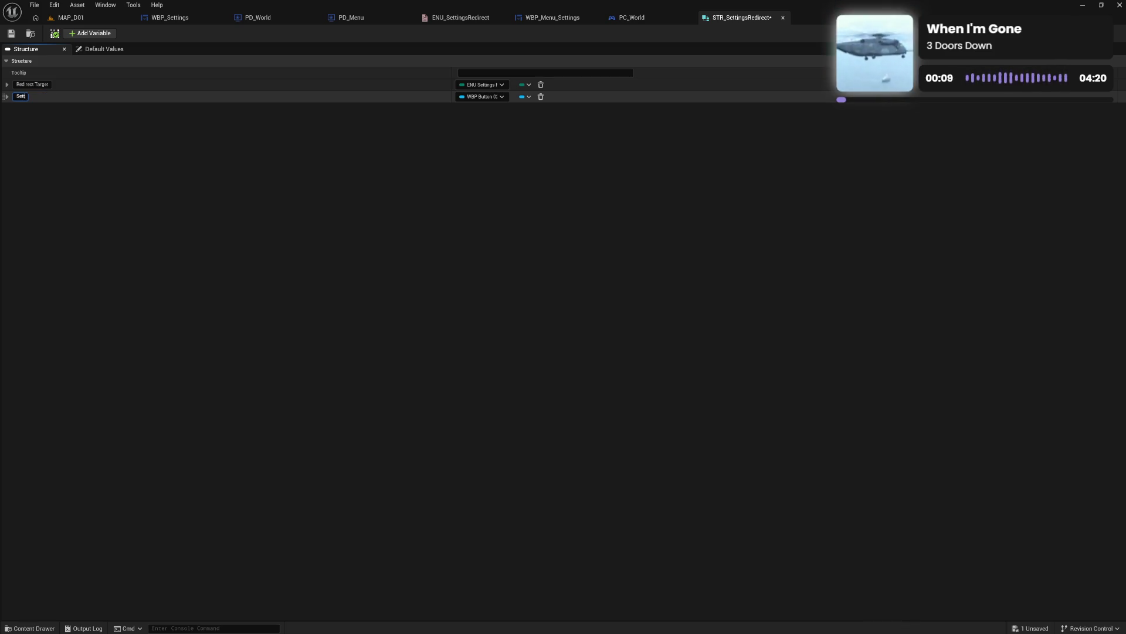
type("ings Bnel")
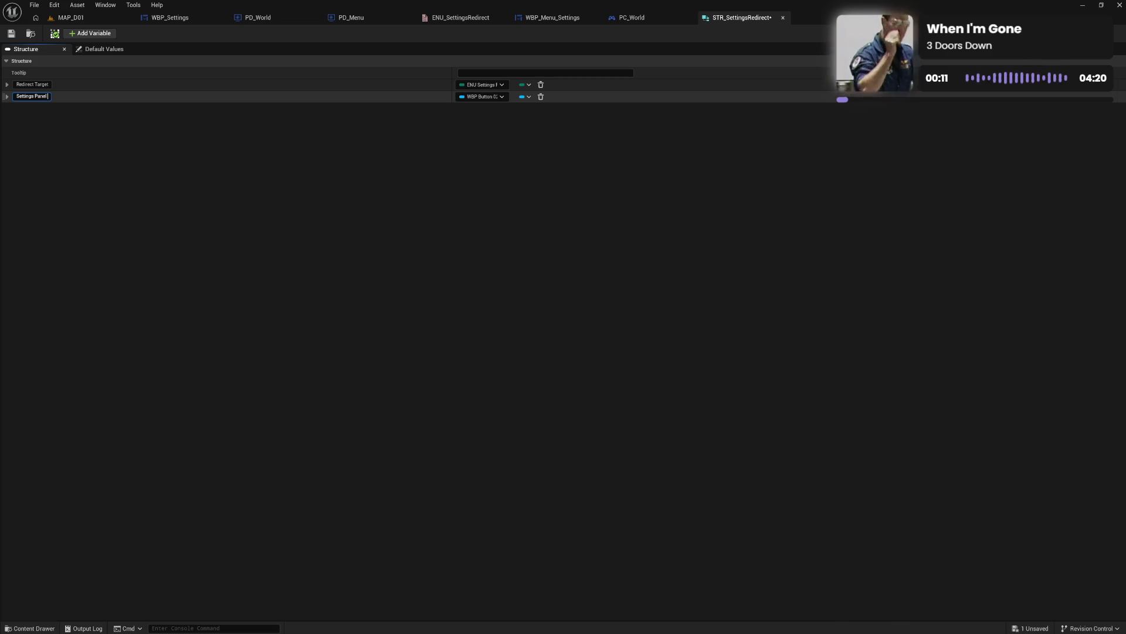
type("utton")
key("Return")
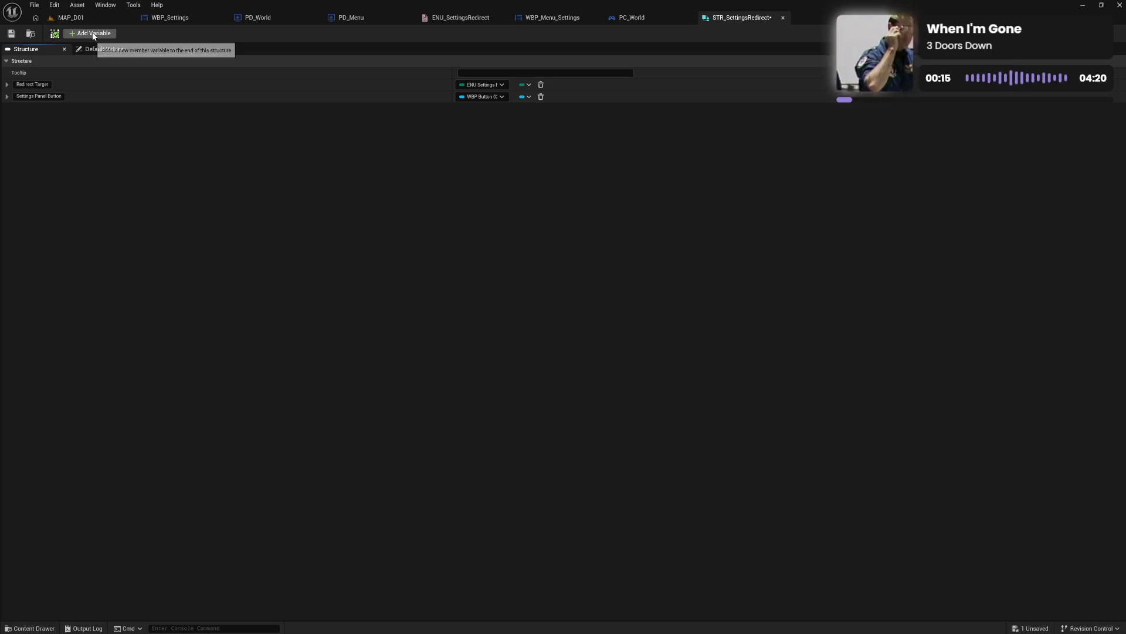
Step: Add a Settings Panel Widget member to the structure
left_click(92, 35)
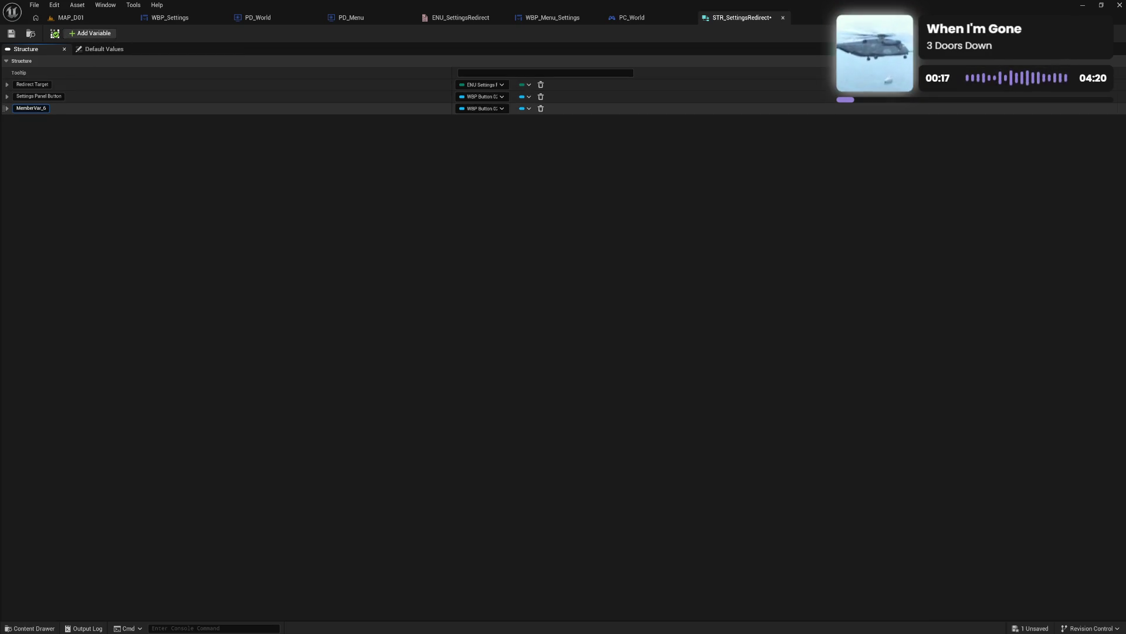
type("Settings Panel")
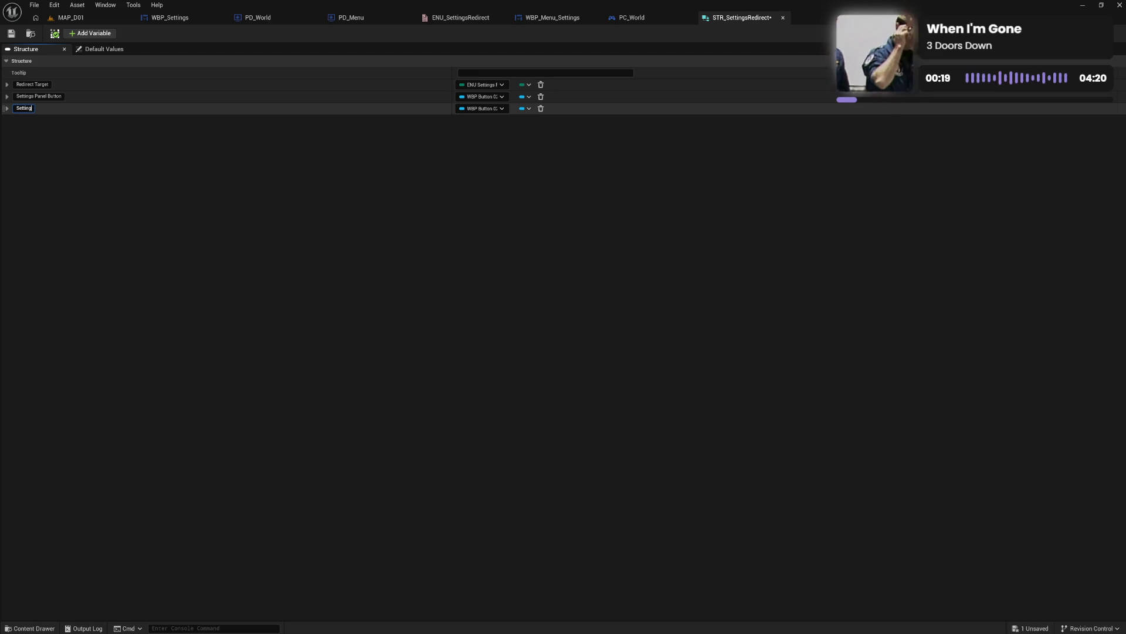
type(" W")
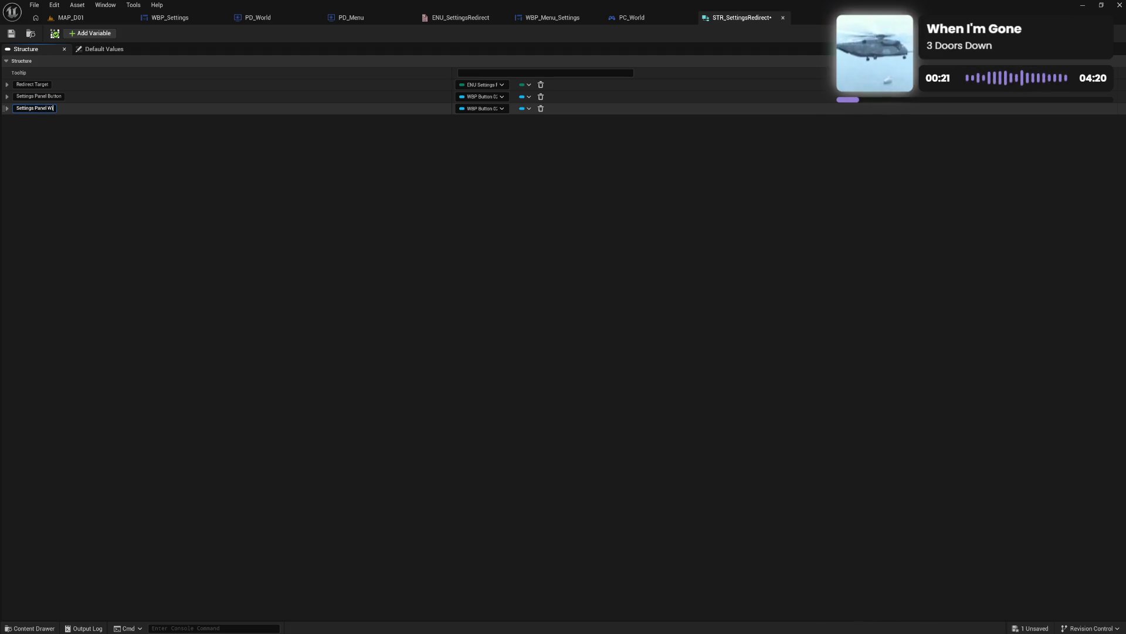
type("idget")
key("Return")
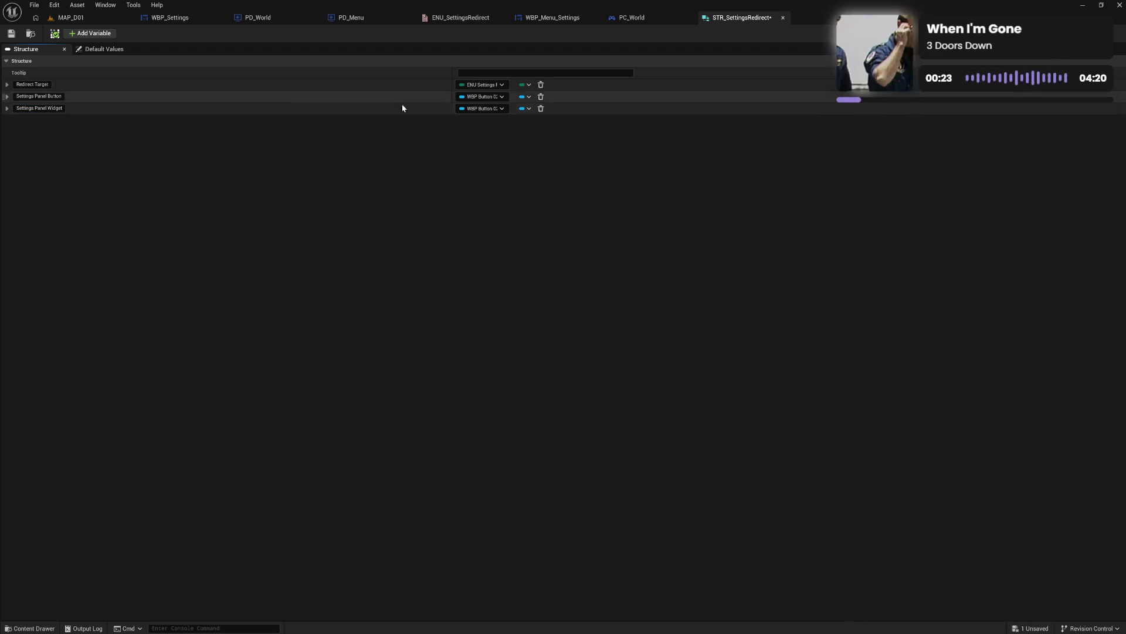
left_click(161, 19)
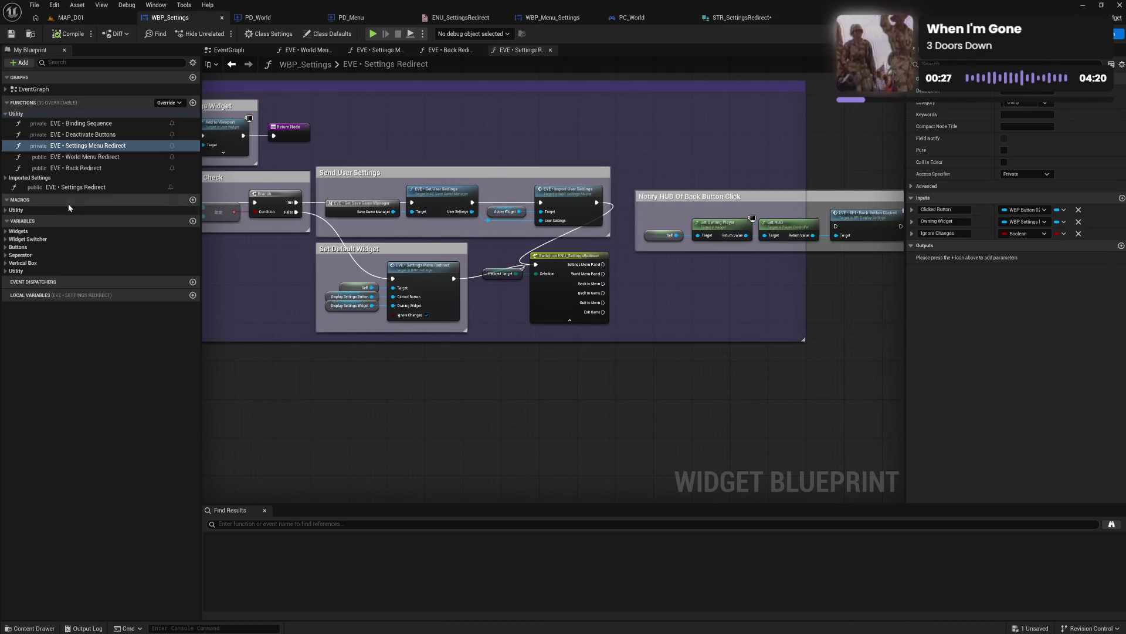
Step: Make Settings Panel Widget a WBP Settings Master reference and add a new MemberVar_9 member
left_click_drag(256, 283, 558, 285)
left_click_drag(288, 229, 467, 267)
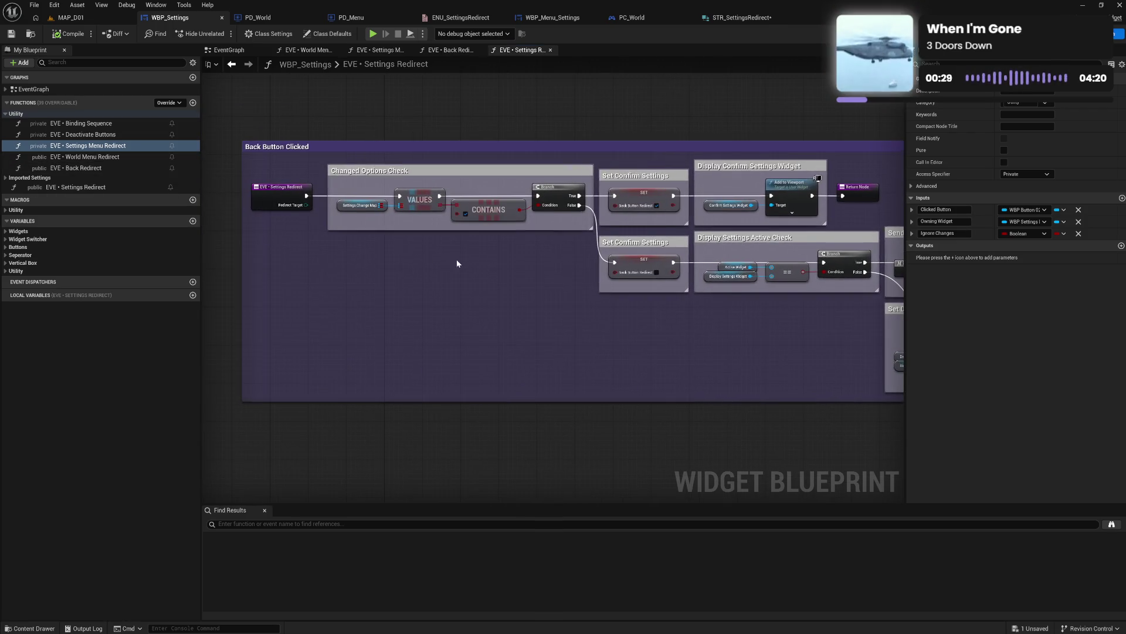
left_click_drag(619, 305, 325, 277)
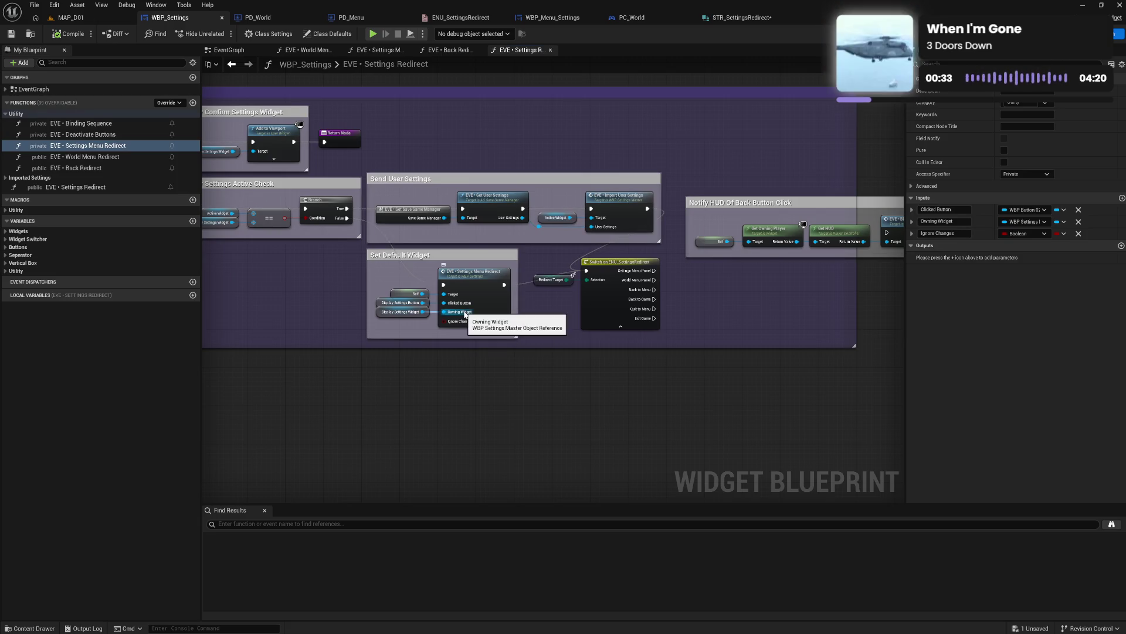
left_click(718, 19)
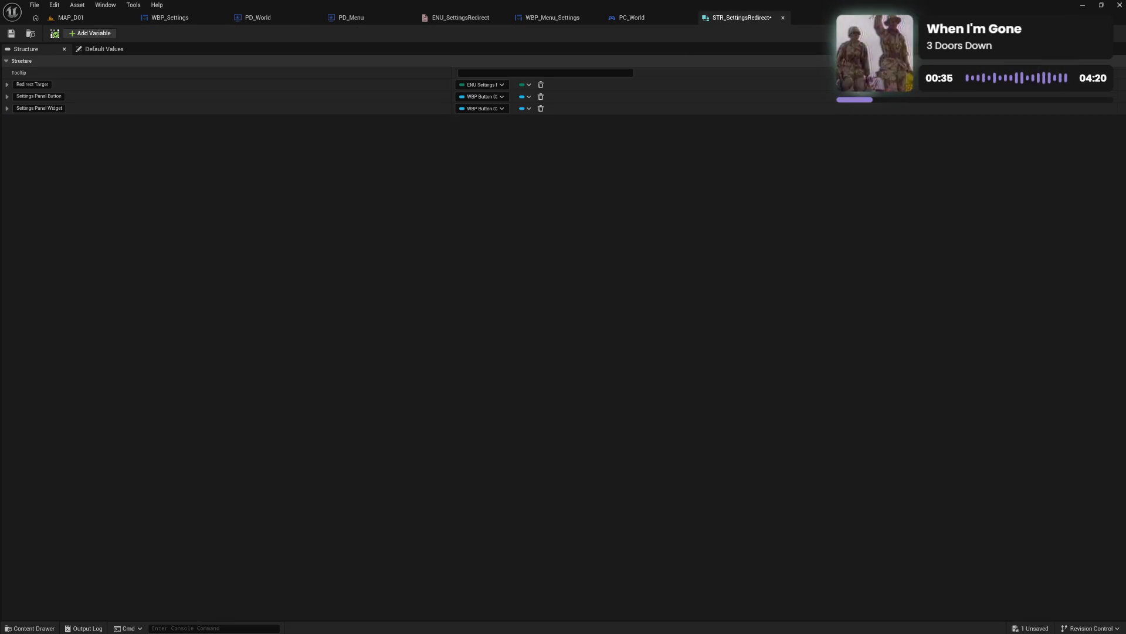
left_click(481, 110)
type("wbp mast")
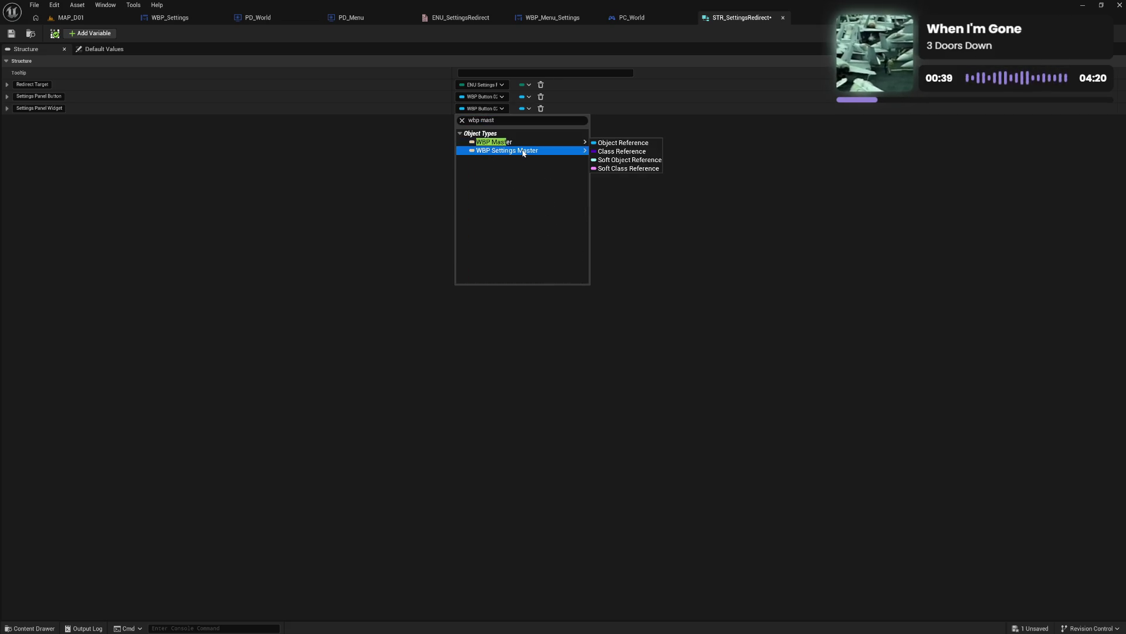
left_click(519, 151)
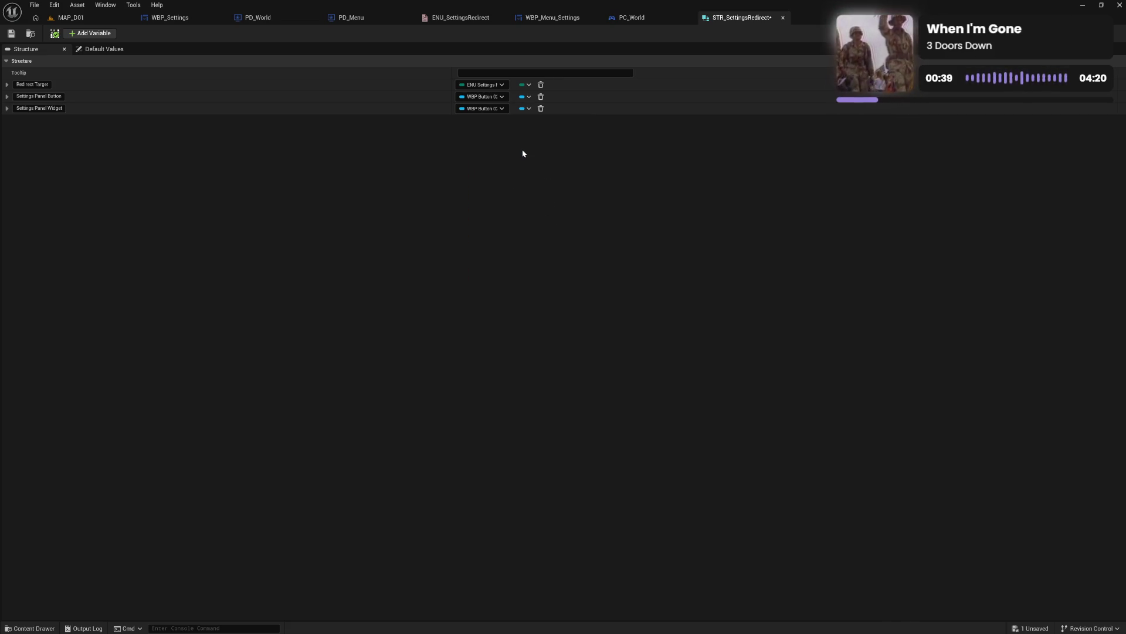
left_click(90, 33)
Step: Replace 'Panel' with 'Menu' in the member names, giving Settings Menu Widget
left_click(50, 119)
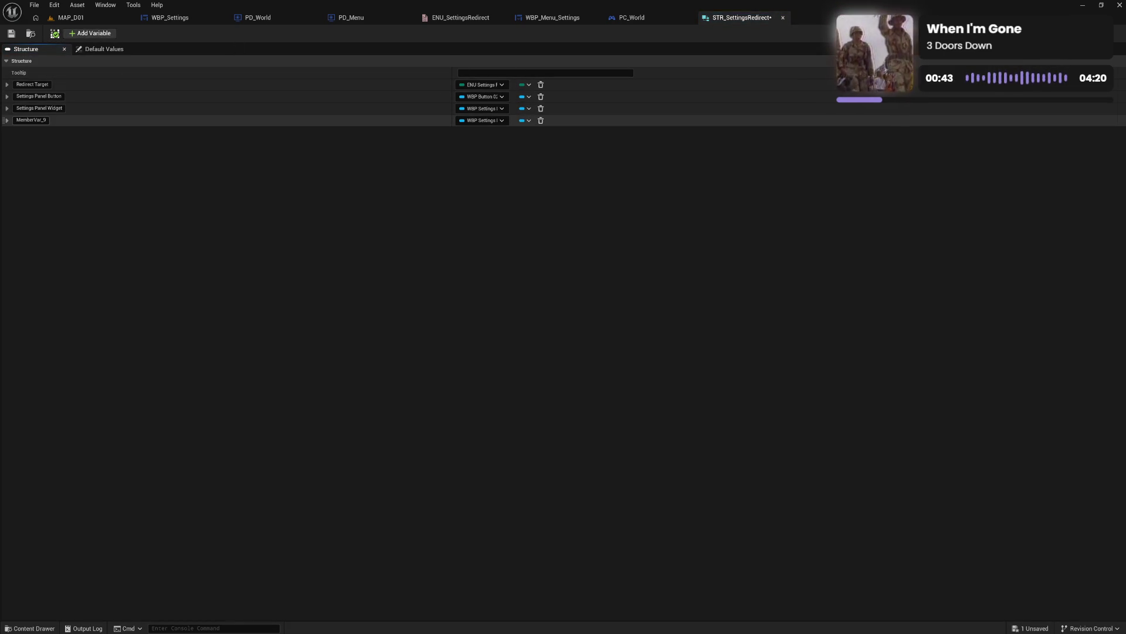
double_click(38, 119)
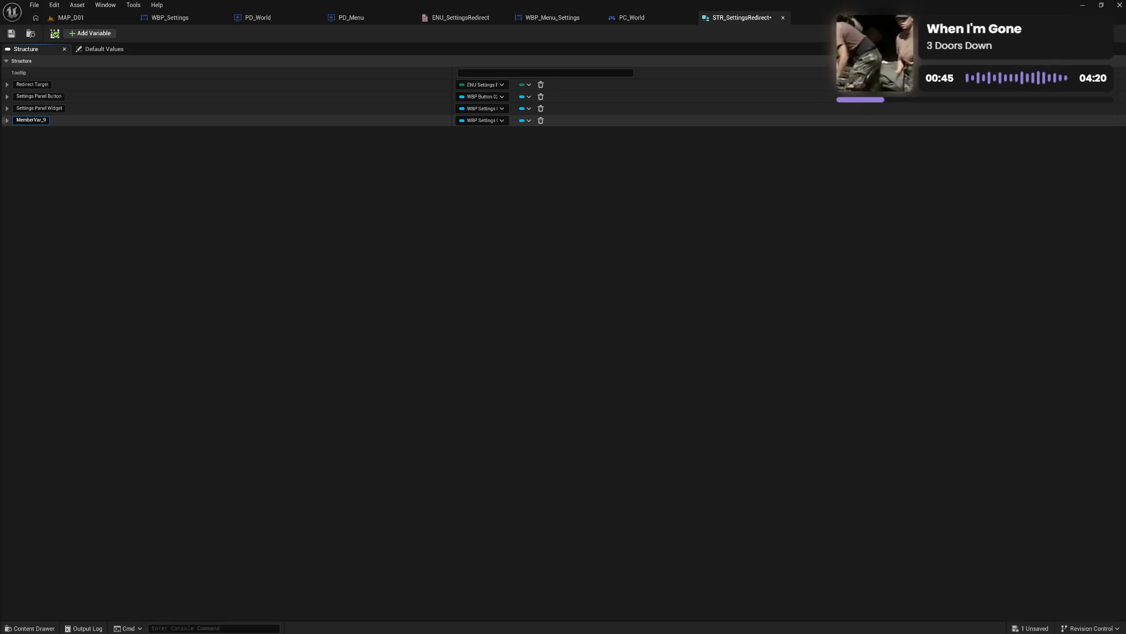
left_click(46, 95)
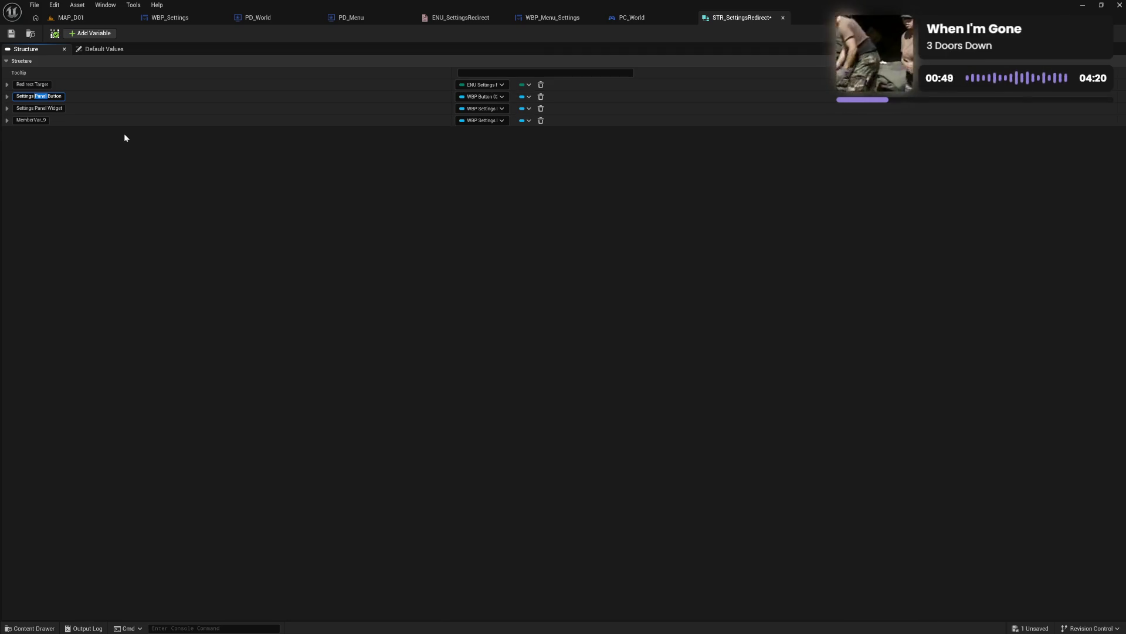
type("Menu")
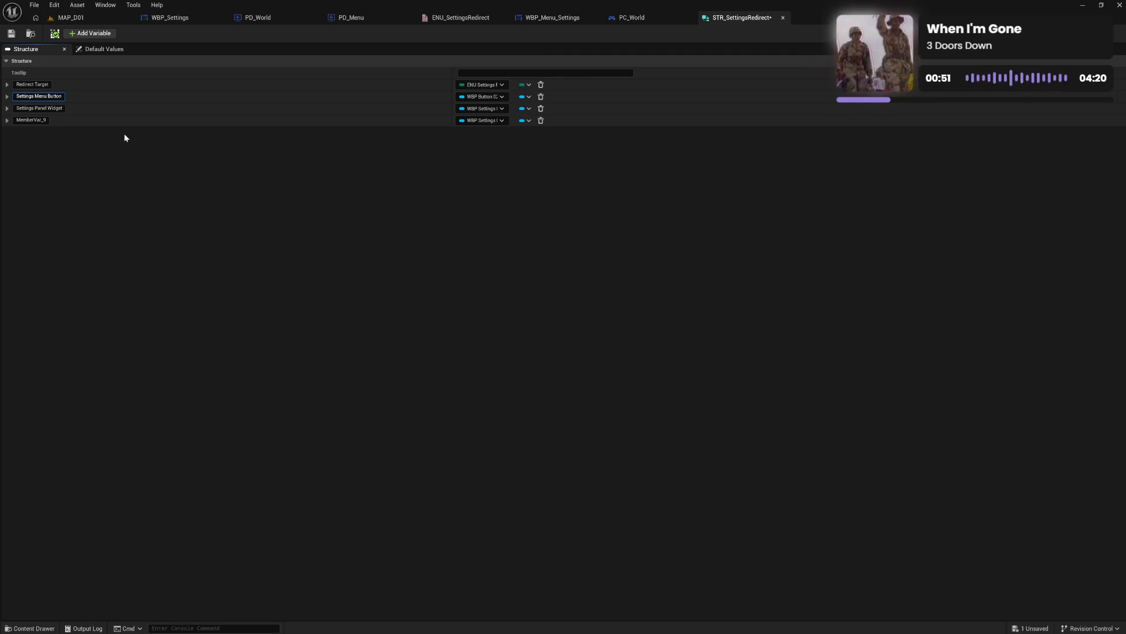
double_click(42, 108)
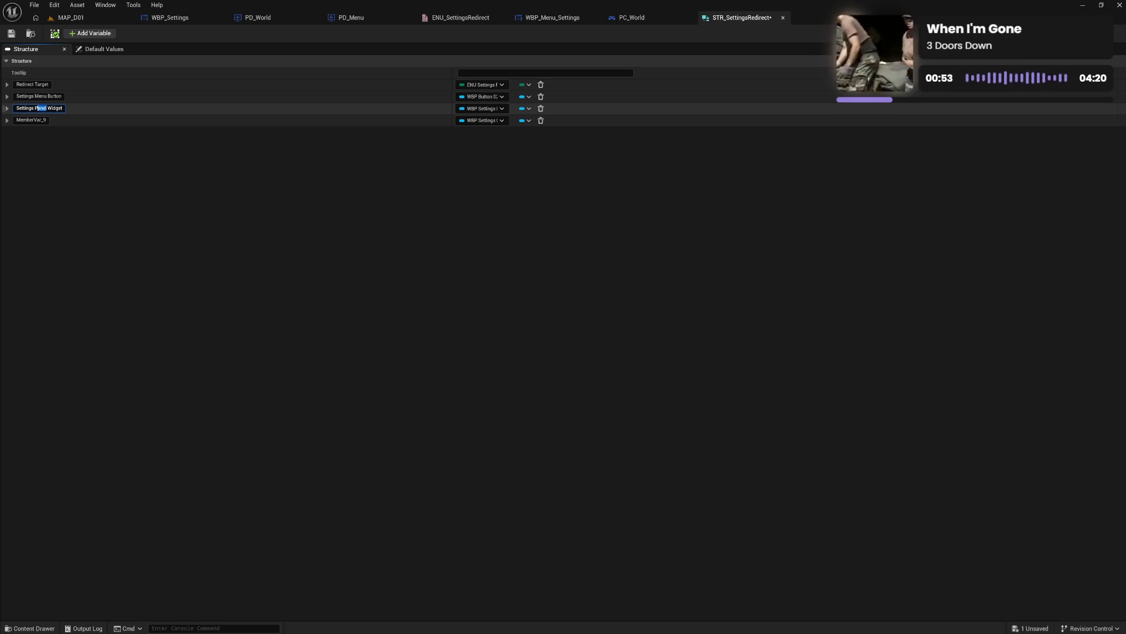
type("Menu")
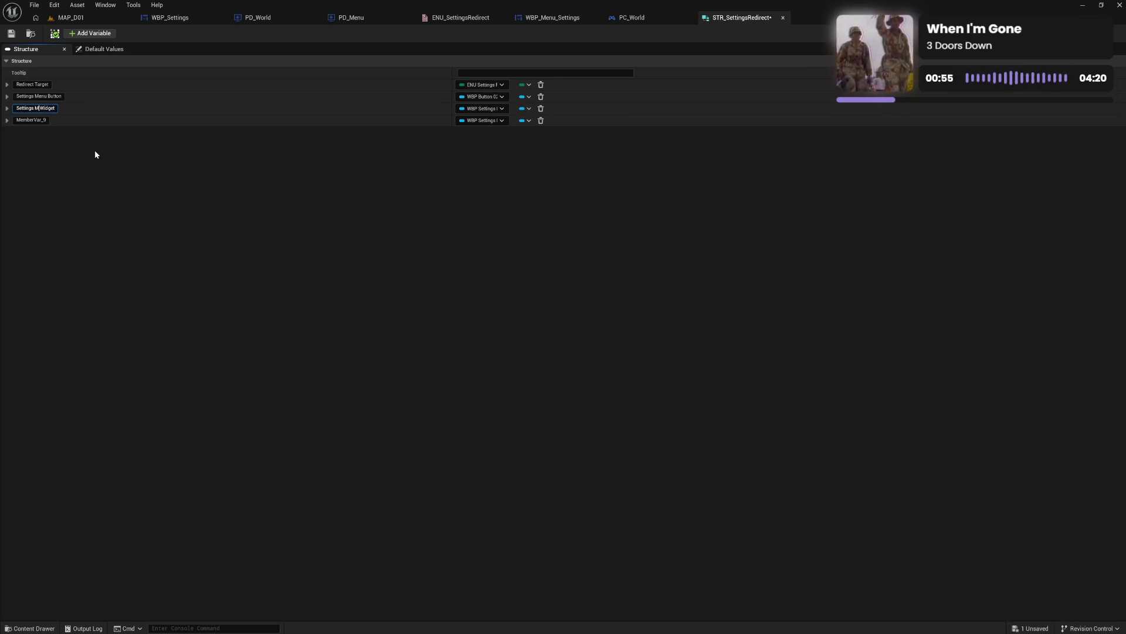
key("Return")
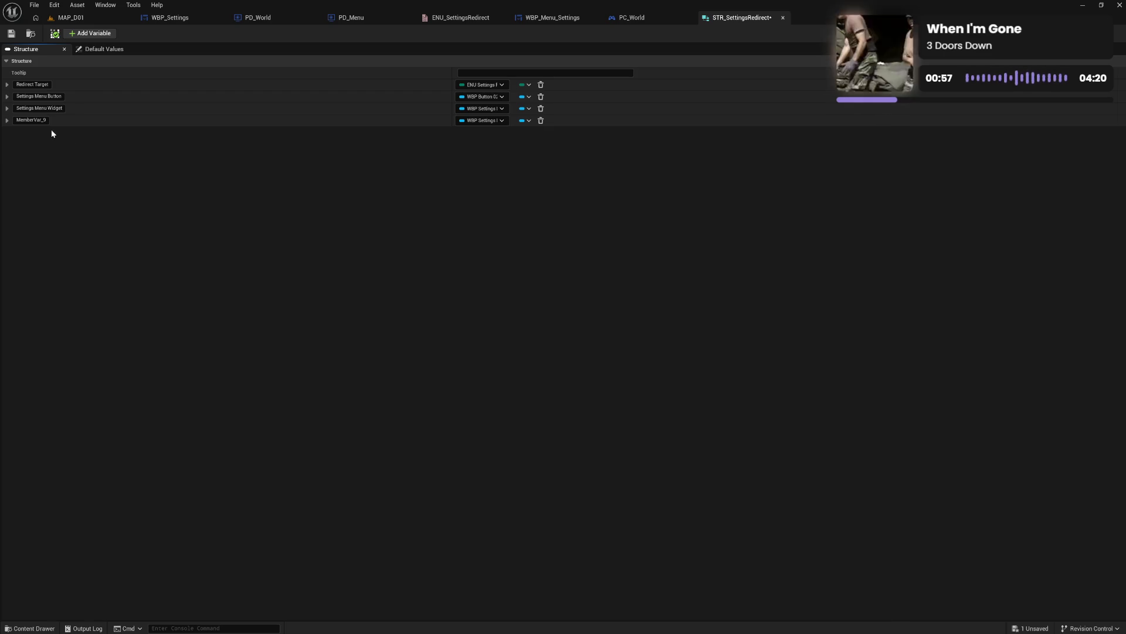
Step: Name MemberVar_9 World Menu Widget and save STR_SettingsRedirect
left_click(36, 120)
type("W")
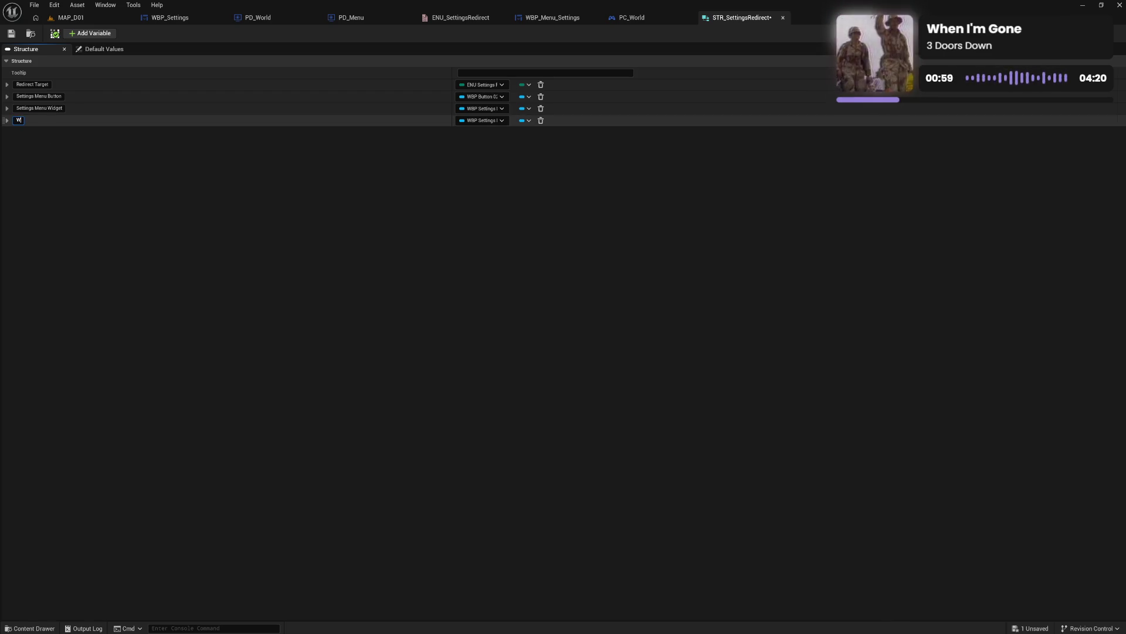
type("orld Menu")
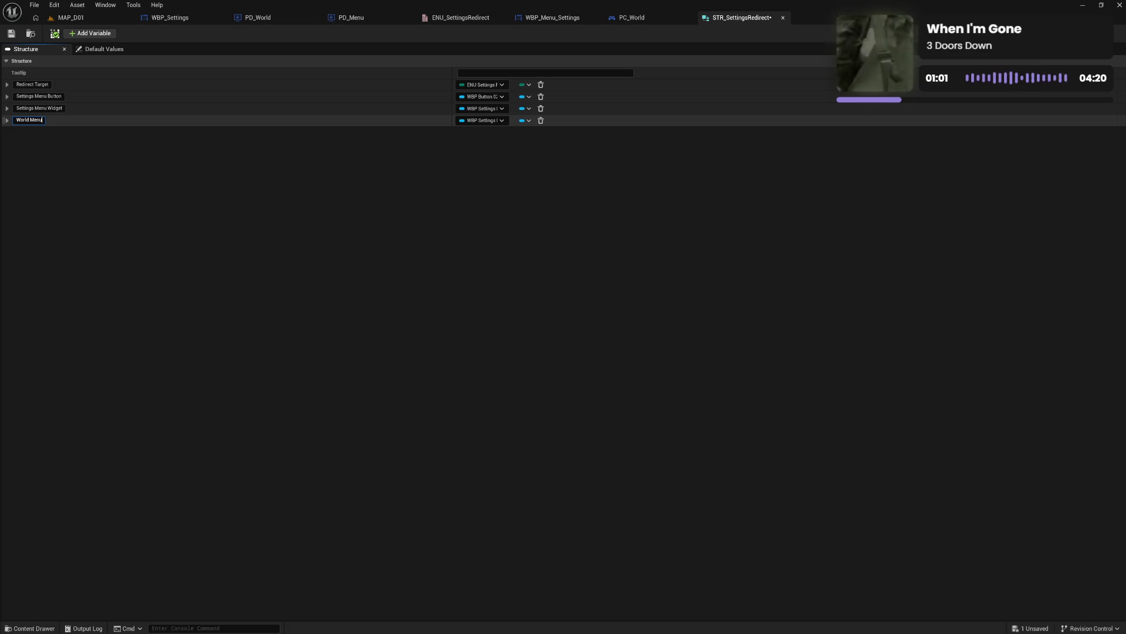
type(" Widget")
key("Return")
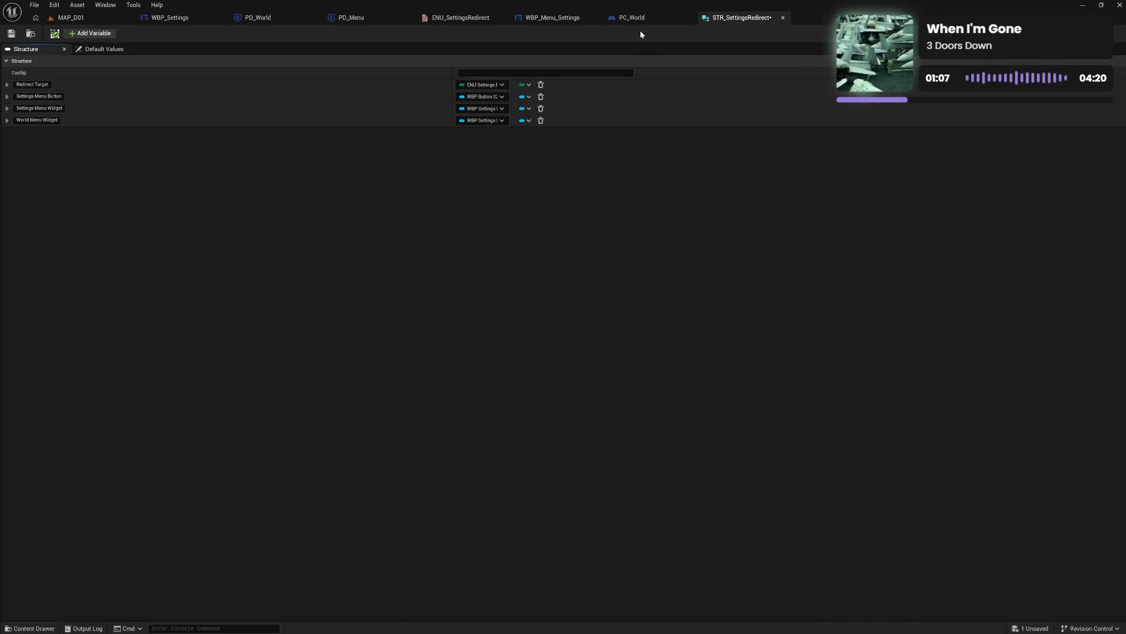
left_click(201, 19)
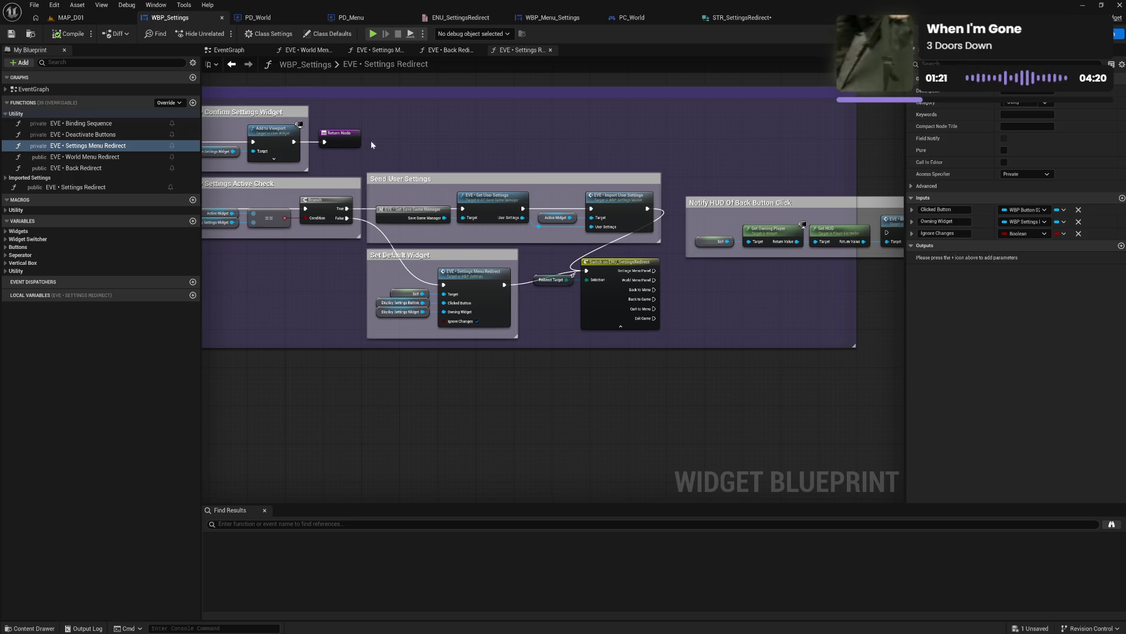
left_click(732, 20)
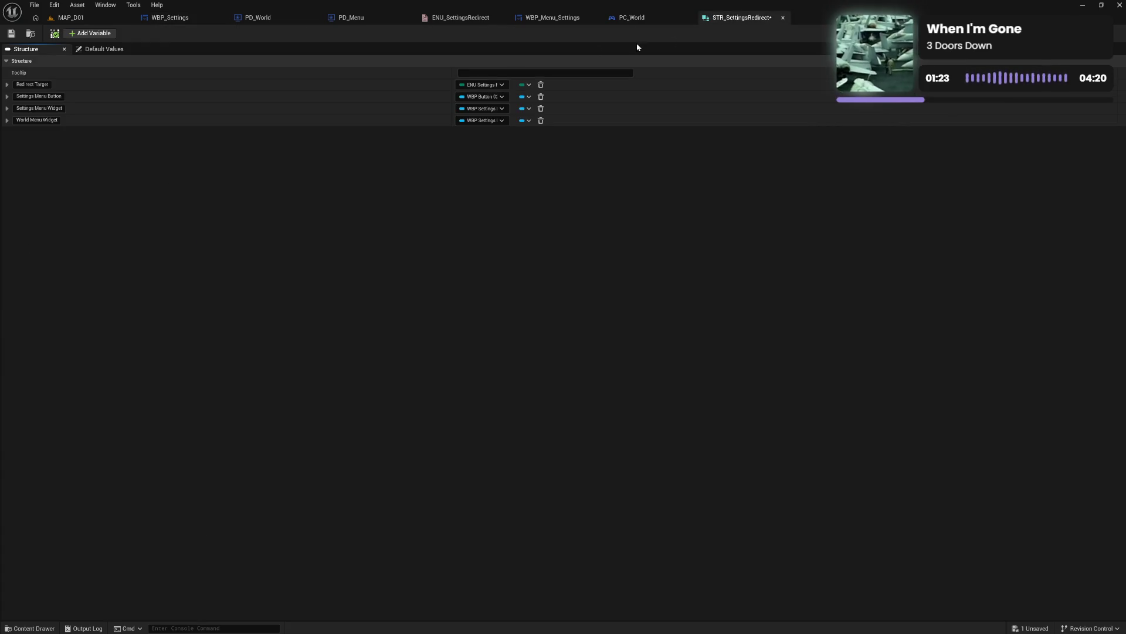
left_click(11, 34)
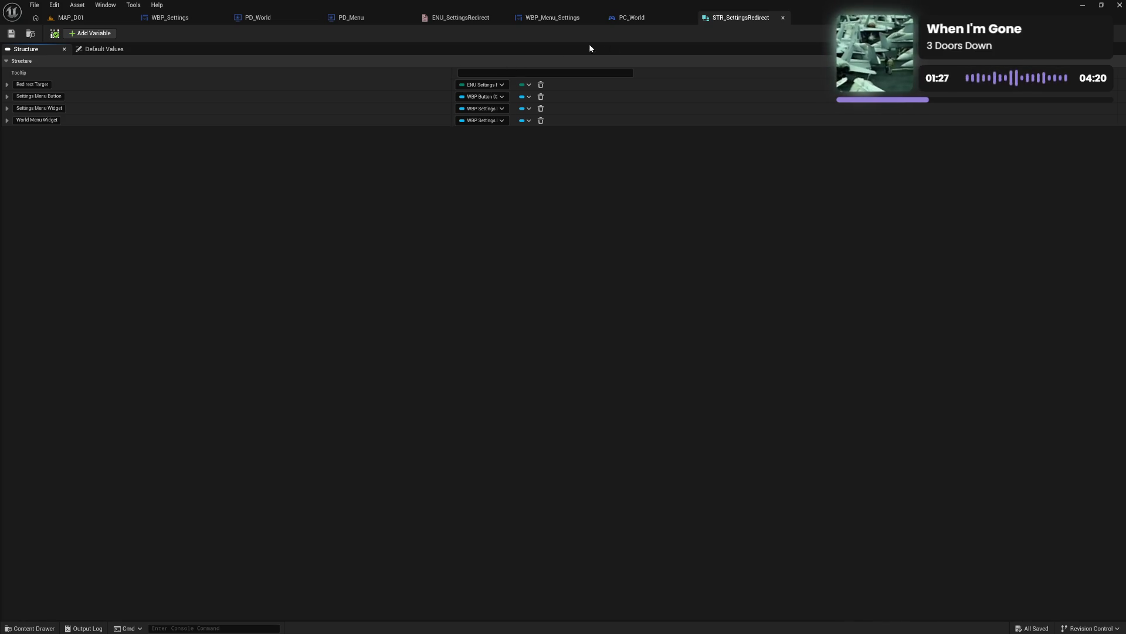
Step: Back in the Settings Redirect graph, select the function's entry node
left_click(176, 18)
left_click_drag(282, 132, 528, 194)
left_click_drag(205, 117, 451, 171)
left_click(452, 172)
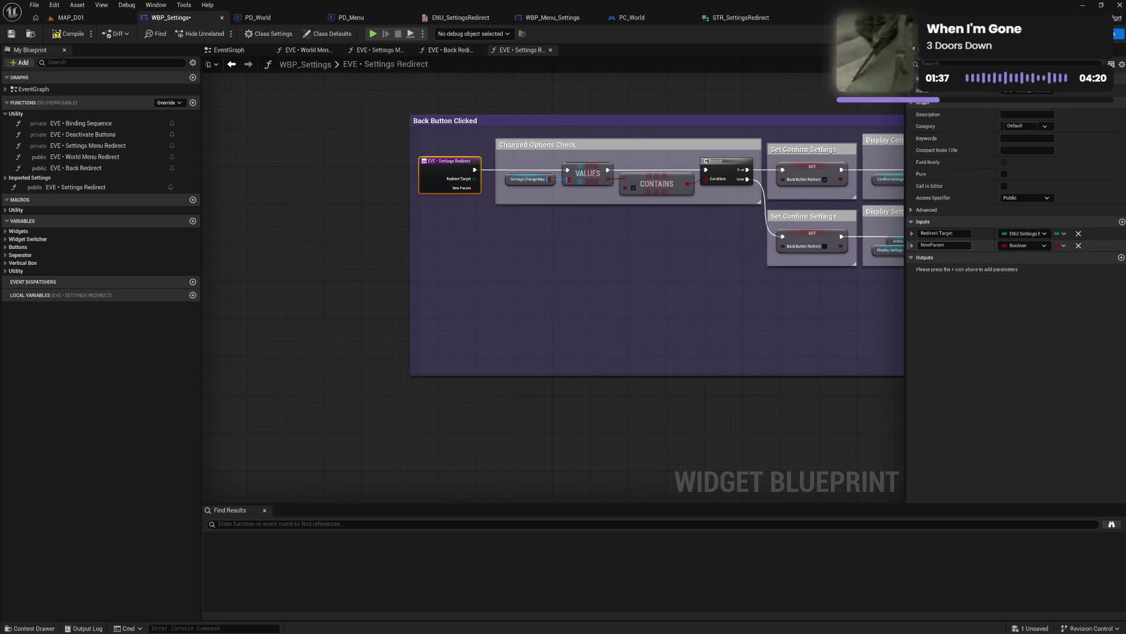
Step: Add a Redirect Data input typed STR Settings Redirect to the function and compile
type("Redirect Data")
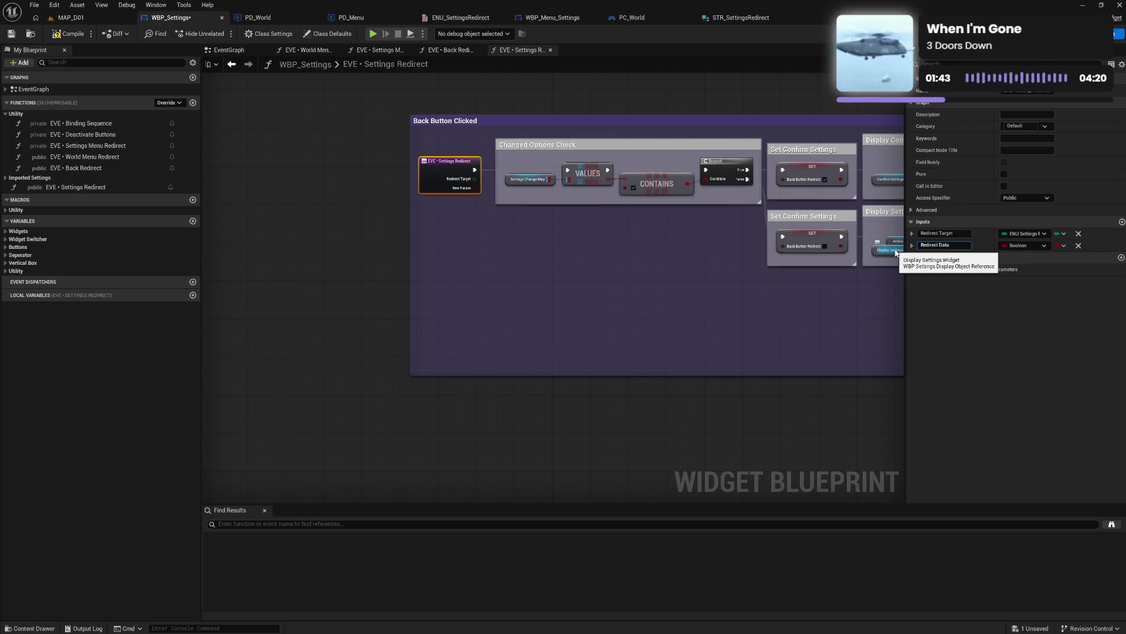
key("Return")
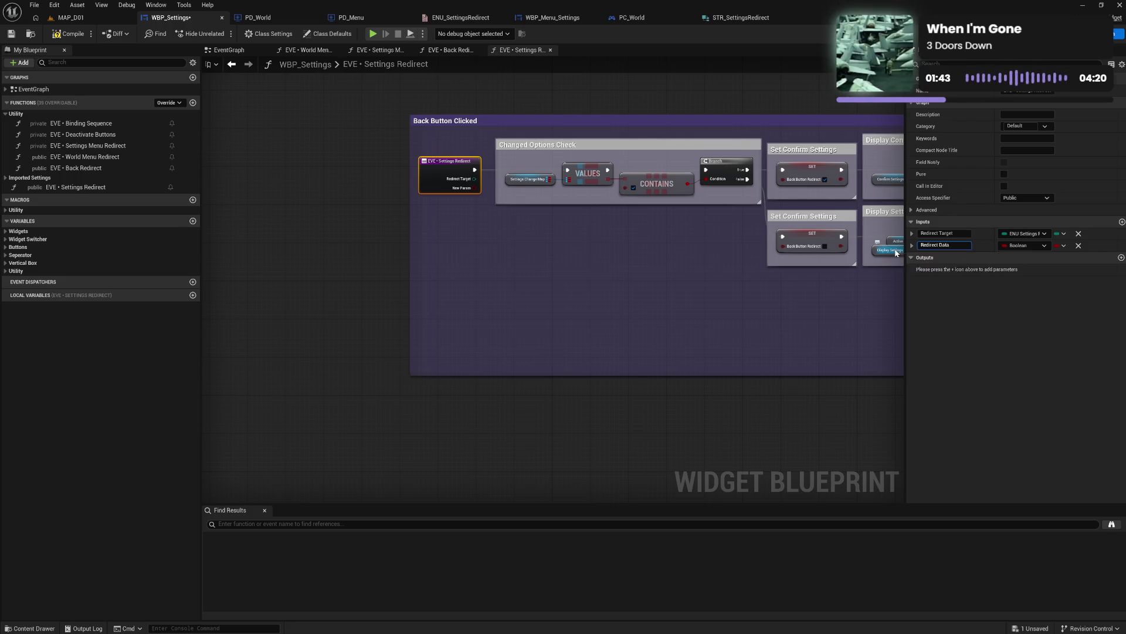
left_click(1023, 247)
type("str redi")
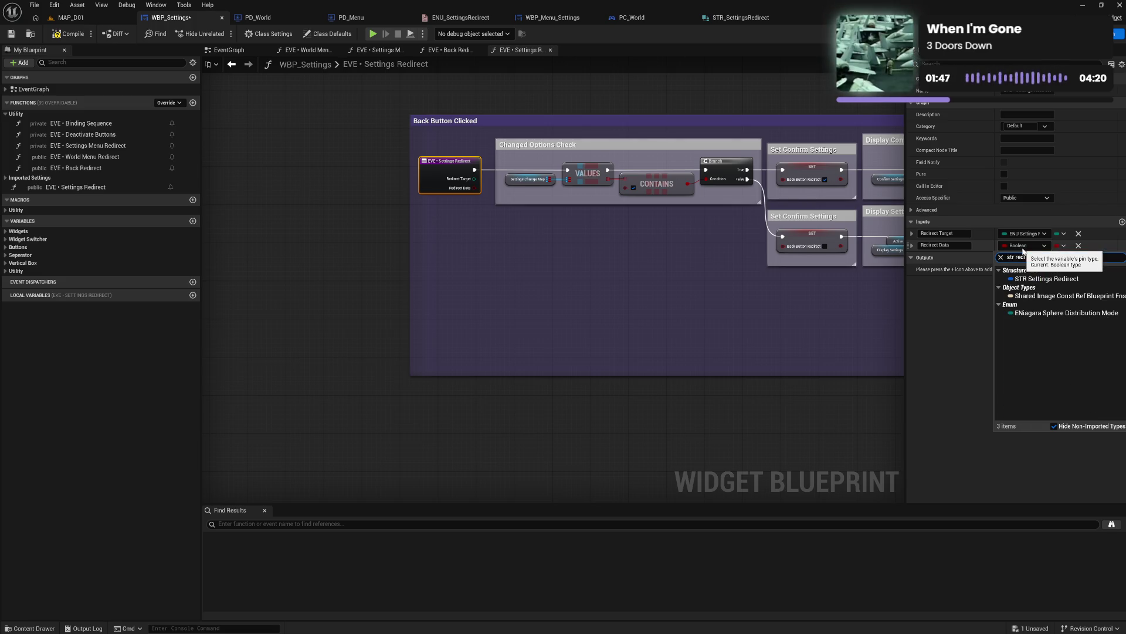
left_click(1054, 279)
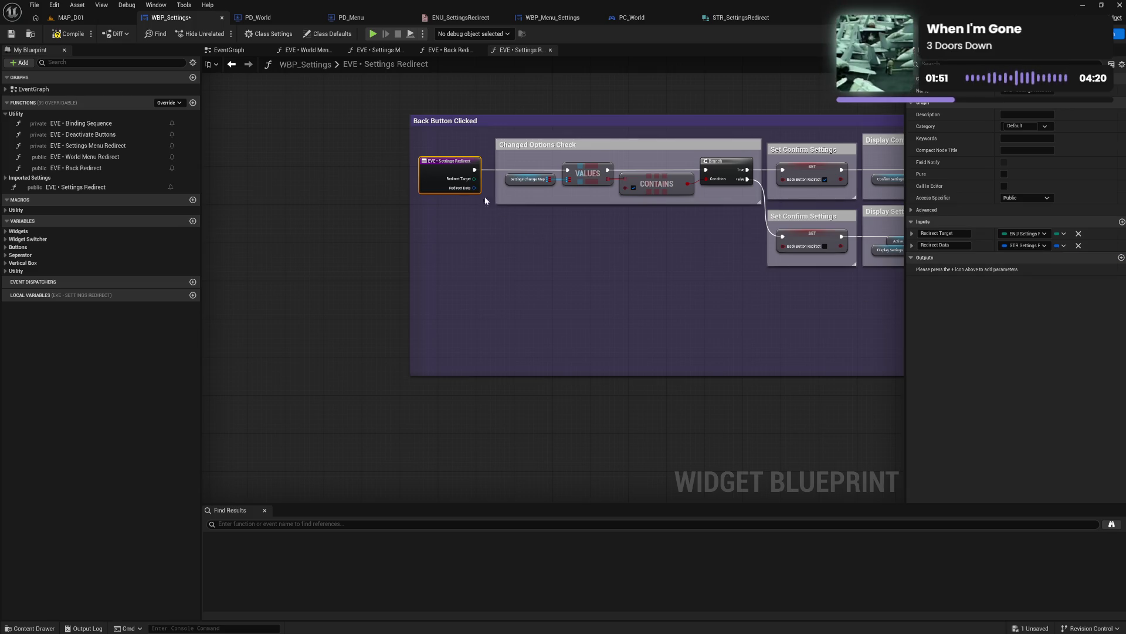
left_click(69, 34)
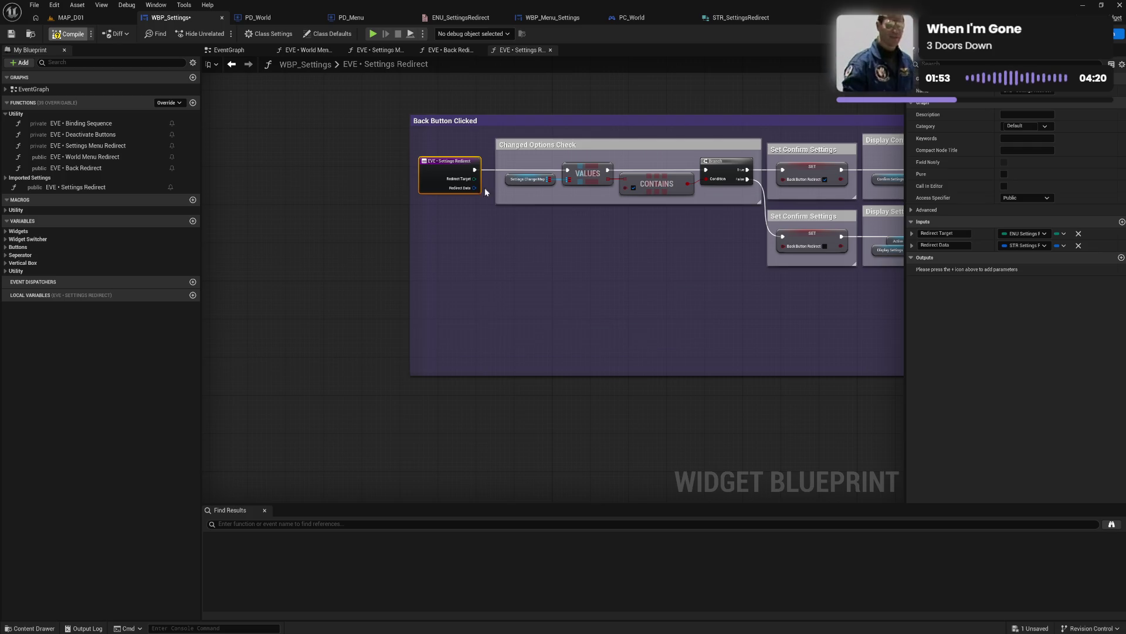
Step: Add a Redirect Data getter and break it with a Break STR Settings Redirect node
left_click_drag(664, 302, 364, 270)
right_click(546, 299)
type("r")
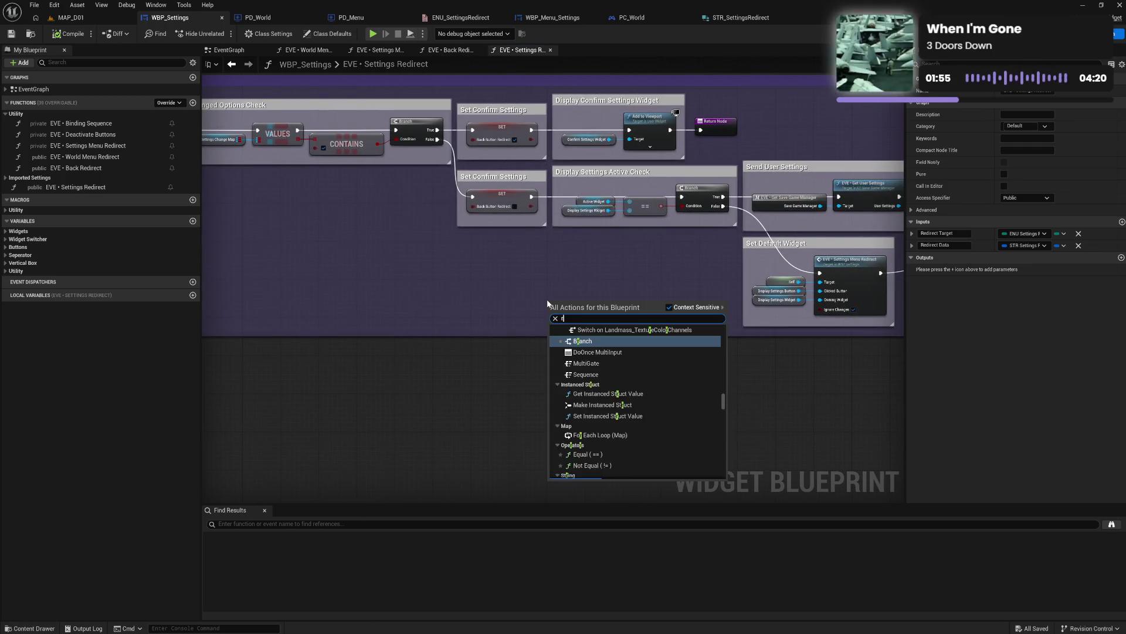
type("edir")
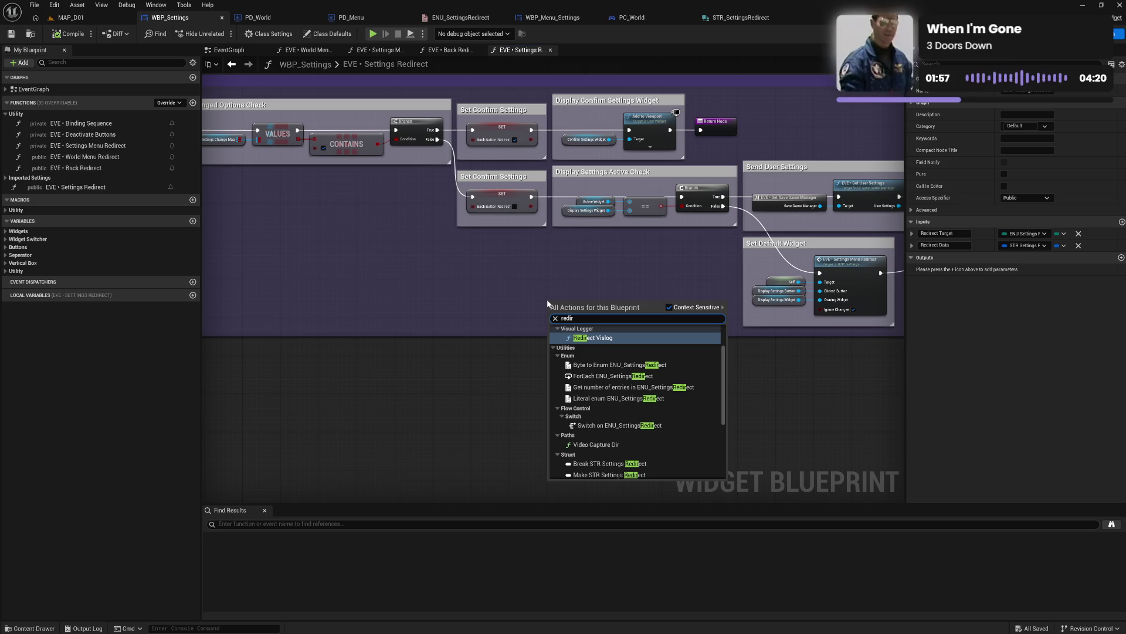
type(" data")
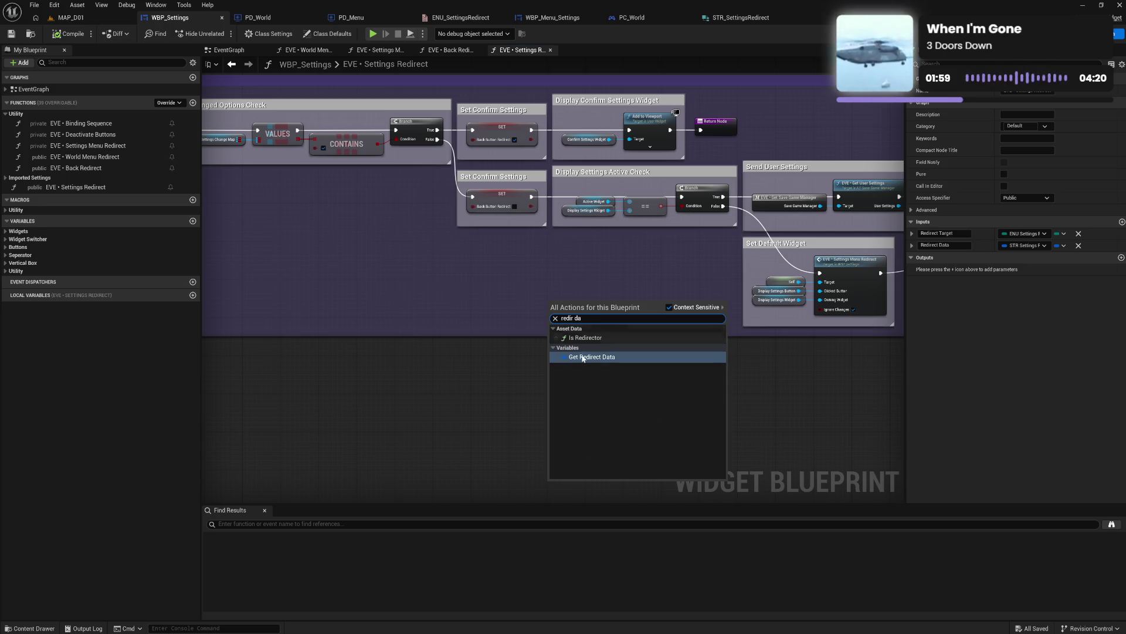
left_click(584, 356)
mouse_move(547, 304)
left_mouse_down()
mouse_move(827, 372)
mouse_move(728, 376)
mouse_move(729, 361)
mouse_move(777, 360)
left_mouse_up()
type("brea")
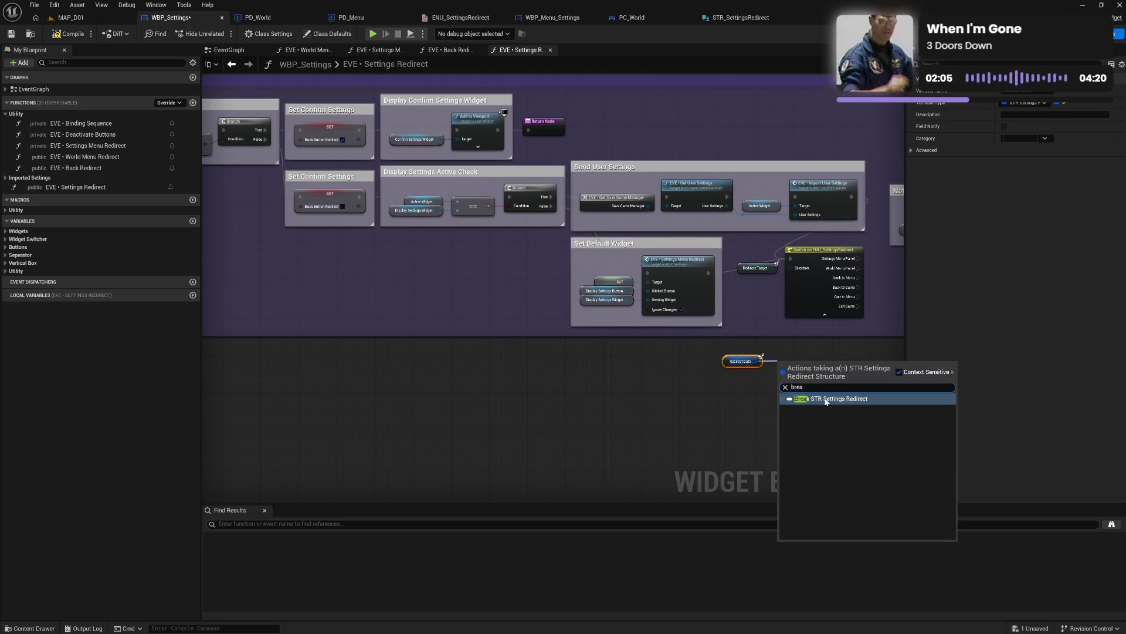
left_click(826, 400)
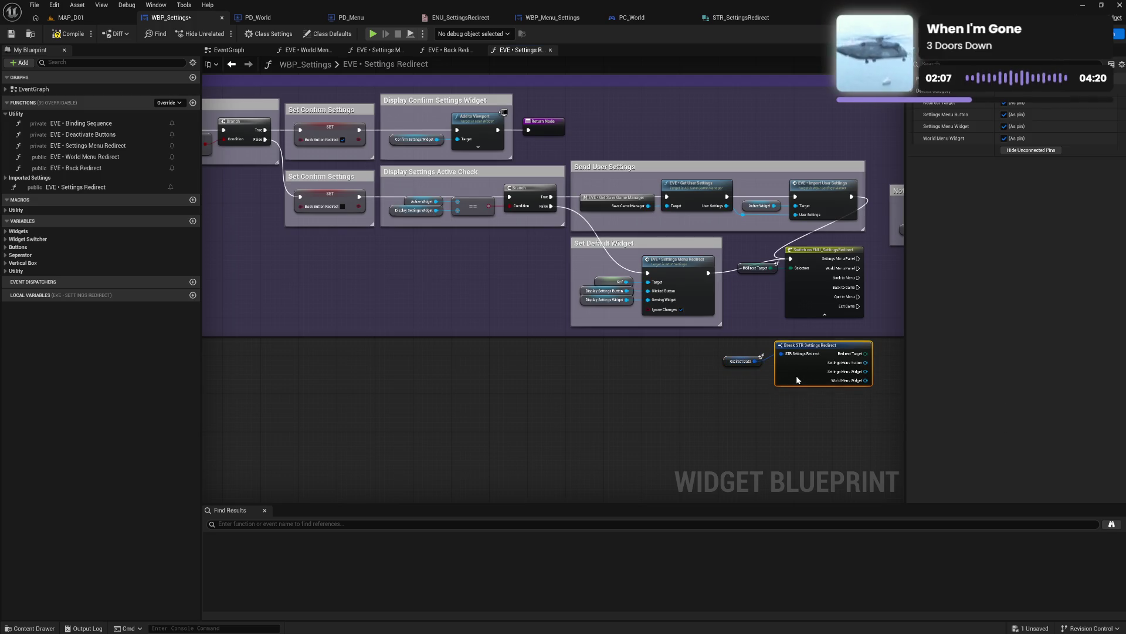
Step: Wire Redirect Target into the switch's Selection, delete the old getter, and compile
left_click(763, 375)
left_click_drag(874, 396, 728, 352)
left_click_drag(821, 375, 727, 389)
left_click_drag(773, 318, 793, 269)
left_click(757, 267)
key("Delete")
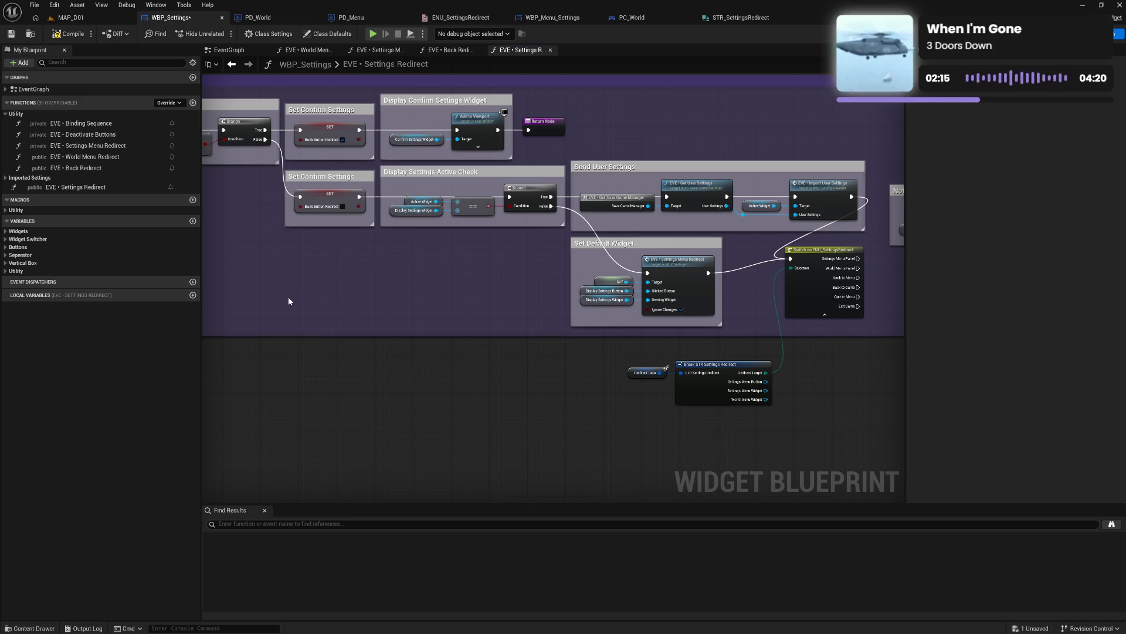
left_click(65, 37)
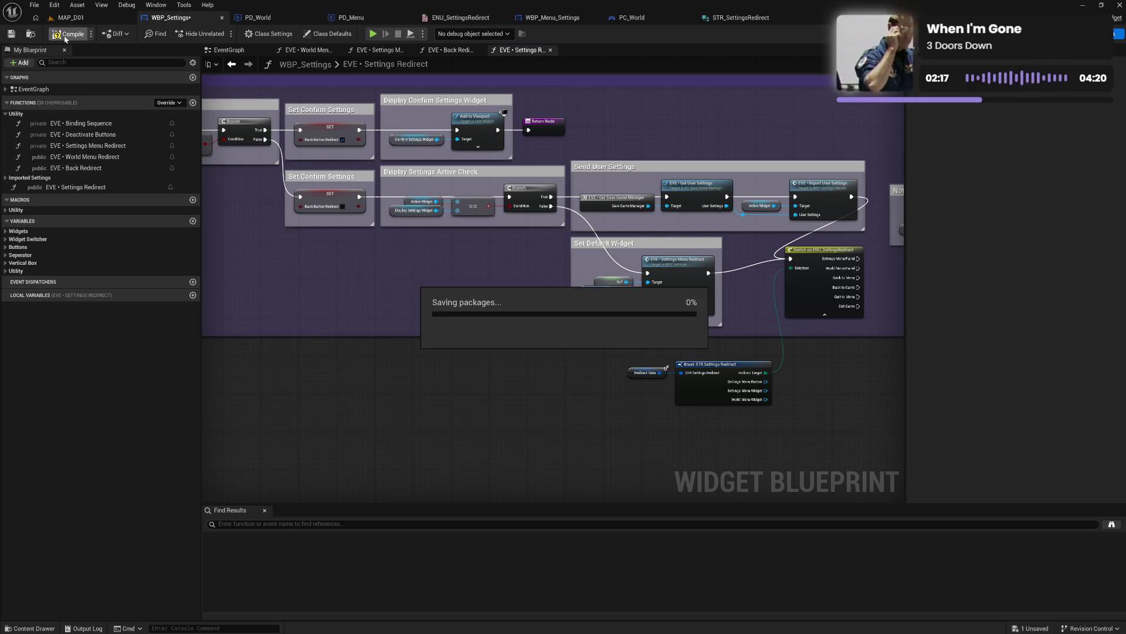
Step: Wire the switch's Back to Menu and Back to Game pins to Back Button Clicked, then move that group down
left_click_drag(418, 289, 350, 298)
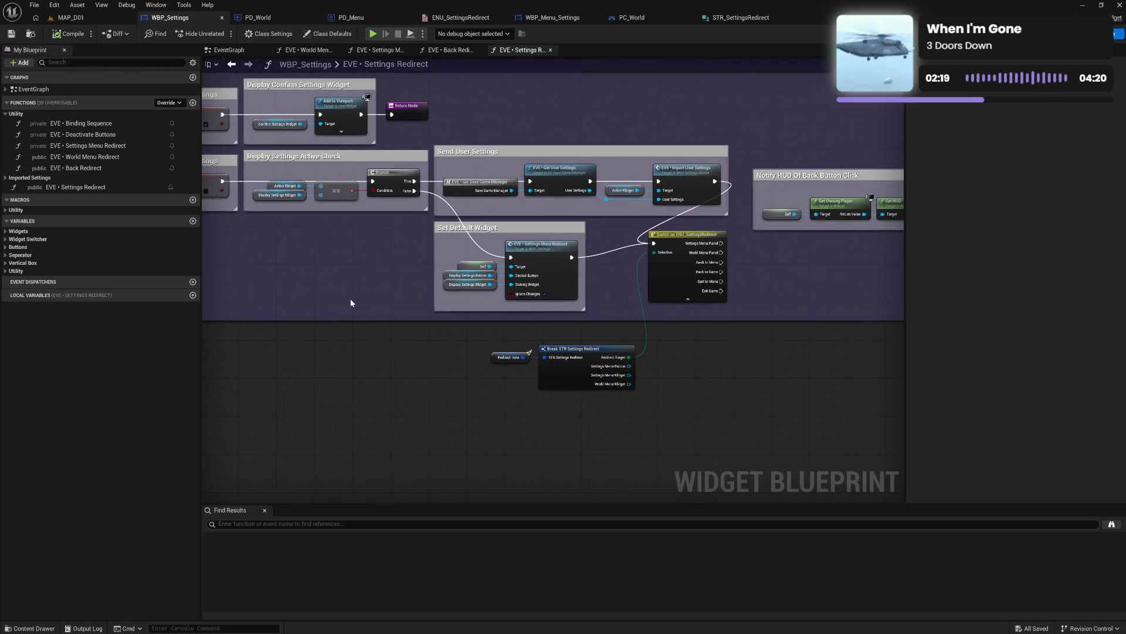
left_click_drag(710, 376, 582, 382)
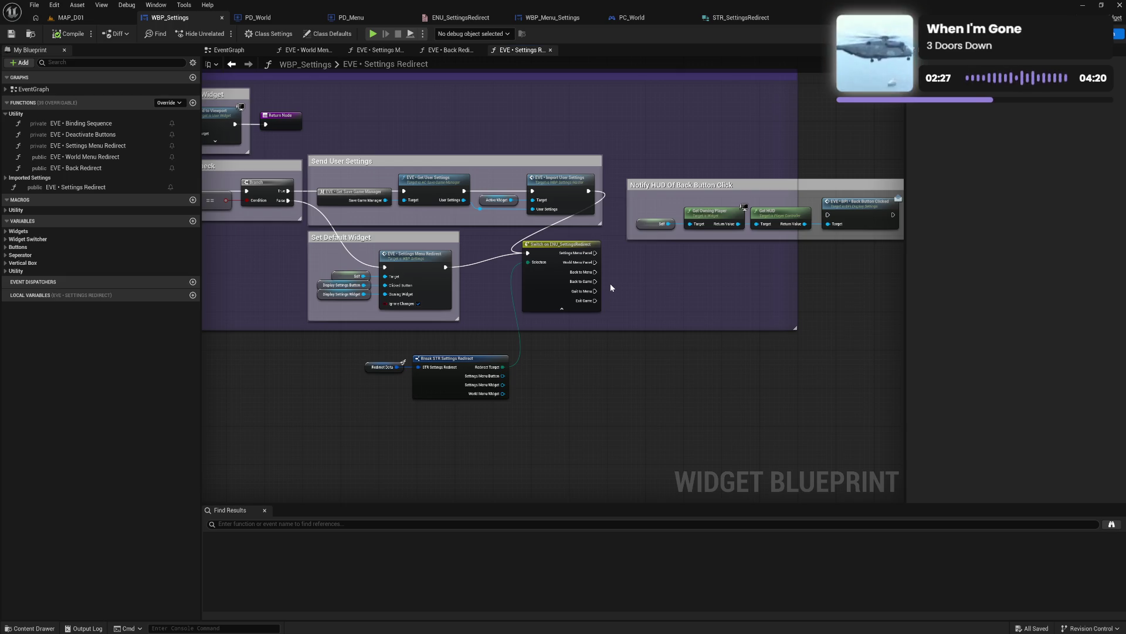
left_click_drag(596, 272, 828, 215)
left_click_drag(600, 282, 829, 216)
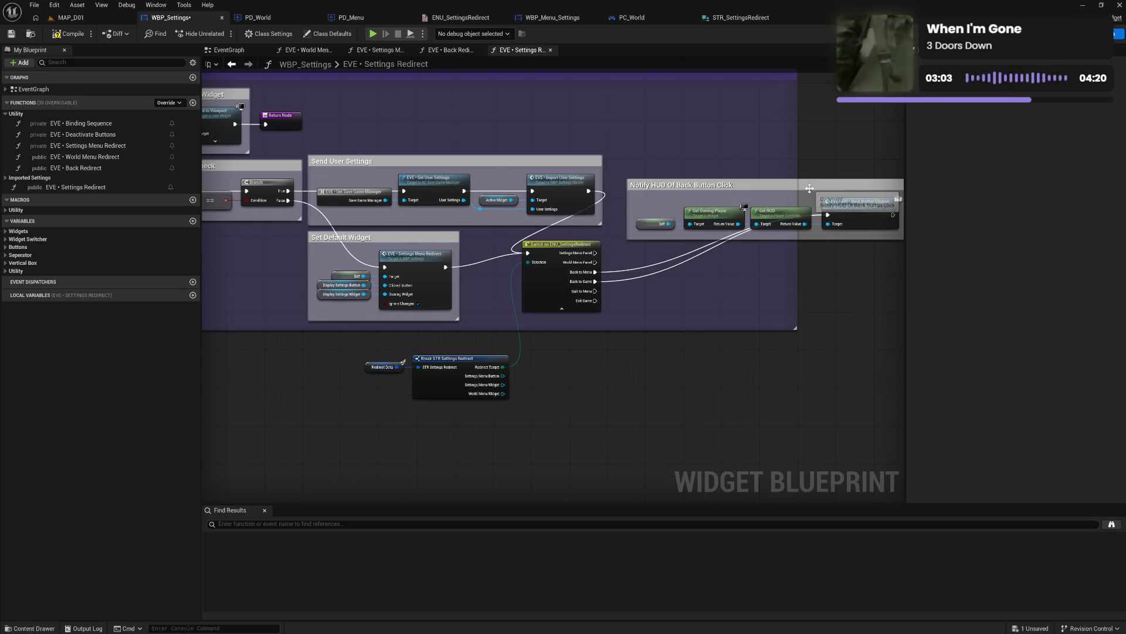
left_click_drag(810, 211, 801, 271)
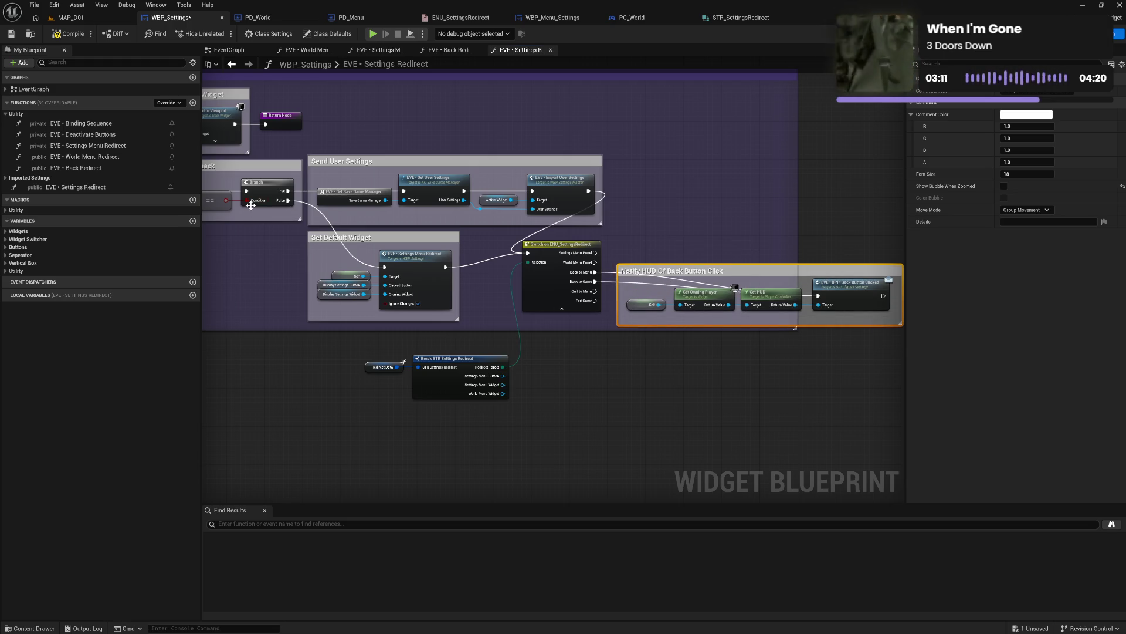
left_click_drag(268, 249, 663, 269)
left_click_drag(376, 270, 481, 271)
left_click_drag(577, 275, 349, 263)
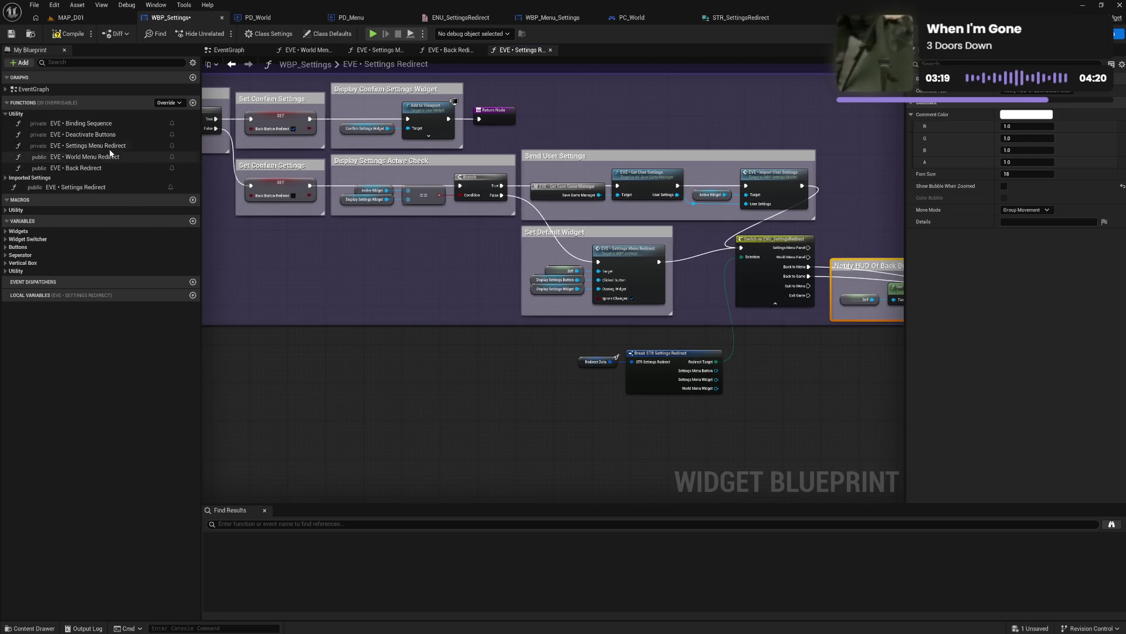
Step: Copy World Menu Redirect's Notify HUD group and paste it below the Break node
left_click(320, 51)
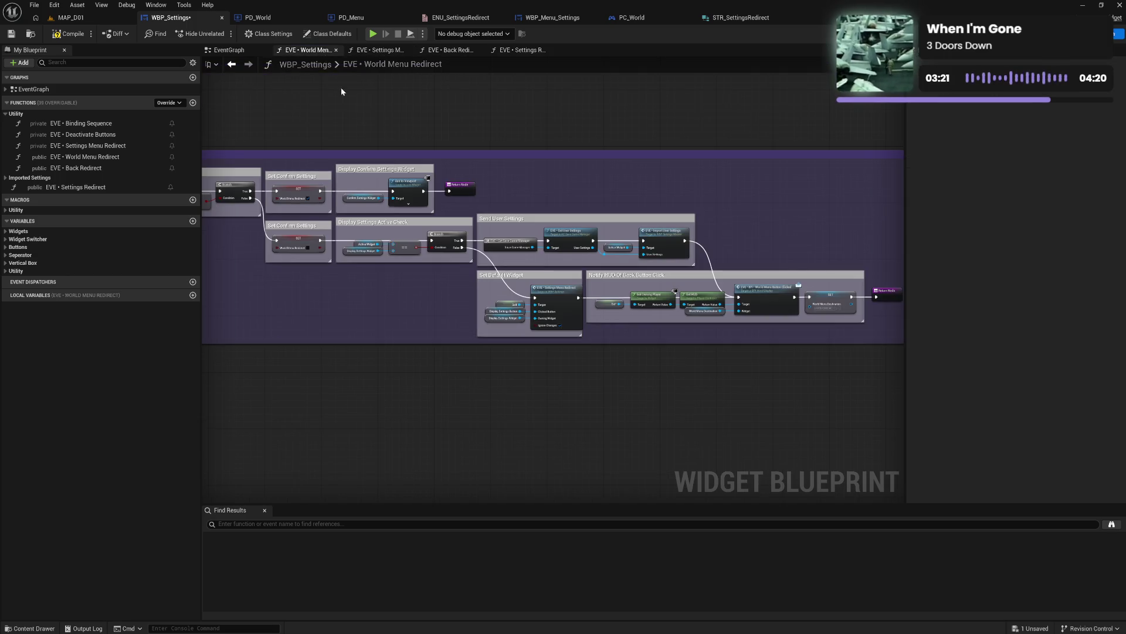
scroll(749, 338, "up", 3)
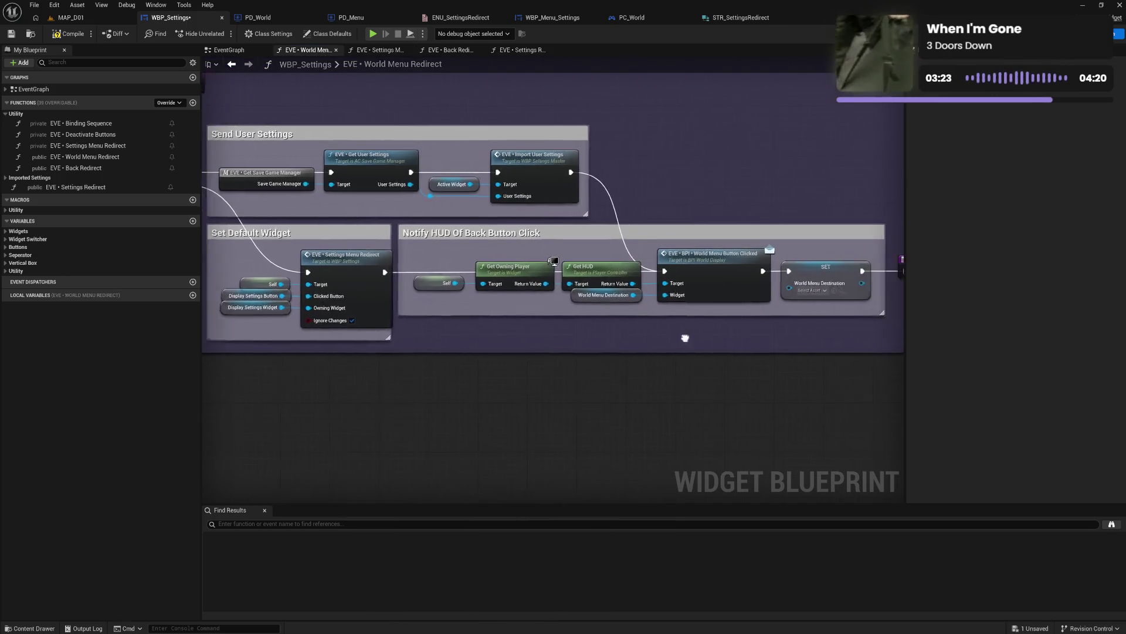
mouse_move(326, 221)
left_mouse_down()
mouse_move(564, 305)
mouse_move(763, 318)
left_mouse_up()
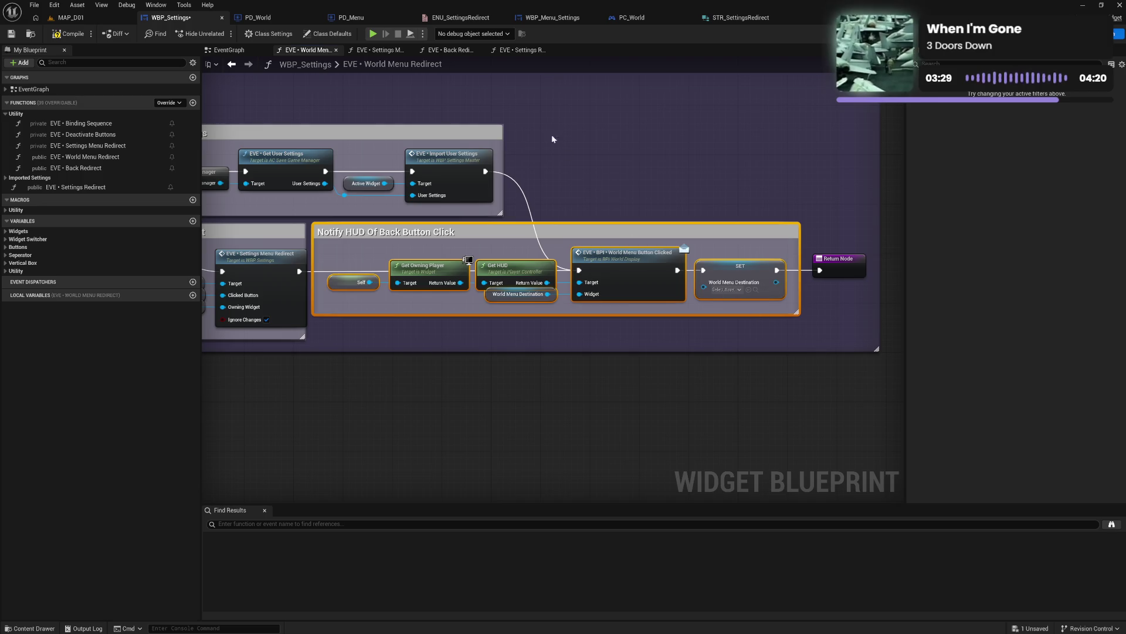
left_click(378, 51)
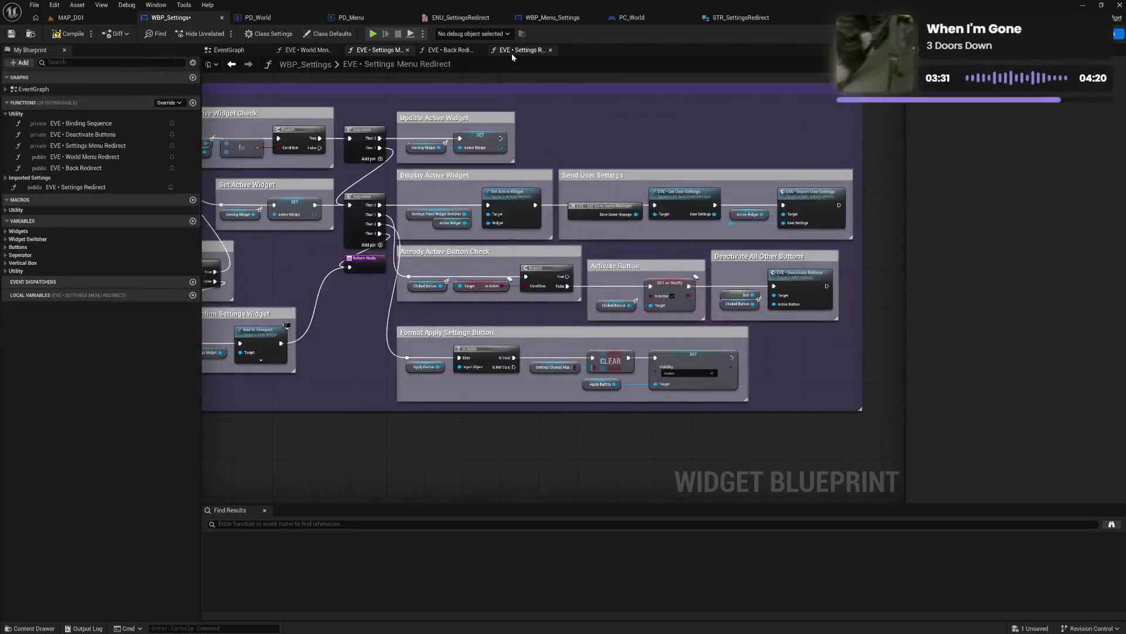
left_click(513, 52)
key("ctrl+v")
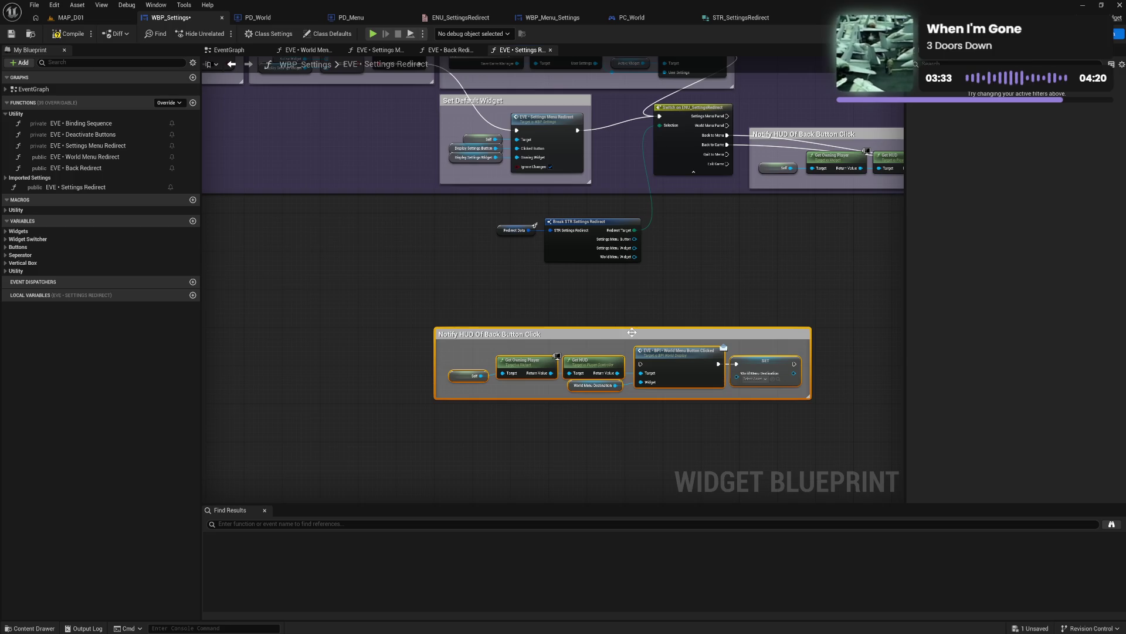
left_click_drag(546, 346, 609, 292)
Step: Tidy the pasted group's nodes and trim its comment box beside the switch
left_click(606, 289)
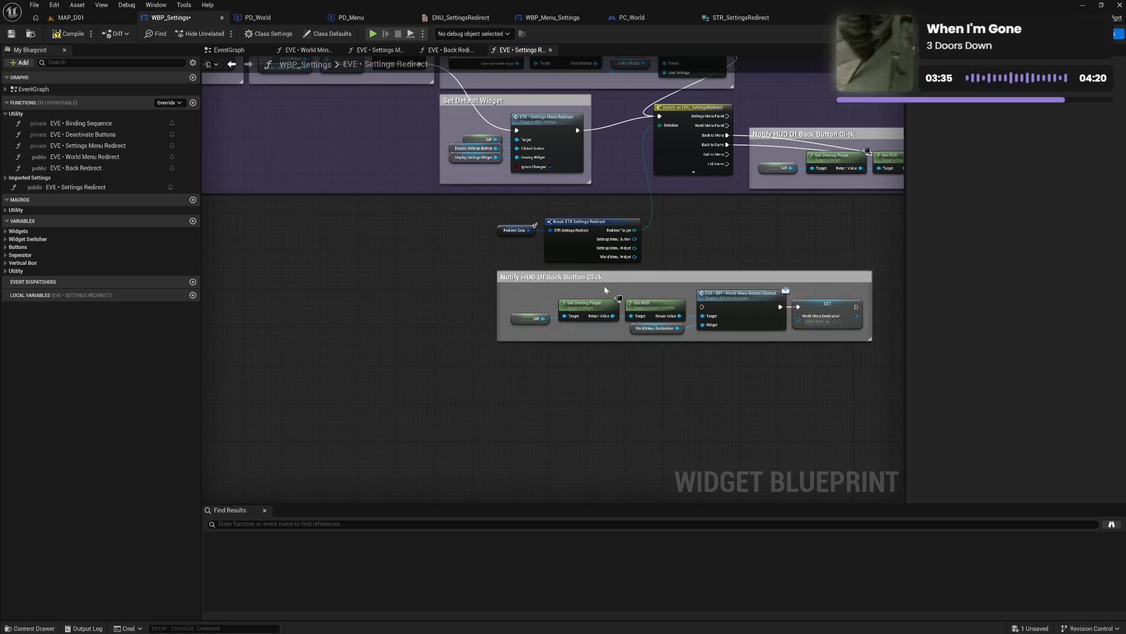
mouse_move(519, 299)
left_mouse_down()
mouse_move(829, 335)
mouse_move(777, 340)
left_mouse_up()
left_click(753, 355)
mouse_move(560, 303)
left_mouse_down()
mouse_move(622, 323)
mouse_move(865, 337)
left_mouse_up()
left_click_drag(737, 305, 736, 302)
left_click(630, 388)
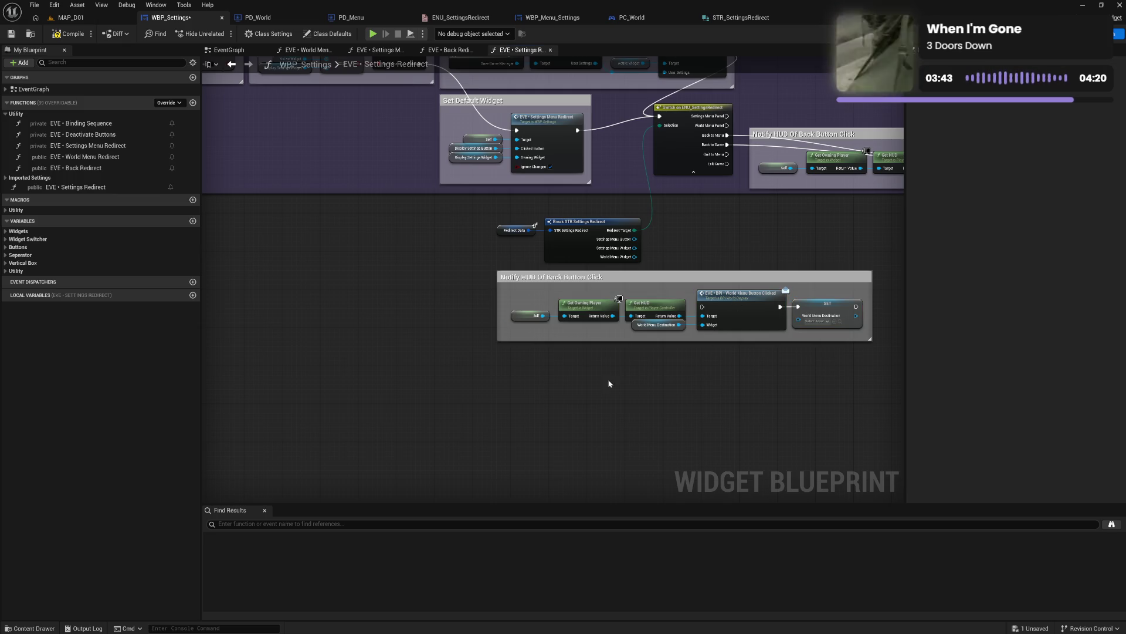
left_click_drag(498, 326, 503, 325)
mouse_move(601, 293)
left_mouse_down()
mouse_move(573, 312)
mouse_move(586, 372)
left_mouse_up()
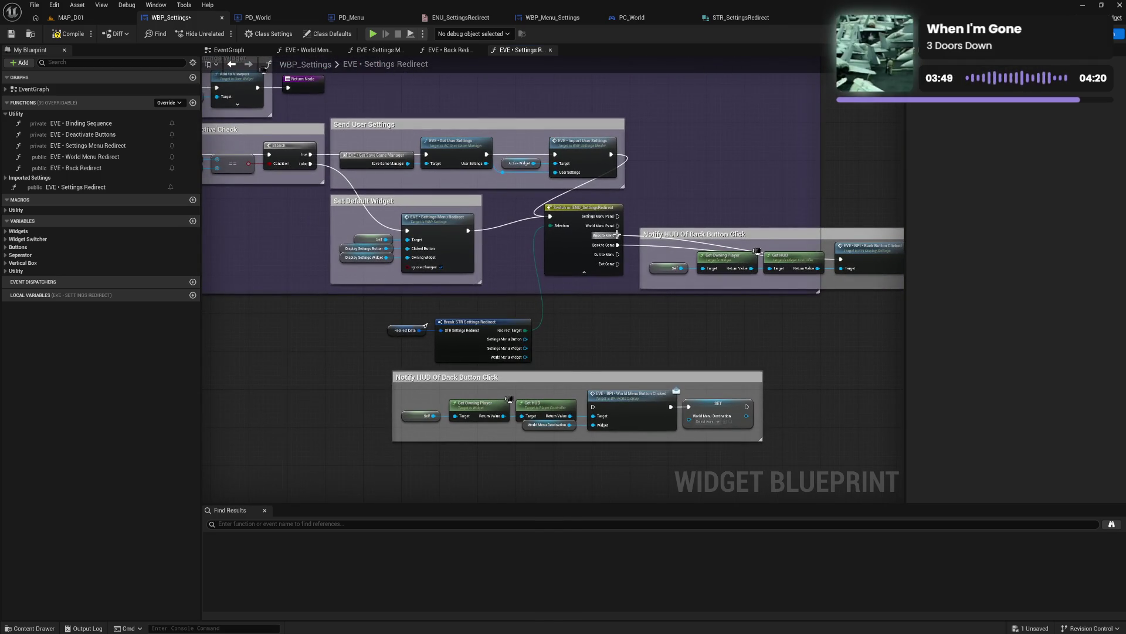
Step: Wire World Menu Panel and World Menu Widget into World Menu Button Clicked, deleting the World Menu Destination getter
mouse_move(618, 226)
left_mouse_down()
mouse_move(639, 246)
mouse_move(613, 285)
mouse_move(599, 417)
mouse_move(593, 407)
left_mouse_up()
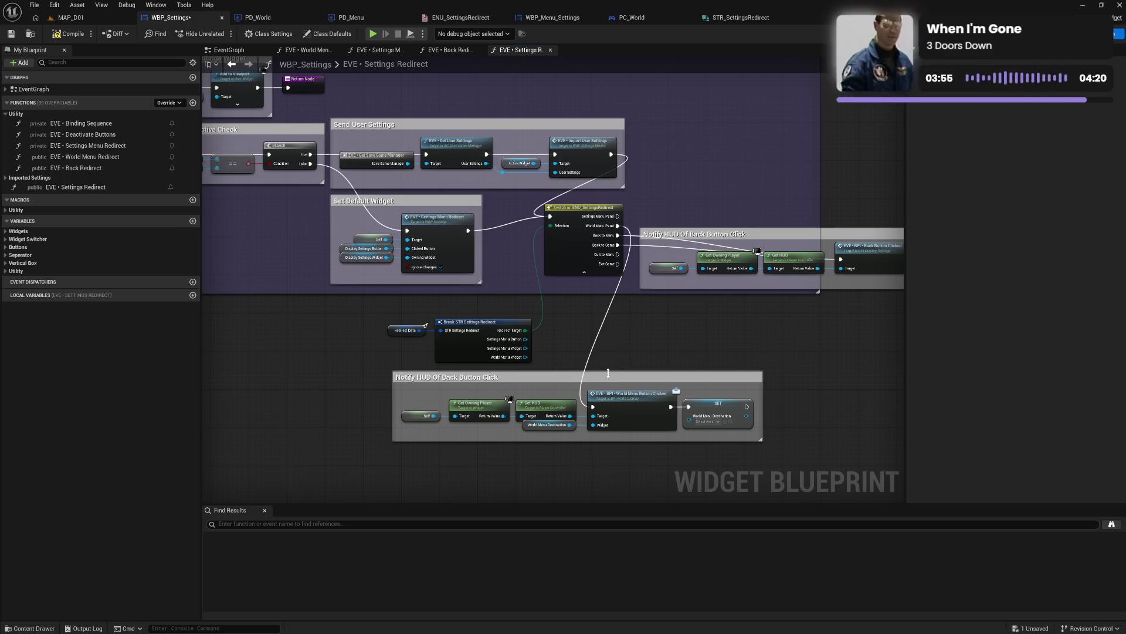
mouse_move(643, 345)
left_mouse_down()
mouse_move(561, 351)
mouse_move(713, 322)
left_mouse_up()
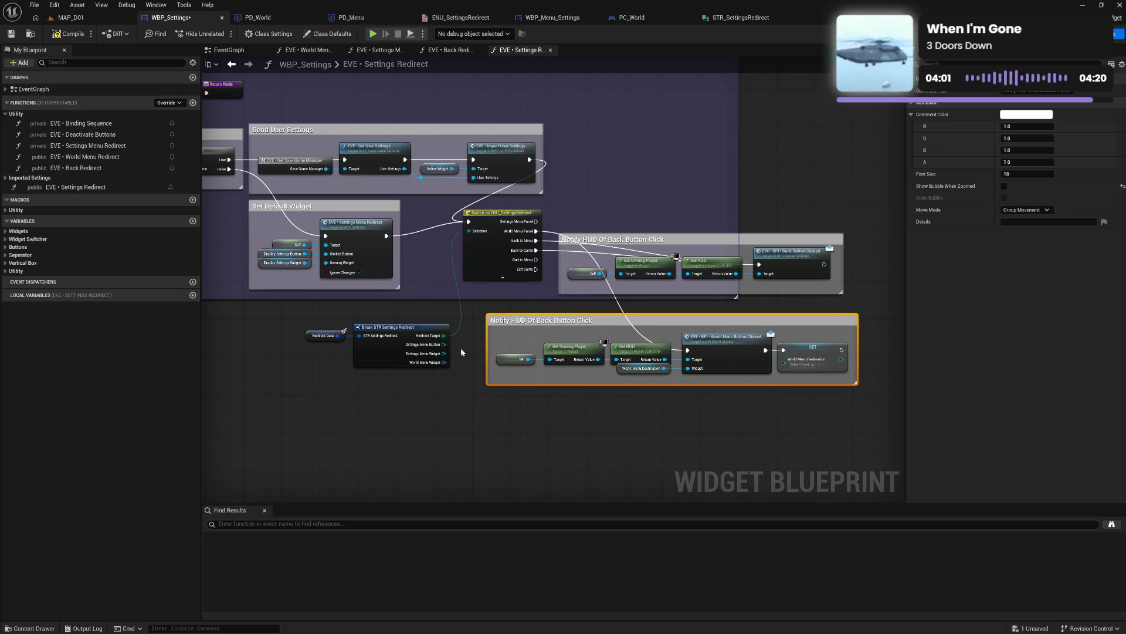
left_click_drag(443, 362, 687, 368)
left_click(650, 369)
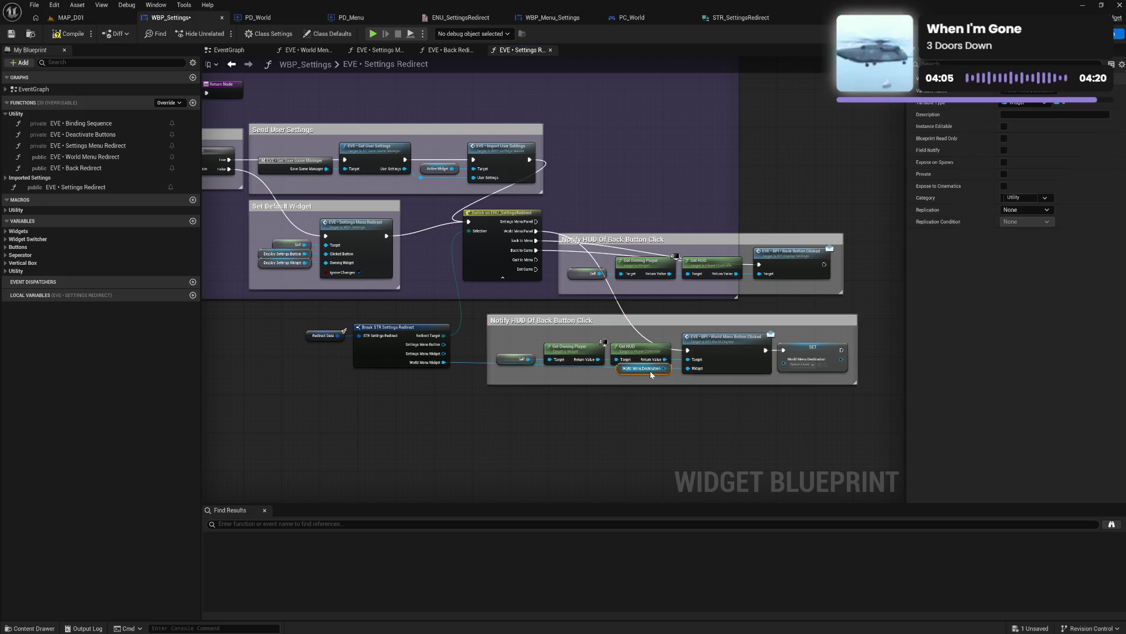
key("Delete")
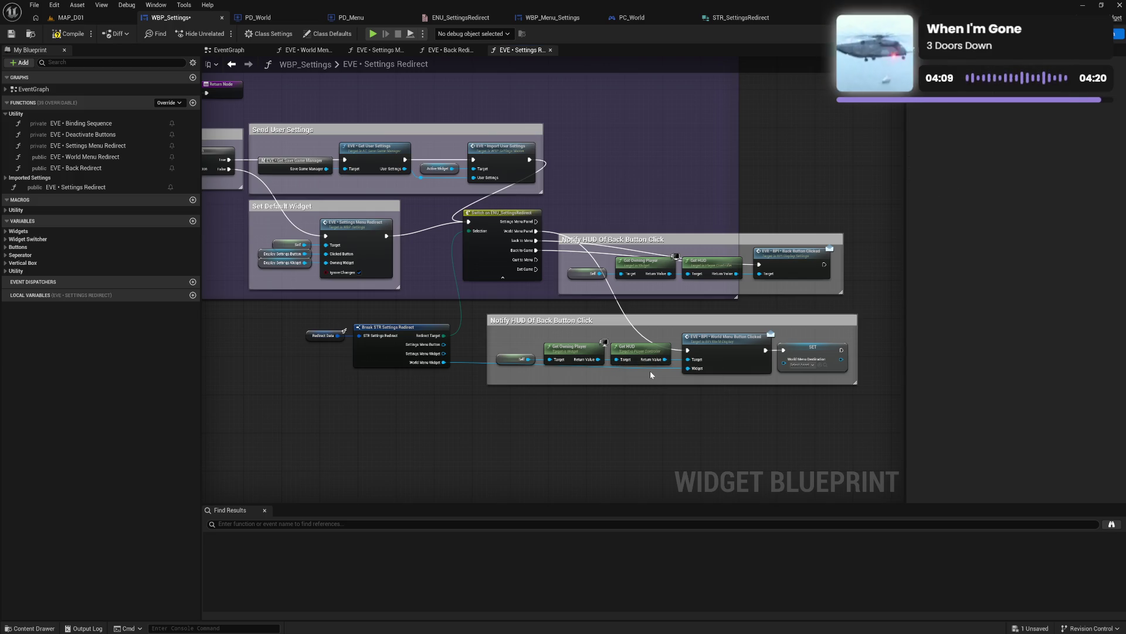
mouse_move(323, 312)
left_mouse_down()
mouse_move(385, 362)
mouse_move(415, 367)
left_mouse_up()
left_click(488, 424)
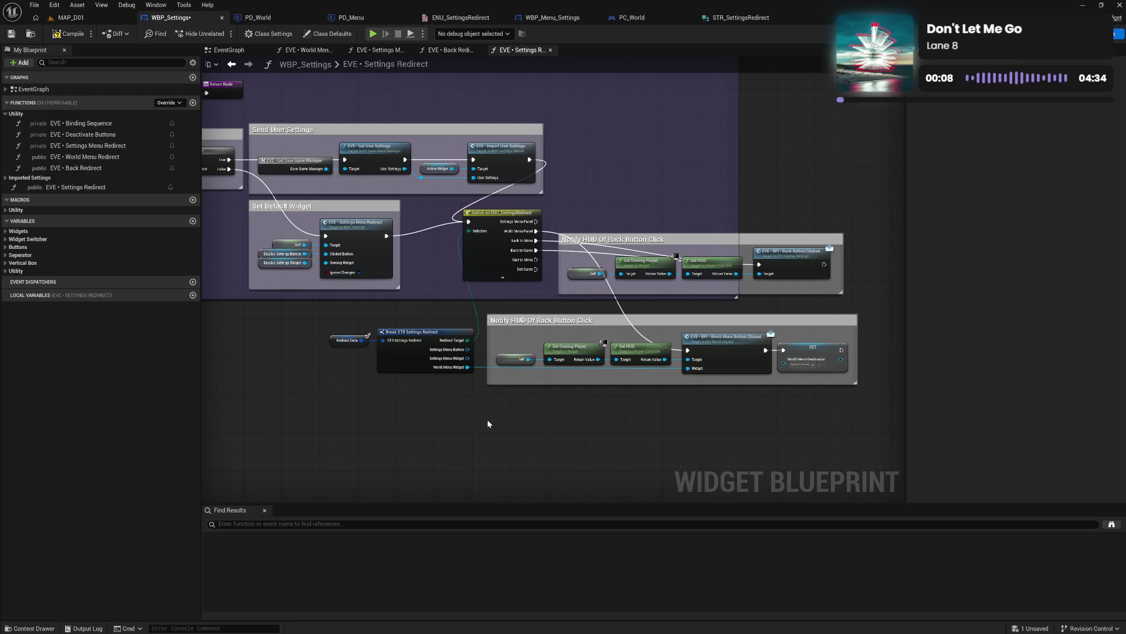
left_click_drag(442, 423, 487, 417)
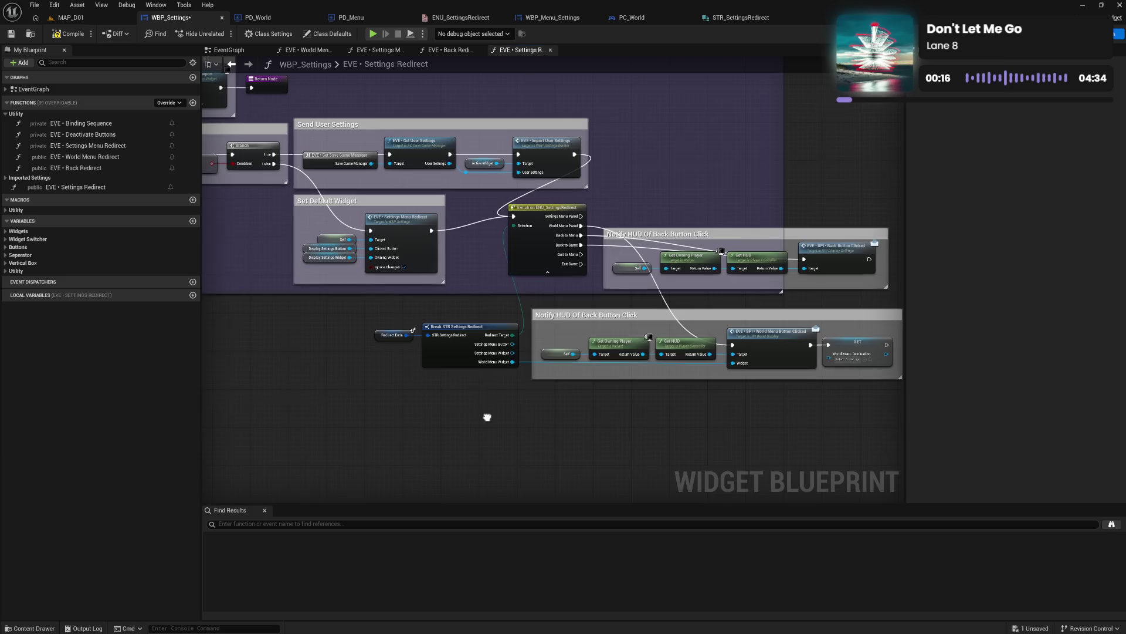
Step: Review the Settings Redirect wiring from Send User Settings to the notification chain, then compile WBP_Settings
left_click_drag(406, 335, 425, 397)
type("cl")
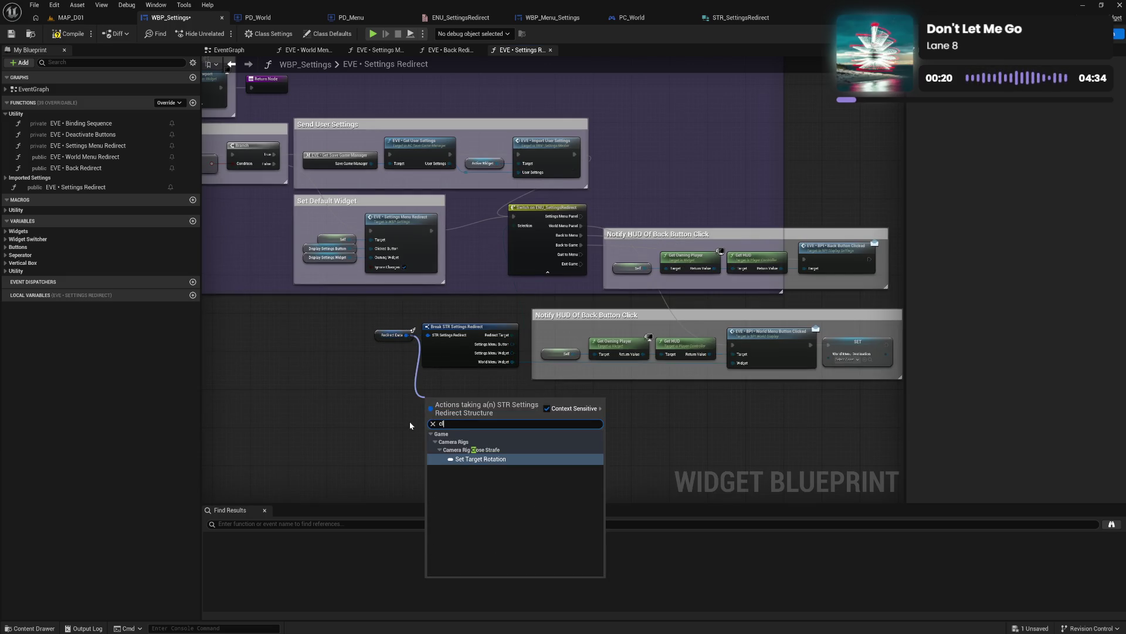
left_click(410, 422)
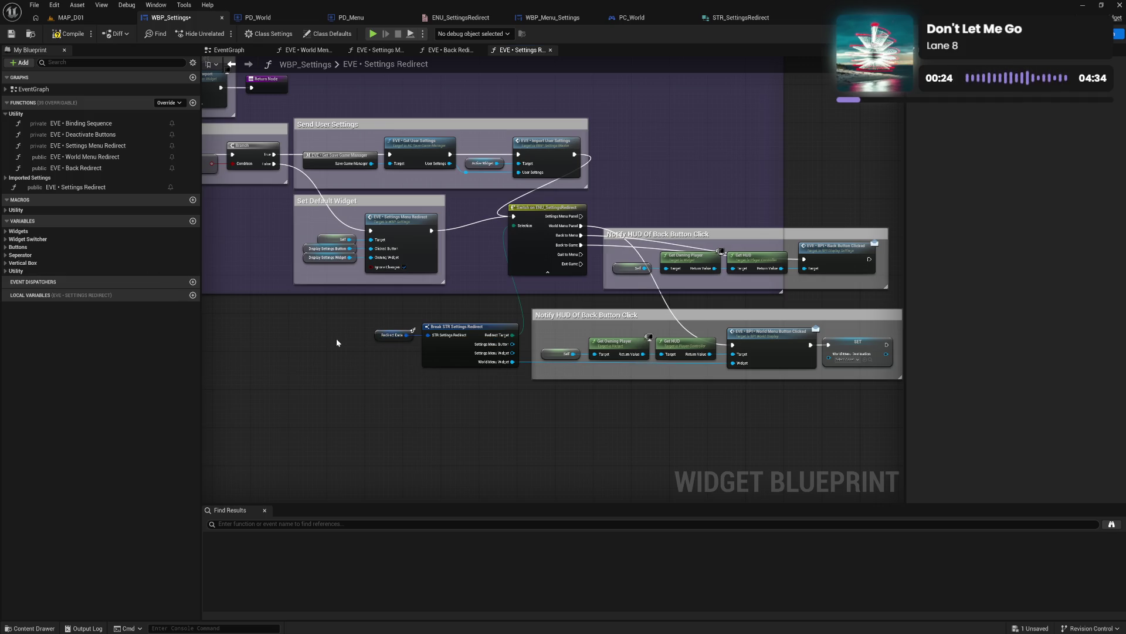
left_click_drag(342, 342, 392, 350)
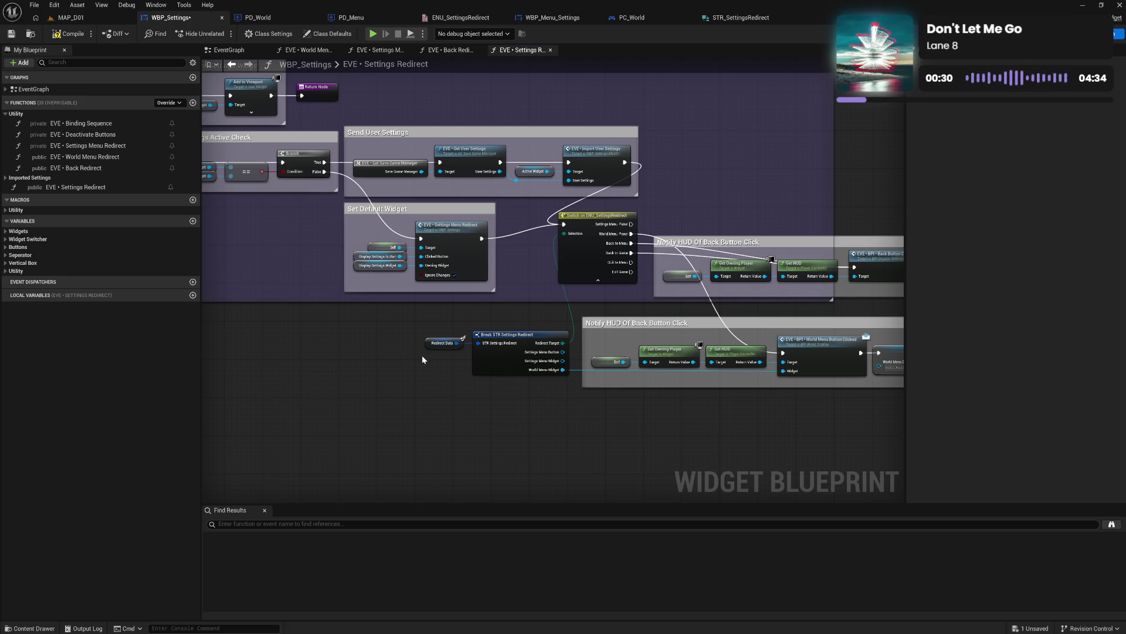
left_click_drag(647, 429, 453, 402)
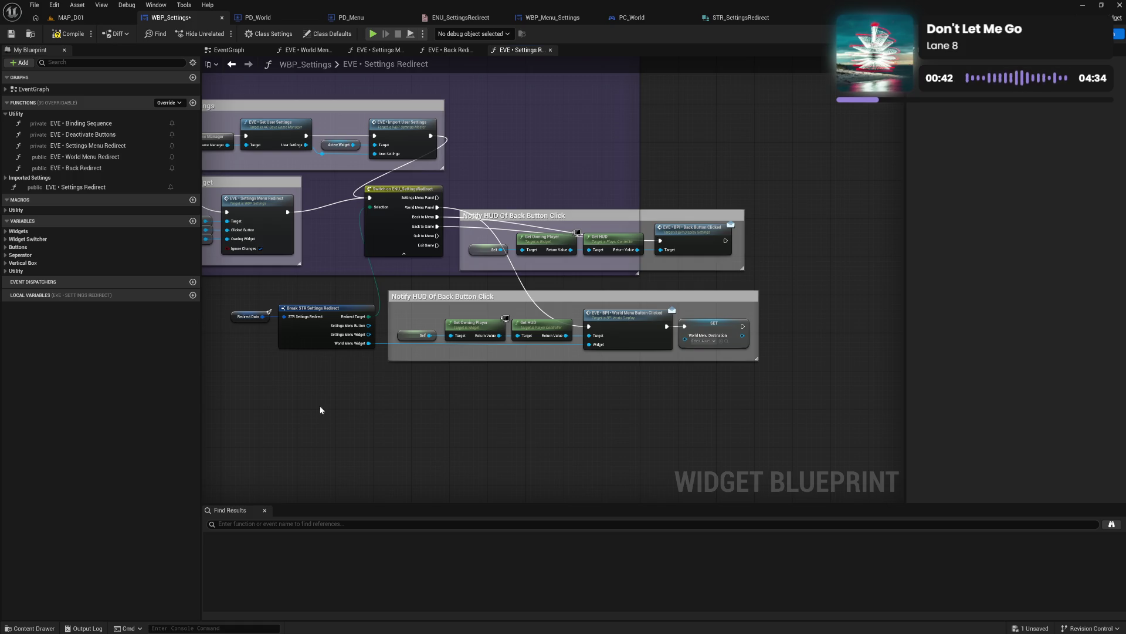
left_click_drag(327, 403, 453, 409)
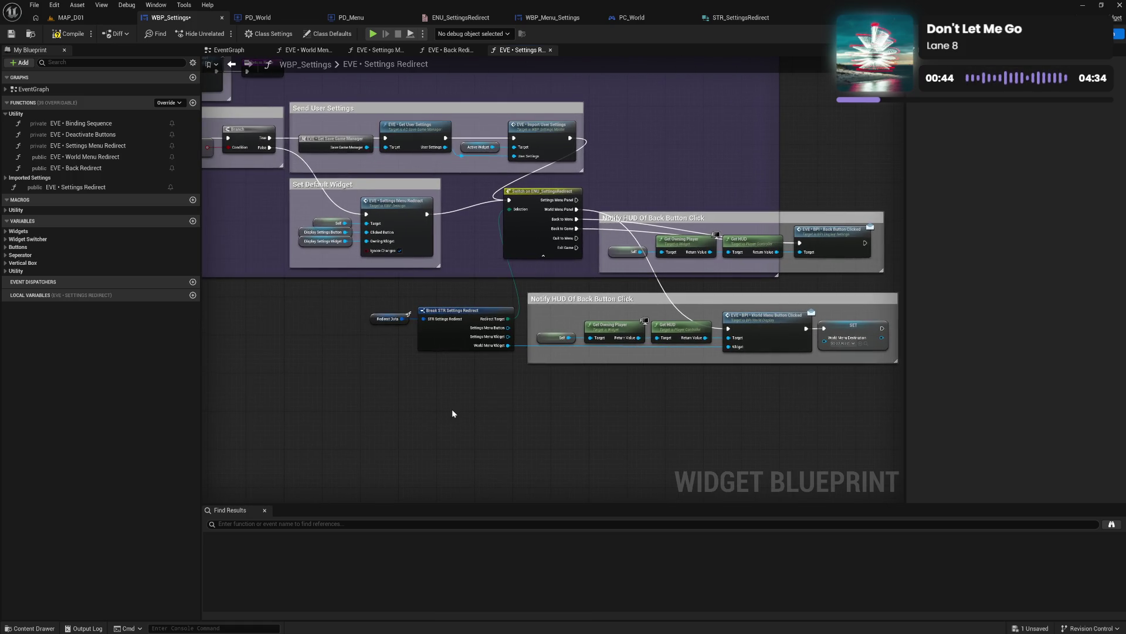
left_click(69, 37)
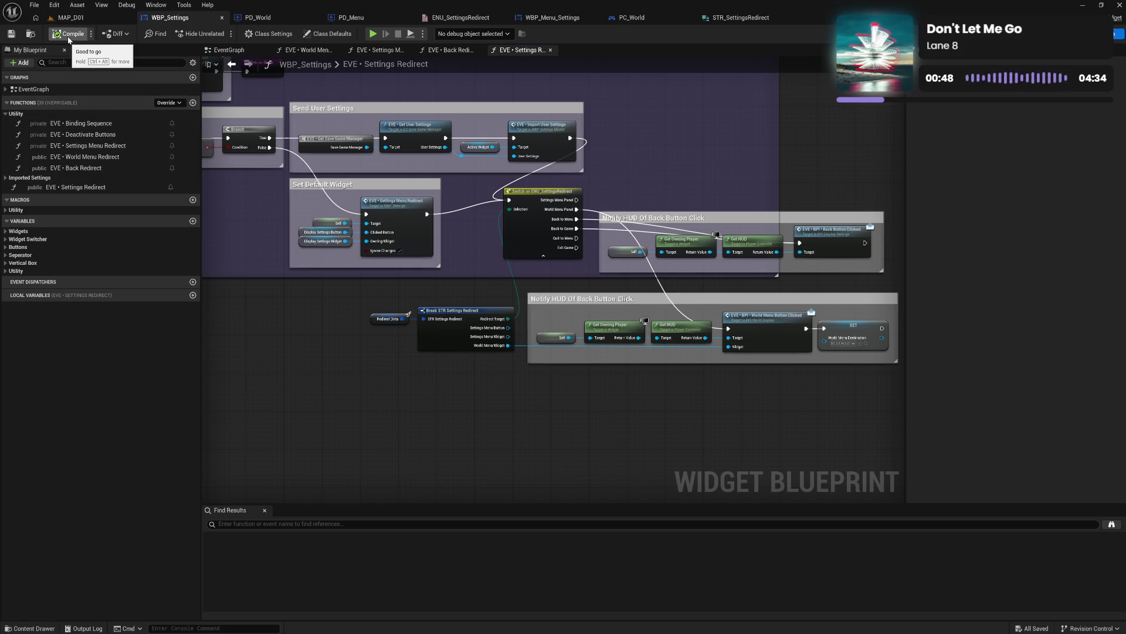
left_click_drag(276, 297, 358, 303)
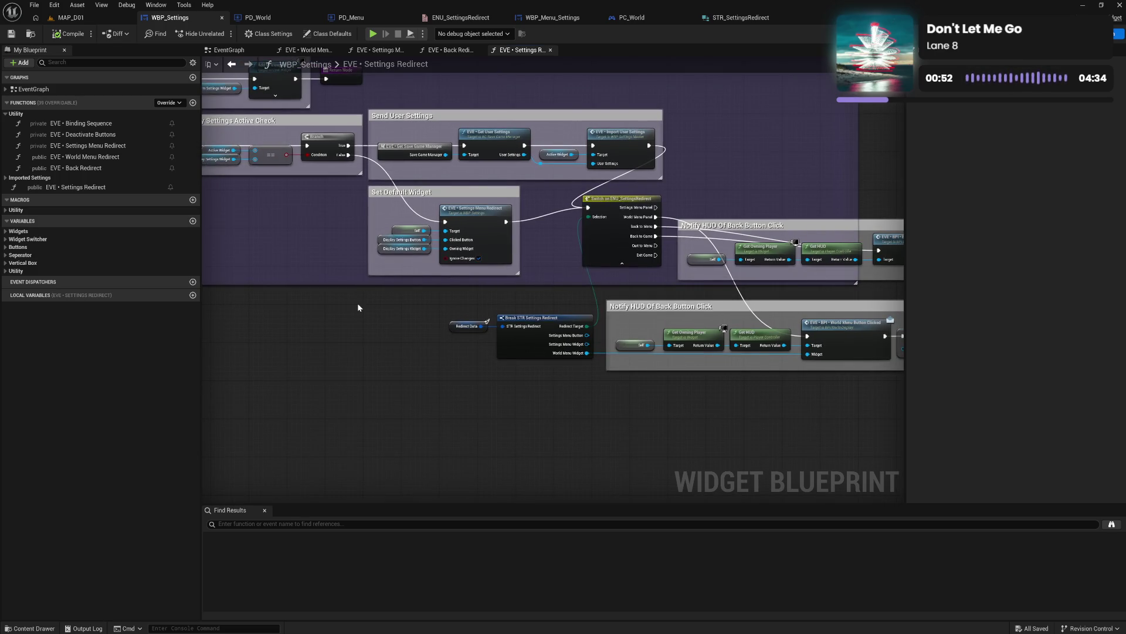
Step: Shift the Switch on ENU_SettingsRedirect node left, open the Settings Menu Redirect function, and save
left_click(608, 246)
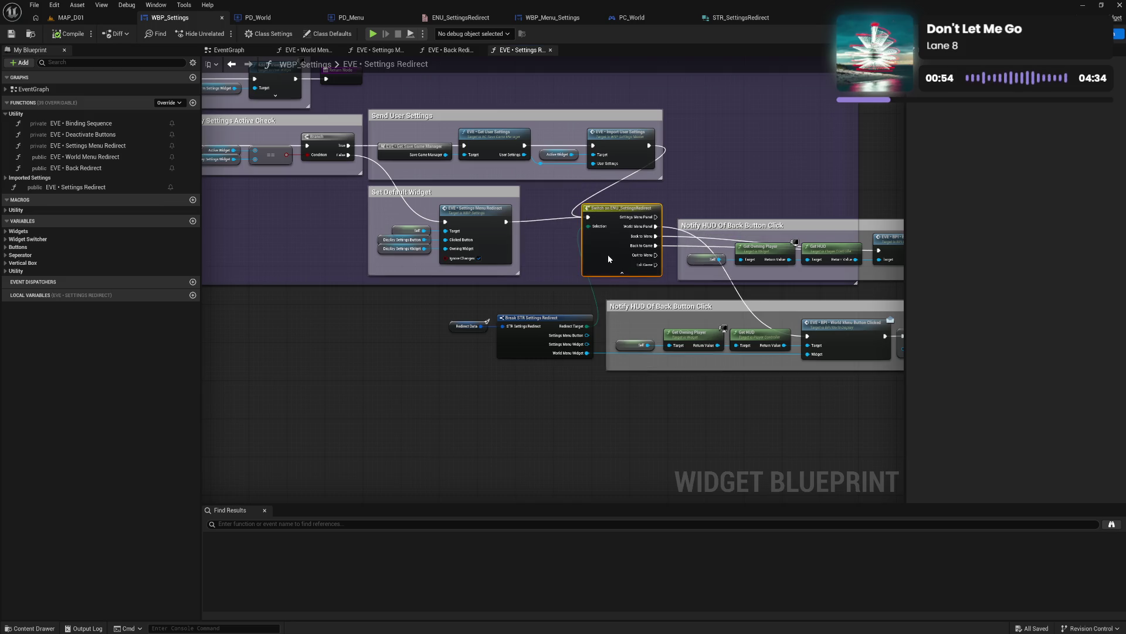
left_click_drag(608, 247, 574, 251)
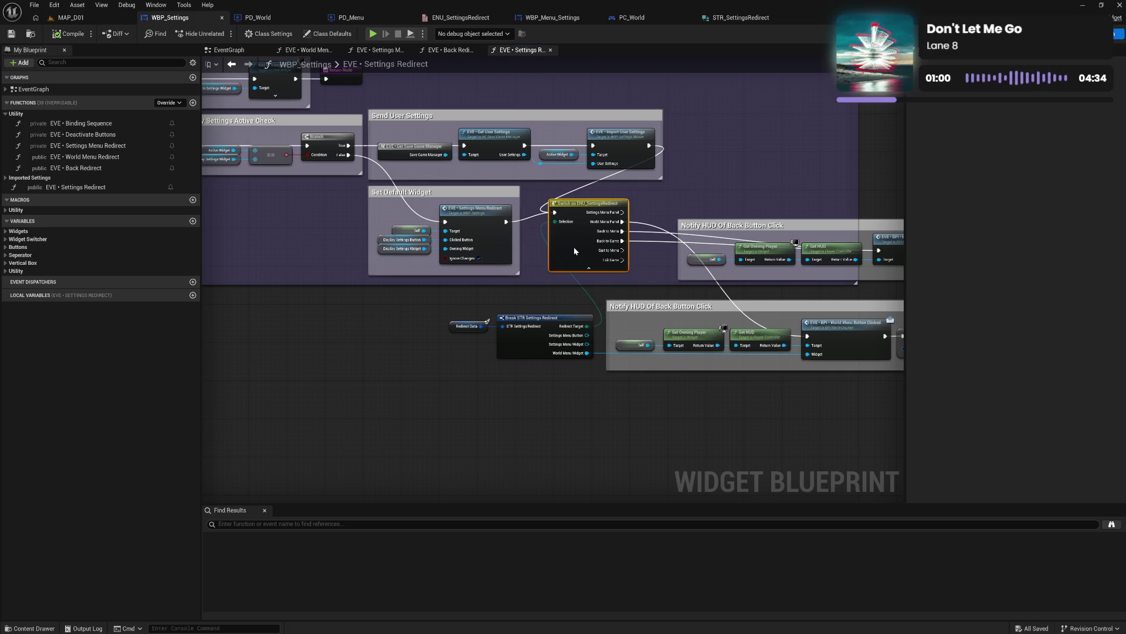
left_click(574, 251)
double_click(484, 239)
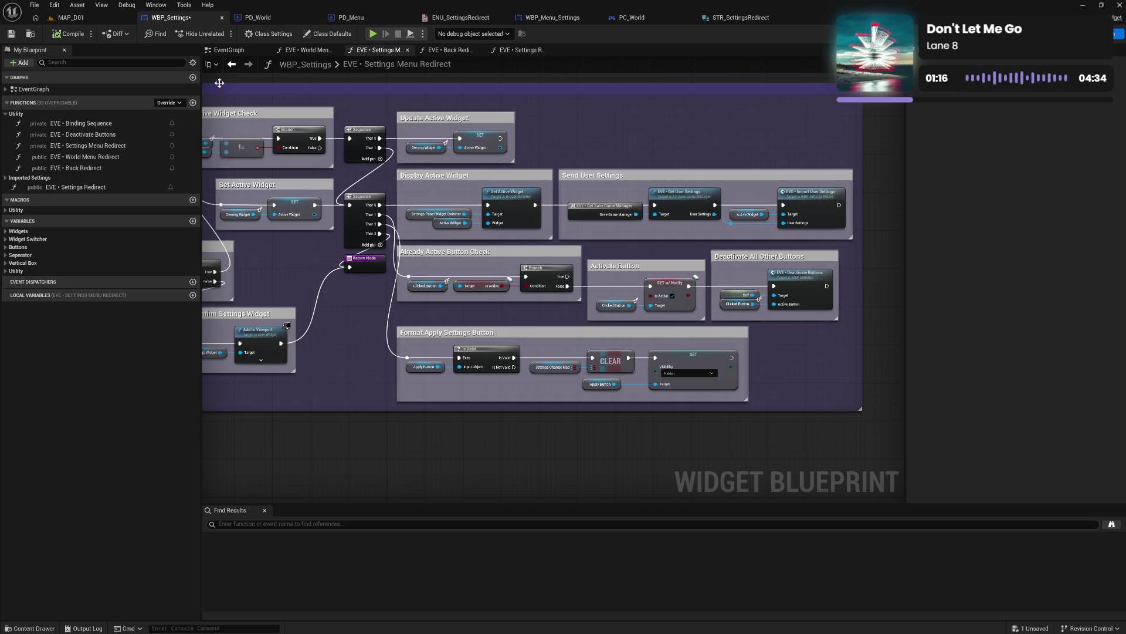
left_click(11, 33)
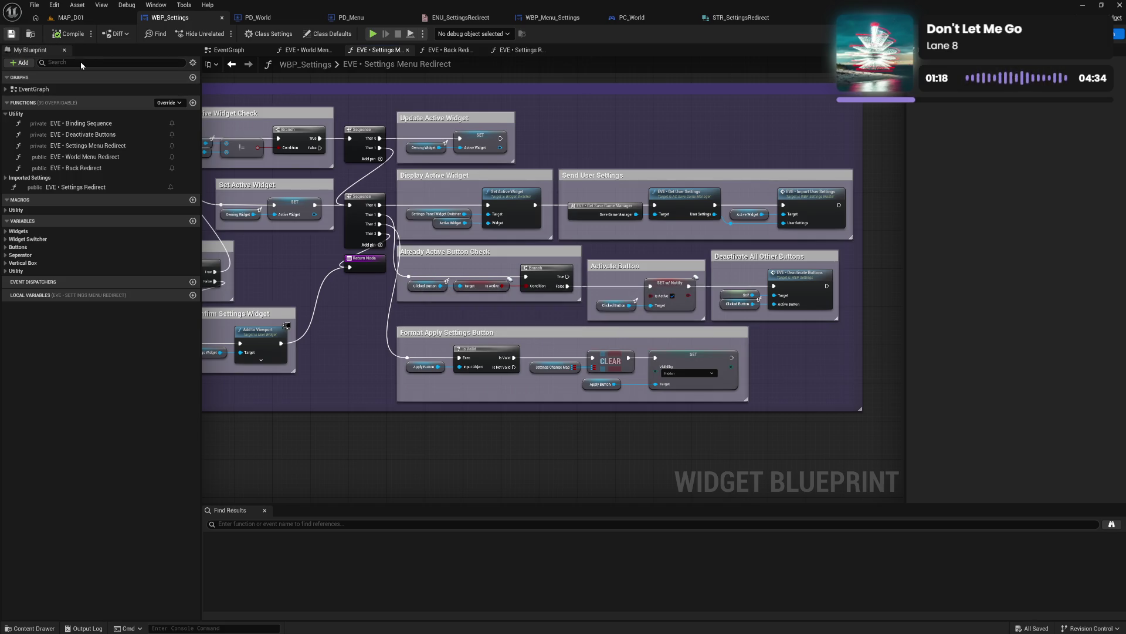
Step: Look over the Settings Redirect graph and cycle through the World Menu, Back and Settings Menu Redirect functions
mouse_move(569, 125)
left_mouse_down()
mouse_move(633, 137)
mouse_move(618, 117)
mouse_move(589, 123)
mouse_move(722, 114)
mouse_move(765, 120)
mouse_move(641, 131)
mouse_move(694, 116)
mouse_move(835, 156)
mouse_move(869, 149)
mouse_move(737, 127)
left_mouse_up()
left_click(519, 51)
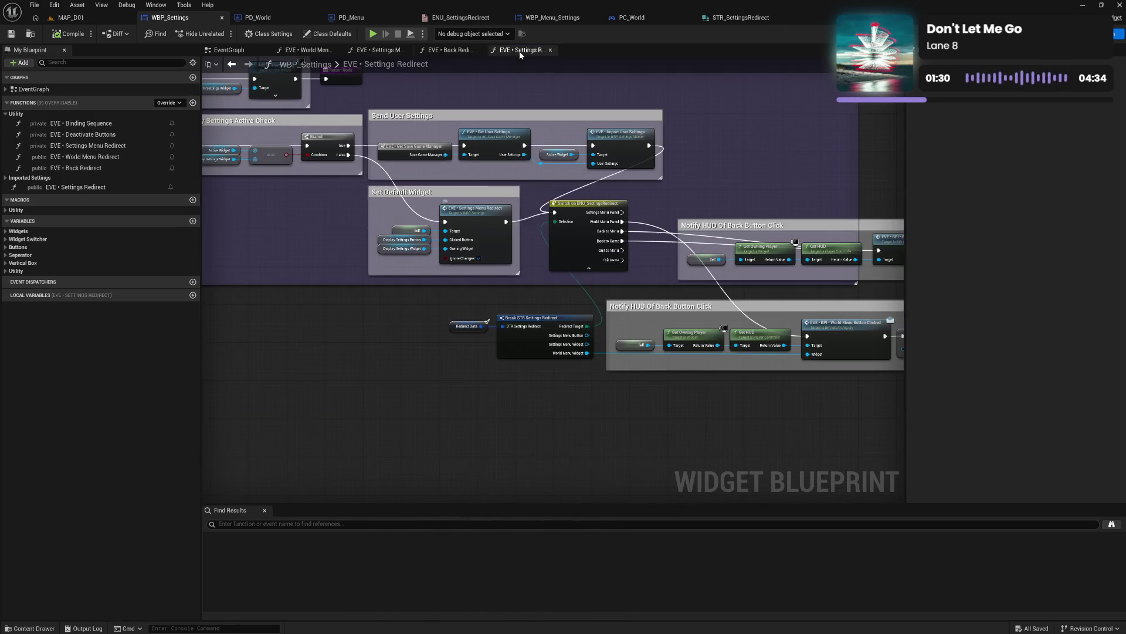
mouse_move(631, 293)
left_mouse_down()
mouse_move(681, 216)
mouse_move(698, 228)
mouse_move(659, 290)
mouse_move(501, 270)
left_mouse_up()
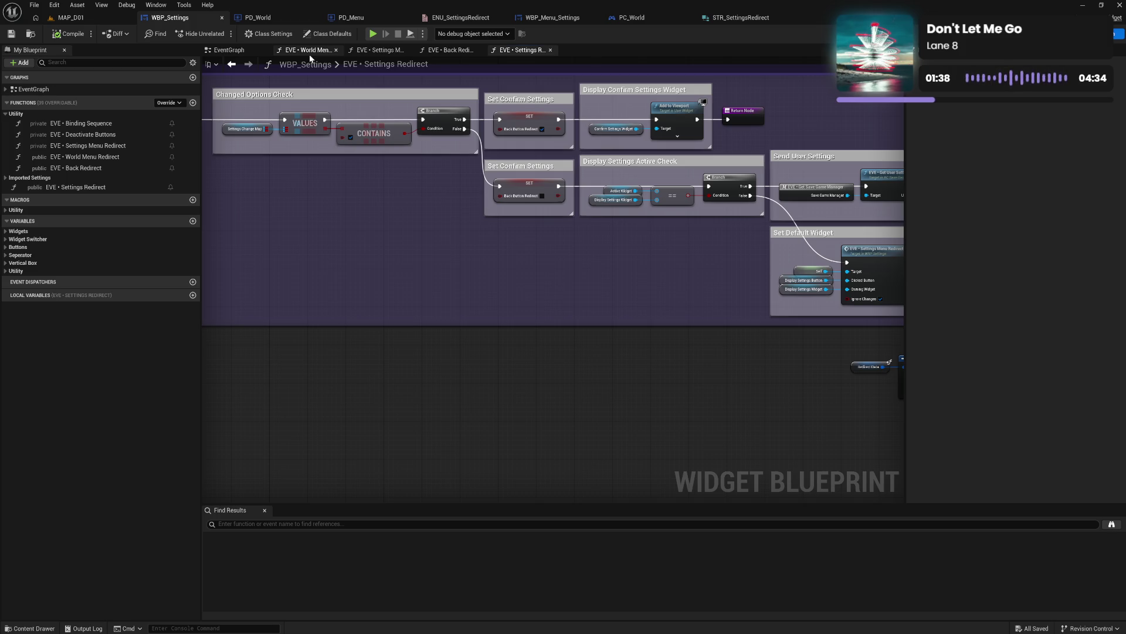
left_click(309, 54)
left_click(459, 54)
left_click(410, 54)
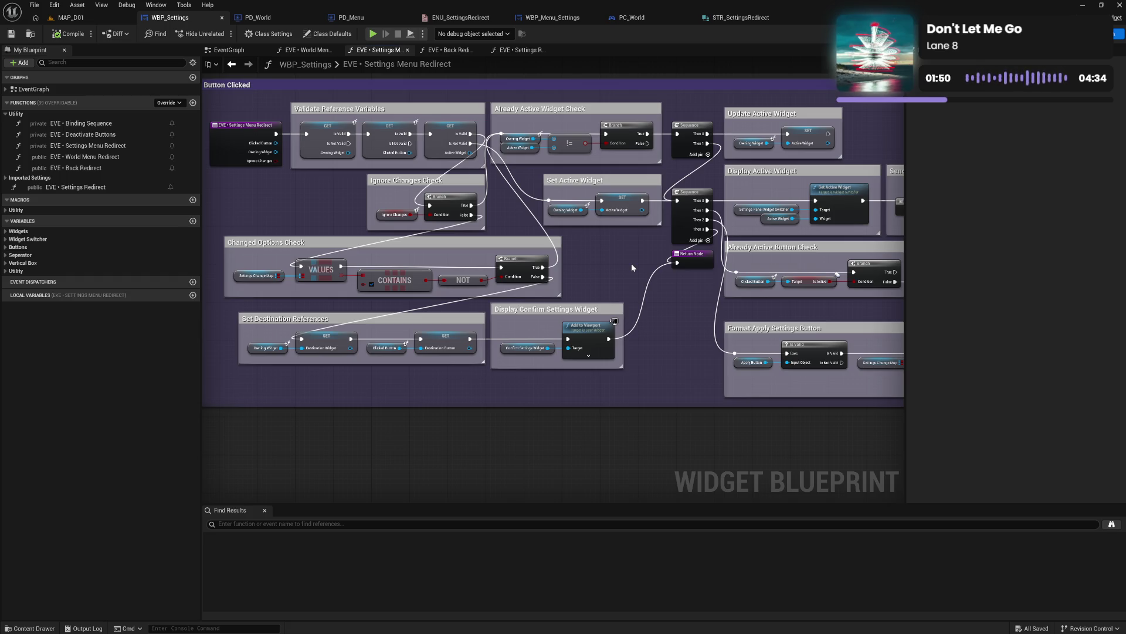
Step: Pan across the Settings Menu Redirect graph from its right-hand nodes back to the entry node
left_click_drag(632, 268, 497, 256)
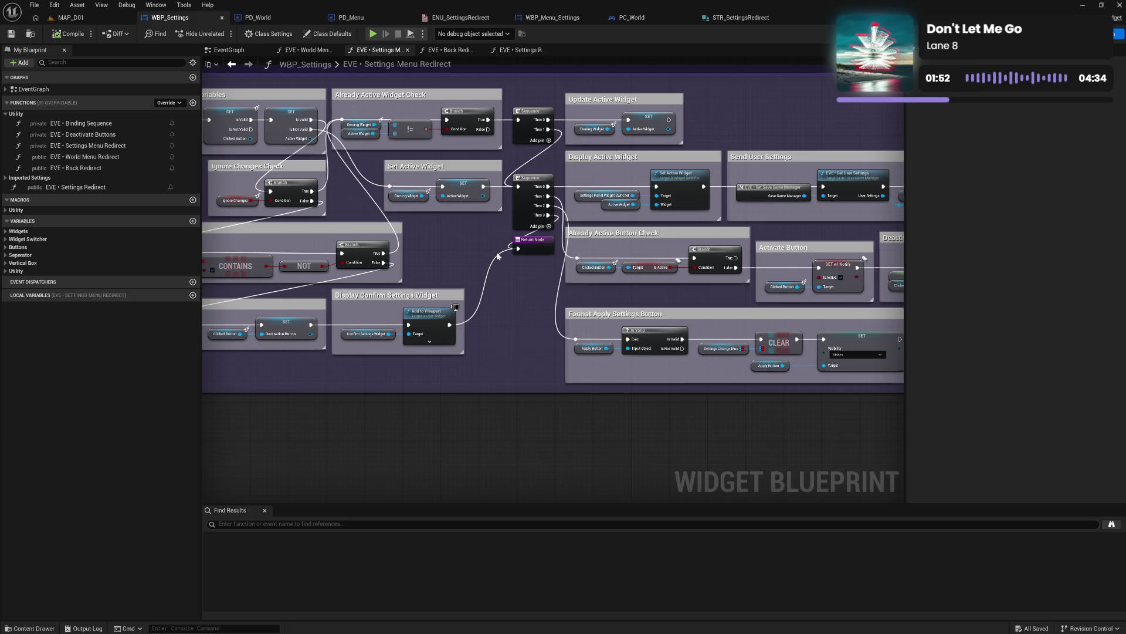
left_click_drag(583, 270, 492, 277)
mouse_move(588, 291)
left_mouse_down()
mouse_move(444, 290)
mouse_move(522, 296)
left_mouse_up()
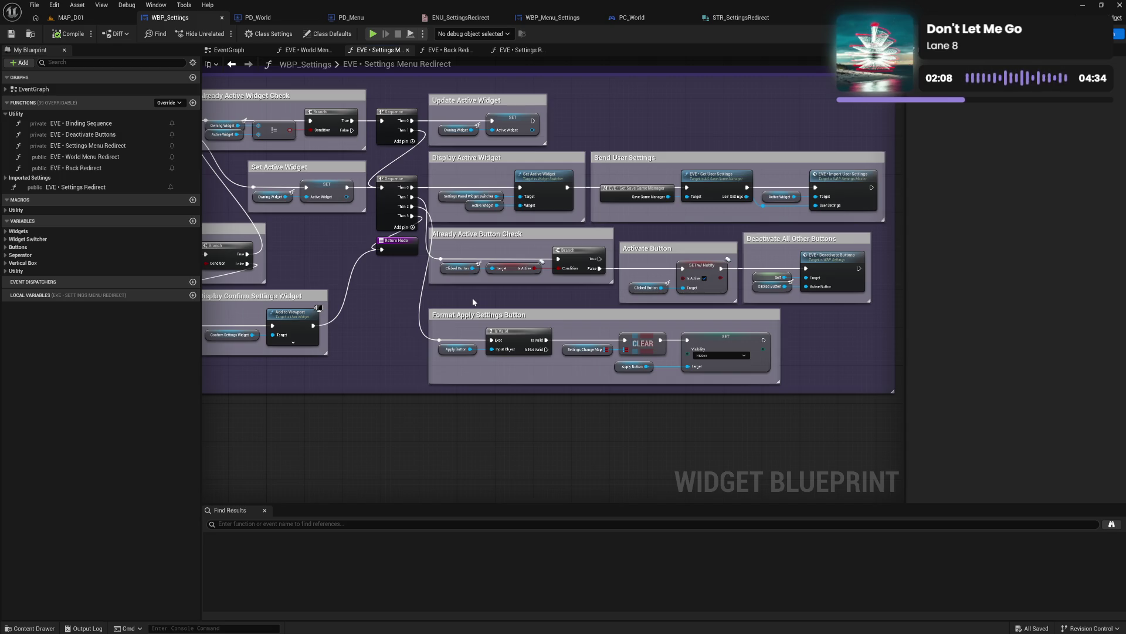
mouse_move(474, 302)
left_mouse_down()
mouse_move(594, 294)
mouse_move(635, 307)
left_mouse_up()
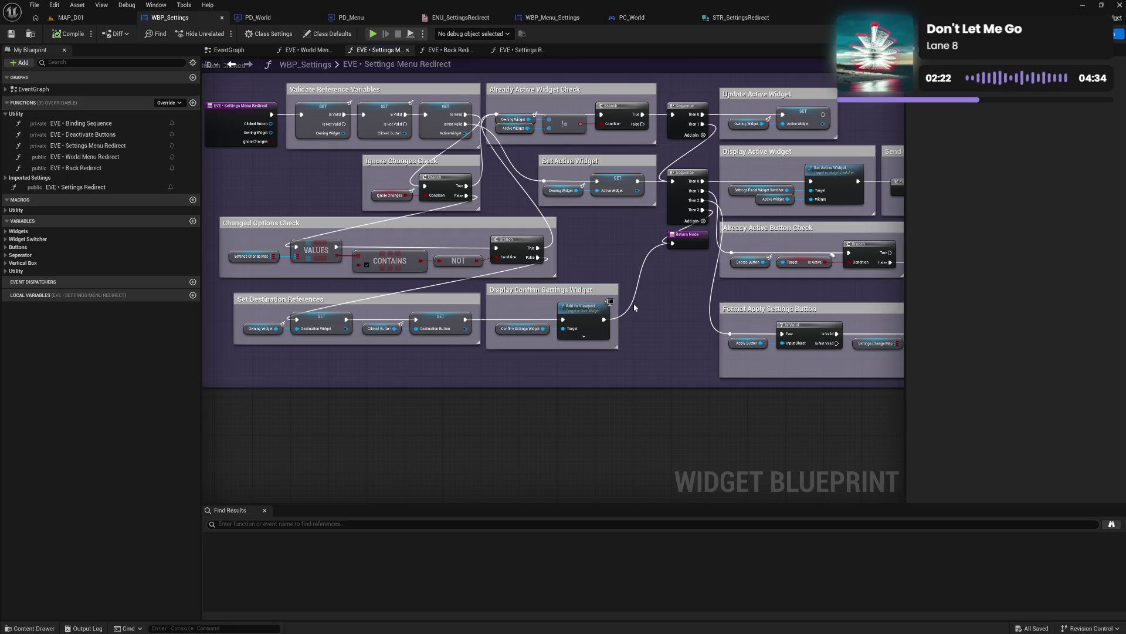
mouse_move(634, 303)
left_mouse_down()
mouse_move(678, 303)
mouse_move(677, 286)
left_mouse_up()
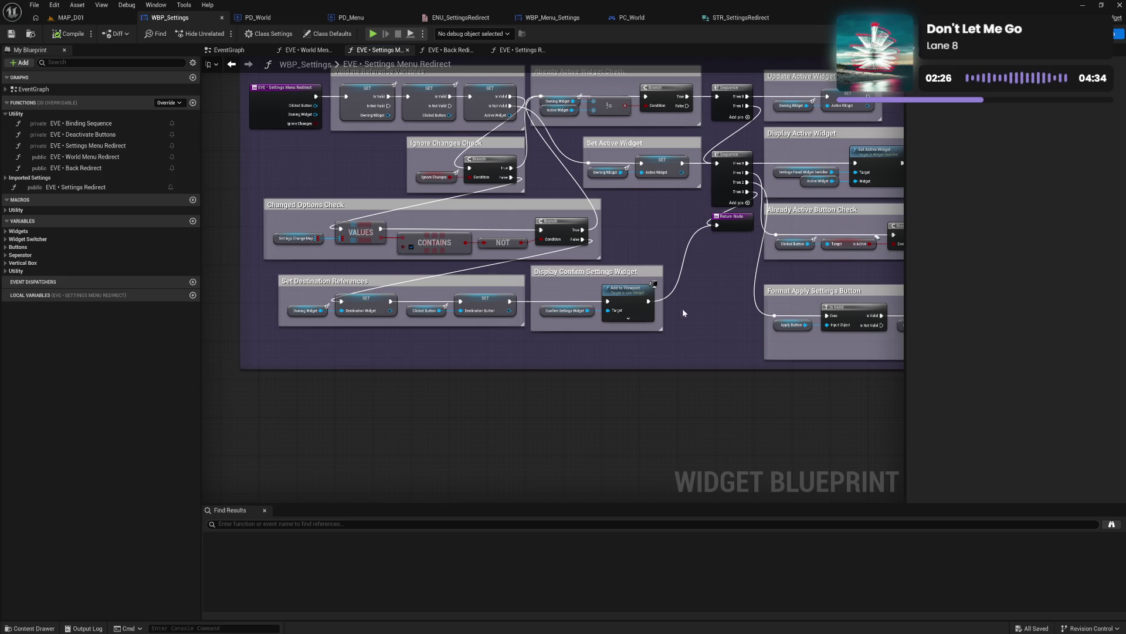
mouse_move(692, 331)
left_mouse_down()
mouse_move(684, 299)
mouse_move(680, 327)
mouse_move(631, 329)
mouse_move(647, 330)
left_mouse_up()
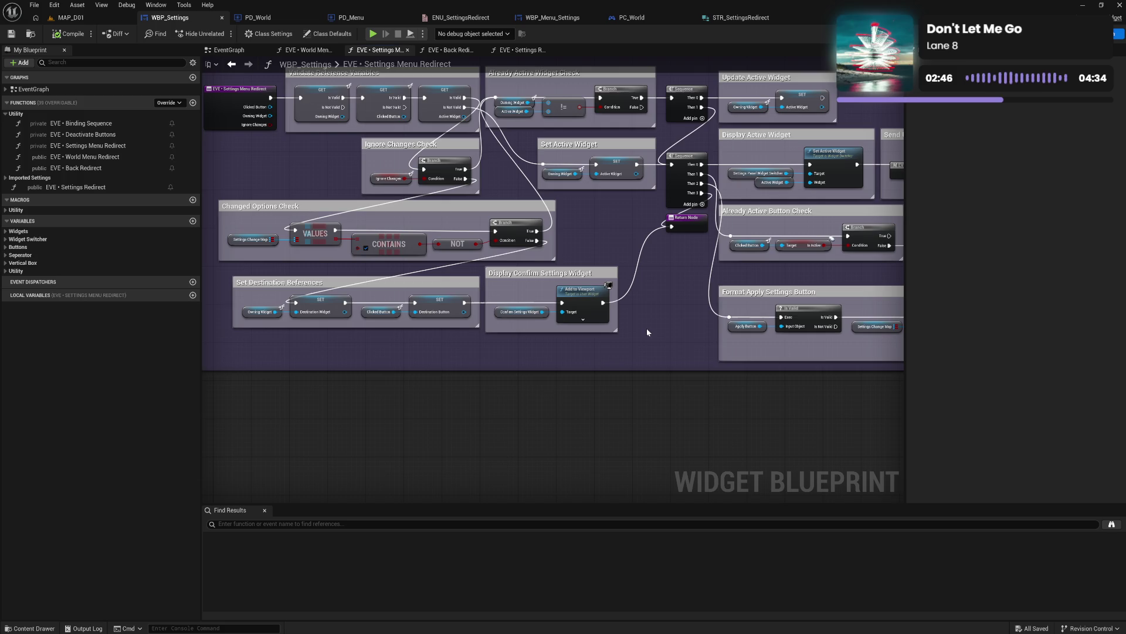
Step: Return to the Settings Redirect graph, survey its comment groups, and drag the Branch False output toward the switch
left_click(516, 52)
mouse_move(382, 227)
left_mouse_down()
mouse_move(505, 238)
mouse_move(450, 249)
mouse_move(464, 247)
mouse_move(218, 236)
left_mouse_up()
mouse_move(516, 275)
left_mouse_down()
mouse_move(123, 258)
mouse_move(154, 250)
mouse_move(431, 290)
left_mouse_up()
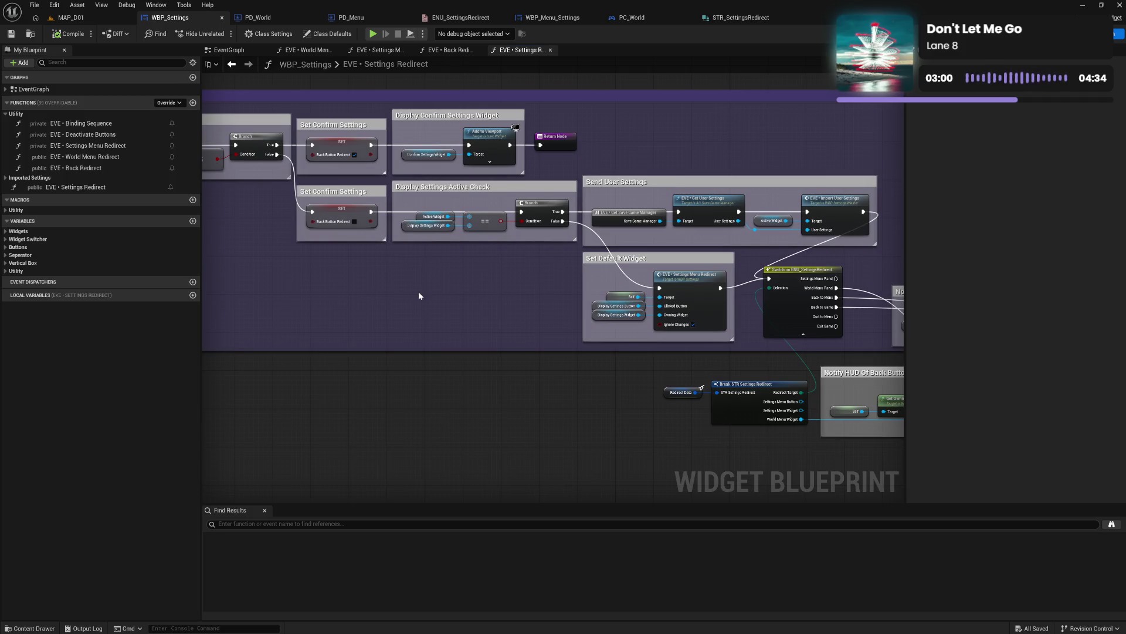
mouse_move(419, 295)
left_mouse_down()
mouse_move(486, 305)
mouse_move(347, 290)
left_mouse_up()
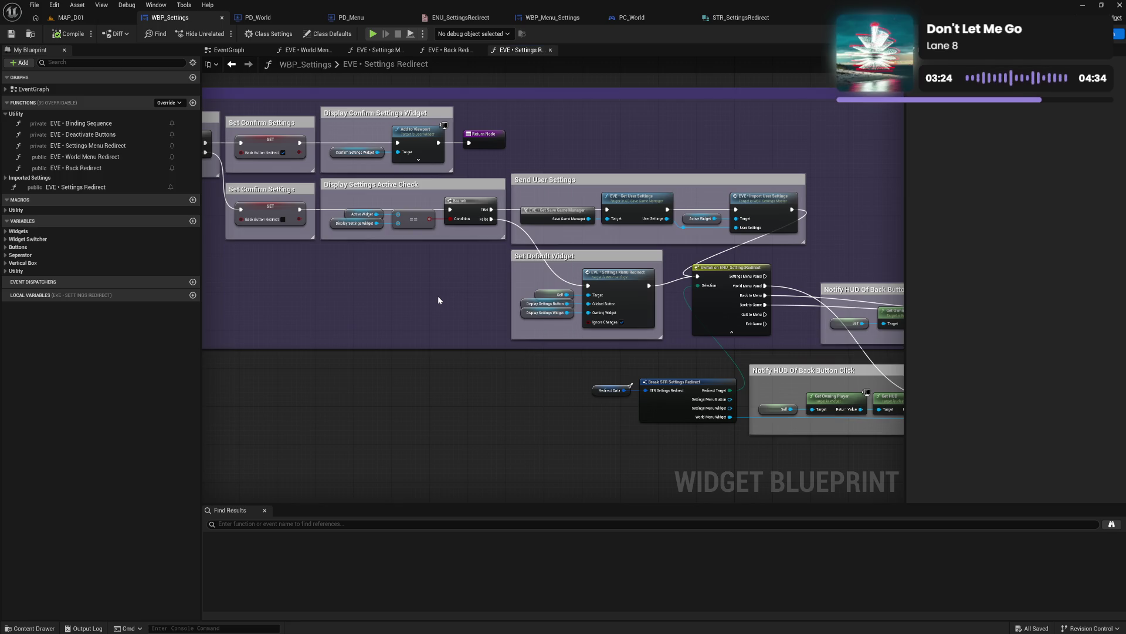
mouse_move(491, 219)
left_mouse_down()
mouse_move(700, 281)
mouse_move(588, 286)
left_mouse_up()
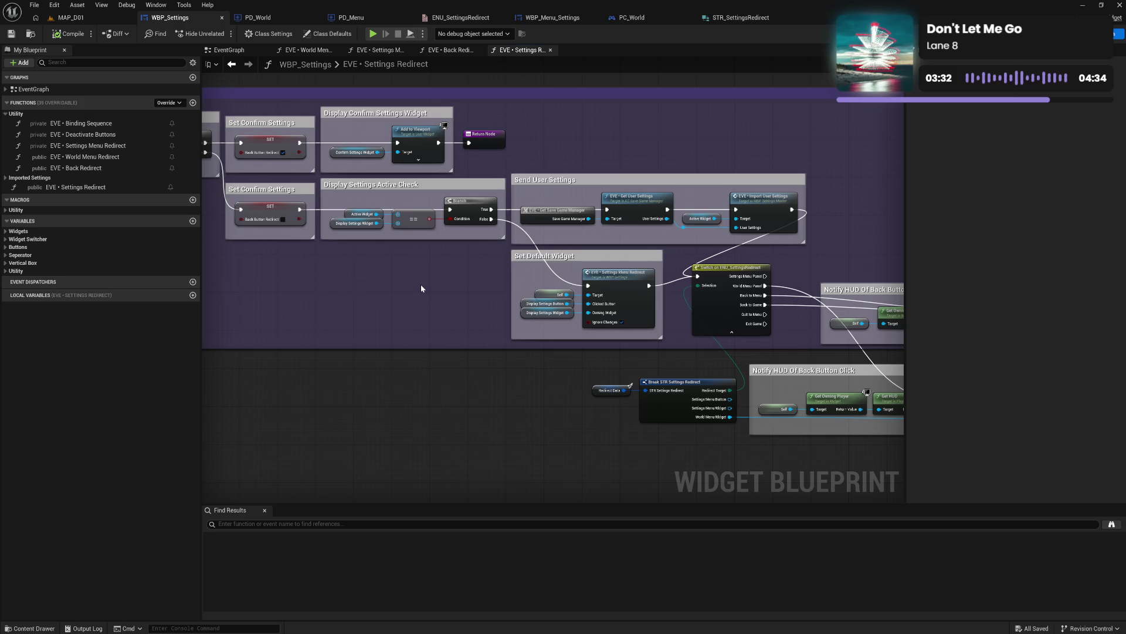
mouse_move(359, 278)
left_mouse_down()
mouse_move(437, 277)
mouse_move(367, 282)
left_mouse_up()
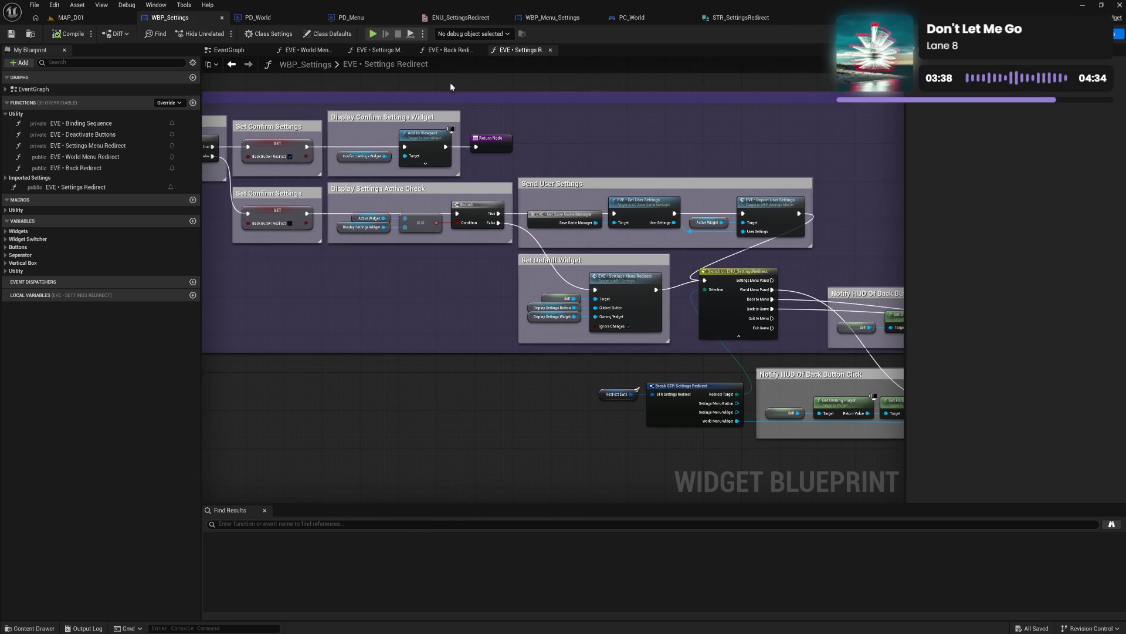
Step: Check the Settings Menu Redirect graph, then wire the Branch False output into Switch on ENU_SettingsRedirect
left_click(376, 50)
mouse_move(628, 308)
left_mouse_down()
mouse_move(427, 330)
mouse_move(264, 329)
mouse_move(347, 322)
mouse_move(445, 344)
mouse_move(534, 335)
mouse_move(631, 343)
mouse_move(645, 344)
mouse_move(544, 349)
mouse_move(632, 388)
mouse_move(701, 372)
mouse_move(651, 344)
left_mouse_up()
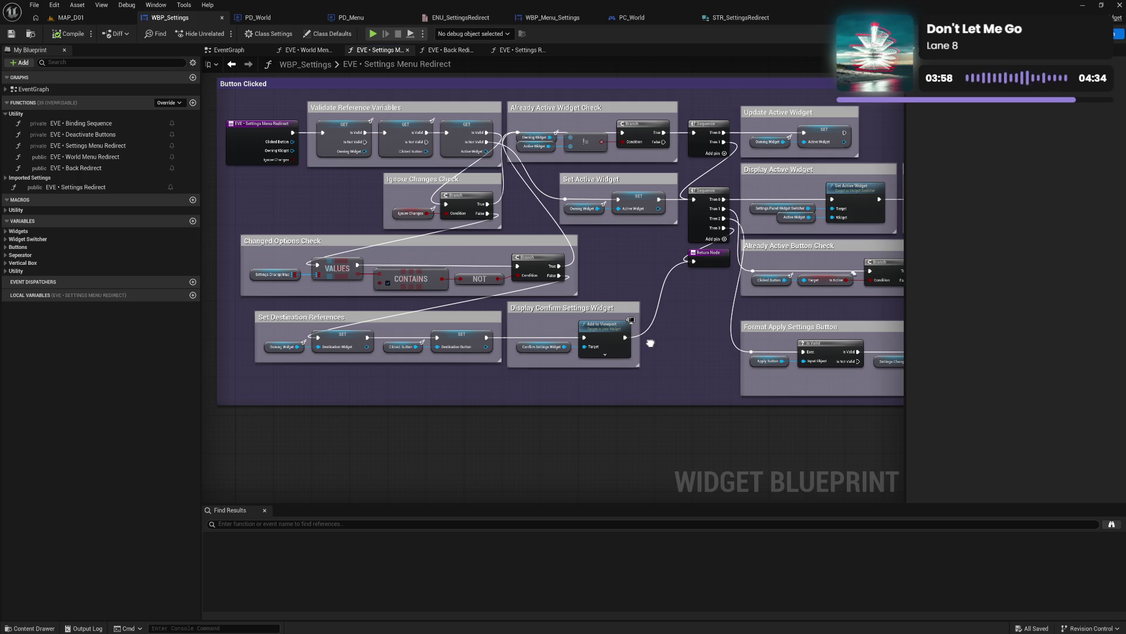
left_click(519, 51)
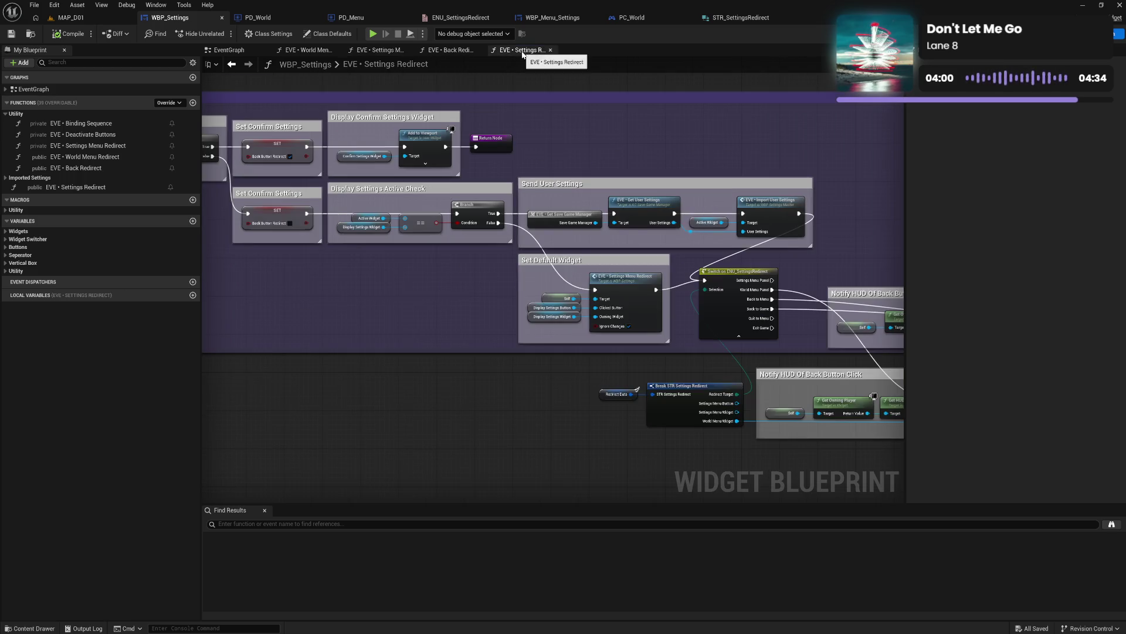
left_click_drag(538, 410, 470, 394)
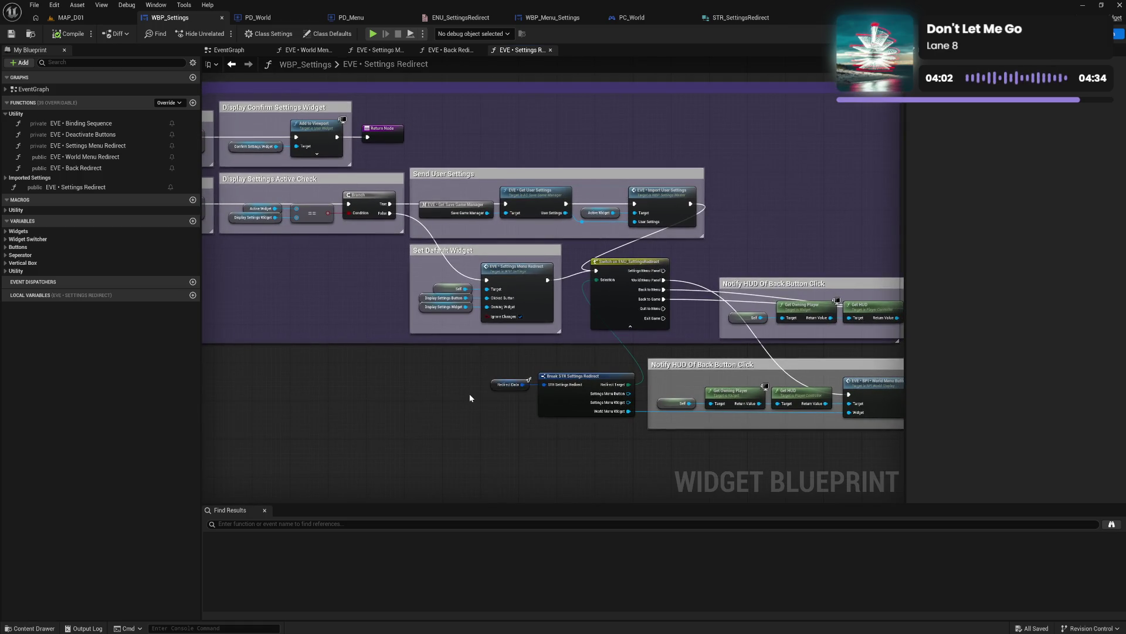
left_click_drag(389, 213, 596, 271)
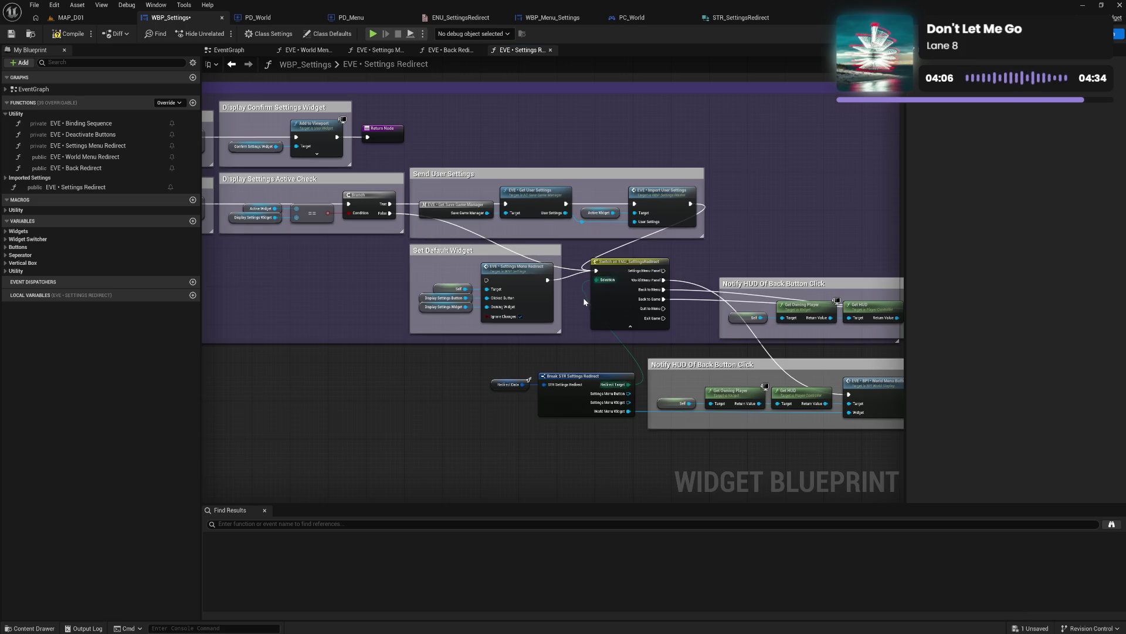
Step: Move the Set Default Widget group beside the switch and wire its Settings Menu Panel case, Clicked Button and Owning Widget
left_click(547, 280, "alt")
mouse_move(501, 251)
left_mouse_down()
mouse_move(698, 229)
mouse_move(813, 183)
mouse_move(811, 196)
left_mouse_up()
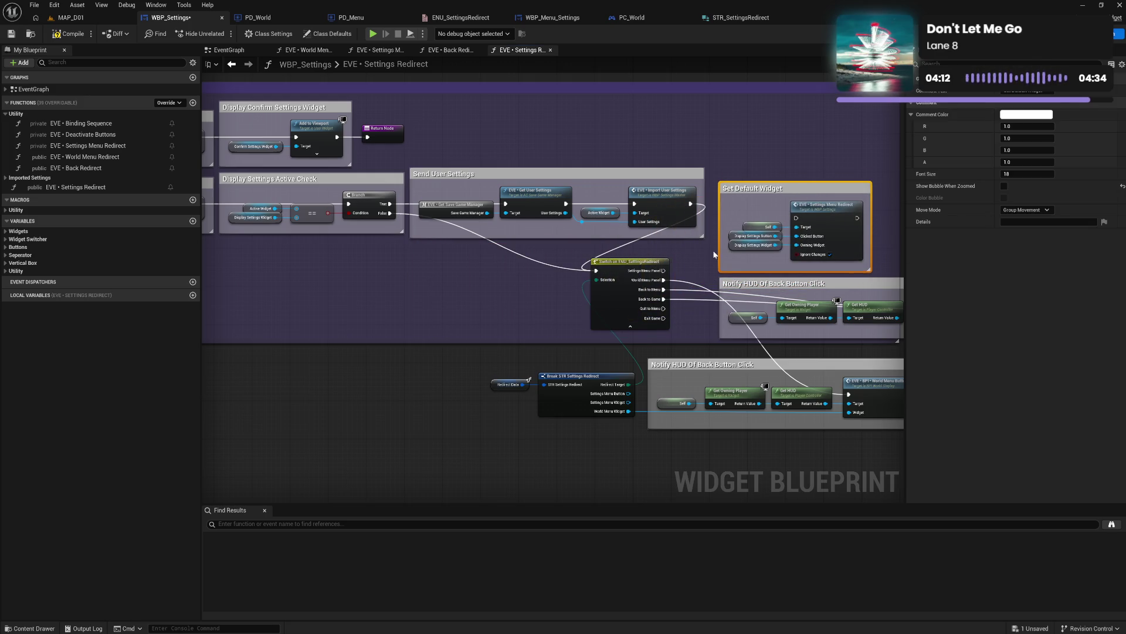
mouse_move(664, 270)
left_mouse_down()
mouse_move(728, 258)
mouse_move(798, 219)
left_mouse_up()
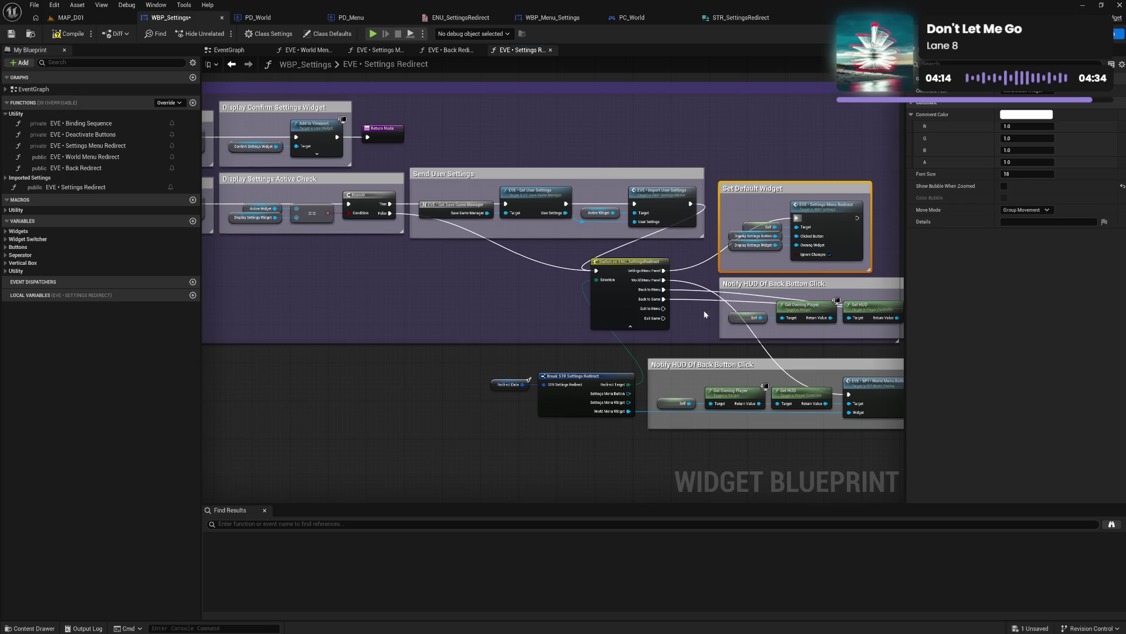
mouse_move(629, 394)
left_mouse_down()
mouse_move(696, 394)
mouse_move(798, 236)
left_mouse_up()
mouse_move(627, 404)
left_mouse_down()
mouse_move(796, 247)
mouse_move(765, 243)
mouse_move(707, 123)
left_mouse_up()
left_click(702, 332)
left_click_drag(703, 339, 522, 255)
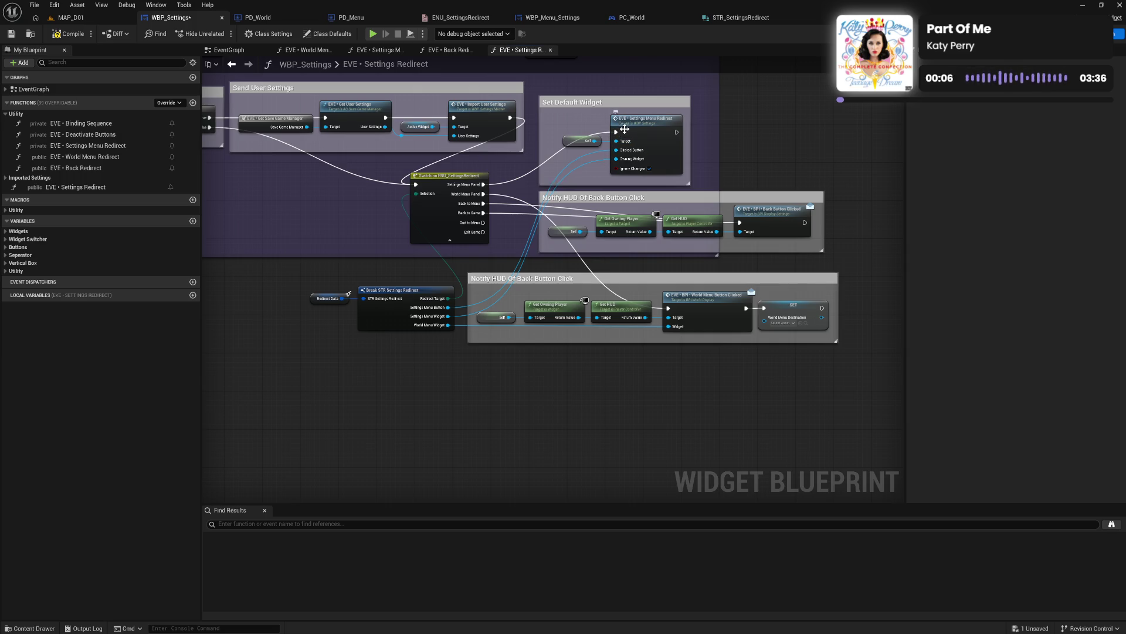
Step: Compile and save WBP_Settings, then reframe the graph on the Set Default Widget group
left_click(68, 33)
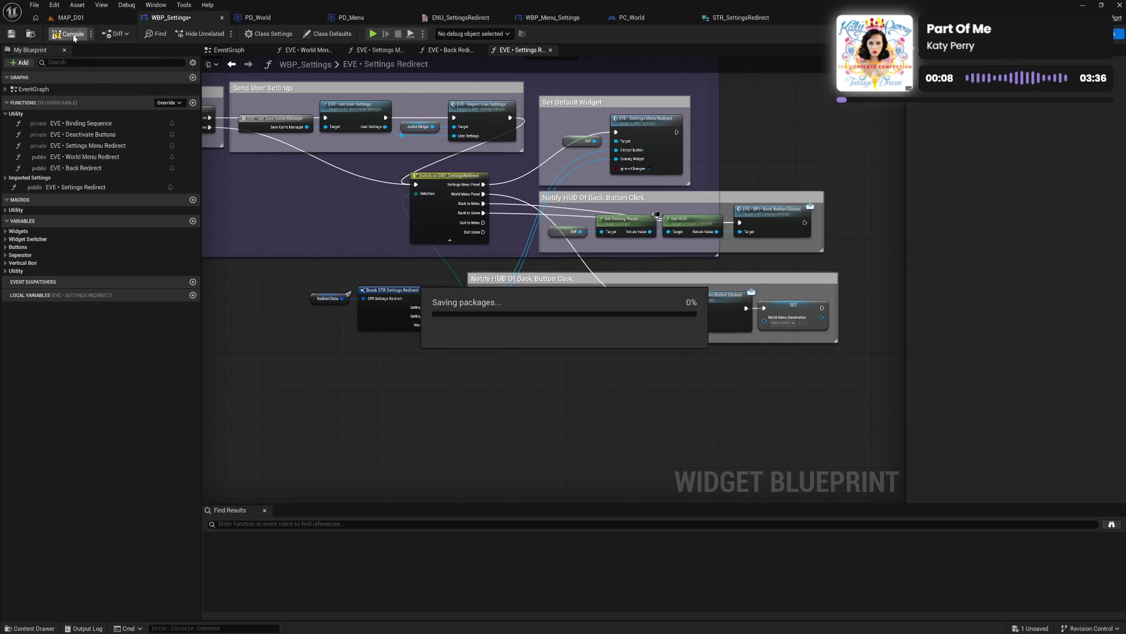
mouse_move(333, 213)
left_mouse_down()
mouse_move(390, 261)
mouse_move(457, 283)
mouse_move(614, 300)
left_mouse_up()
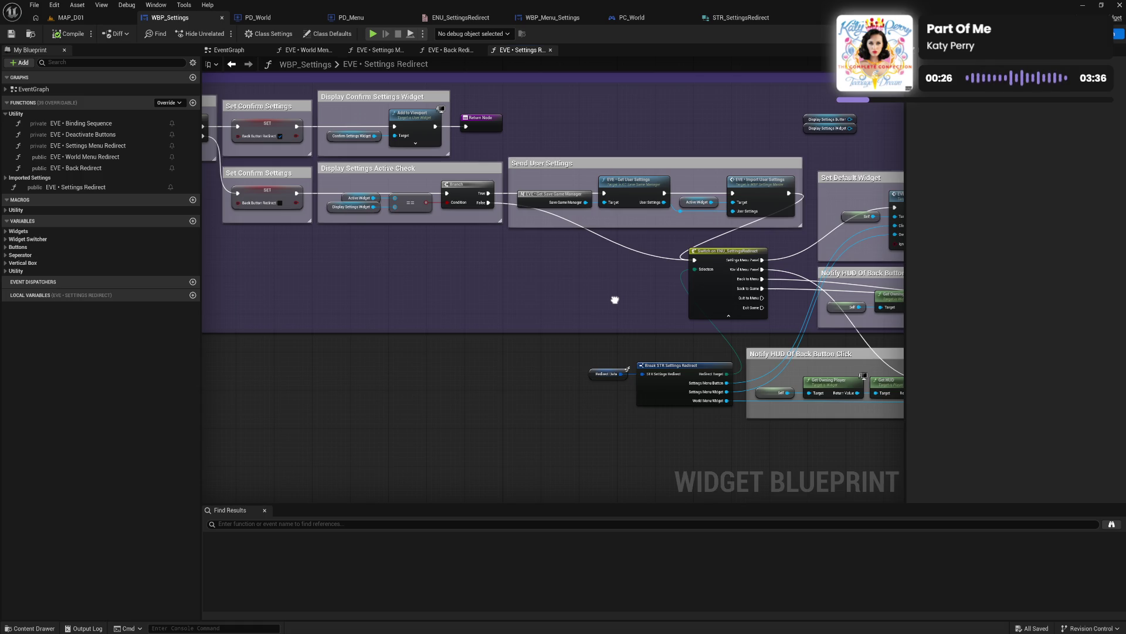
mouse_move(614, 299)
left_mouse_down()
mouse_move(661, 297)
mouse_move(497, 290)
left_mouse_up()
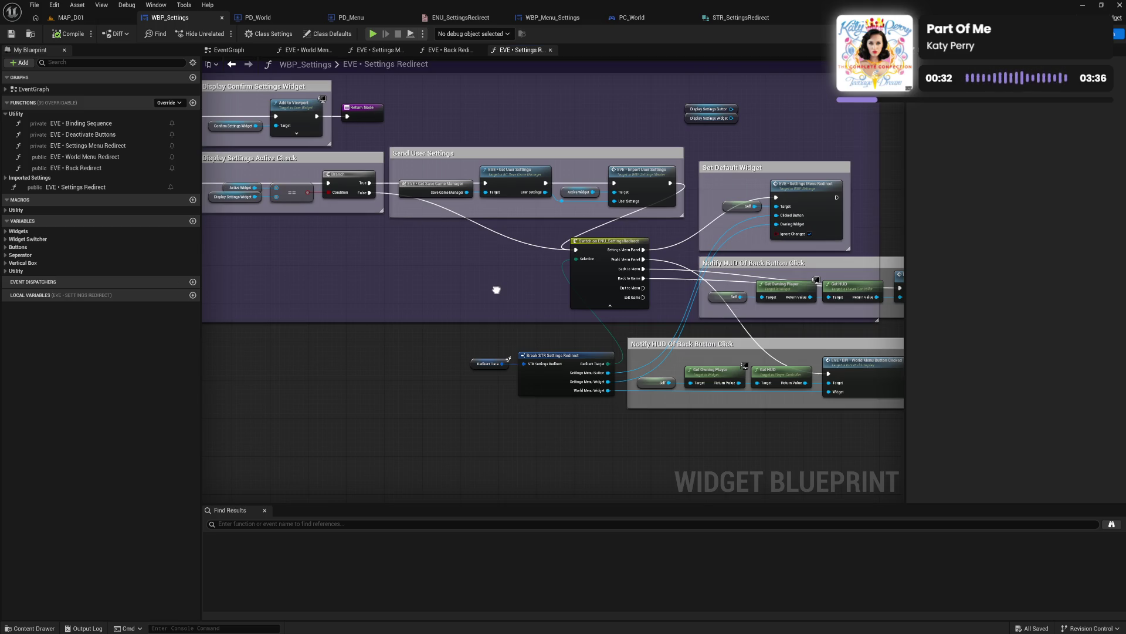
Step: Copy and paste a duplicate of the Set Default Widget comment group
left_click_drag(727, 150, 807, 213)
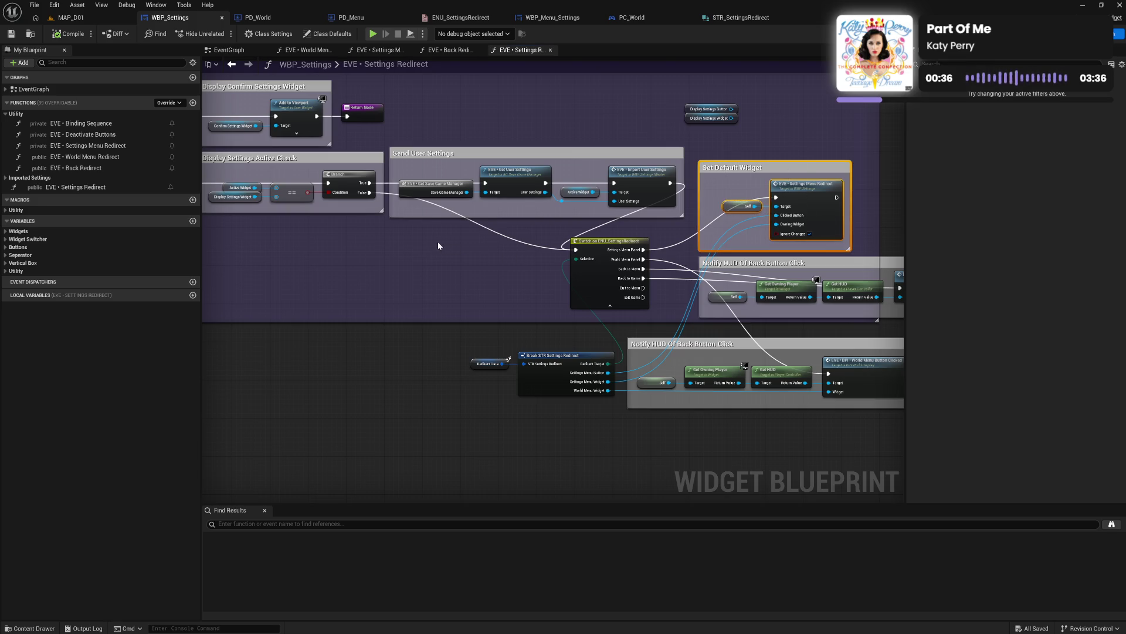
key("ctrl+c")
key("ctrl+v")
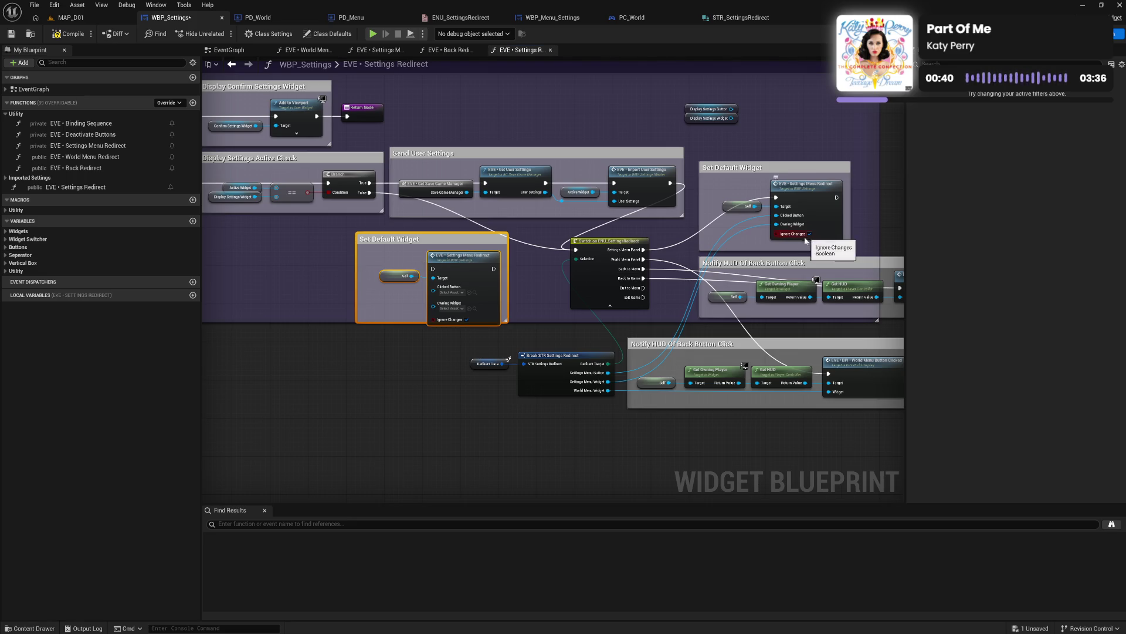
mouse_move(499, 276)
left_mouse_down()
mouse_move(563, 305)
mouse_move(730, 312)
mouse_move(580, 305)
mouse_move(520, 274)
mouse_move(552, 265)
mouse_move(329, 268)
left_mouse_up()
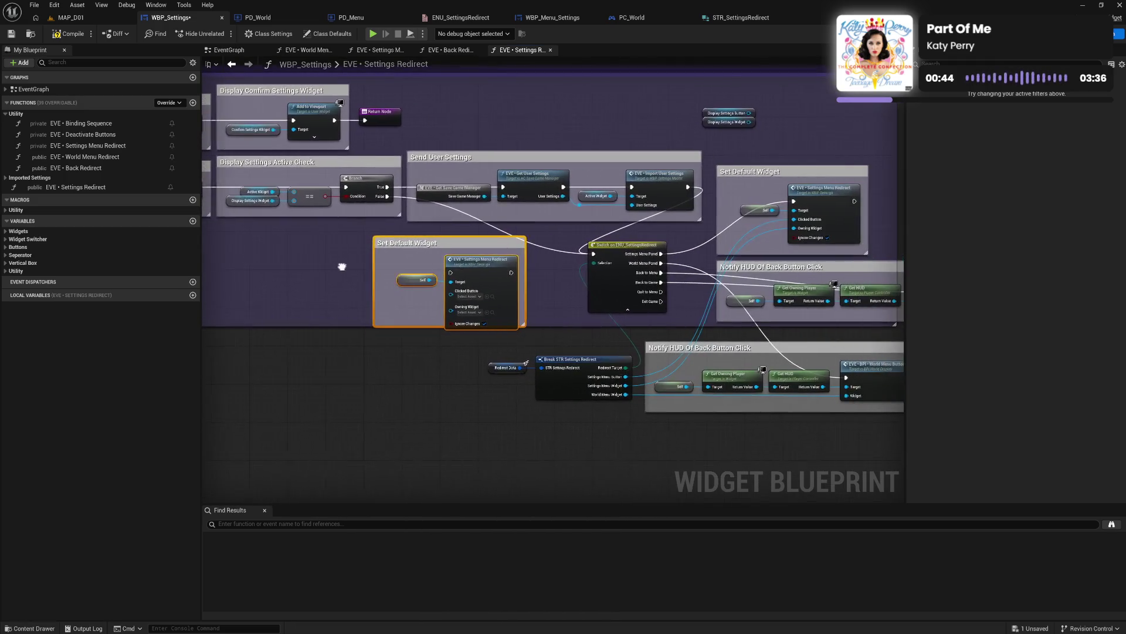
mouse_move(556, 266)
left_mouse_down()
mouse_move(596, 284)
mouse_move(752, 292)
mouse_move(318, 295)
left_mouse_up()
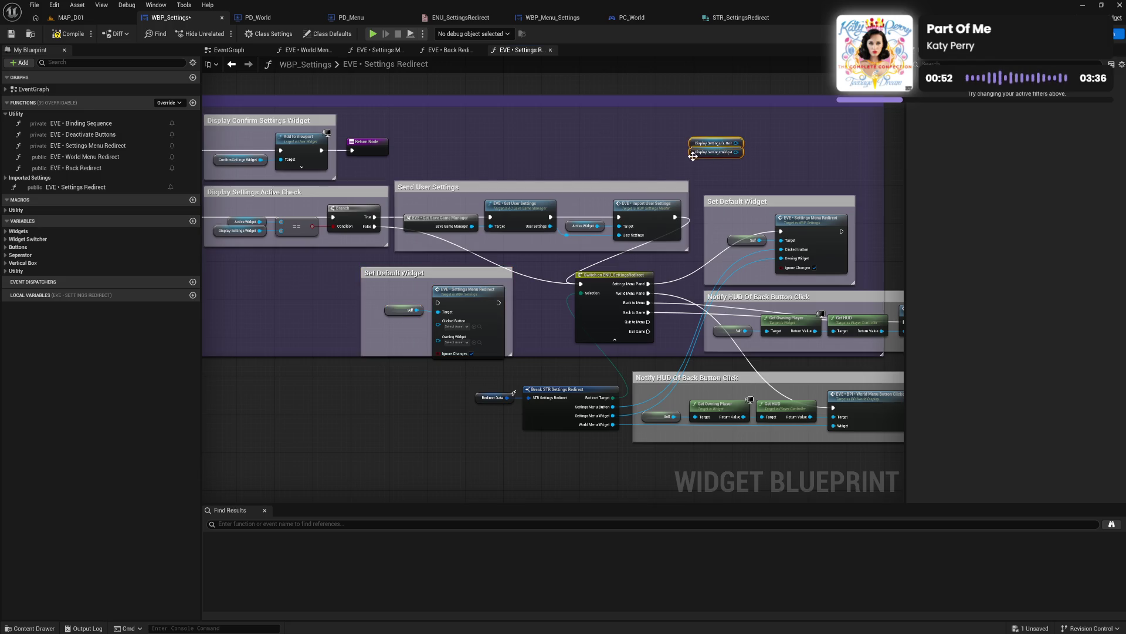
Step: Move the Display Settings getters into the copy, chain its Settings Menu Redirect into the switch, and compile
mouse_move(717, 146)
left_mouse_down()
mouse_move(398, 332)
mouse_move(438, 330)
left_mouse_up()
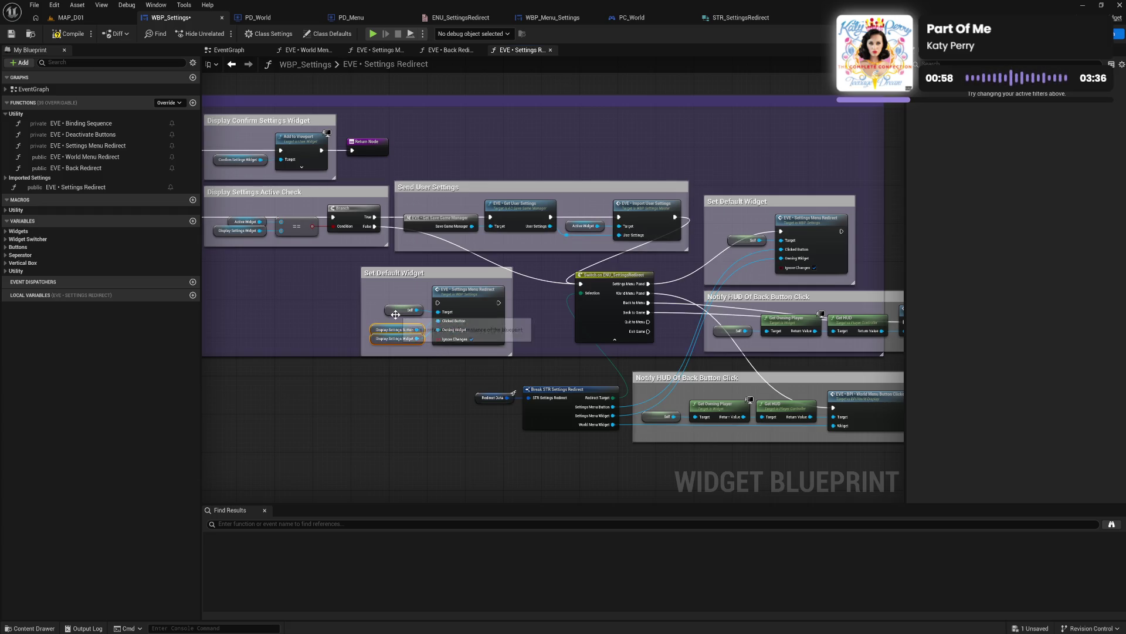
left_click(404, 297)
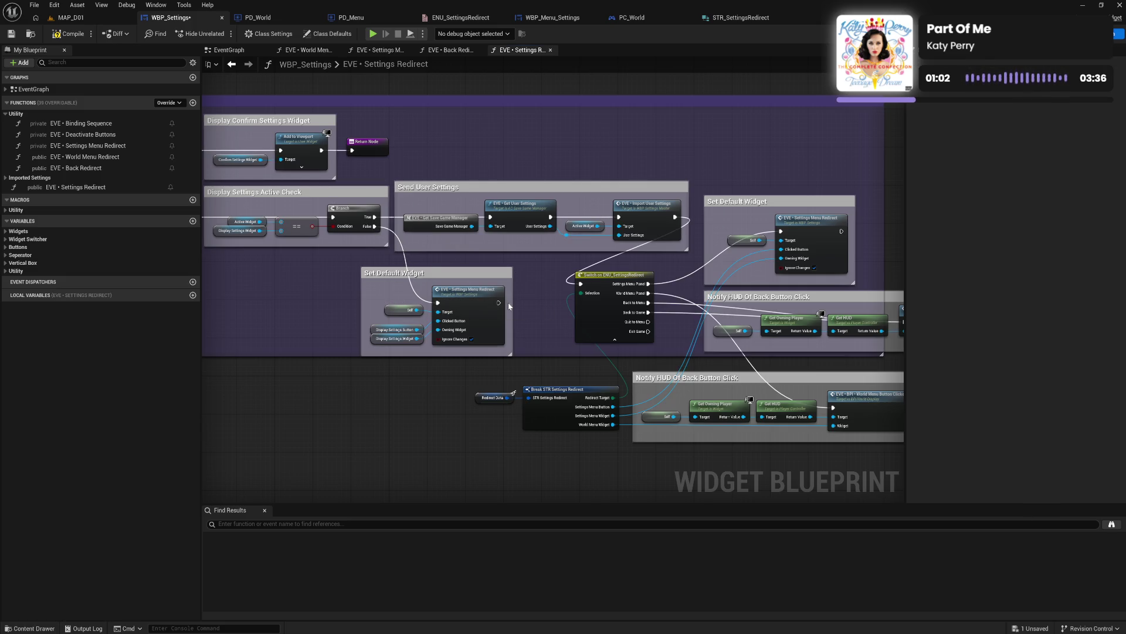
left_click_drag(499, 303, 581, 284)
mouse_move(534, 329)
left_mouse_down()
mouse_move(387, 322)
mouse_move(445, 296)
left_mouse_up()
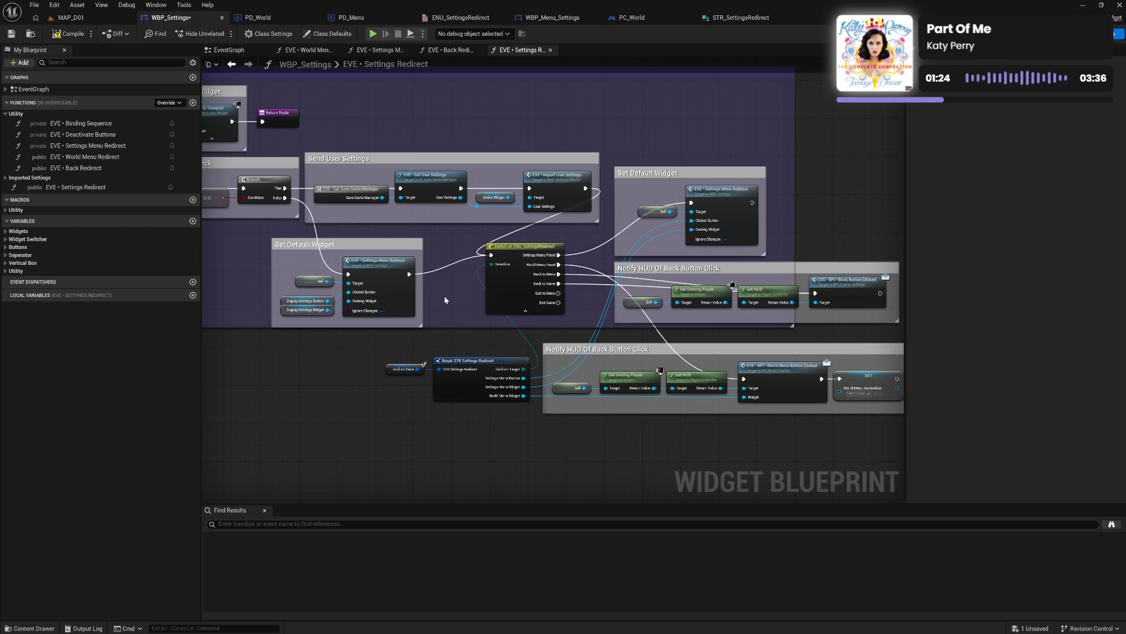
left_click(82, 37)
Step: Select the Self and Display Settings nodes, clear the selection, and shift the view up and left
left_click_drag(316, 260, 310, 312)
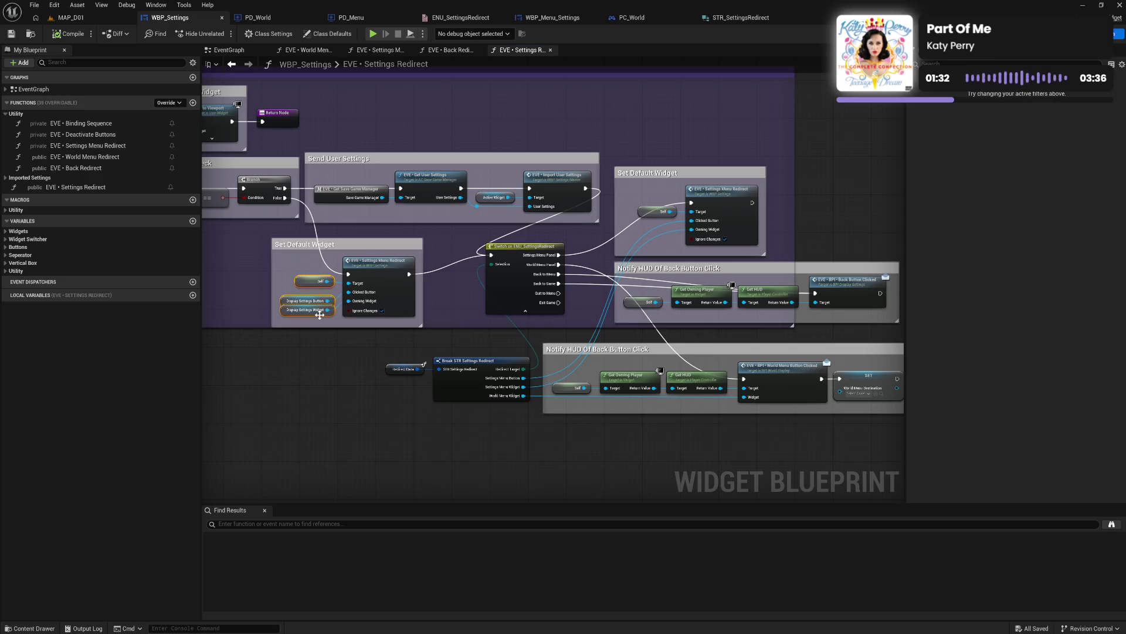
left_click(447, 299)
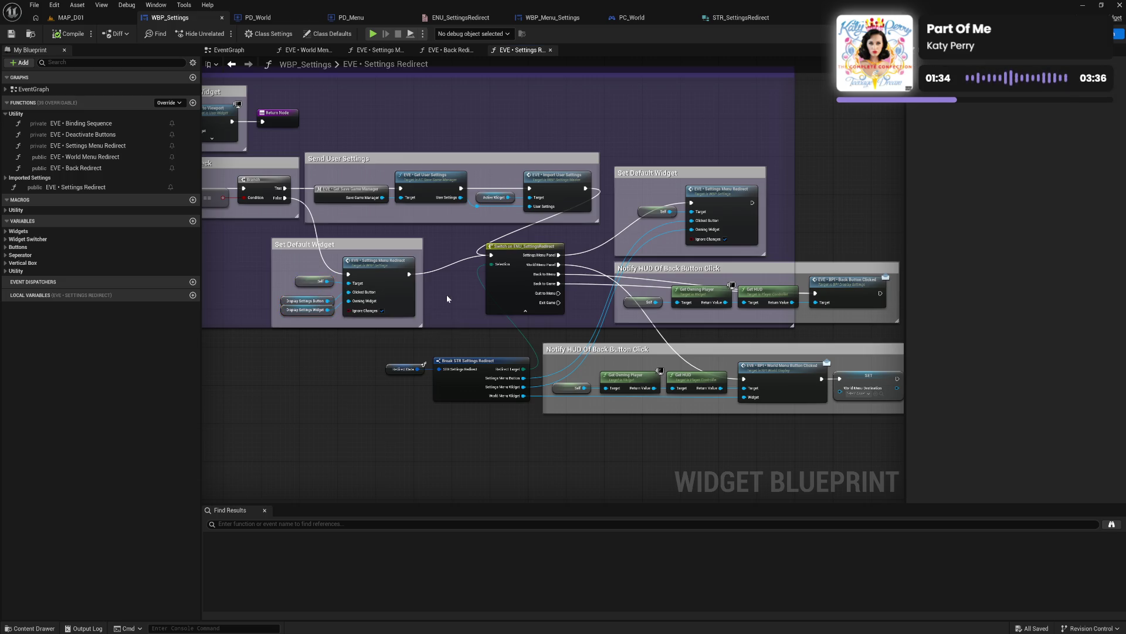
mouse_move(474, 323)
left_mouse_down()
mouse_move(433, 286)
mouse_move(357, 305)
left_mouse_up()
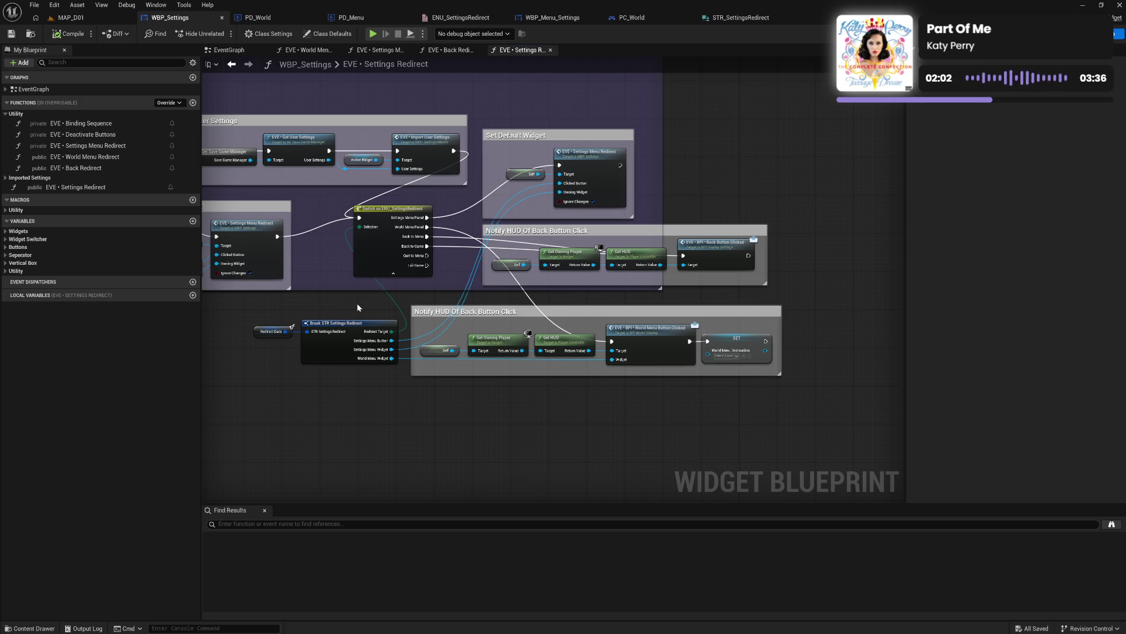
Step: Pan from the Back Button Clicked block across Send User Settings to the switch and Notify HUD groups
mouse_move(410, 235)
left_mouse_down()
mouse_move(523, 329)
mouse_move(574, 339)
mouse_move(467, 347)
mouse_move(669, 346)
left_mouse_up()
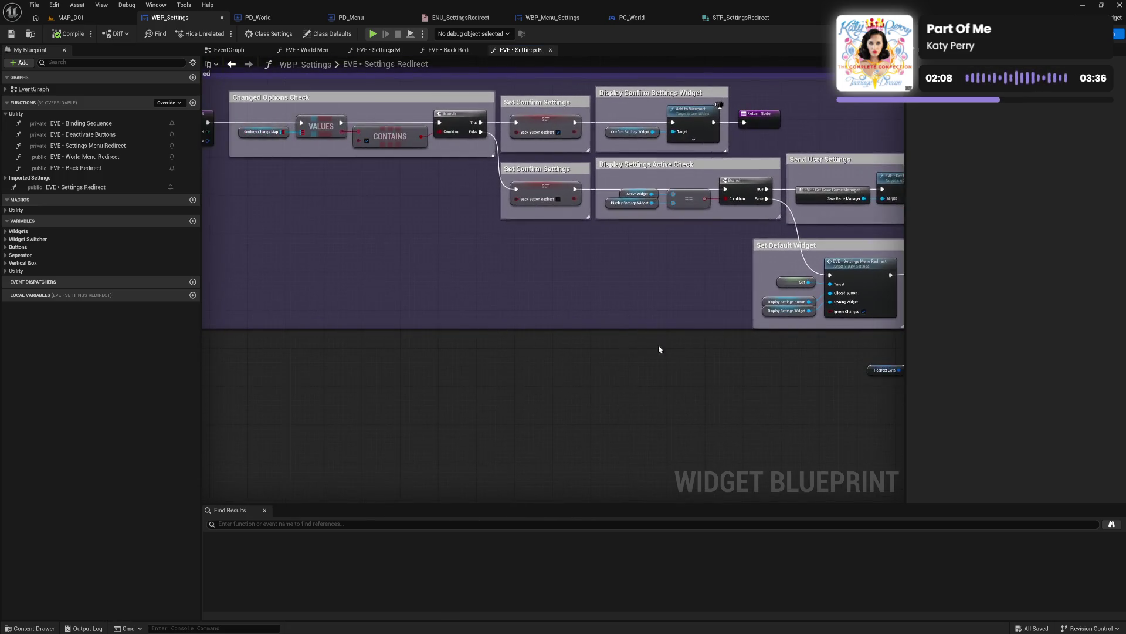
left_click_drag(488, 343, 568, 342)
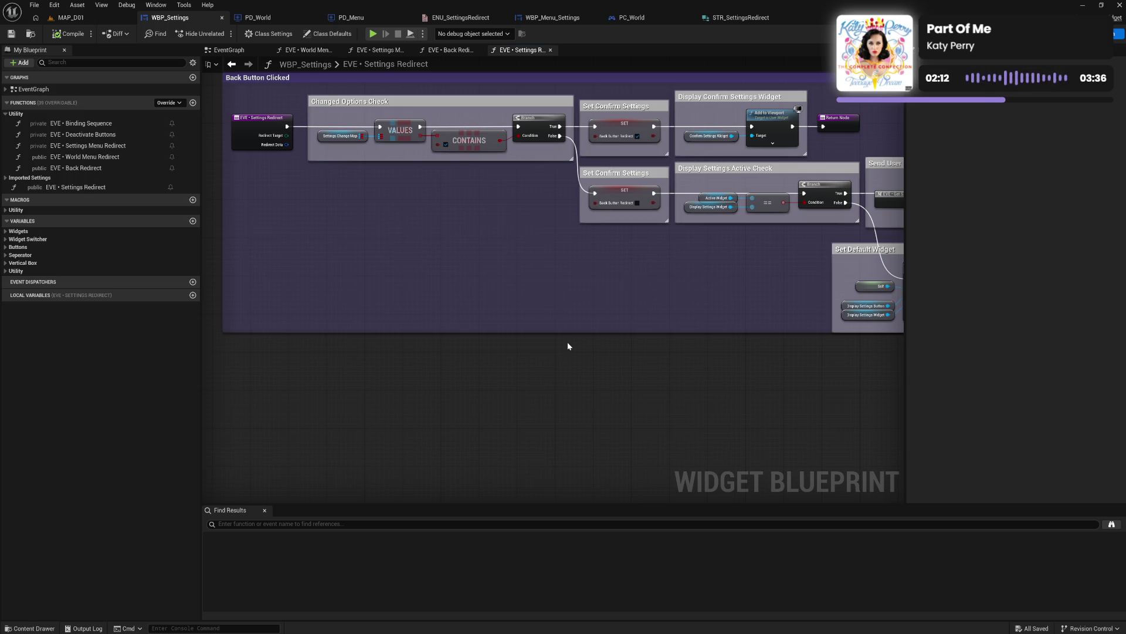
left_click_drag(567, 347, 531, 349)
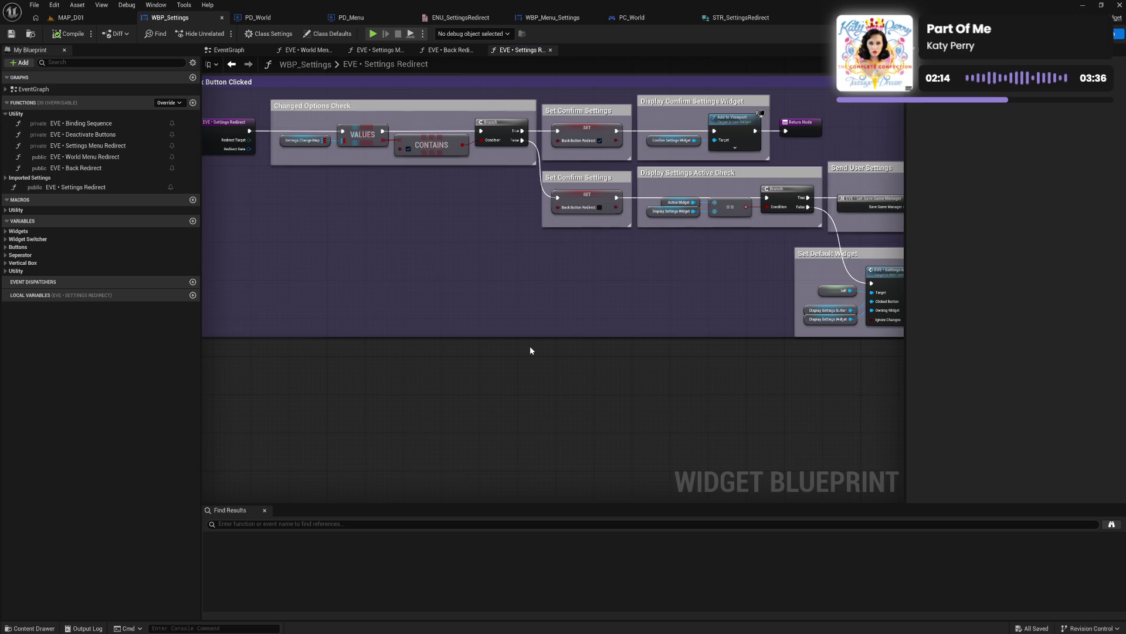
left_click_drag(639, 354, 529, 360)
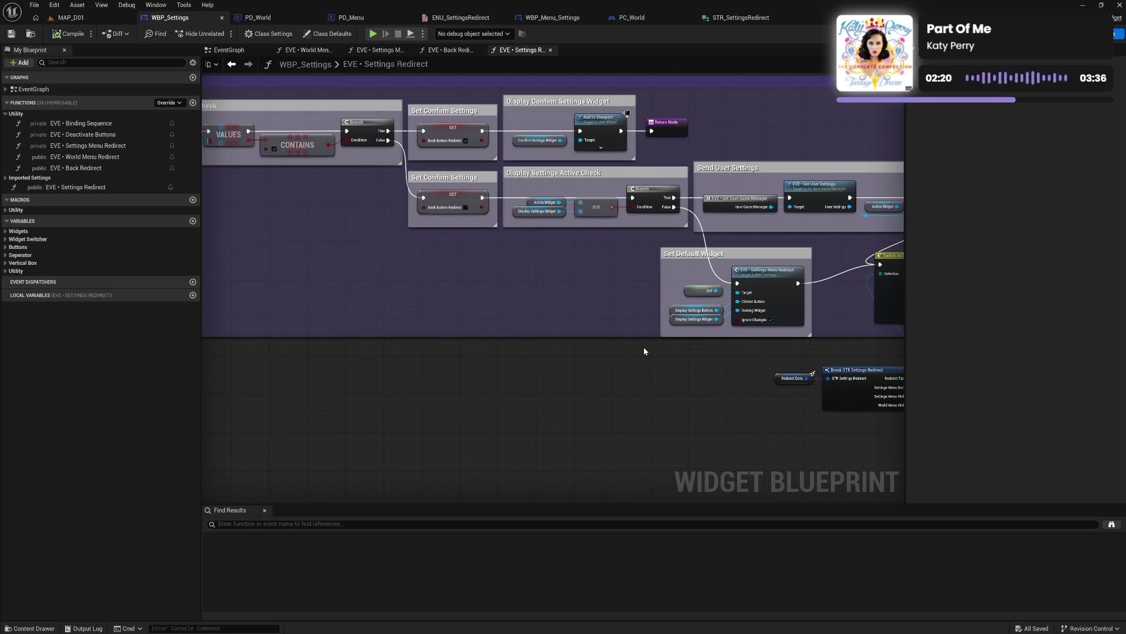
left_click_drag(643, 346, 304, 297)
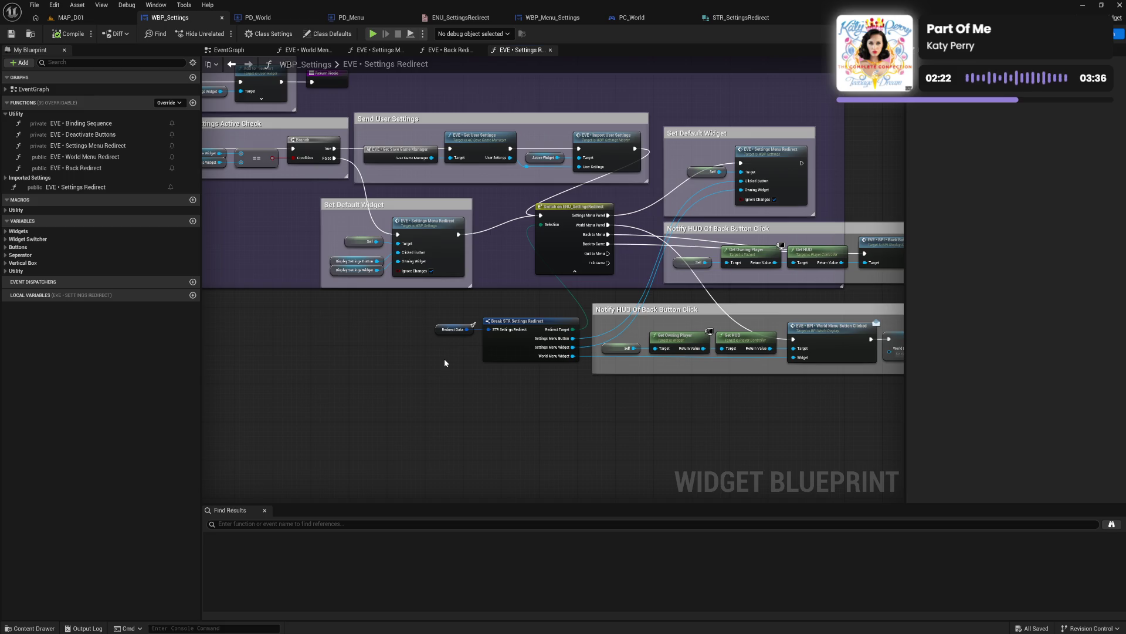
Step: Rewire the Branch's False output into the duplicated Set Default Widget group
left_click_drag(345, 308, 447, 325)
left_click_drag(436, 179, 643, 237)
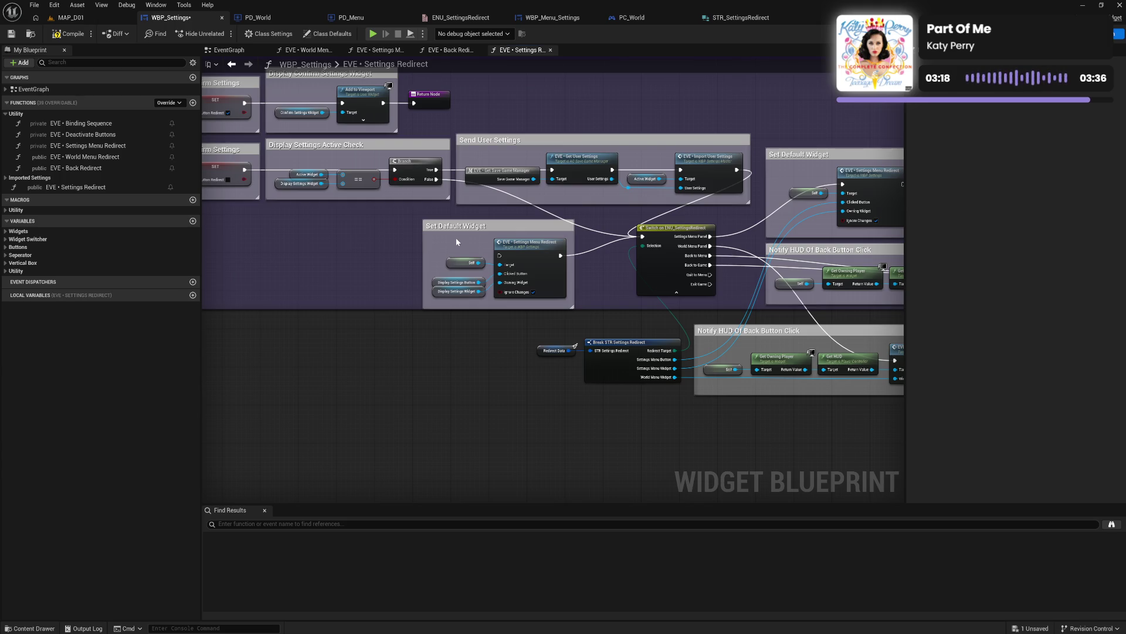
mouse_move(645, 432)
left_mouse_down()
mouse_move(450, 408)
mouse_move(530, 402)
left_mouse_up()
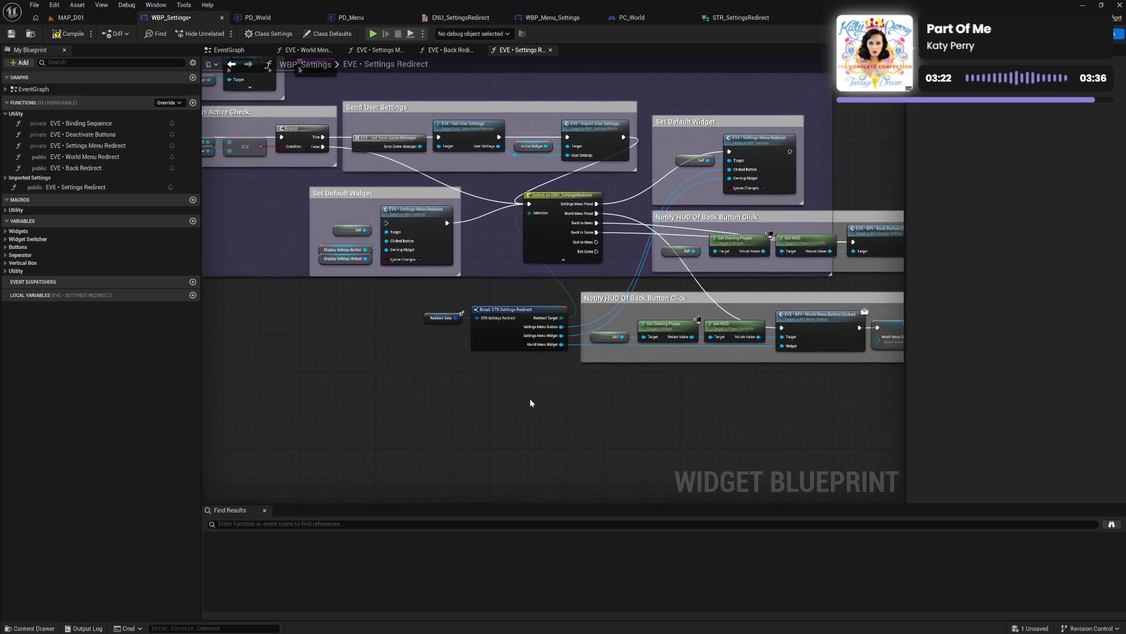
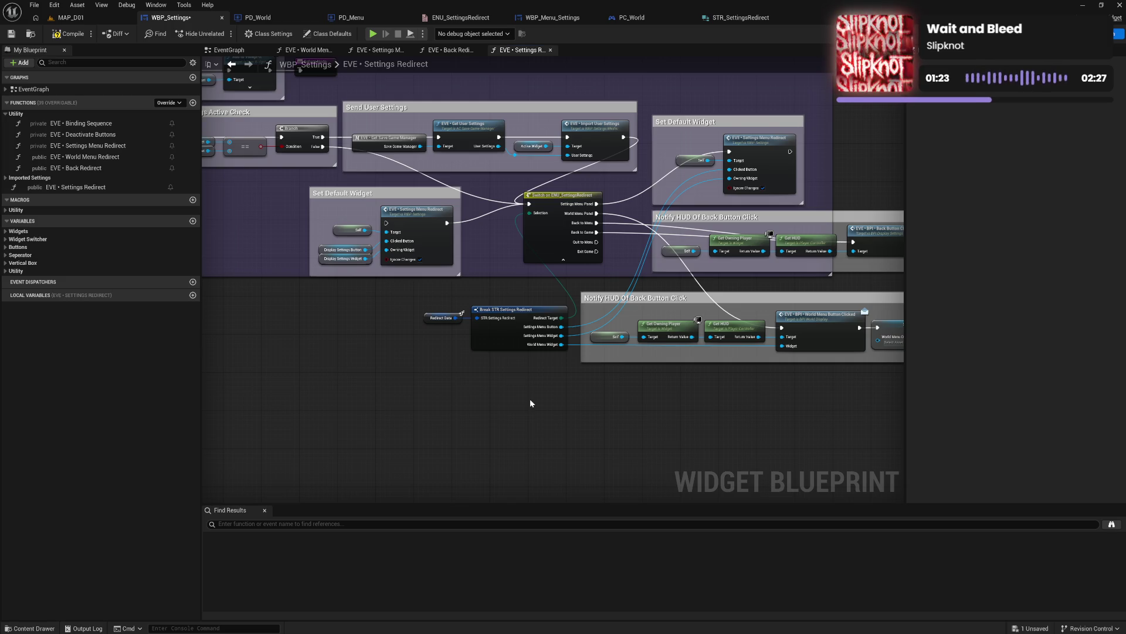
Step: Compile WBP_Settings and straighten the Settings Menu Redirect node's input connections with Q
left_click(64, 33)
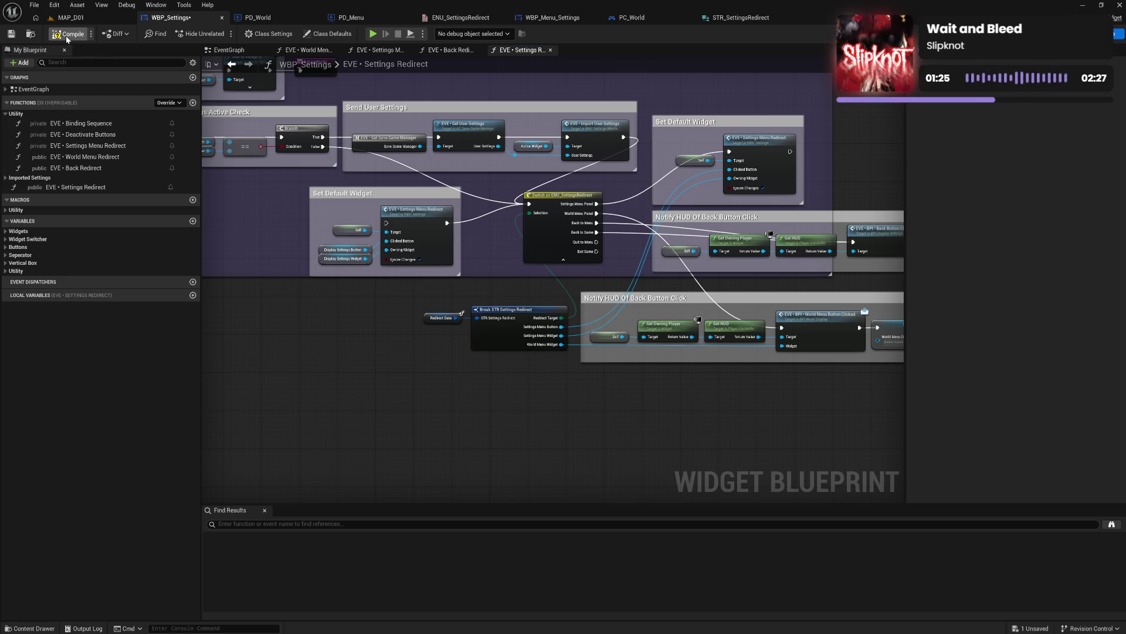
left_click_drag(322, 285, 390, 319)
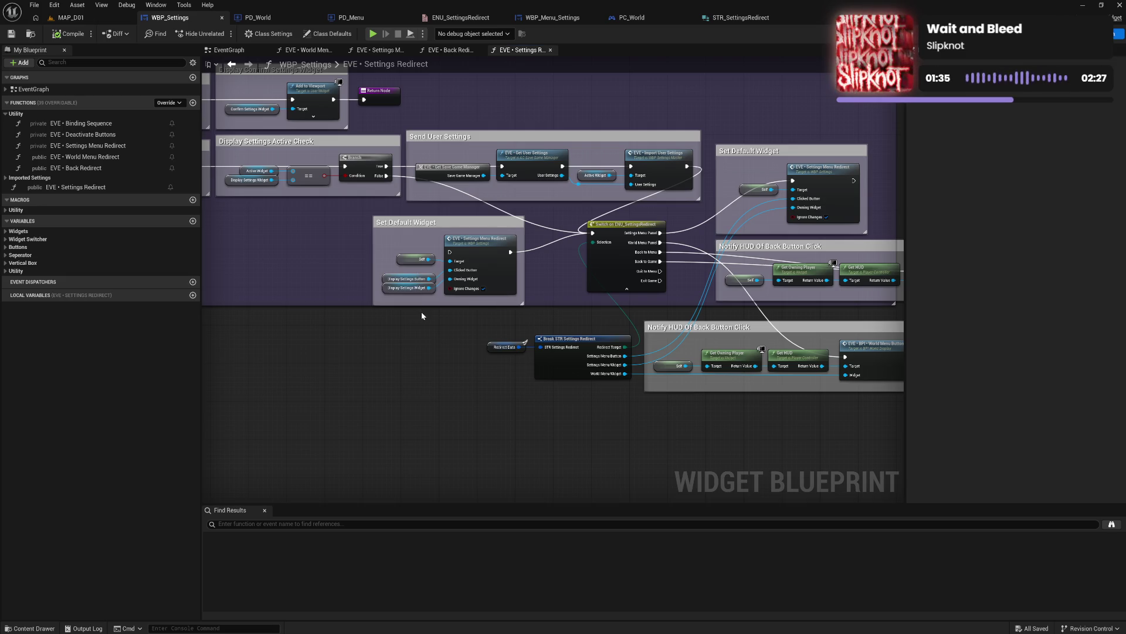
left_click_drag(421, 236, 473, 316)
key("q")
left_click(448, 290, "ctrl")
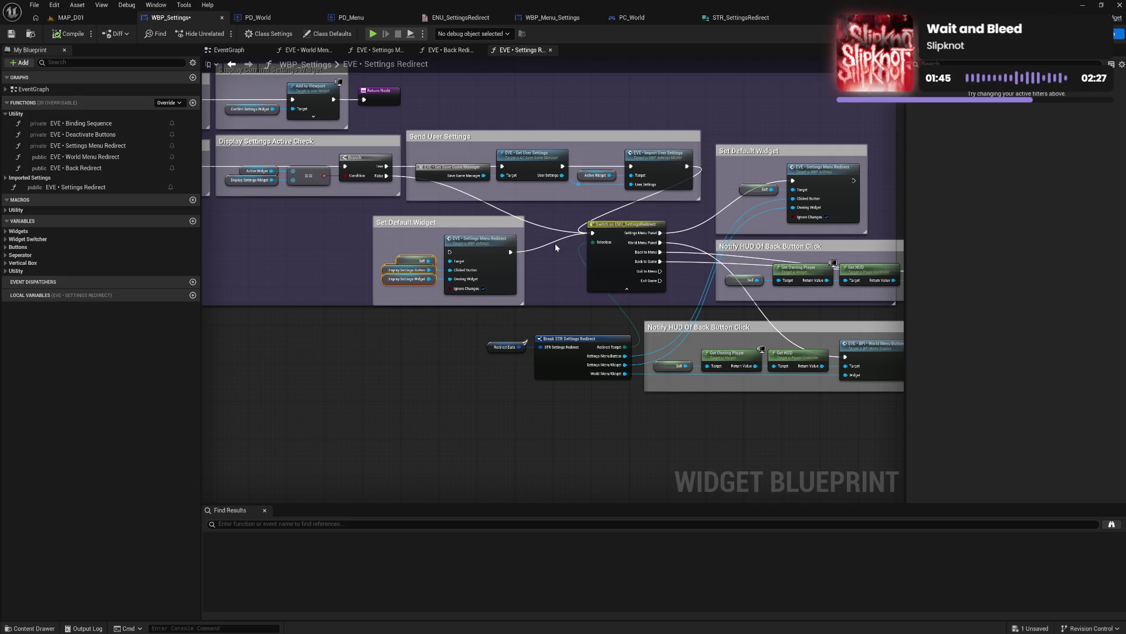
left_click_drag(414, 246, 456, 309)
left_click(532, 273)
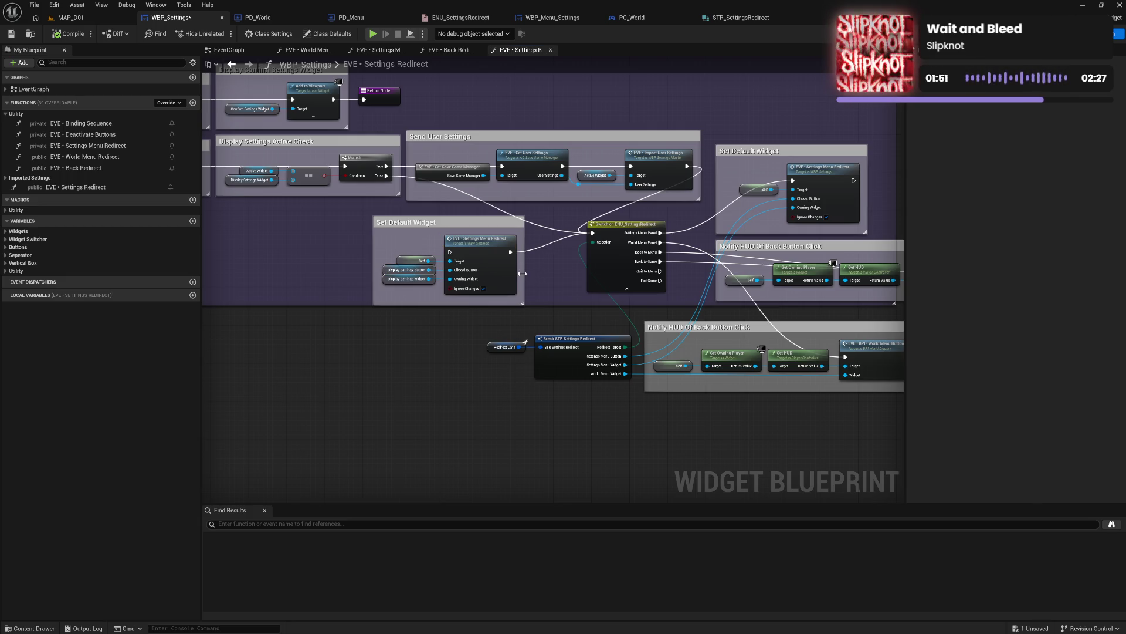
left_click_drag(414, 246, 460, 308)
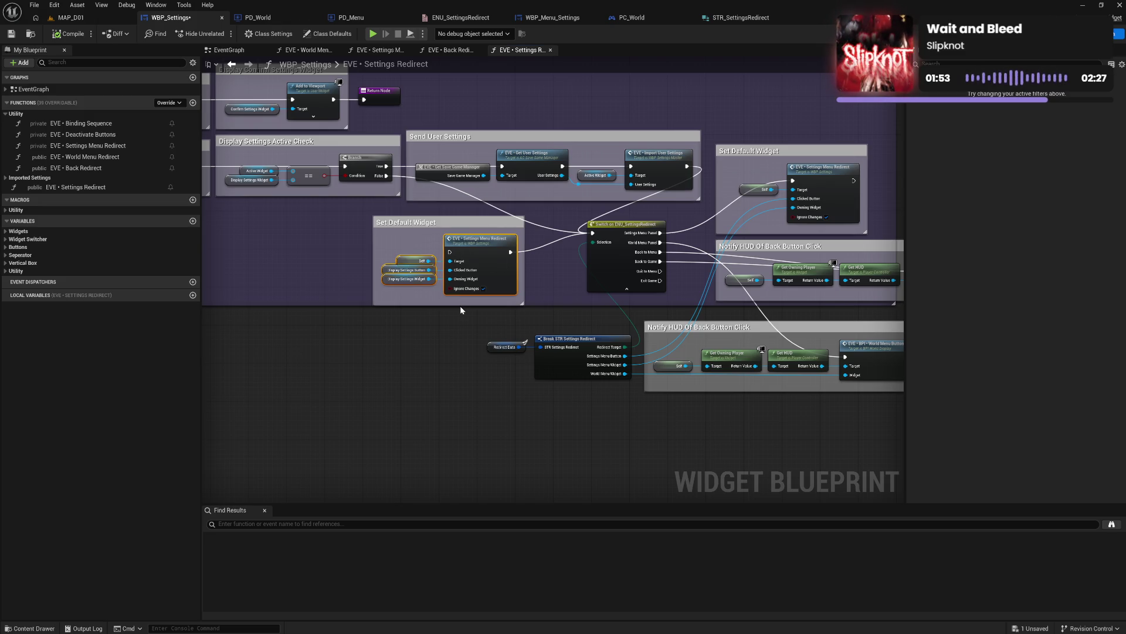
left_click(535, 264)
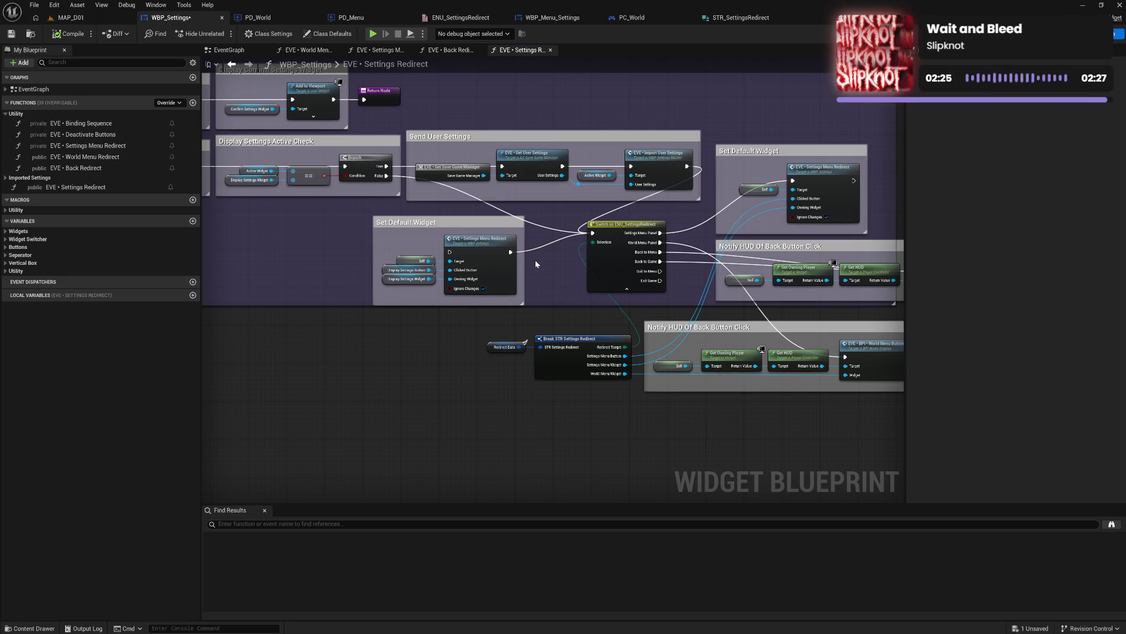
left_click(584, 358)
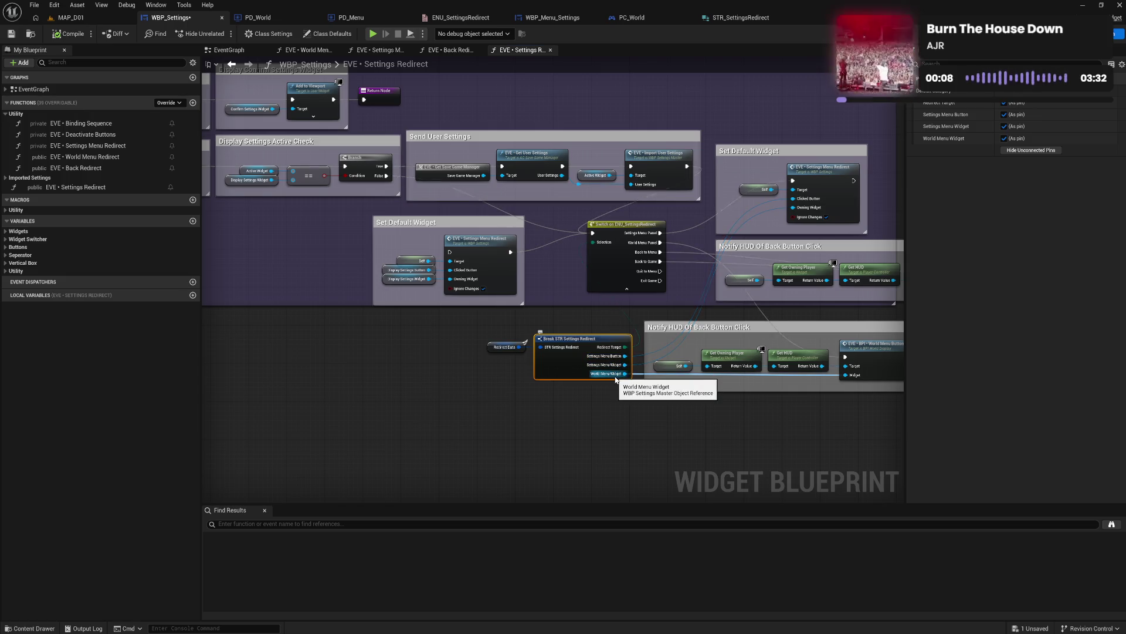
Step: Switch to the EventGraph and drop an EVE • Settings Redirect call near Cancel Settings
left_click_drag(727, 428, 596, 420)
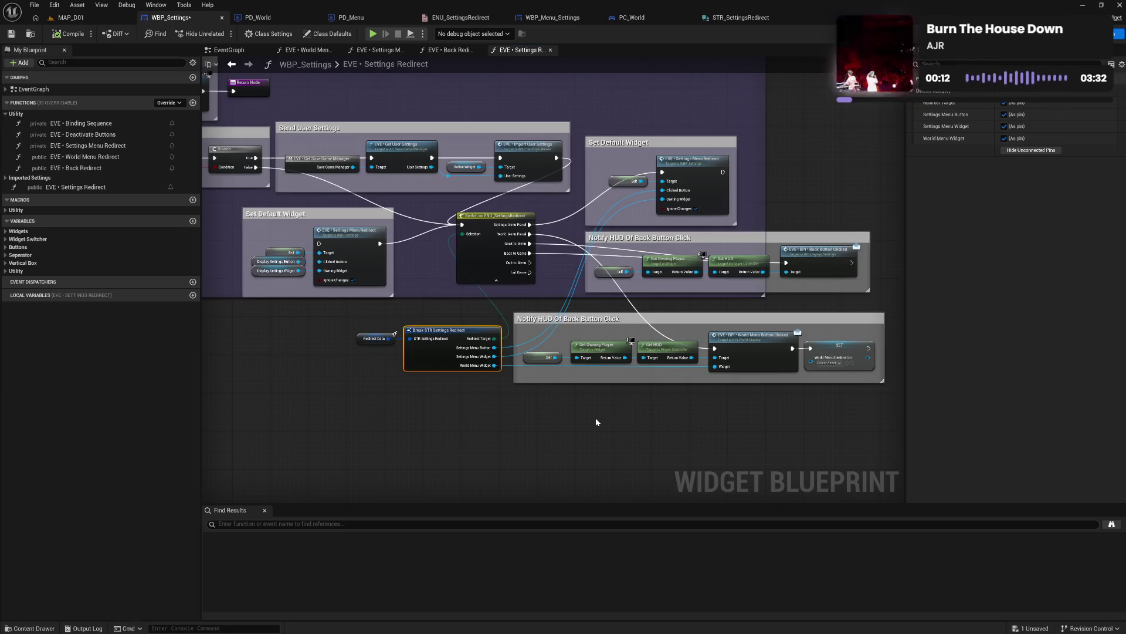
left_click(232, 64)
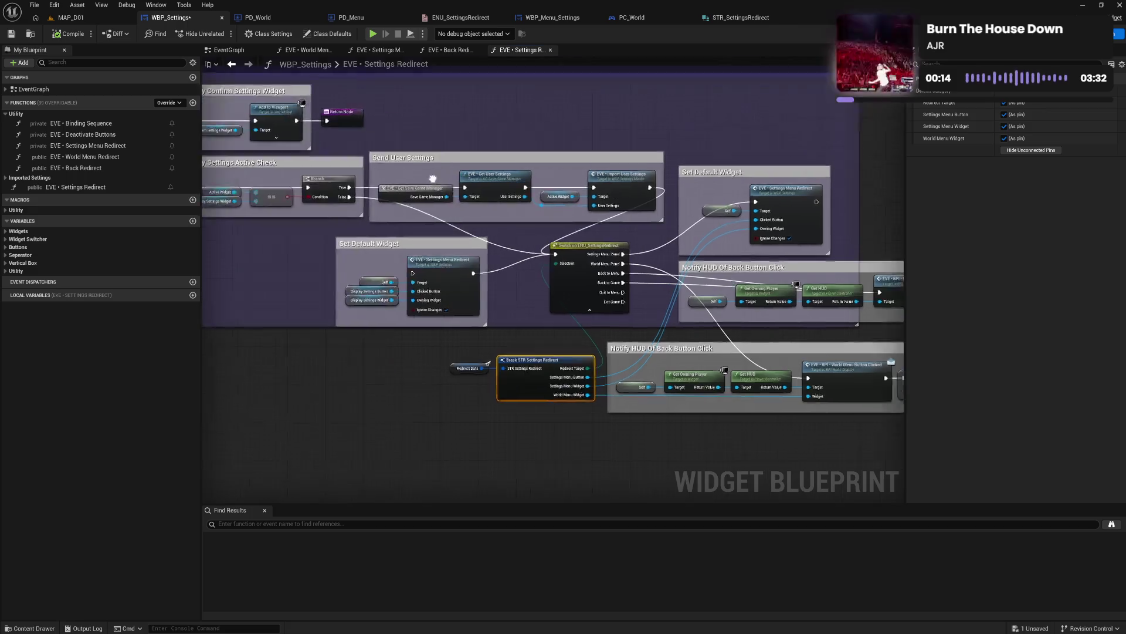
left_click(229, 50)
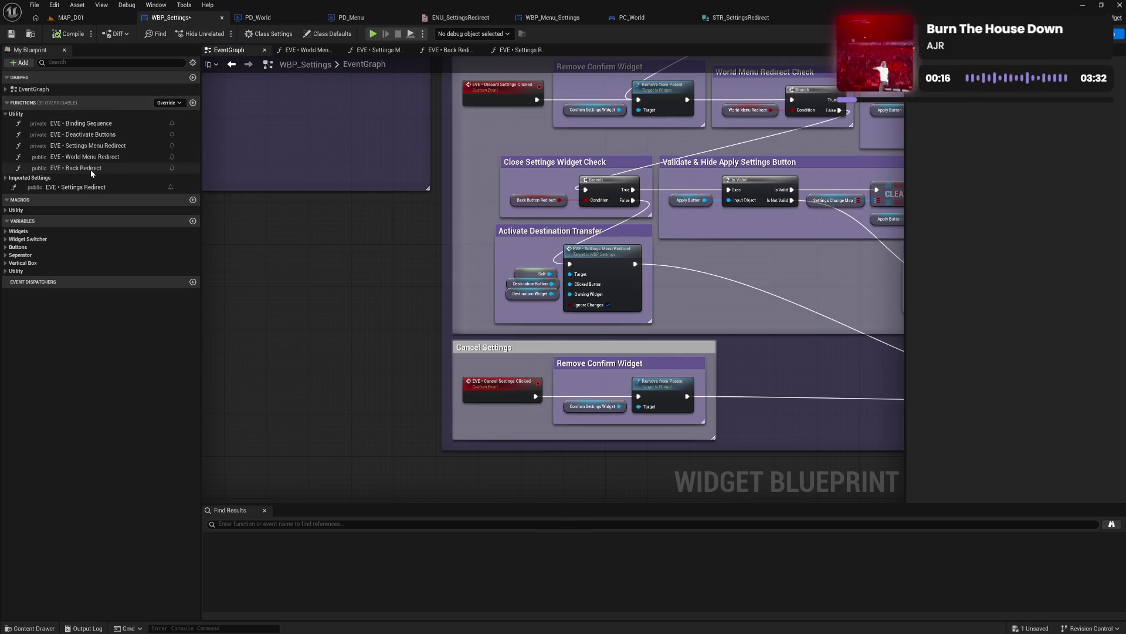
mouse_move(368, 263)
left_mouse_down()
mouse_move(193, 147)
mouse_move(114, 69)
left_mouse_up()
mouse_move(82, 187)
left_mouse_down()
mouse_move(465, 307)
mouse_move(590, 278)
left_mouse_up()
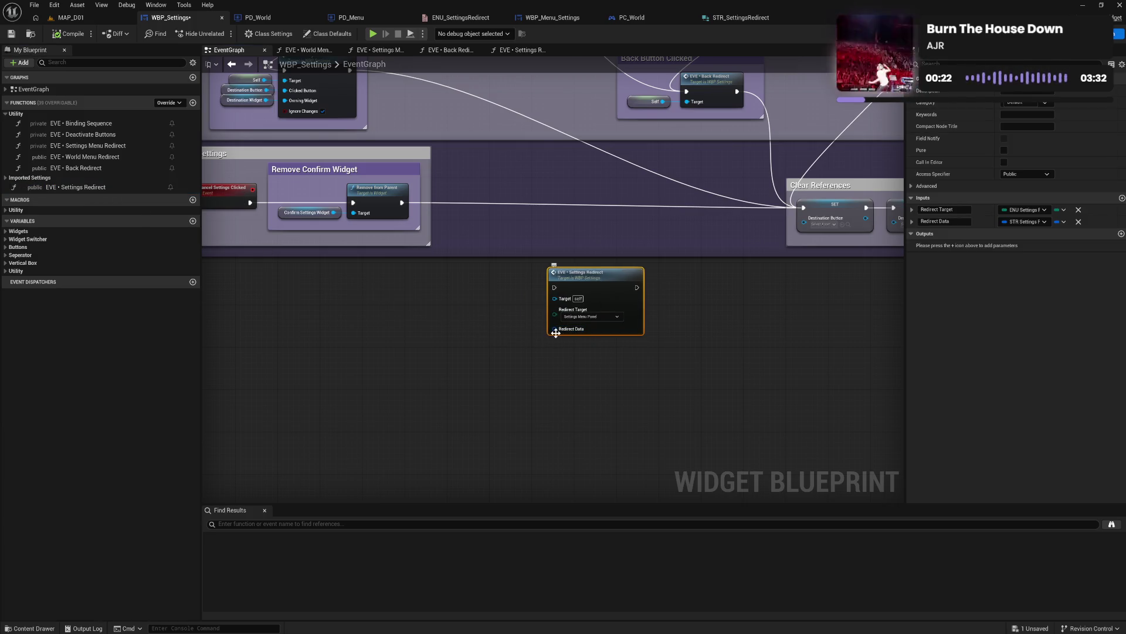
Step: Reposition the Settings Redirect call beside Cancel Settings, then delete it again
left_click_drag(658, 269, 649, 392)
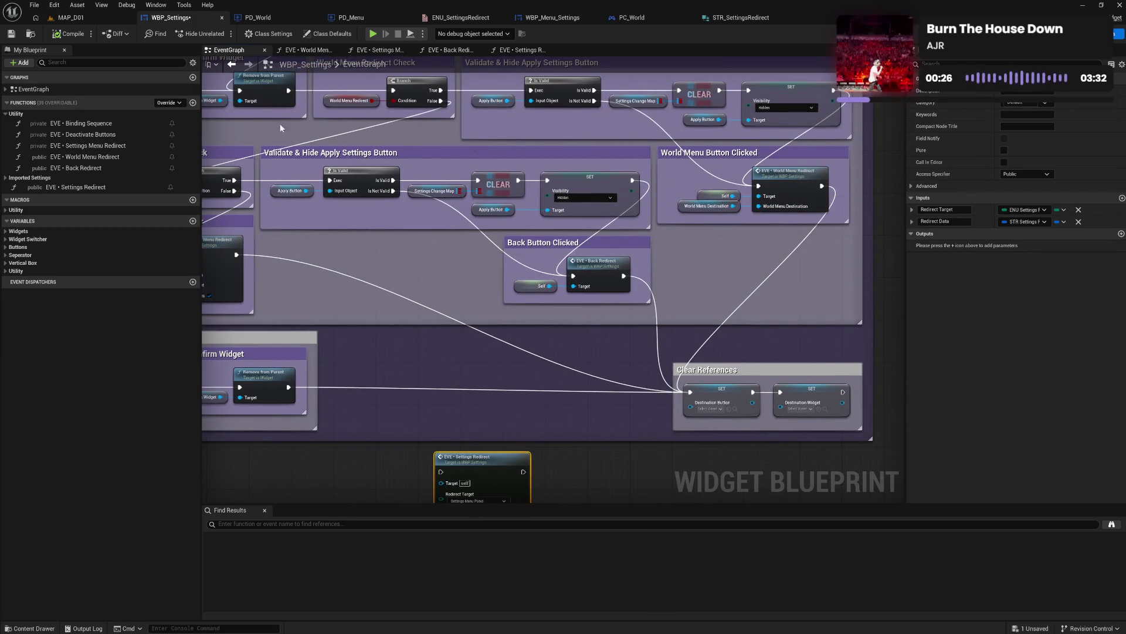
left_click_drag(515, 227, 738, 229)
left_click_drag(710, 463, 674, 386)
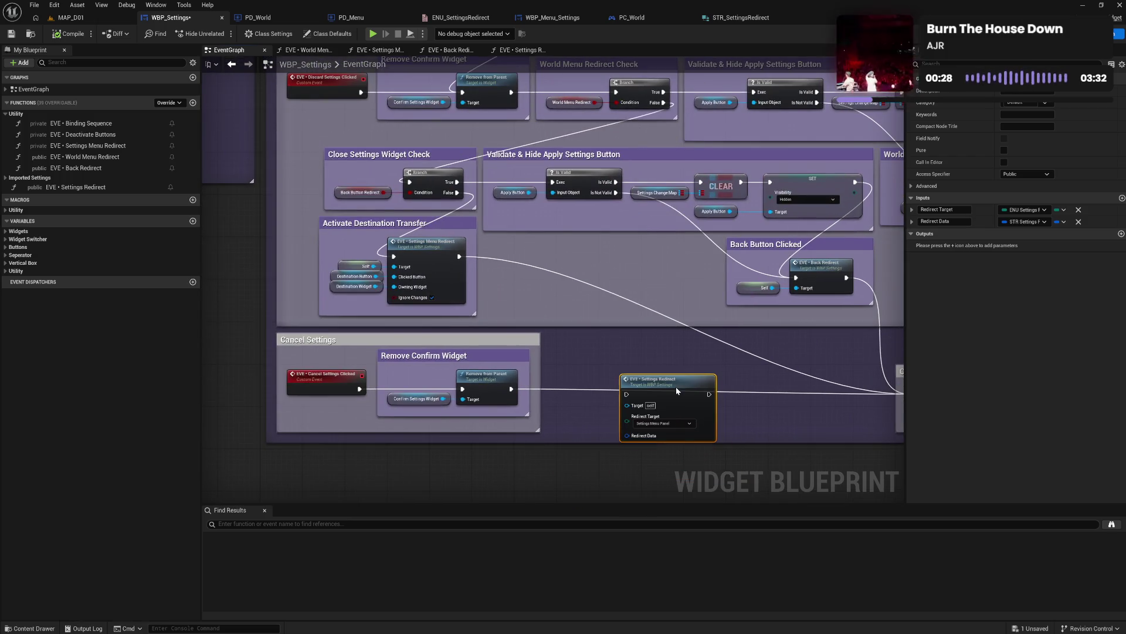
left_click(780, 400)
left_click_drag(783, 469, 727, 362)
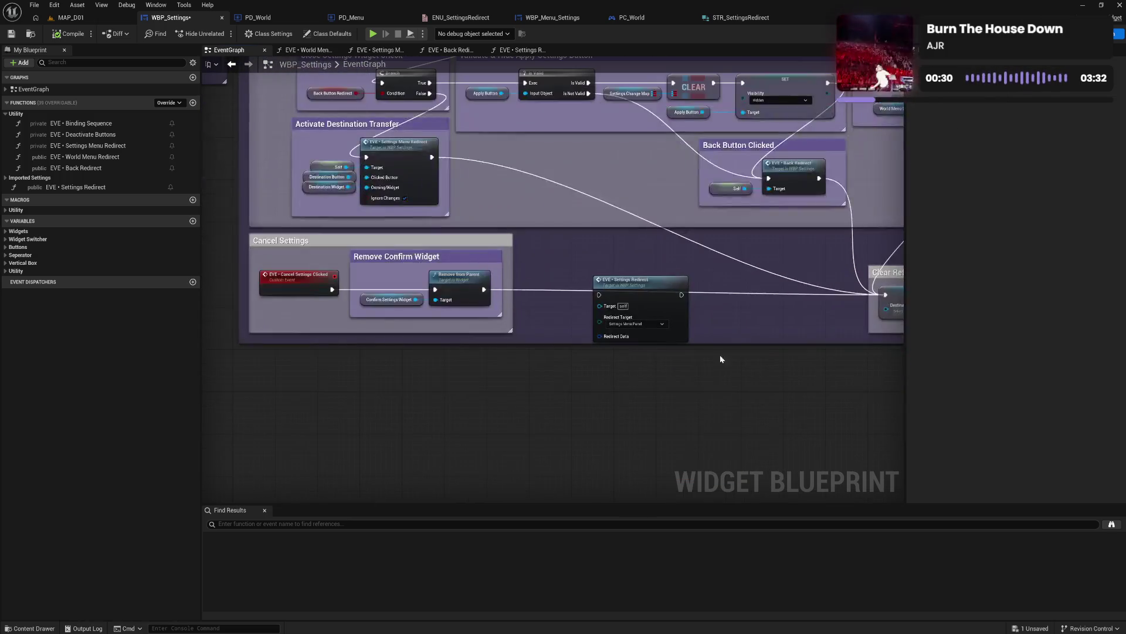
left_click_drag(665, 306, 687, 338)
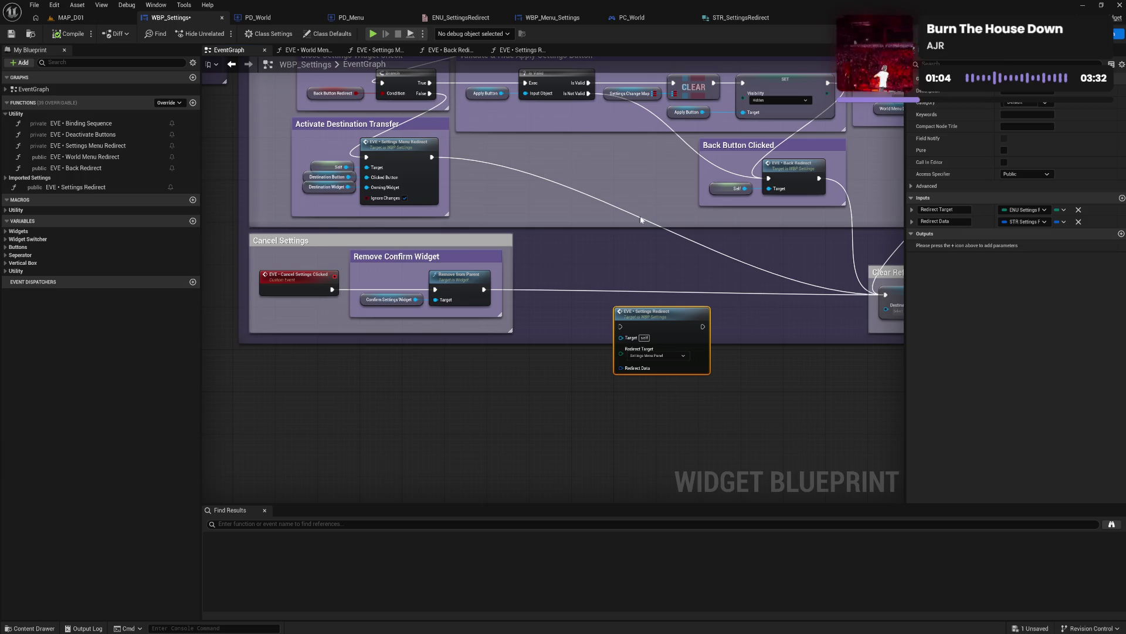
key("Delete")
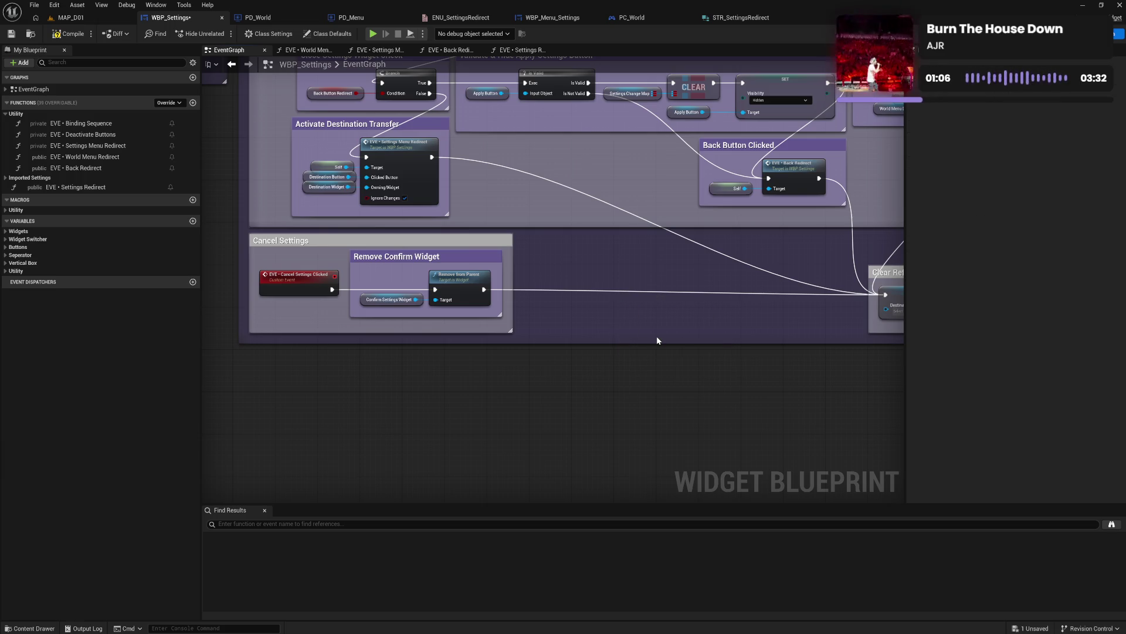
Step: Remove the Redirect Target input from the Settings Redirect function entry and recompile
left_click(88, 38)
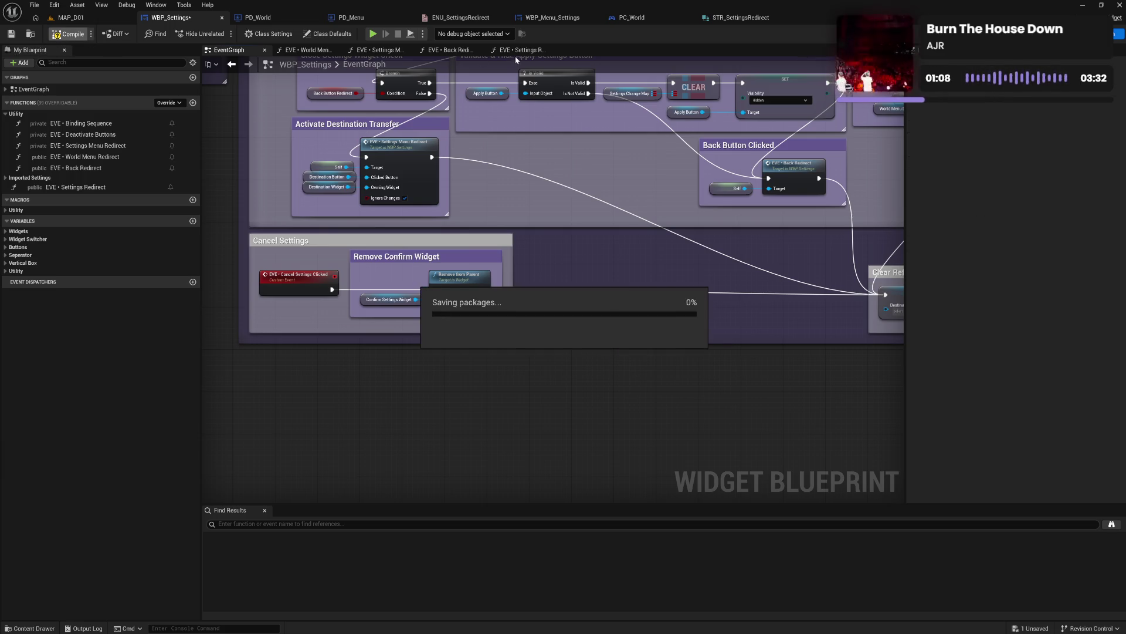
left_click(522, 51)
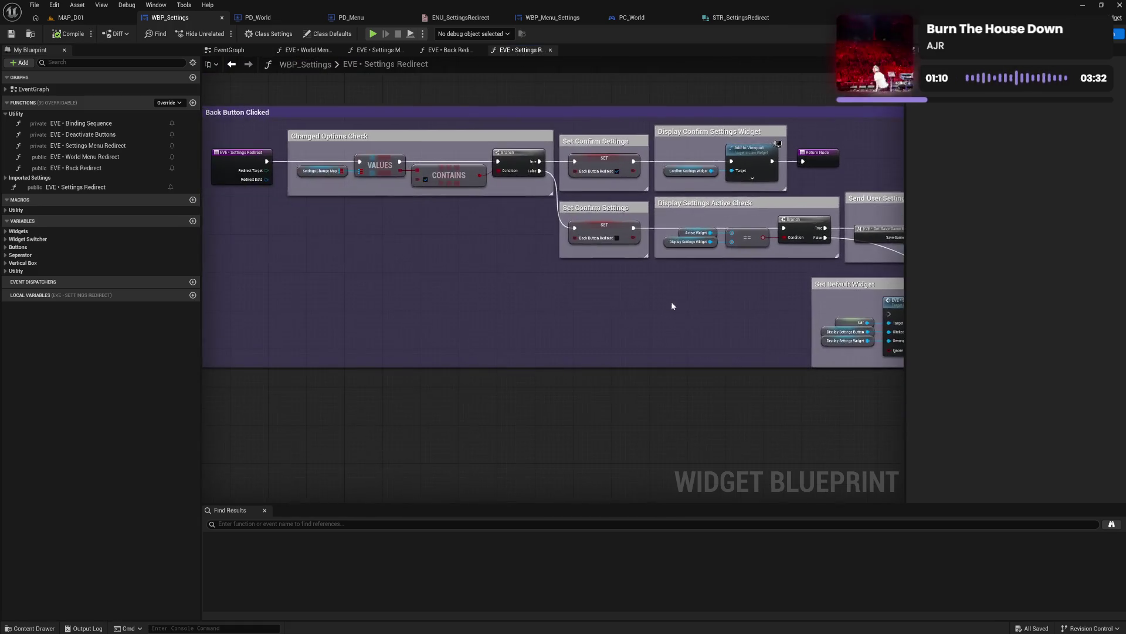
left_click(242, 156)
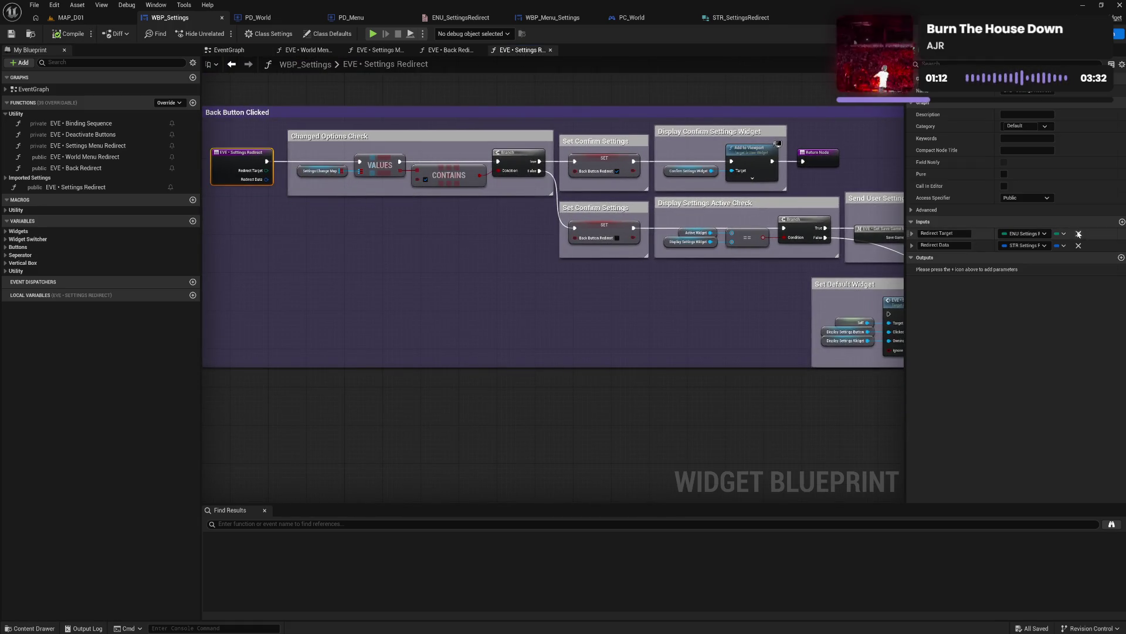
left_click(1078, 233)
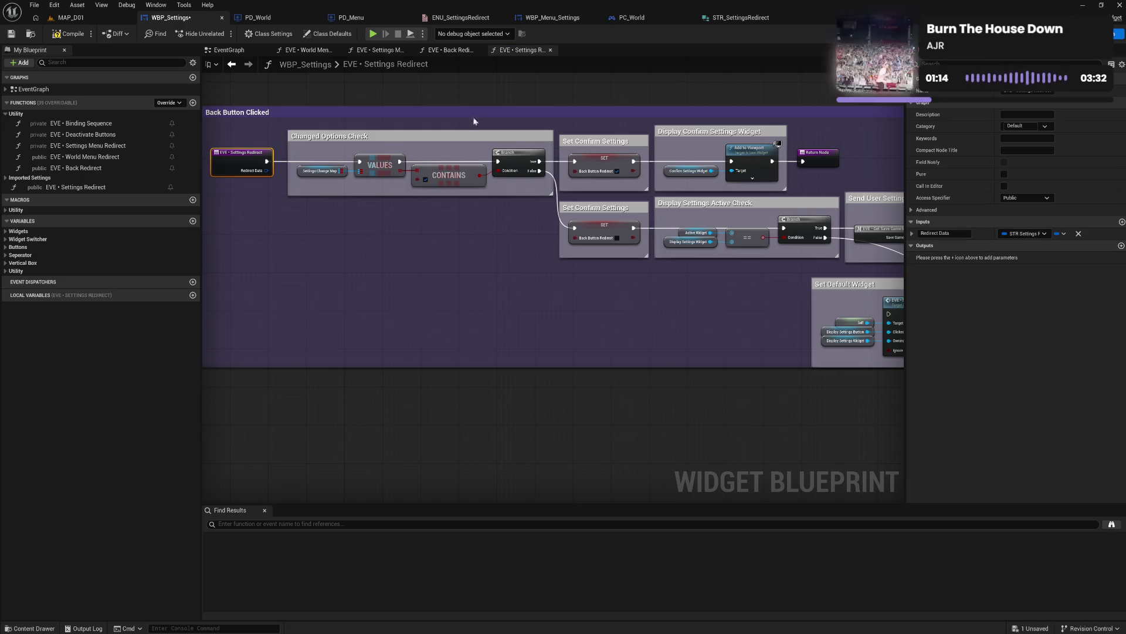
left_click(69, 33)
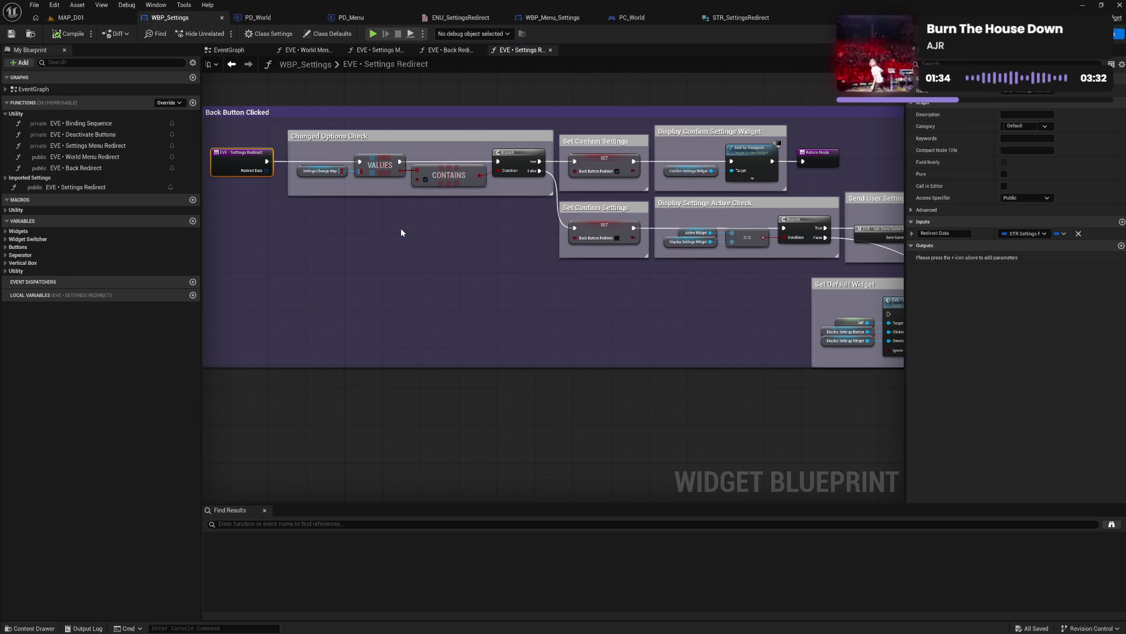
left_click_drag(668, 304, 579, 295)
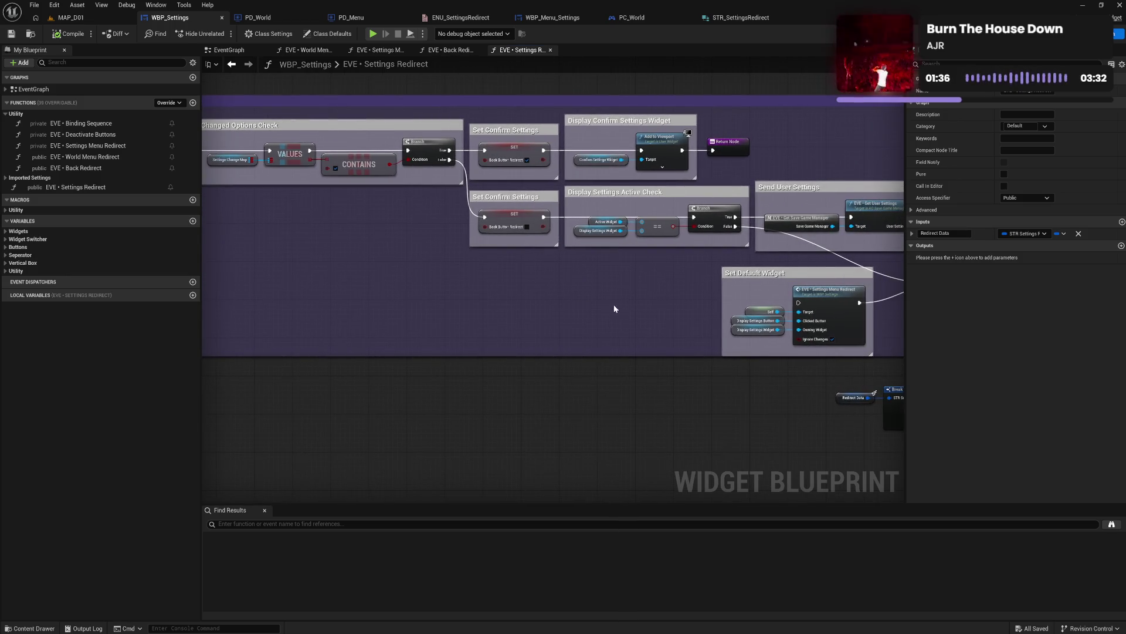
Step: Add an EVE • Settings Redirect call to the EventGraph
left_click(225, 52)
mouse_move(82, 187)
left_mouse_down()
mouse_move(574, 385)
mouse_move(715, 345)
left_mouse_up()
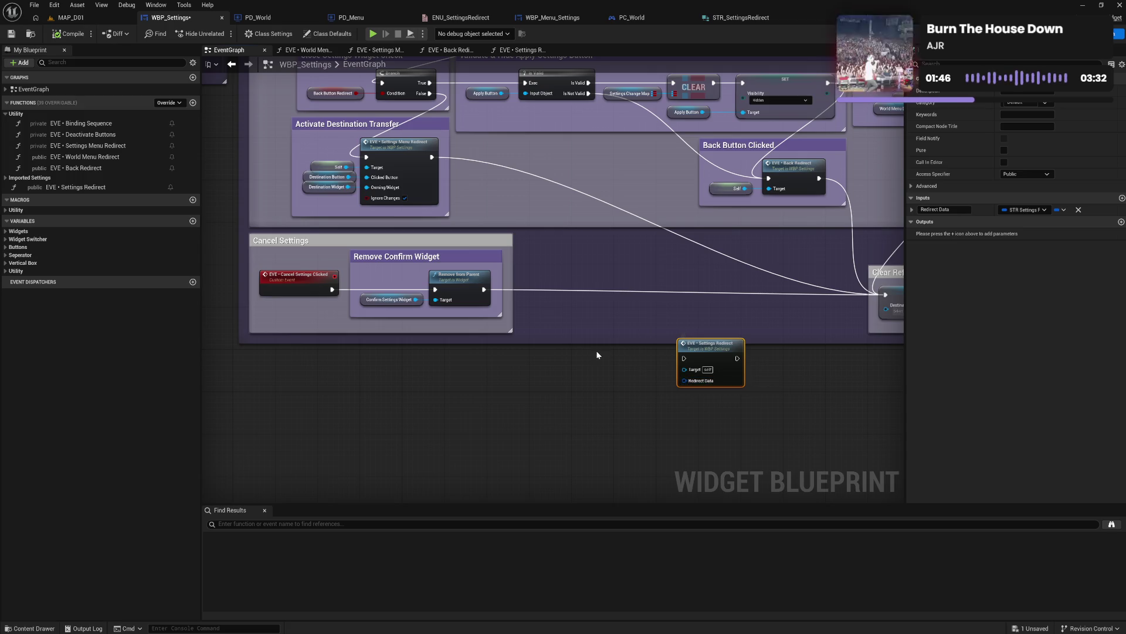
left_click_drag(596, 354, 536, 407)
mouse_move(610, 332)
left_mouse_down()
mouse_move(622, 390)
mouse_move(628, 375)
mouse_move(545, 382)
mouse_move(590, 386)
mouse_move(589, 339)
left_mouse_up()
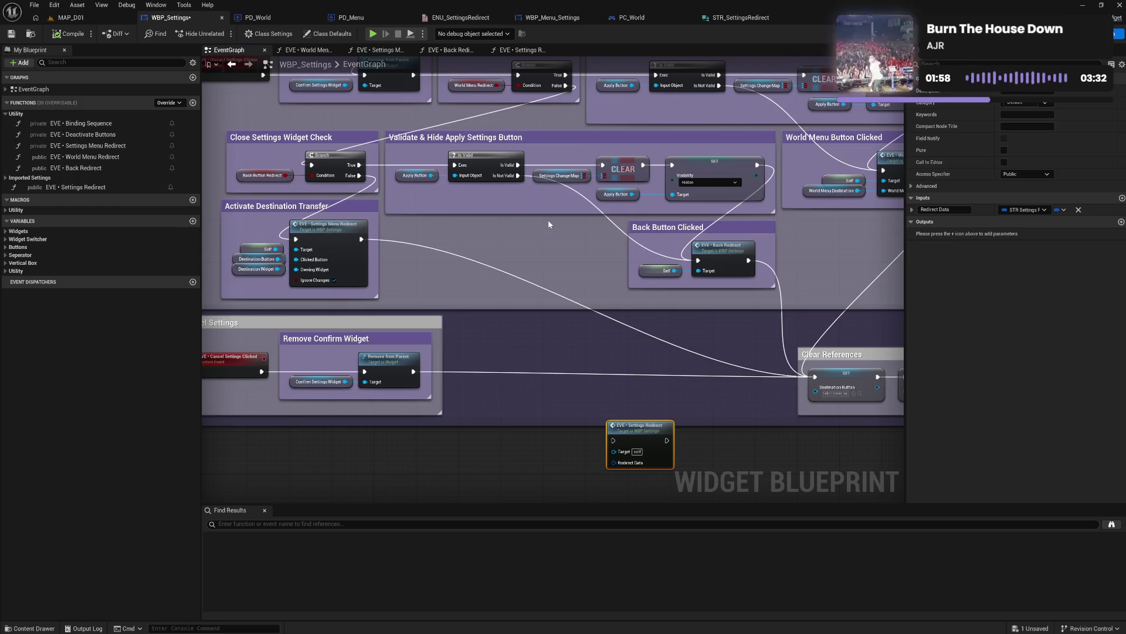
Step: Widen the Apply All Settings comment, nudge Delay Until Next Tick right, and save
mouse_move(549, 225)
left_mouse_down()
mouse_move(601, 346)
mouse_move(612, 305)
left_mouse_up()
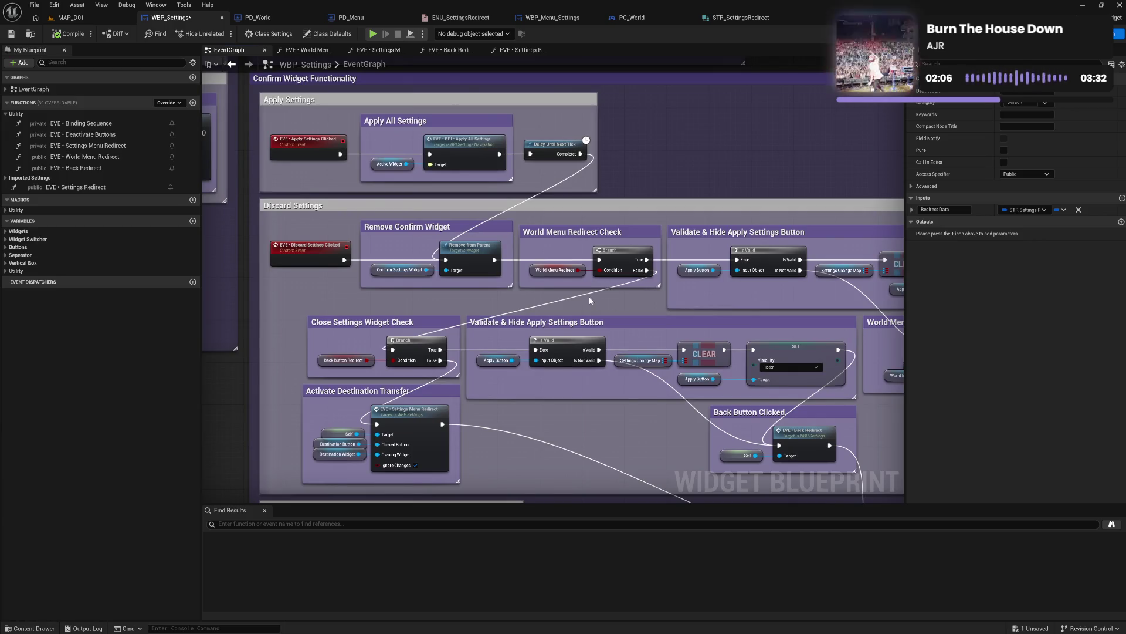
left_click_drag(511, 175, 516, 177)
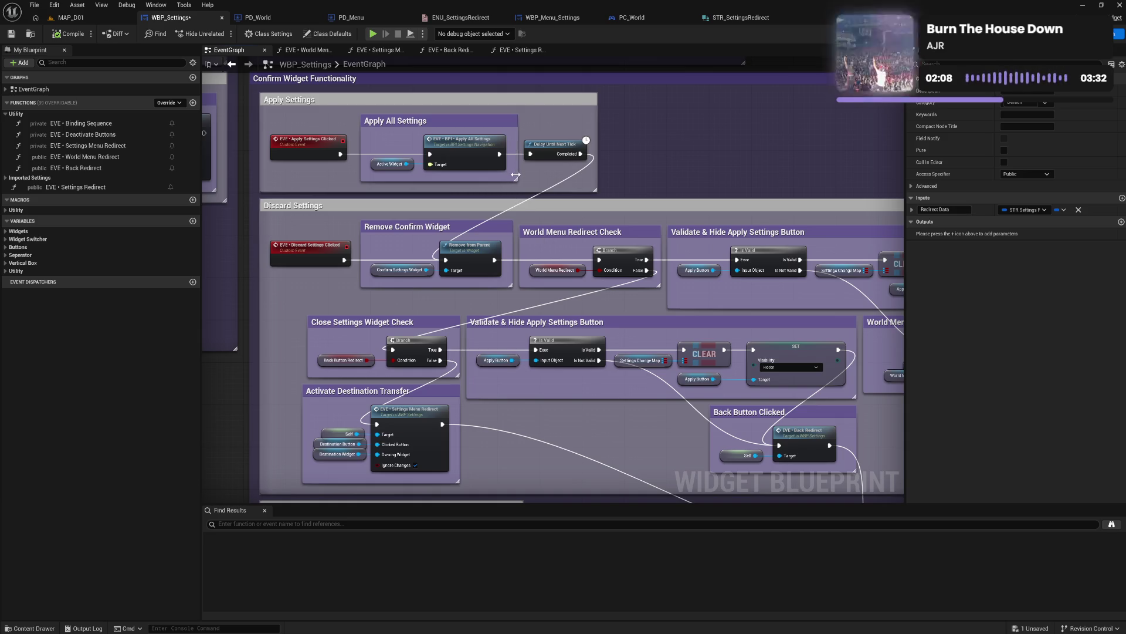
left_click_drag(587, 144, 603, 140)
left_click(630, 148)
left_click(11, 34)
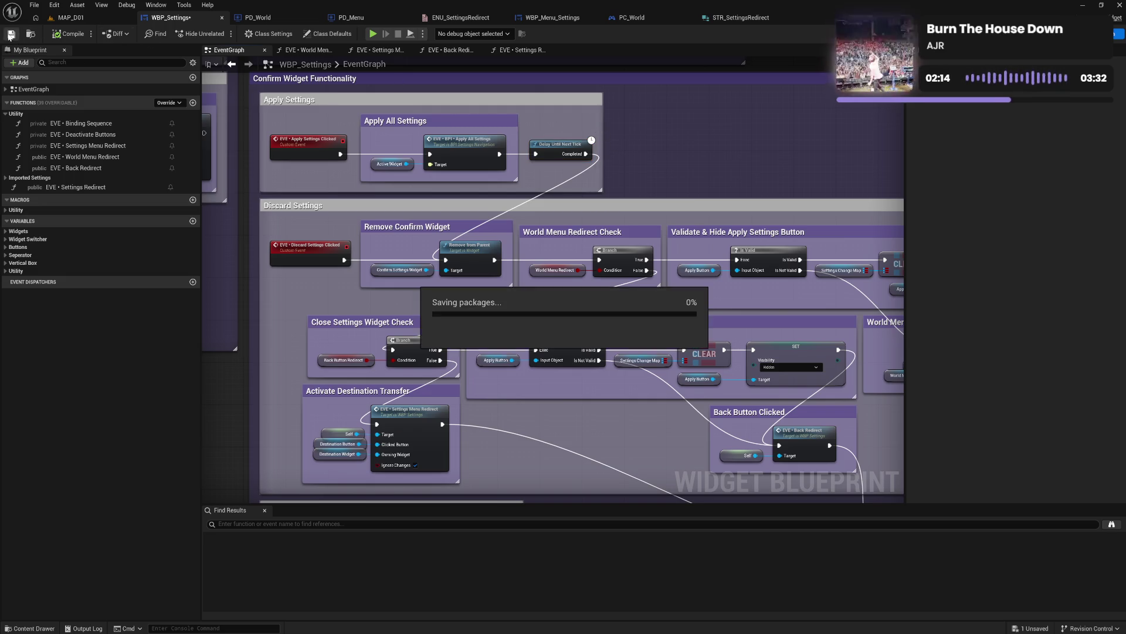
mouse_move(634, 451)
left_mouse_down()
mouse_move(527, 271)
mouse_move(423, 316)
mouse_move(392, 360)
mouse_move(402, 318)
left_mouse_up()
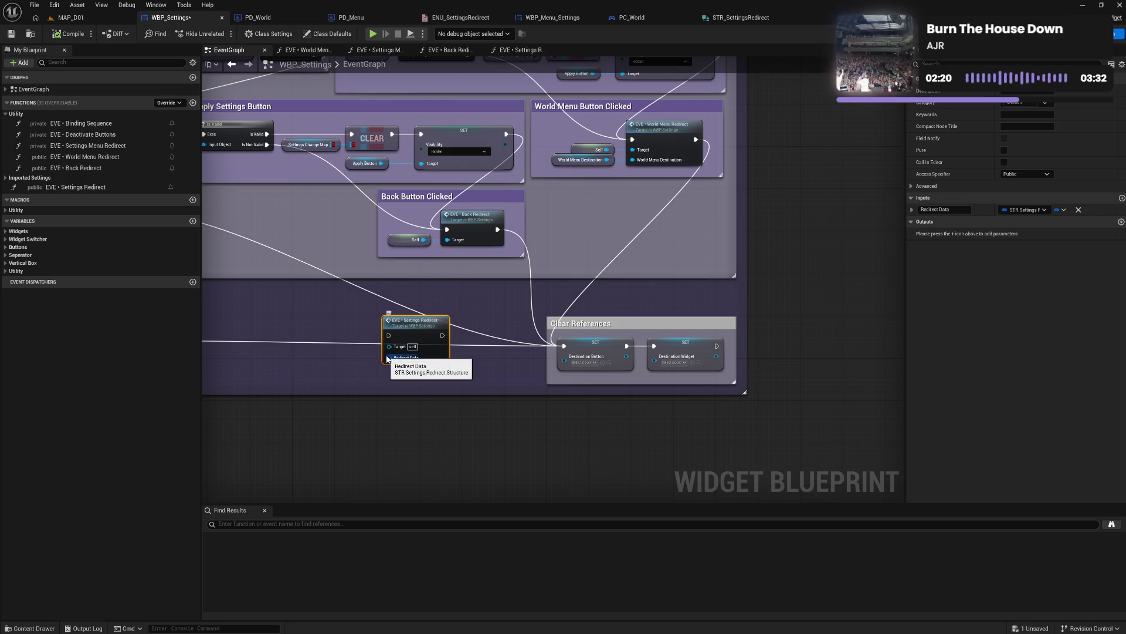
Step: Add a Set members in STR Settings Redirect node exposing Redirect Target and World Menu Widget pins
left_click_drag(387, 359, 418, 396)
type("mak")
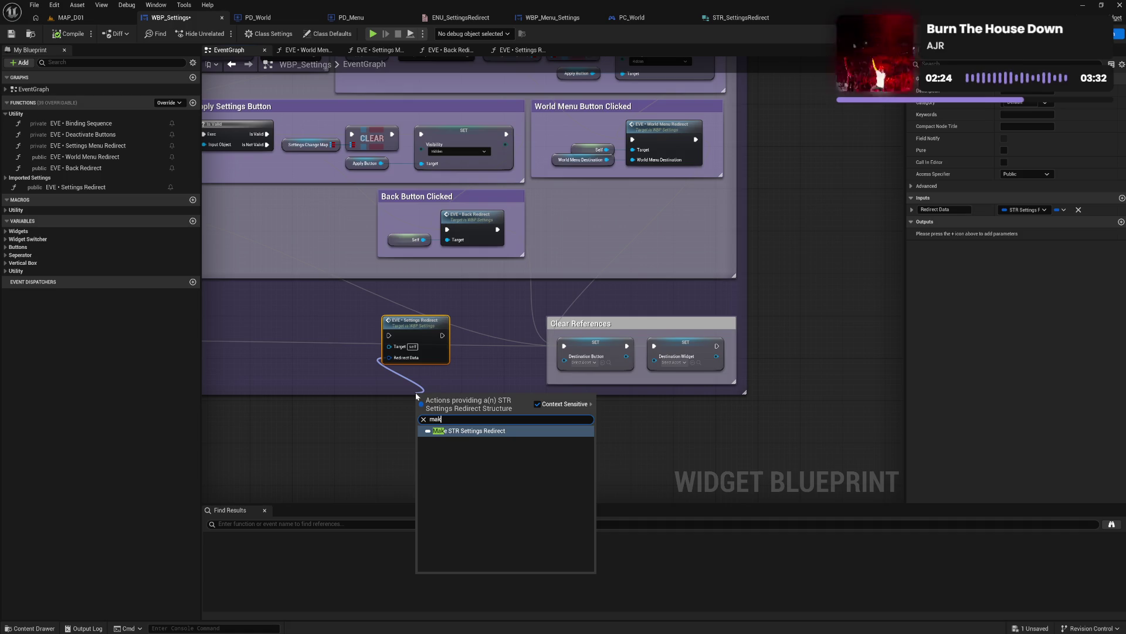
key("BackSpace")
key("BackSpace")
key("BackSpace")
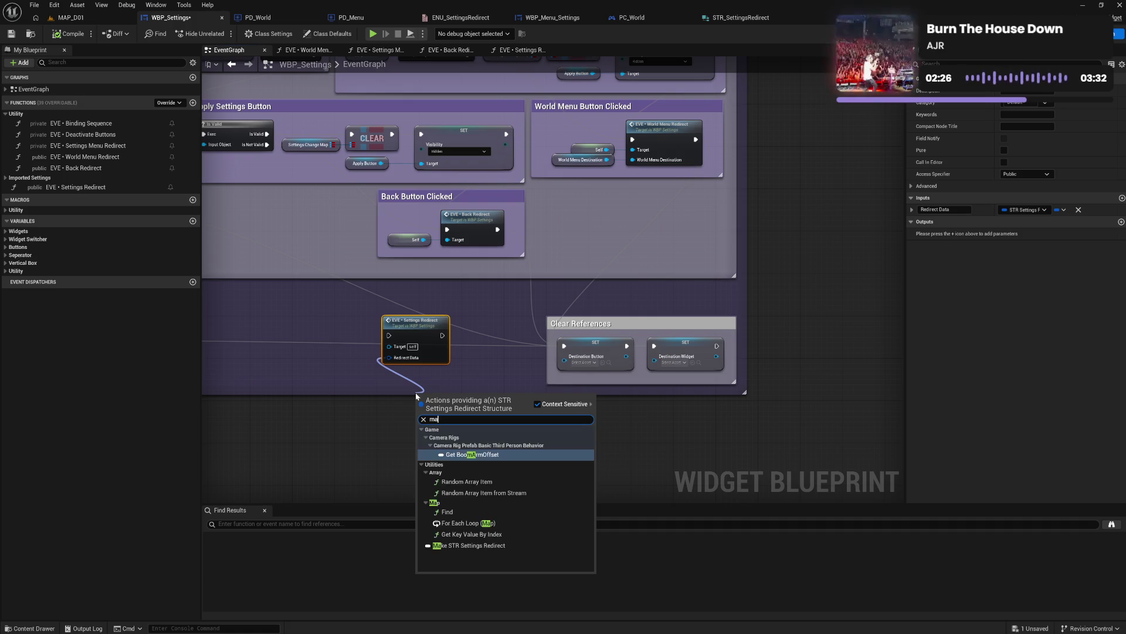
type("se")
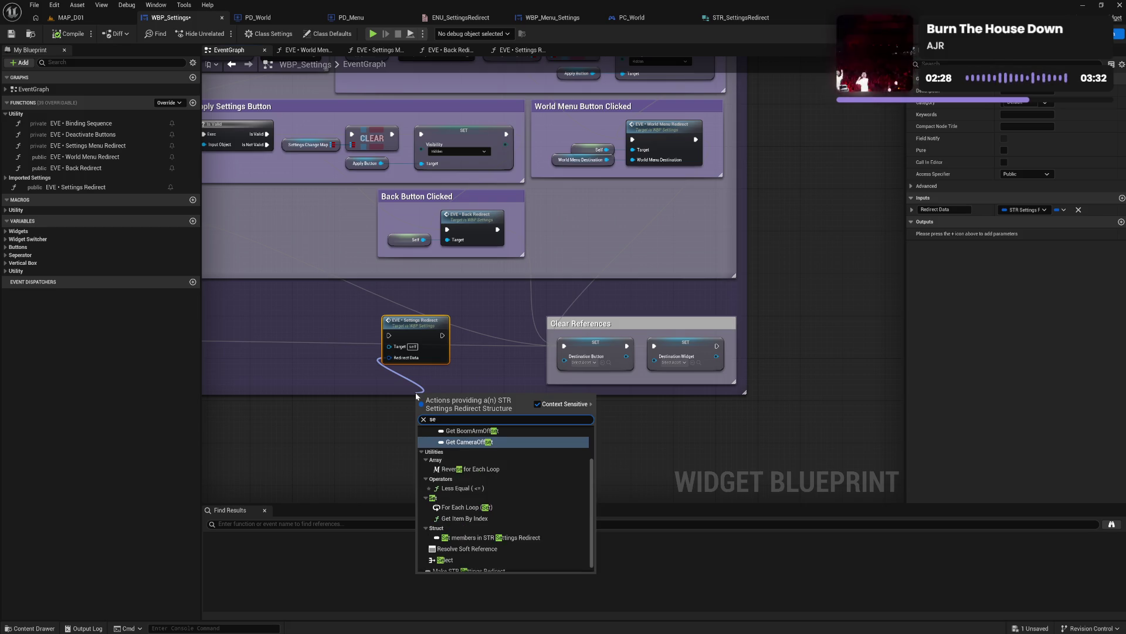
type("t m")
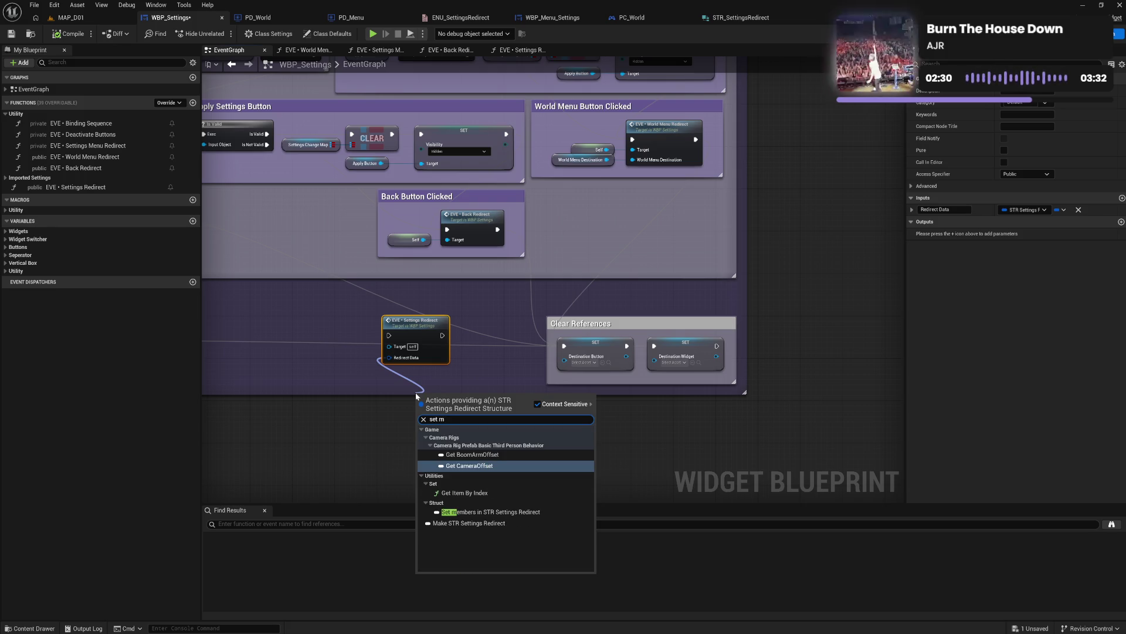
type("e")
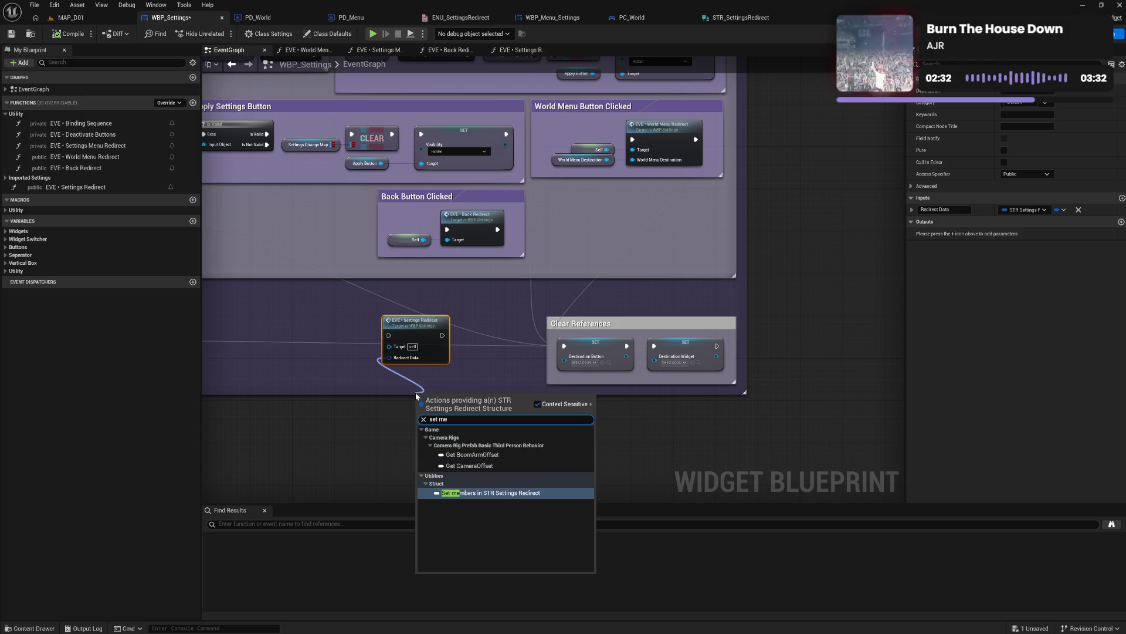
key("Return")
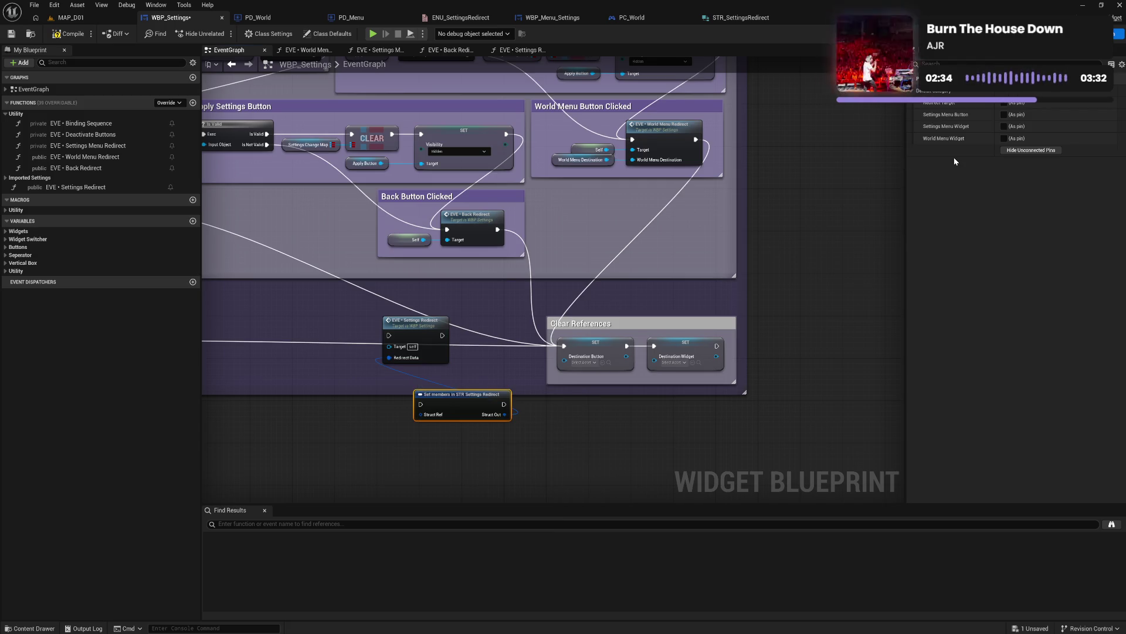
left_click(1004, 104)
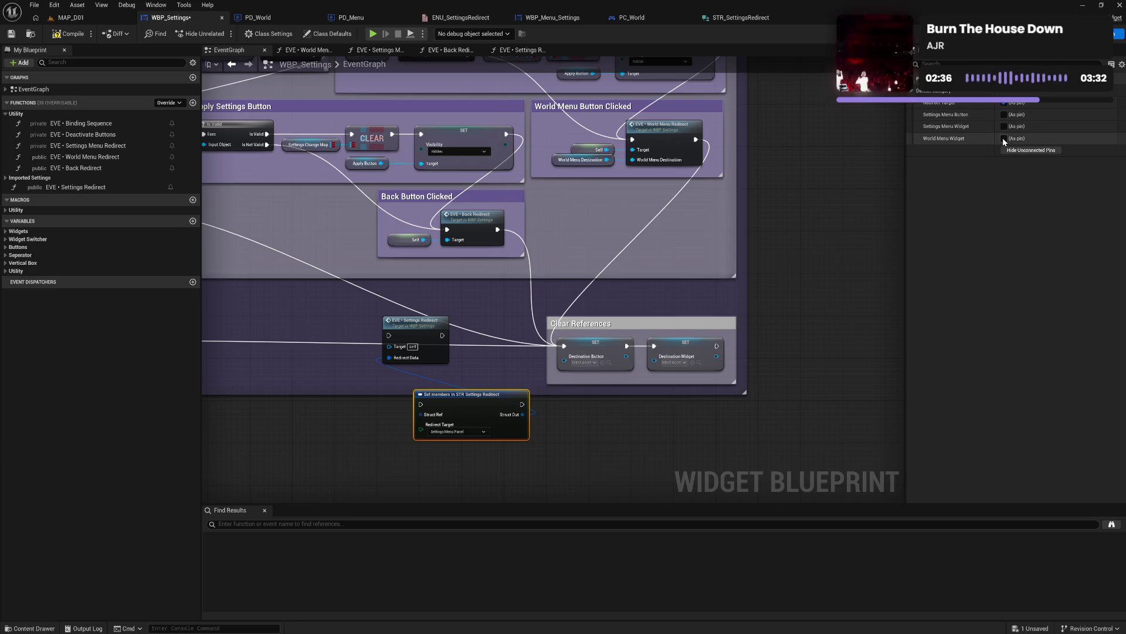
left_click(1003, 139)
Step: Delete the Set members node again and save WBP_Settings with Ctrl+S
left_click_drag(635, 421, 755, 332)
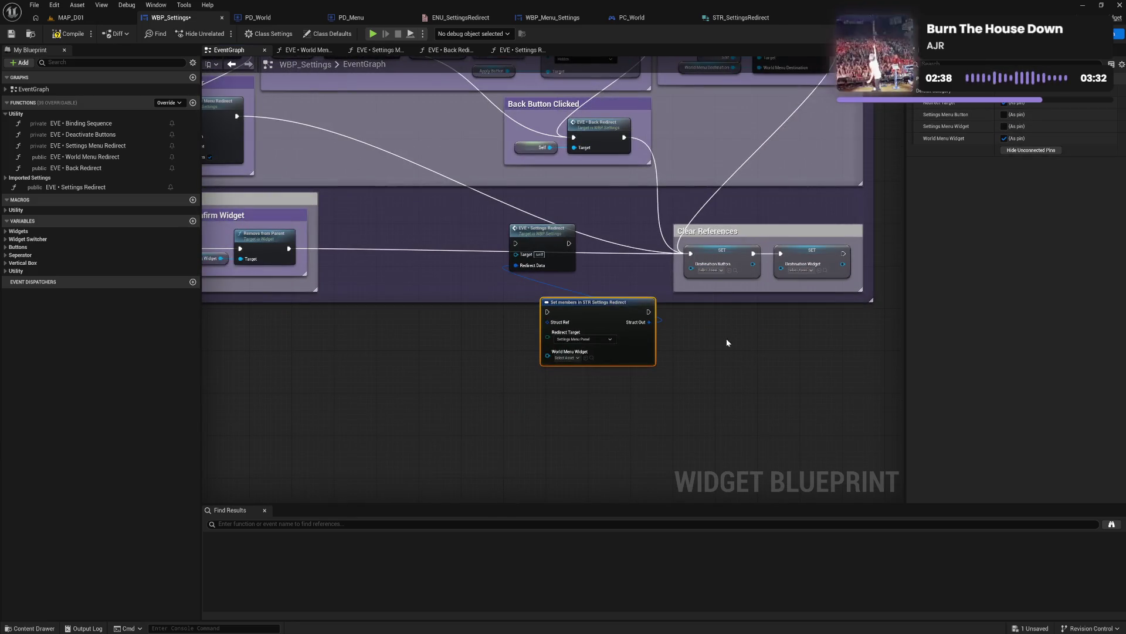
left_click_drag(610, 314, 537, 305)
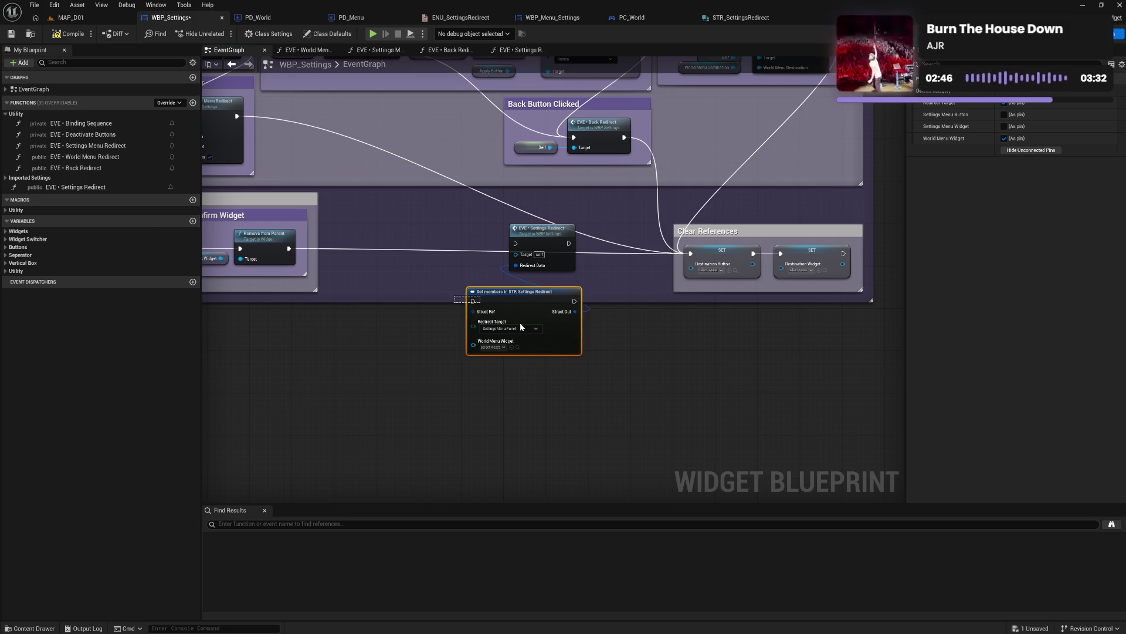
key("Delete")
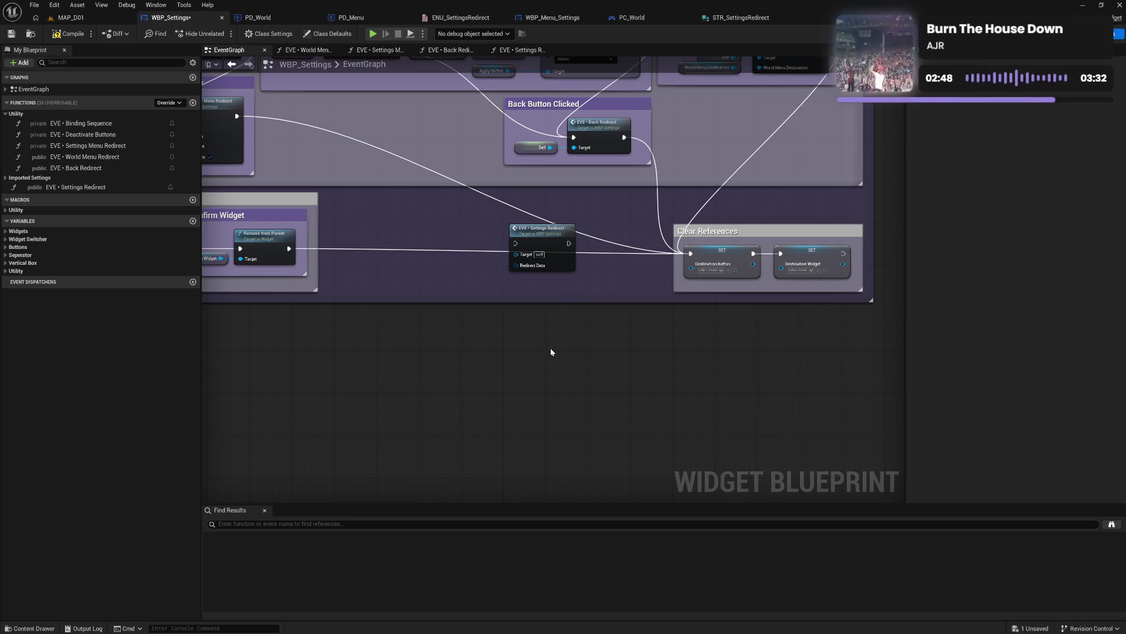
key("ctrl+s")
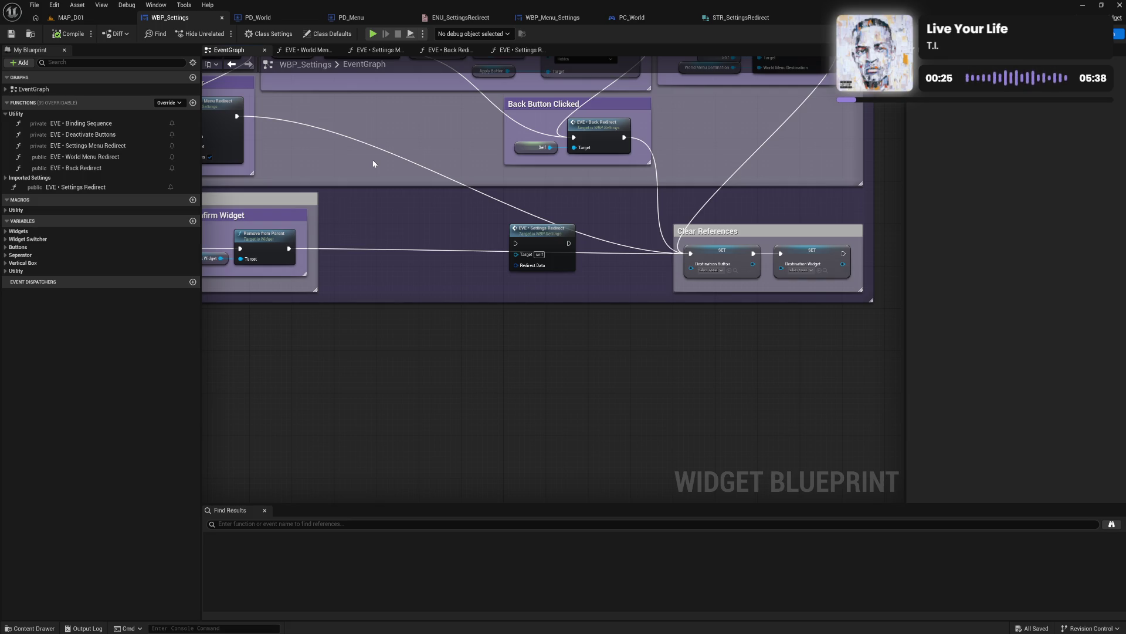
left_click_drag(373, 164, 558, 184)
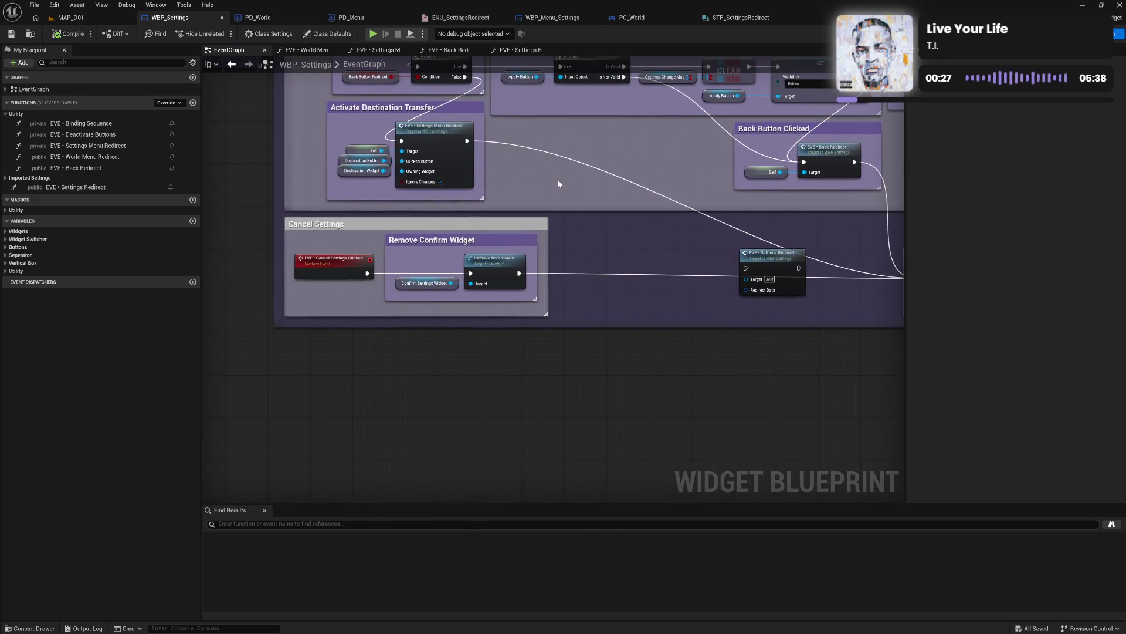
mouse_move(669, 169)
left_mouse_down()
mouse_move(606, 231)
mouse_move(592, 277)
mouse_move(406, 245)
mouse_move(296, 243)
mouse_move(636, 246)
mouse_move(646, 325)
mouse_move(649, 298)
mouse_move(483, 262)
mouse_move(637, 295)
mouse_move(617, 397)
mouse_move(594, 397)
mouse_move(585, 337)
mouse_move(585, 375)
left_mouse_up()
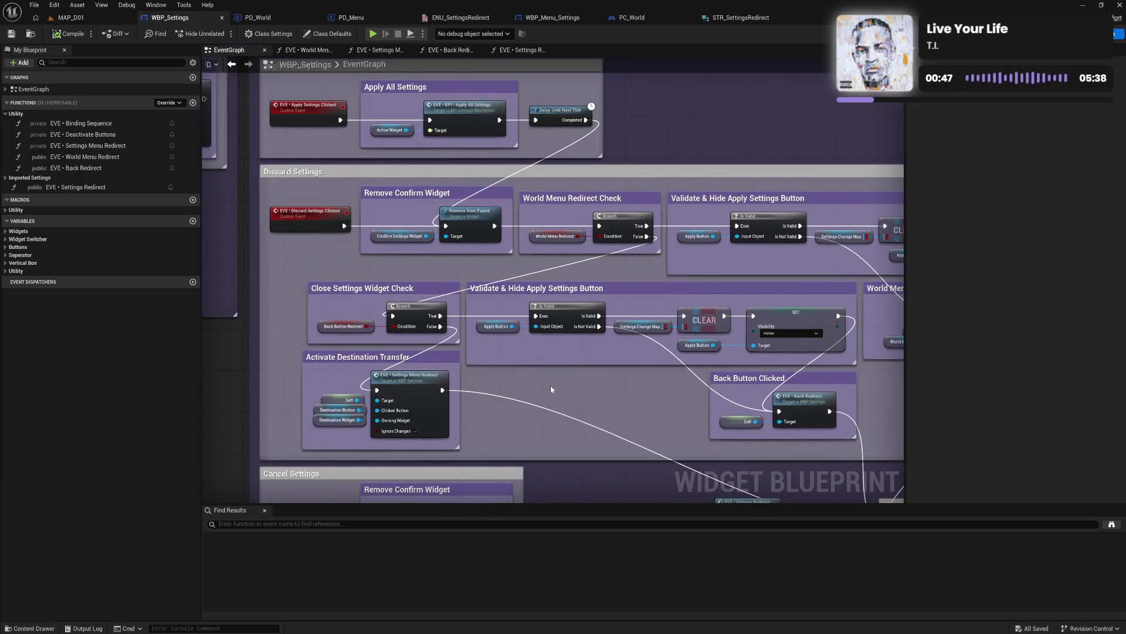
Step: Move the loose EVE • Settings Redirect call up beside the Clear References box
left_click_drag(583, 407, 577, 281)
mouse_move(680, 348)
left_mouse_down()
mouse_move(497, 347)
mouse_move(463, 322)
mouse_move(606, 362)
mouse_move(430, 312)
mouse_move(668, 346)
left_mouse_up()
left_click_drag(646, 389, 519, 309)
left_click(518, 309)
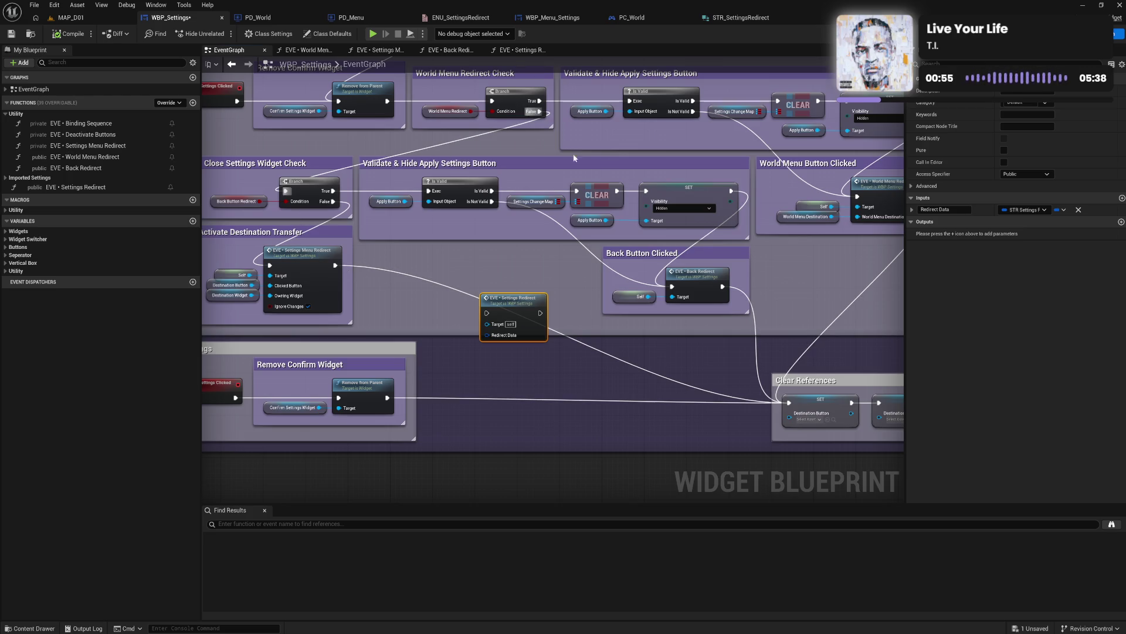
mouse_move(534, 266)
left_mouse_down()
mouse_move(576, 282)
mouse_move(587, 317)
mouse_move(600, 298)
mouse_move(587, 268)
mouse_move(563, 266)
left_mouse_up()
mouse_move(287, 246)
left_mouse_down()
mouse_move(451, 282)
mouse_move(357, 313)
mouse_move(451, 320)
mouse_move(461, 381)
mouse_move(439, 328)
mouse_move(472, 330)
mouse_move(454, 254)
mouse_move(424, 248)
mouse_move(522, 307)
left_mouse_up()
left_click(451, 281)
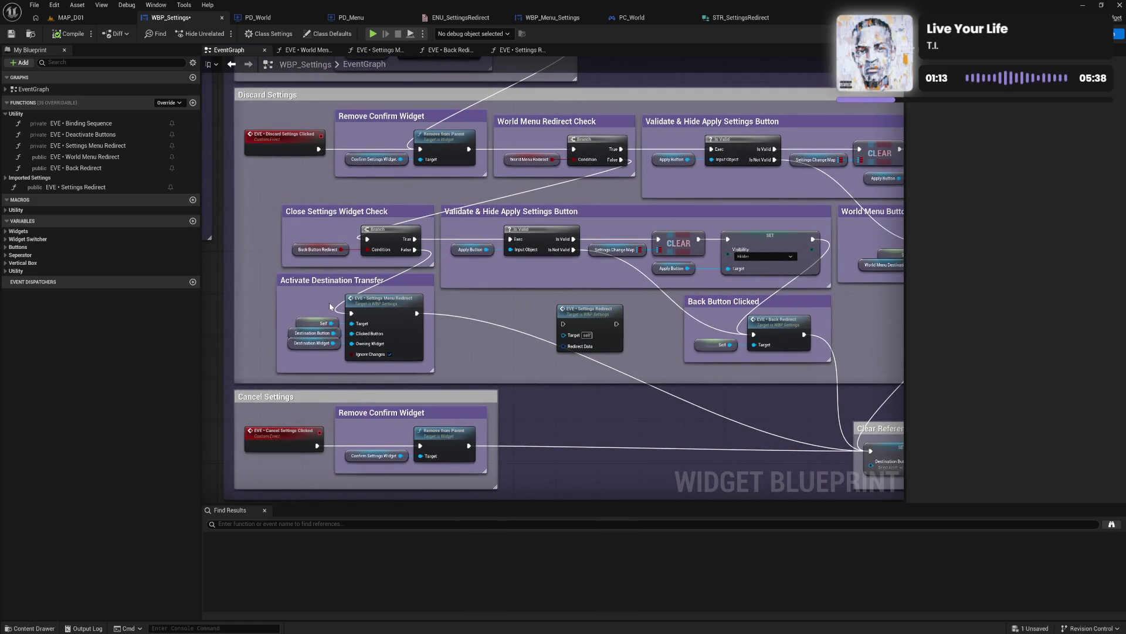
Step: Delete the loose Settings Redirect call, compile, and view the Settings Redirect function graph
mouse_move(601, 321)
left_mouse_down()
mouse_move(568, 317)
mouse_move(589, 321)
left_mouse_up()
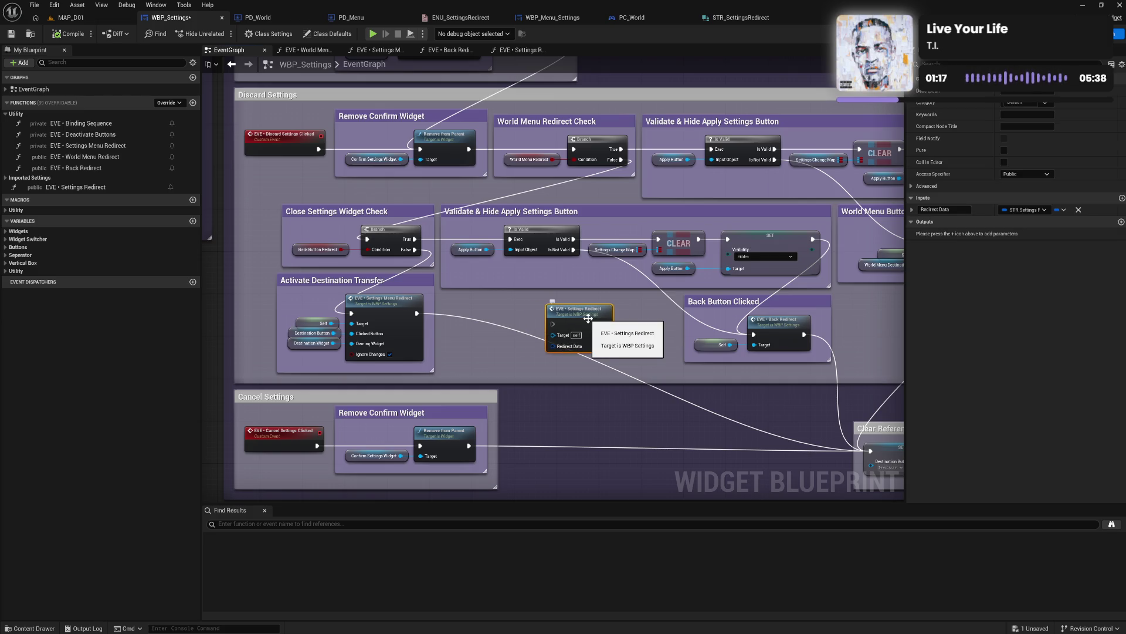
left_click_drag(588, 318, 623, 385)
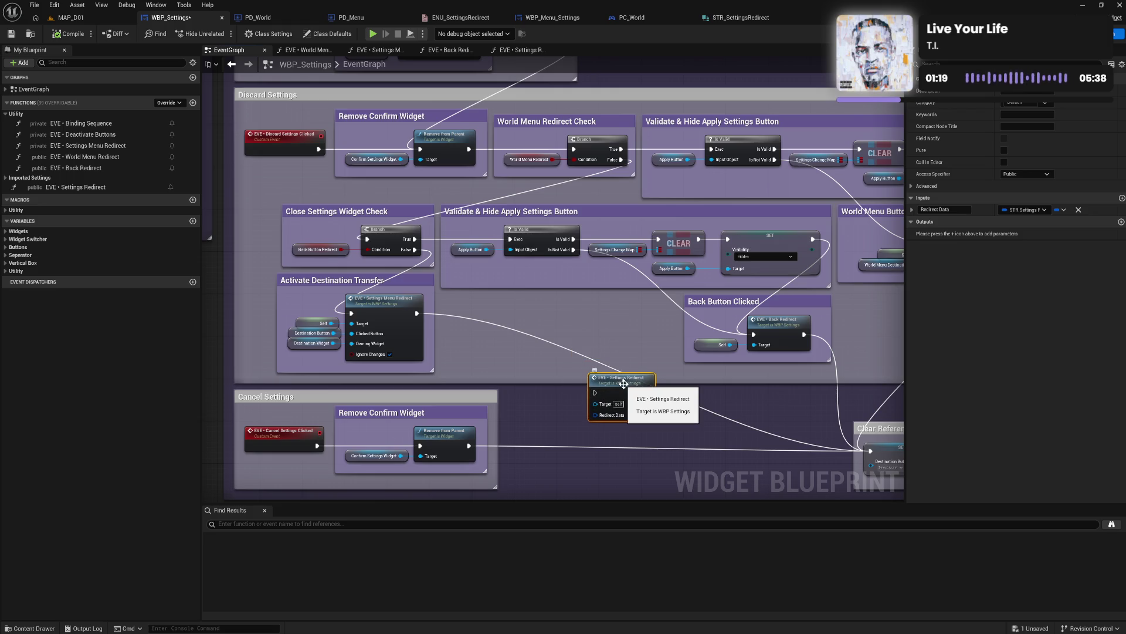
key("Delete")
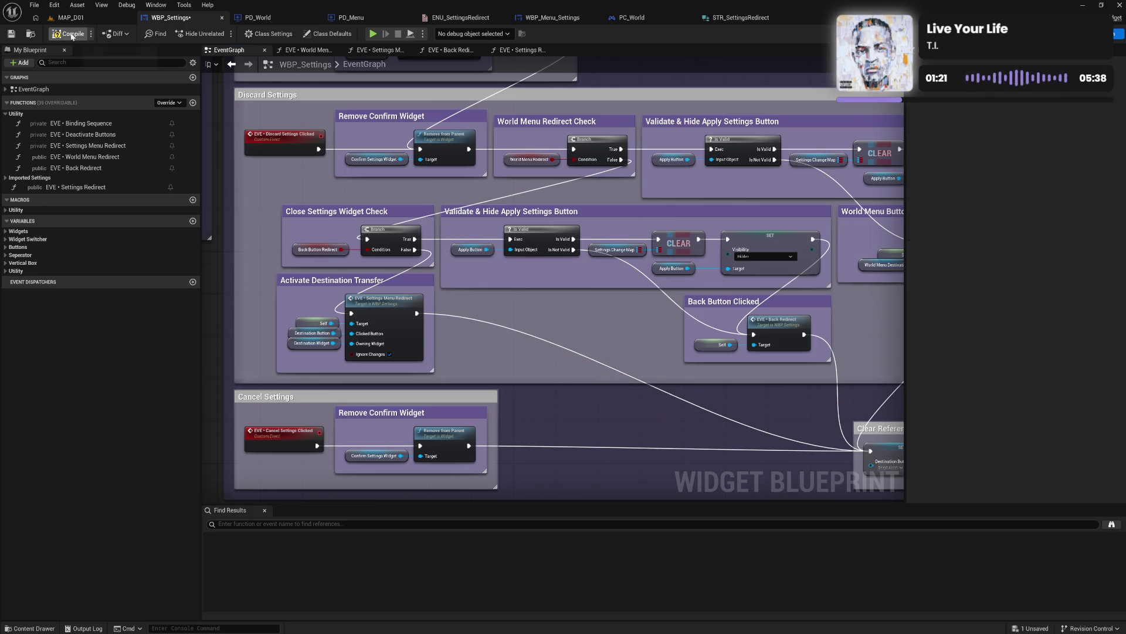
left_click(76, 37)
left_click(513, 51)
left_click_drag(669, 266, 468, 245)
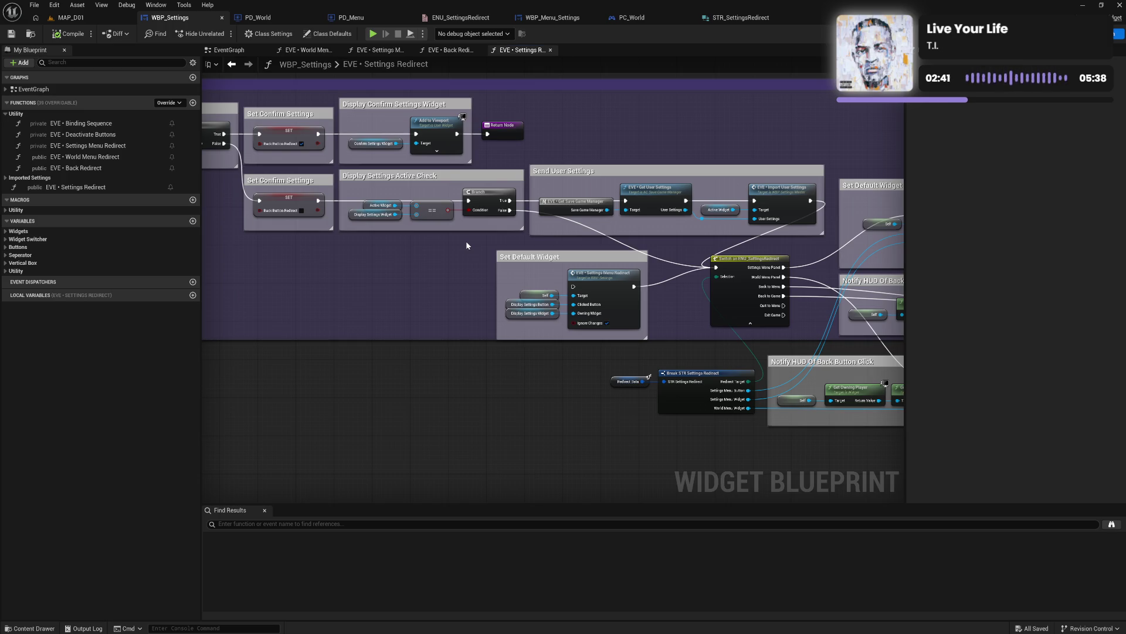
Step: Inspect the Break STR Settings Redirect wiring through the function graph, then minimize the editor
left_click_drag(671, 432, 591, 433)
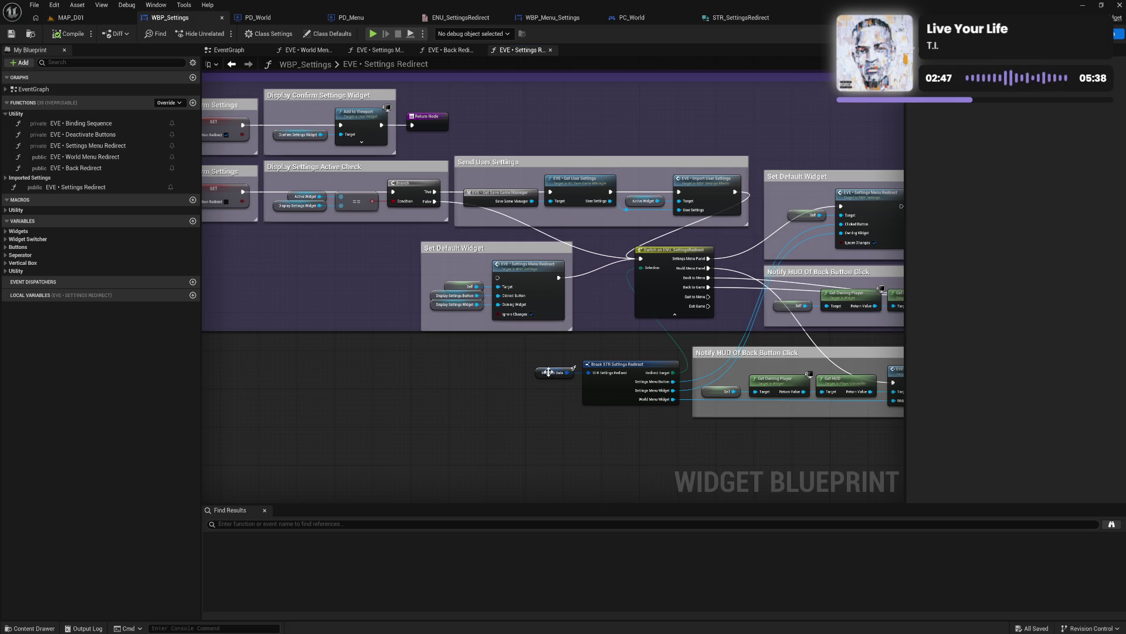
left_click_drag(558, 350, 593, 424)
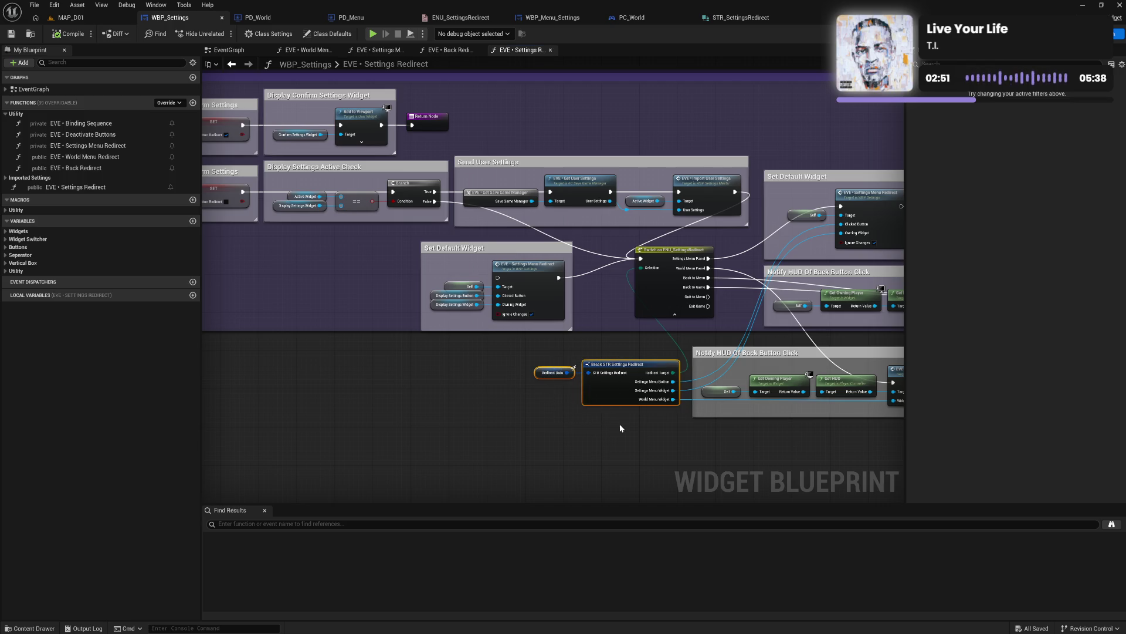
left_click_drag(620, 424, 546, 403)
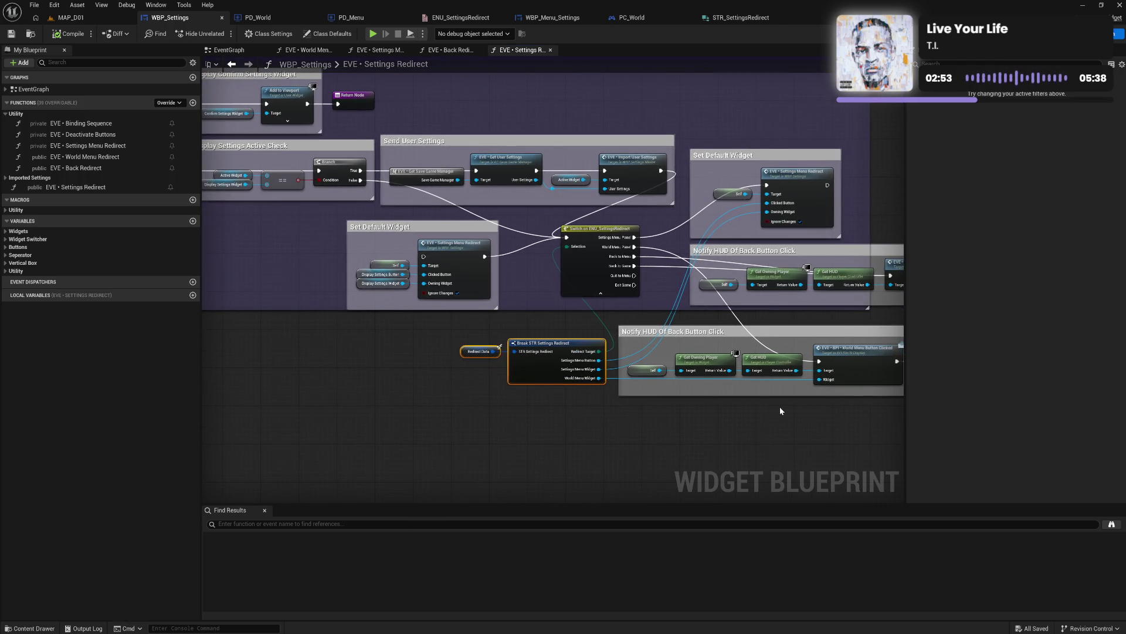
left_click_drag(776, 409, 593, 406)
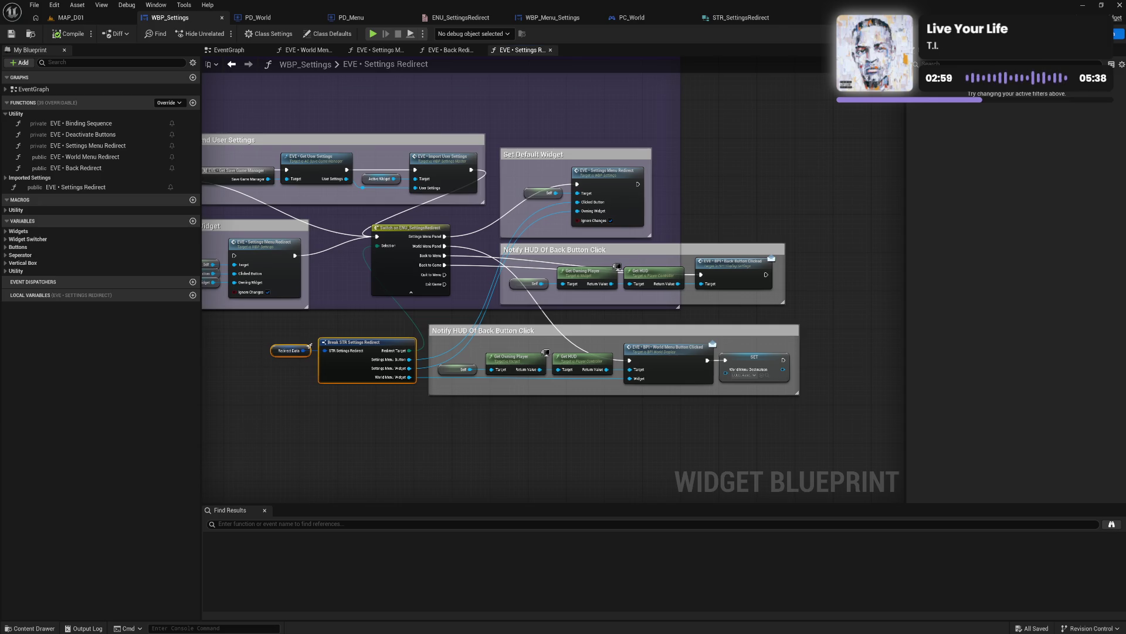
left_click_drag(447, 406, 673, 417)
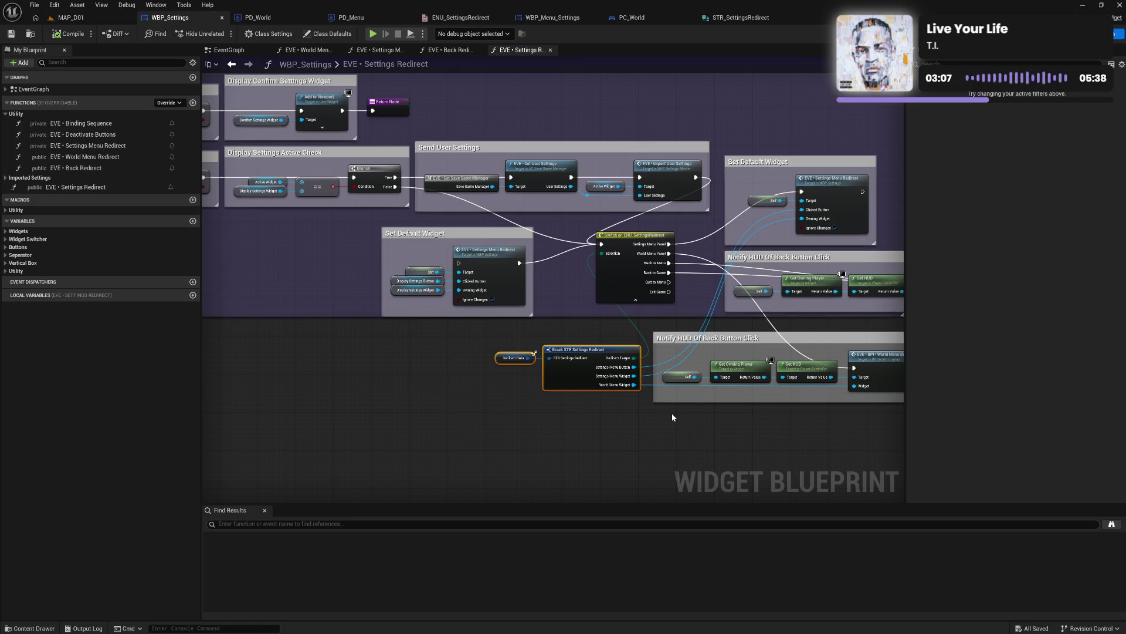
left_click_drag(467, 387, 534, 440)
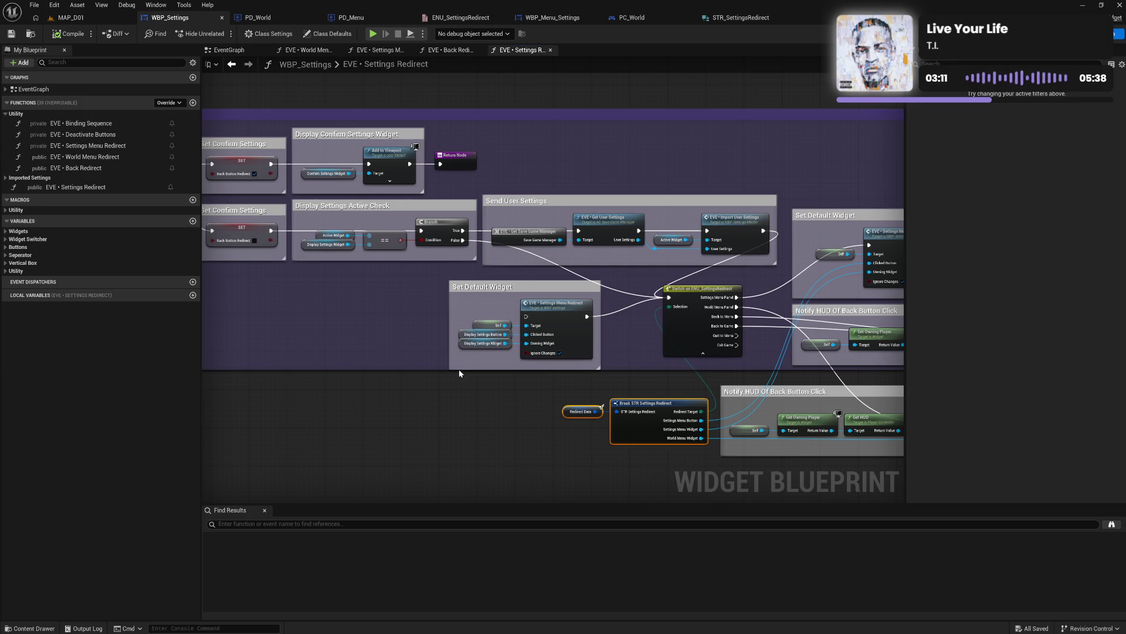
mouse_move(374, 341)
left_mouse_down()
mouse_move(537, 376)
mouse_move(352, 364)
left_mouse_up()
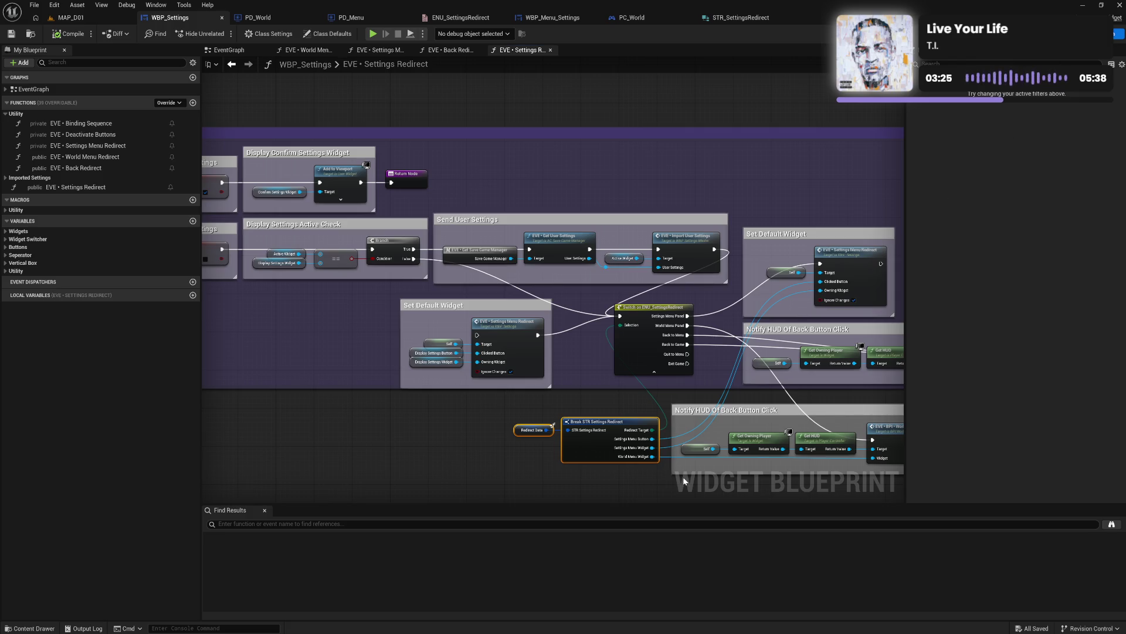
key("super+d")
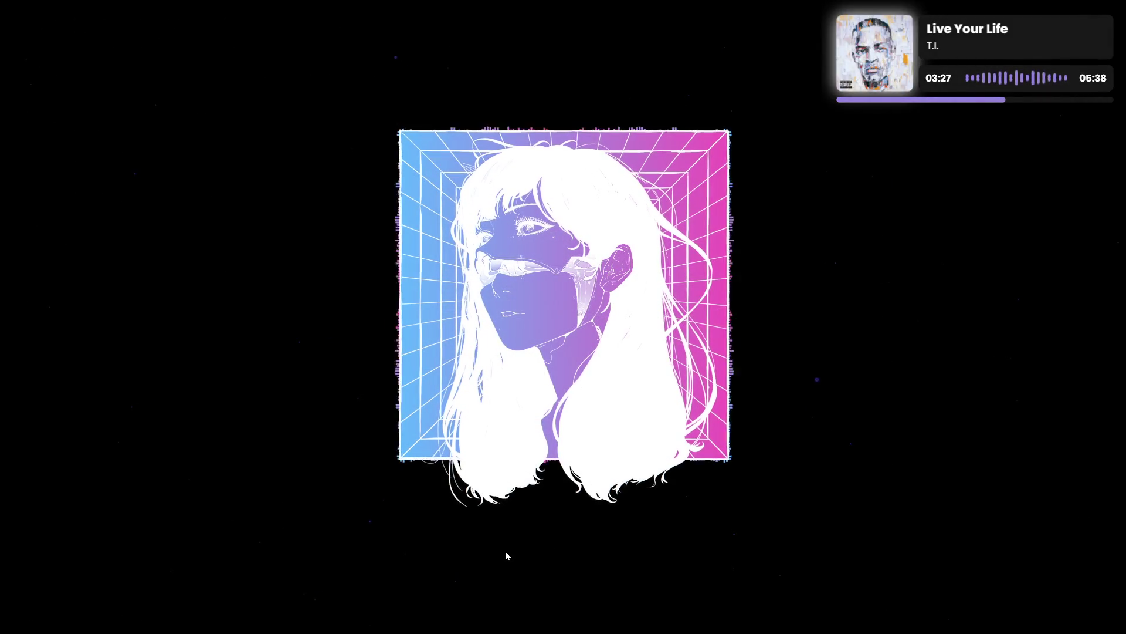
Step: From the Epic Games Launcher, show the EVE project's folder in File Explorer
mouse_move(427, 605)
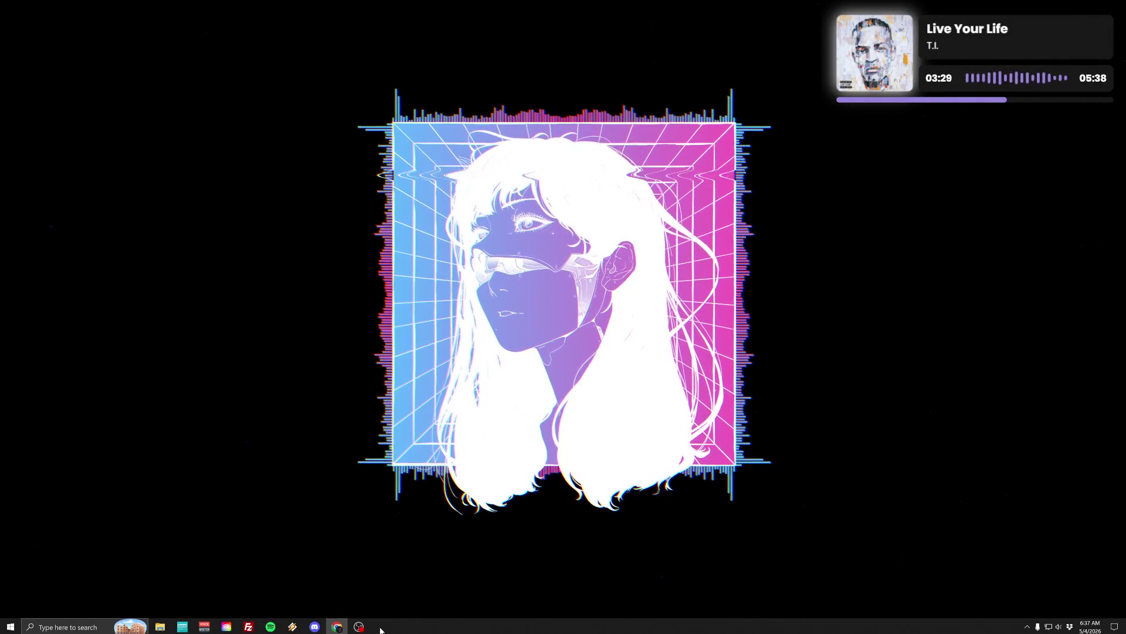
left_click(381, 627)
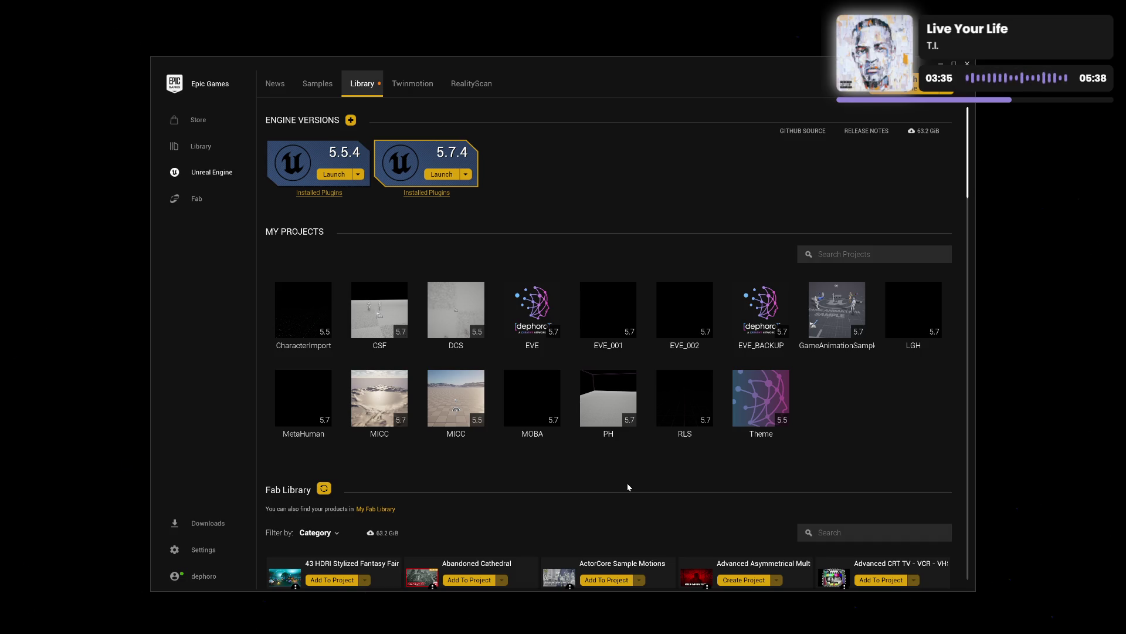
right_click(540, 343)
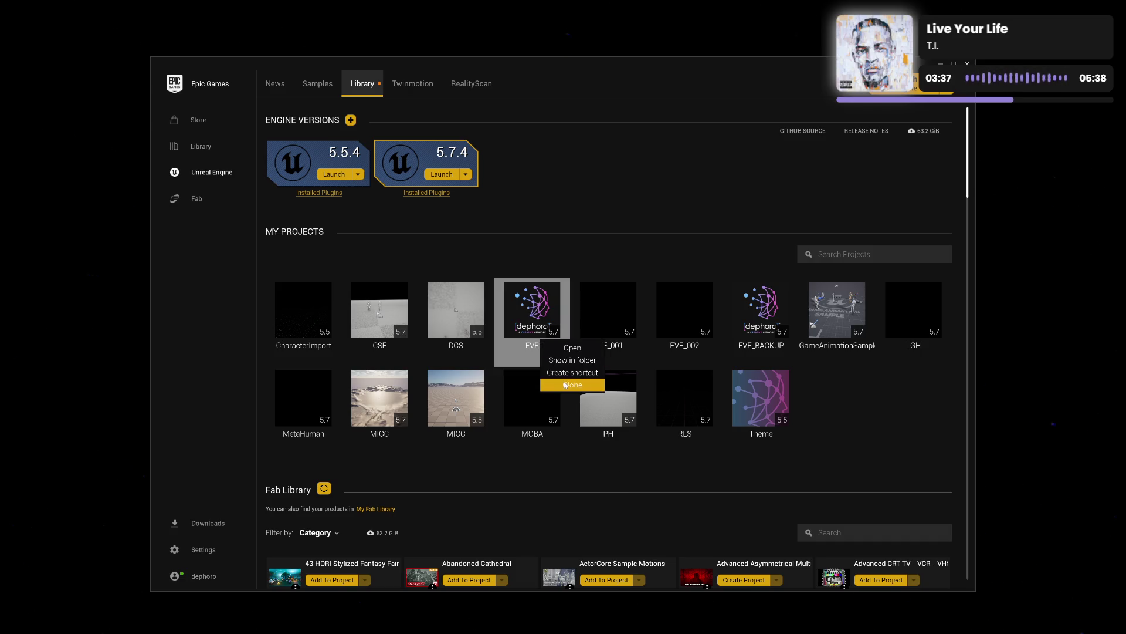
left_click(578, 362)
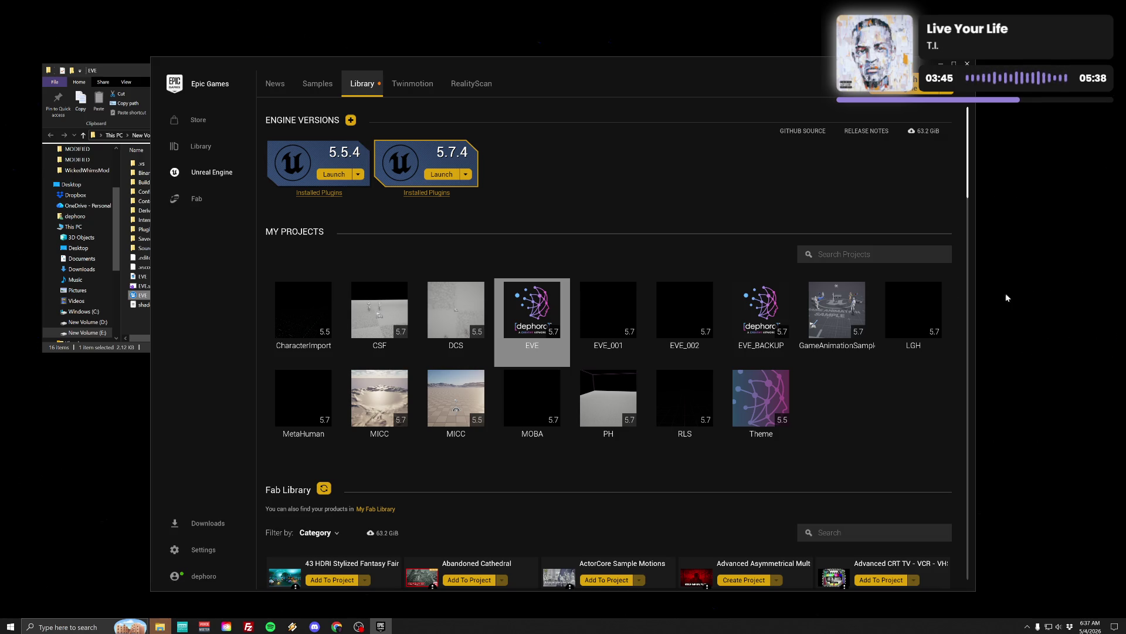
Step: Go up to the parent EVE folder in File Explorer, then return to the launcher
left_click(108, 70)
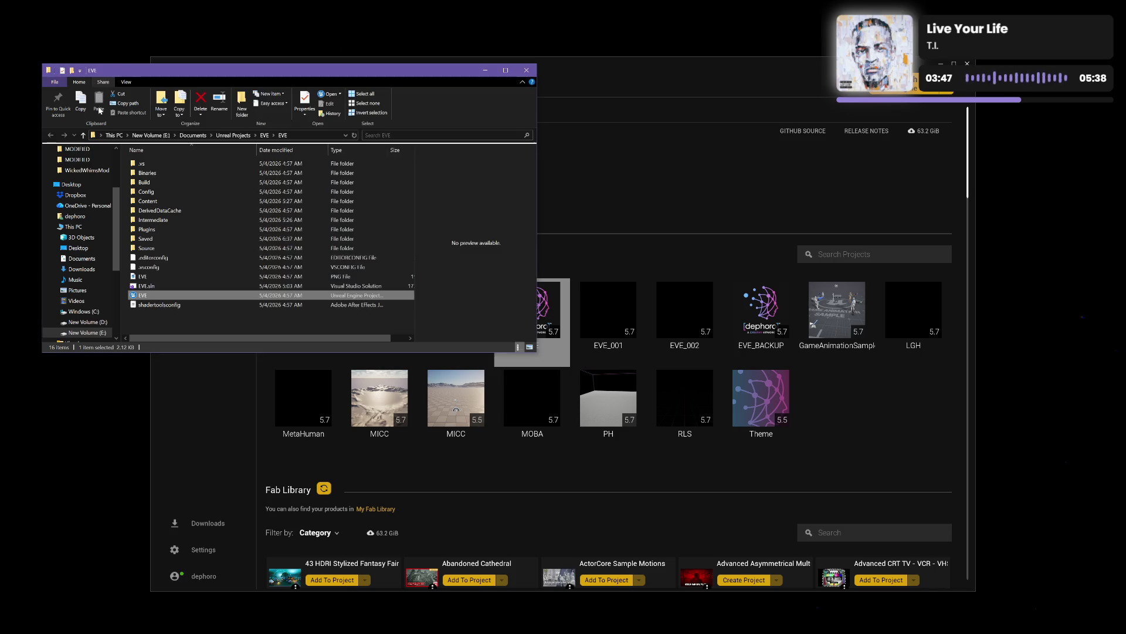
left_click(82, 136)
left_click(173, 192)
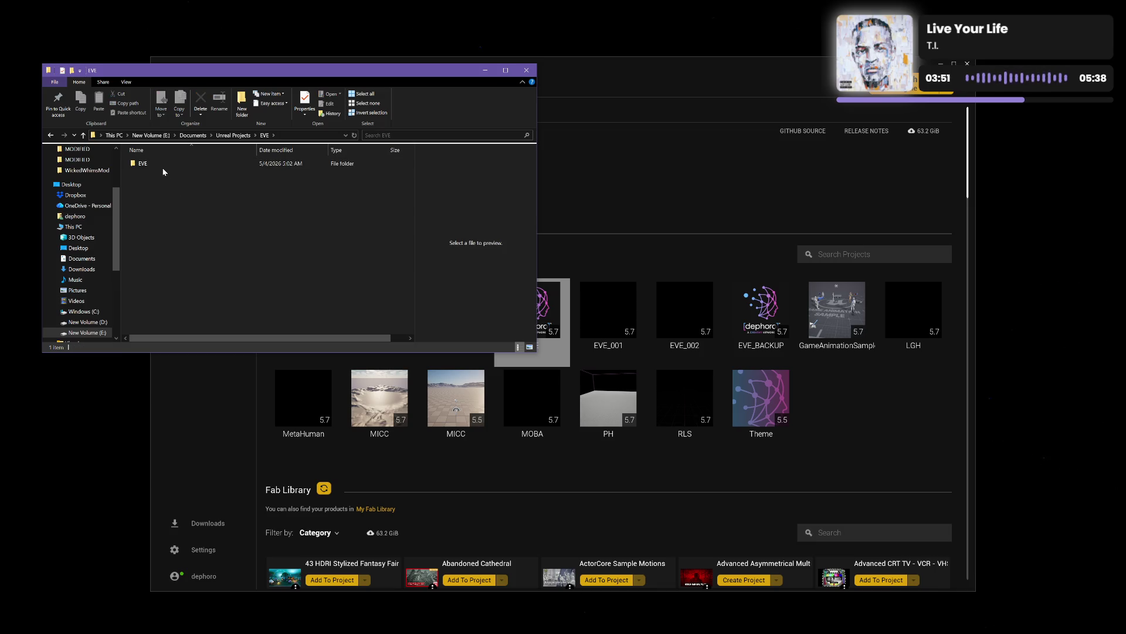
left_click(162, 167)
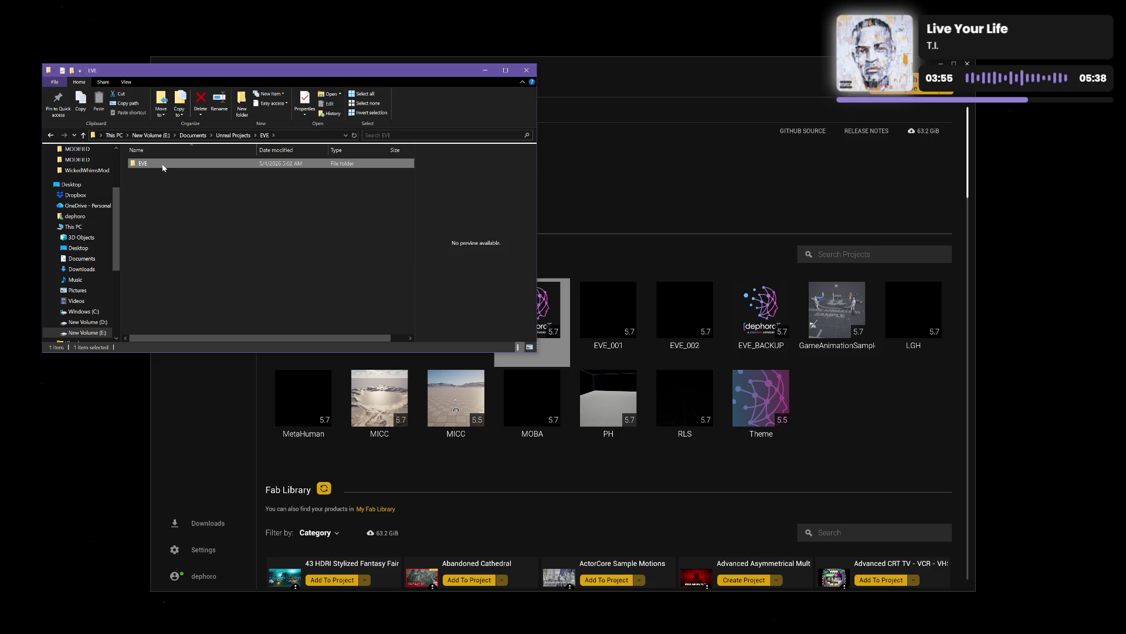
left_click(546, 68)
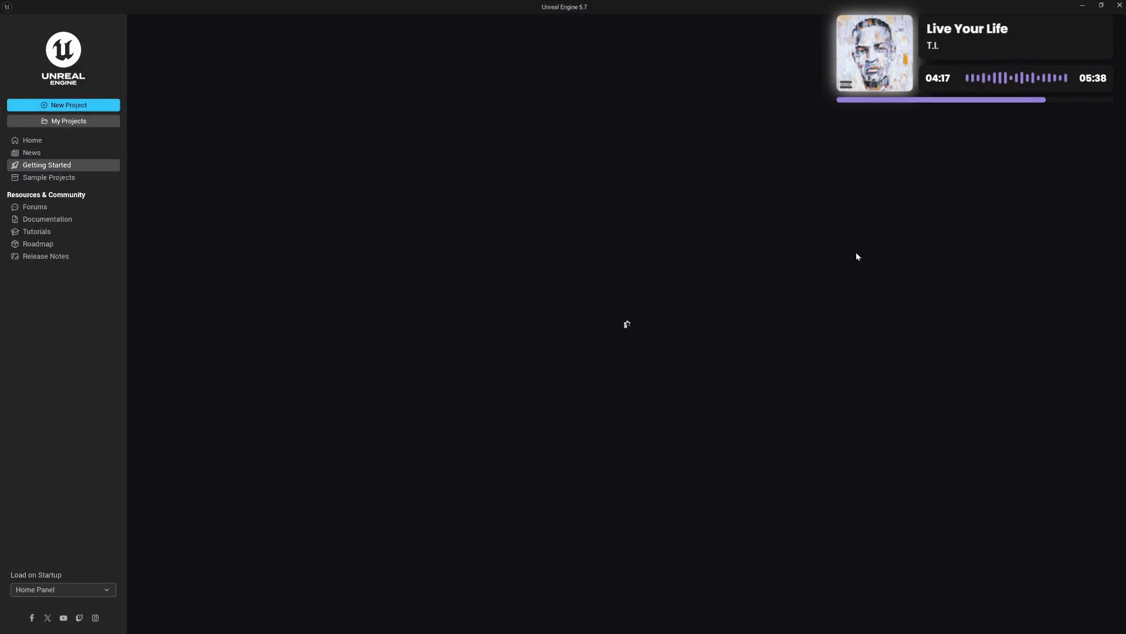
Step: Create a Blank project named MENU located in Unreal Projects\Subsystems
left_click(81, 106)
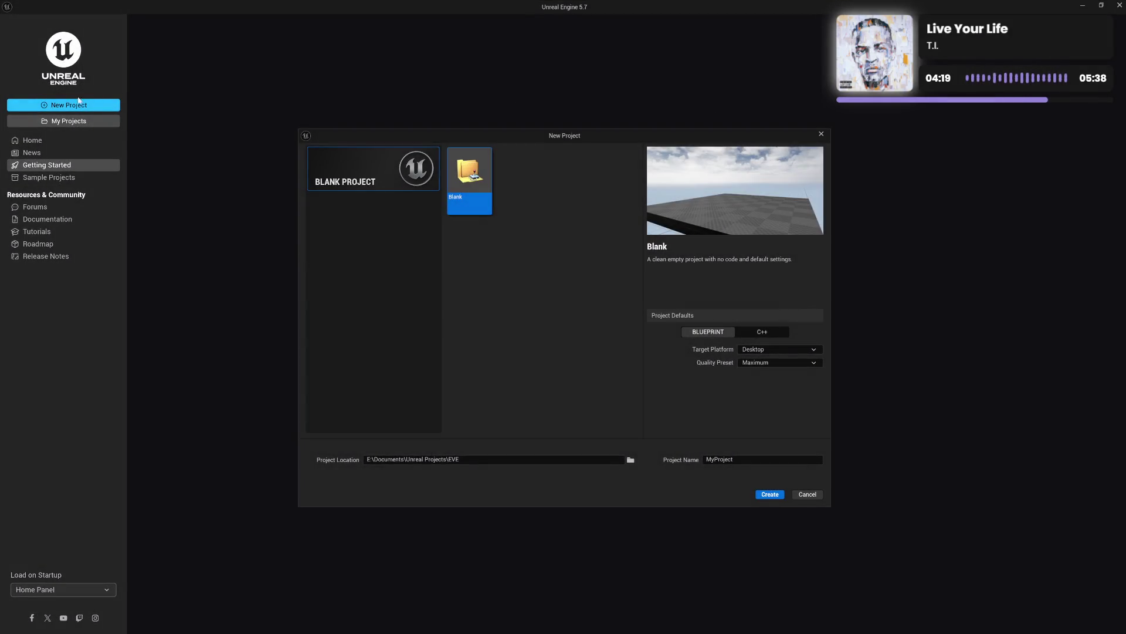
left_click(746, 460)
type("MENU")
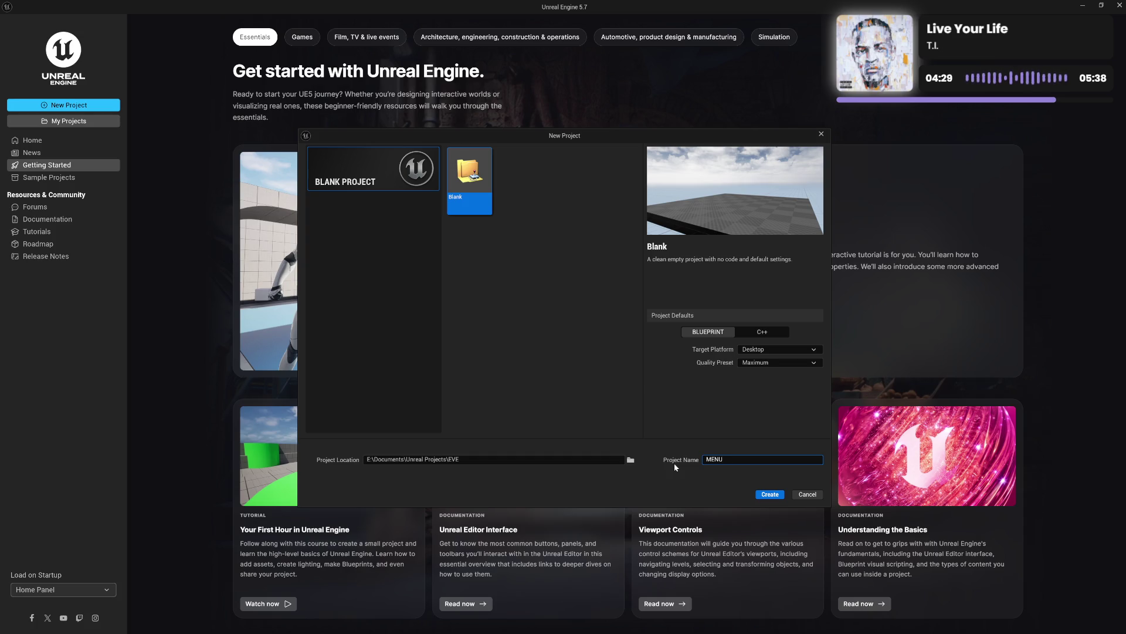
left_click(662, 418)
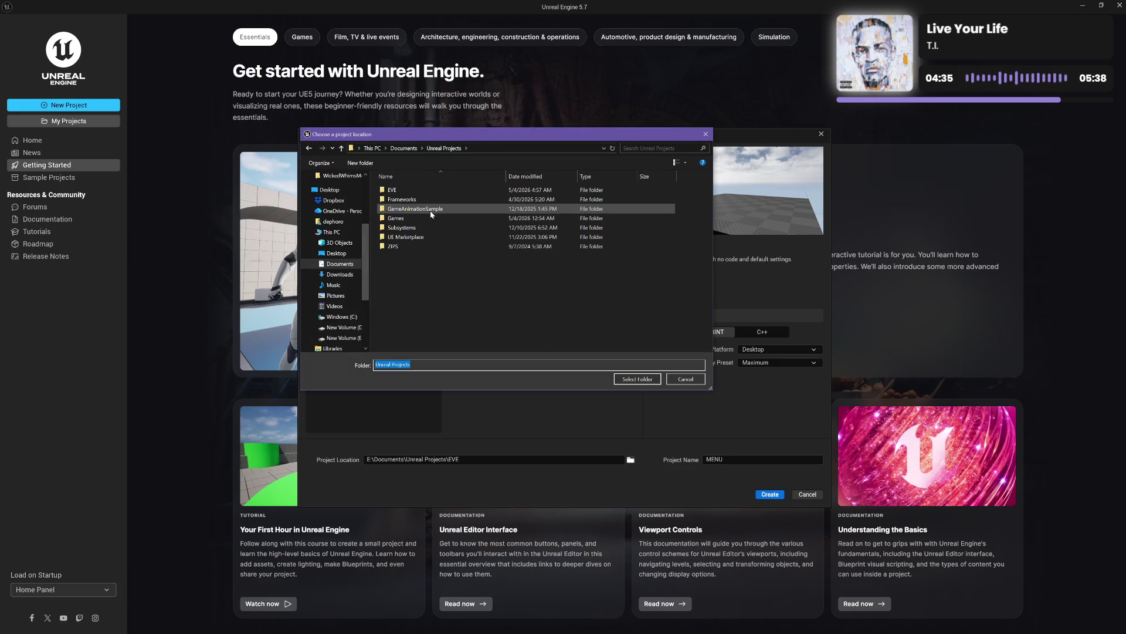
double_click(442, 227)
left_click(640, 379)
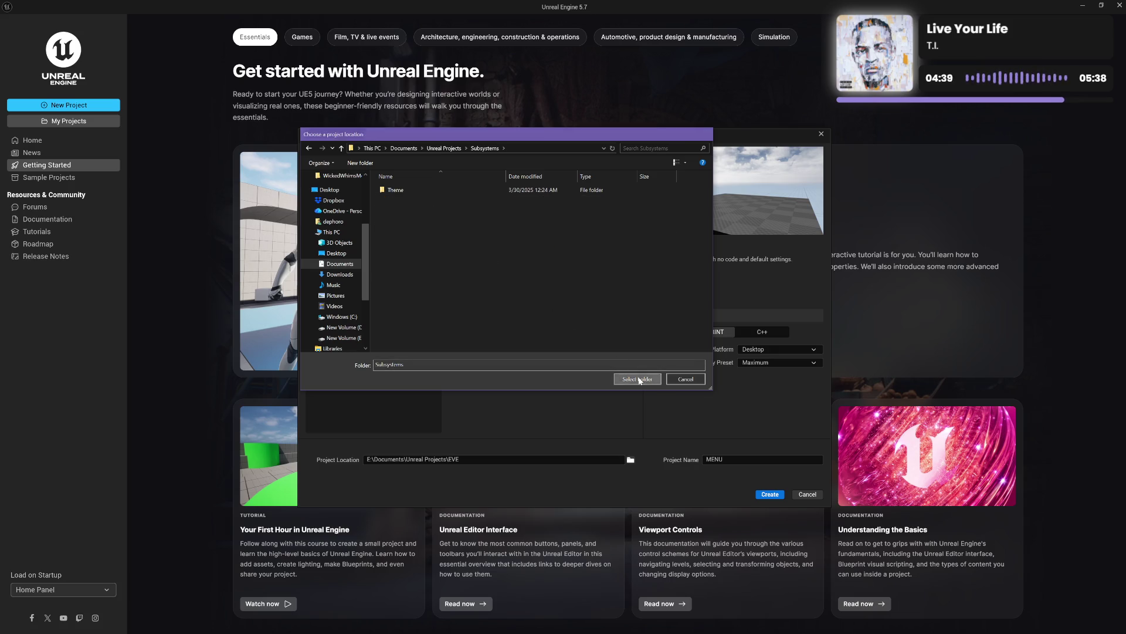
left_click(762, 496)
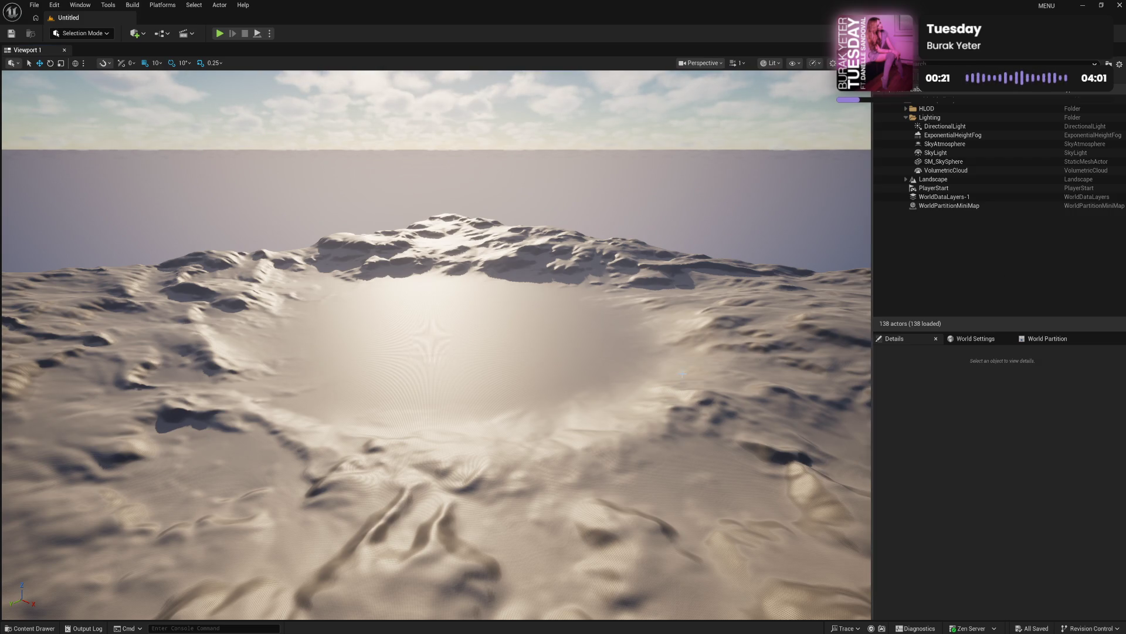
Step: Open the Edit menu once the MENU project has finished loading
left_click(54, 5)
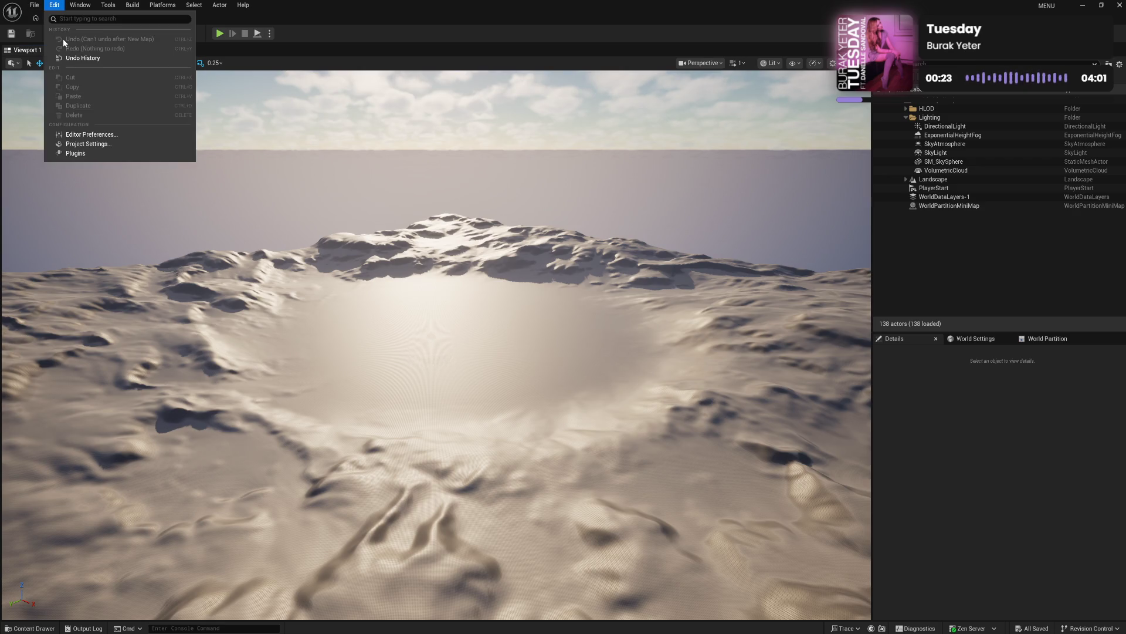
Step: In Project Settings > Maps & Modes, set Editor Startup Map and Game Default Map to None
left_click(88, 143)
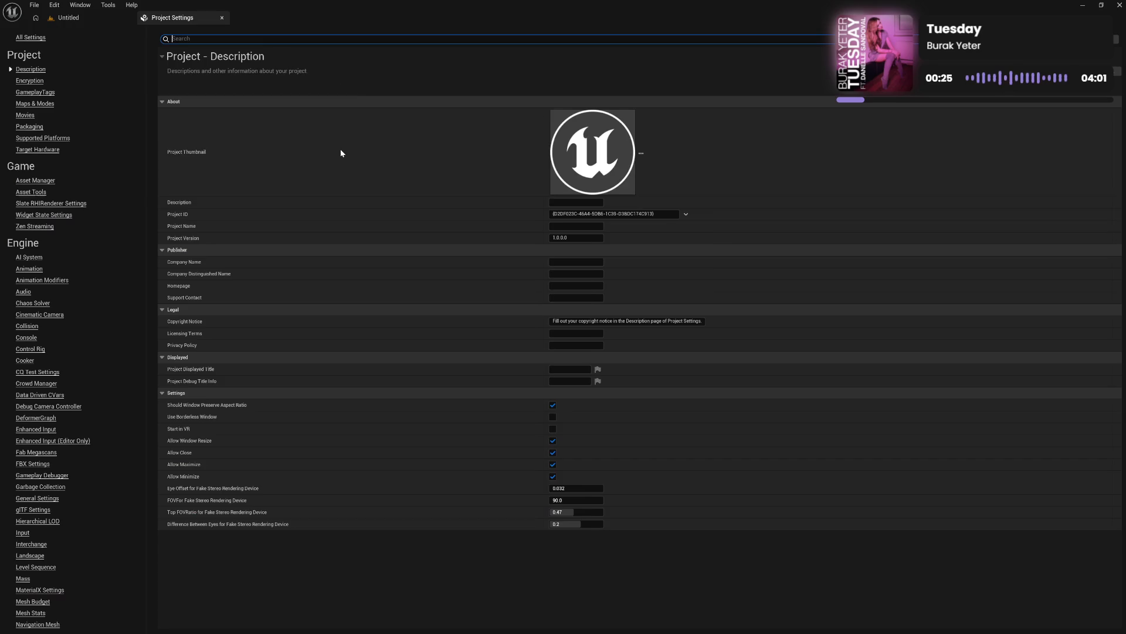
left_click(35, 103)
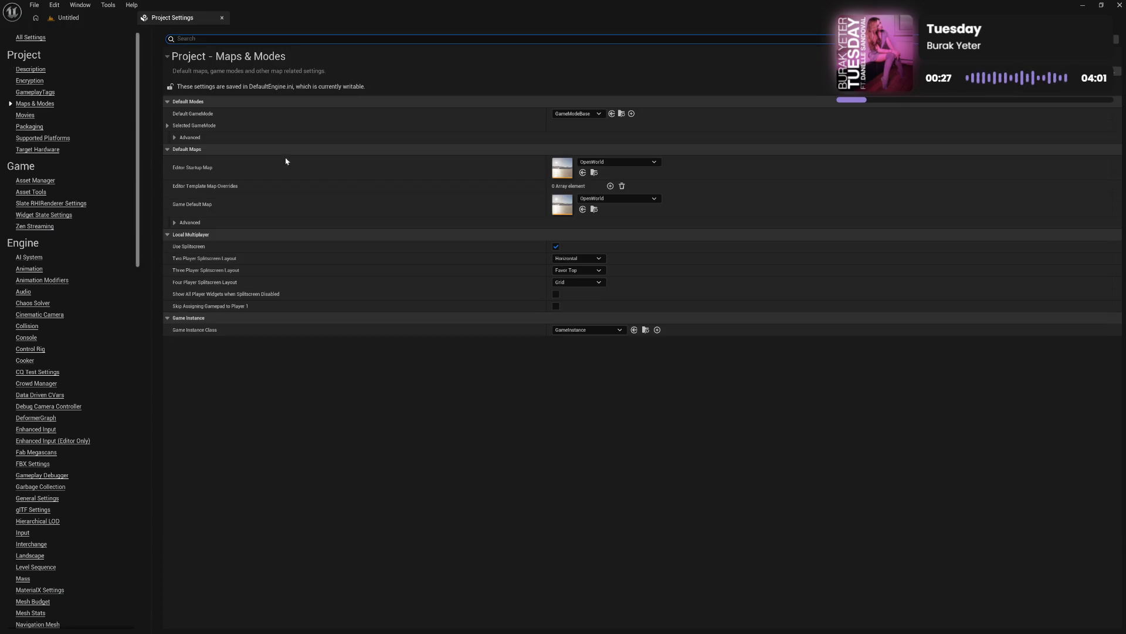
left_click(614, 162)
left_click(610, 213)
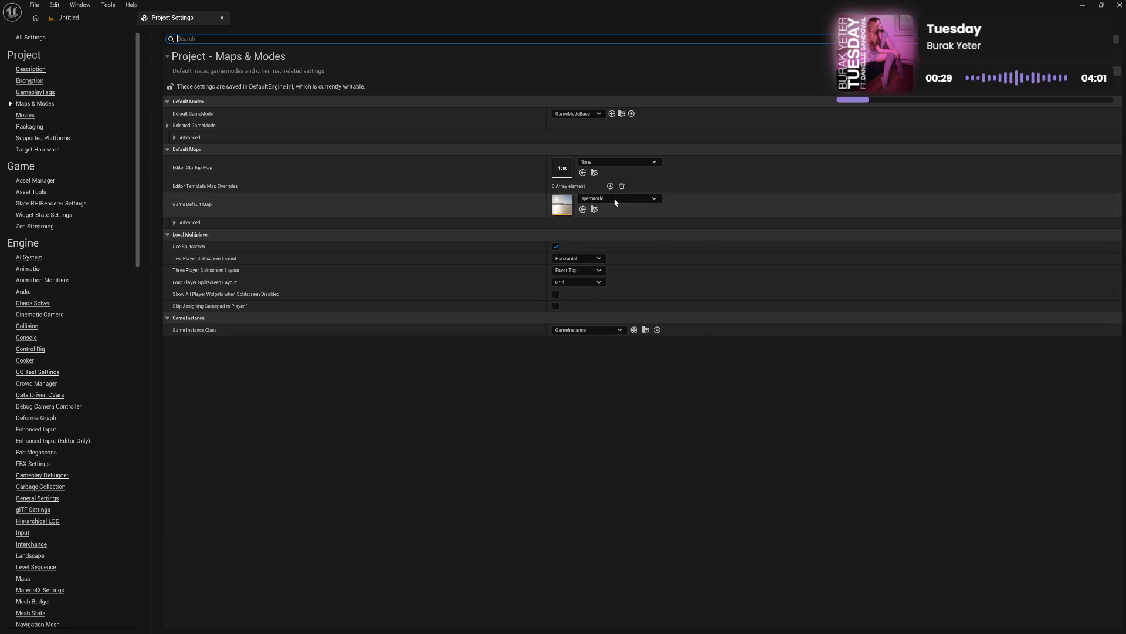
left_click(615, 199)
left_click(610, 250)
Step: Set the advanced Server Default Map to None and uncheck Use Splitscreen
left_click(603, 222)
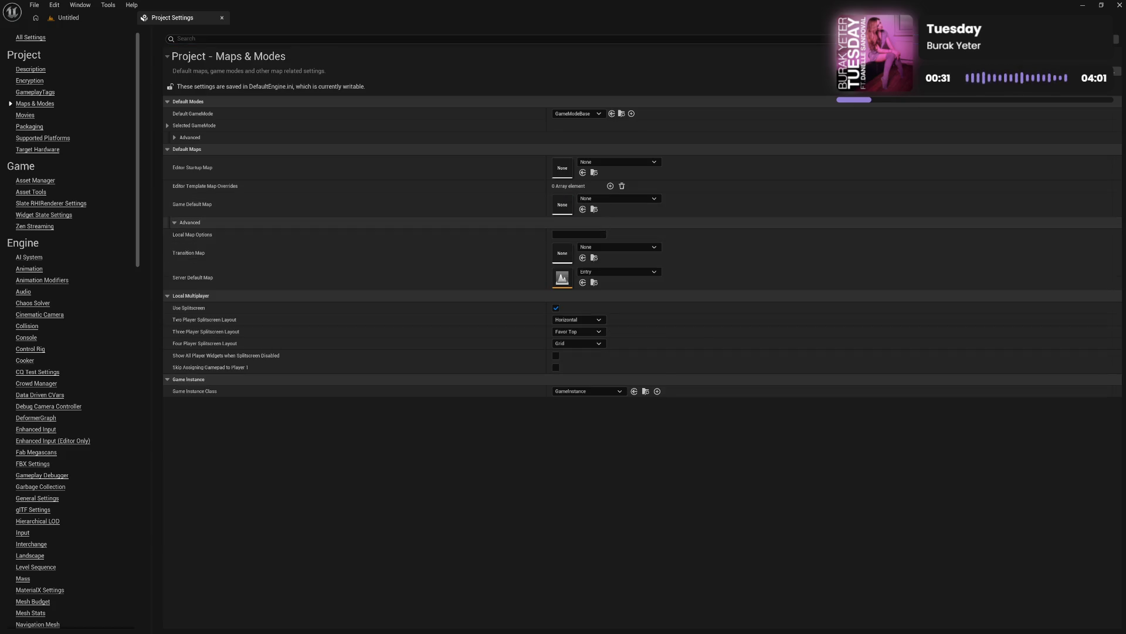
left_click(596, 272)
left_click(607, 322)
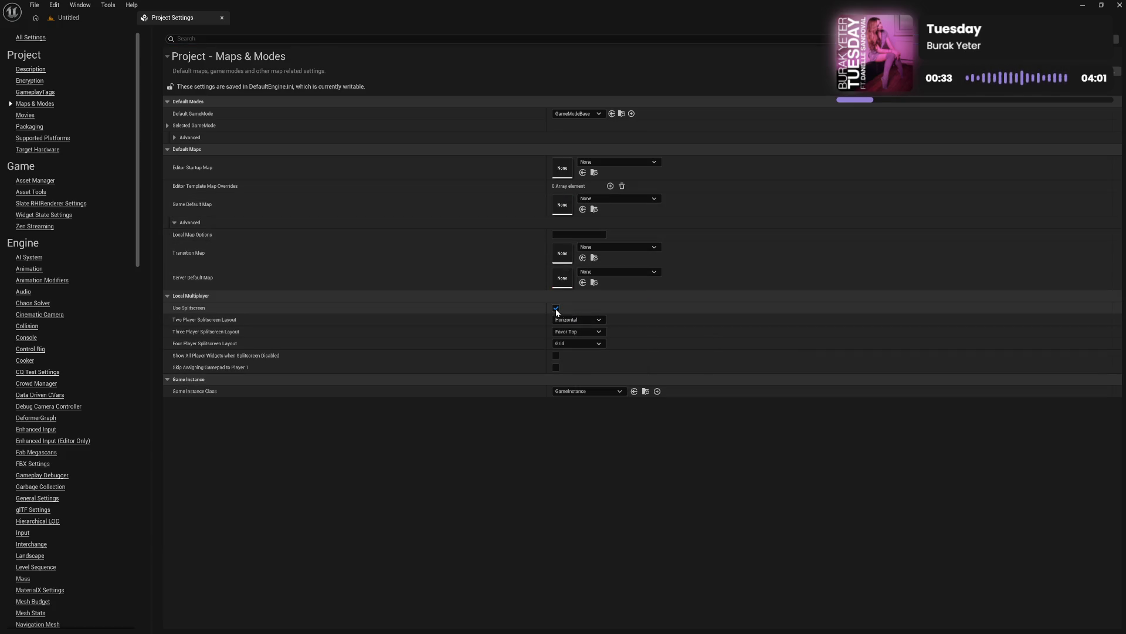
left_click(556, 307)
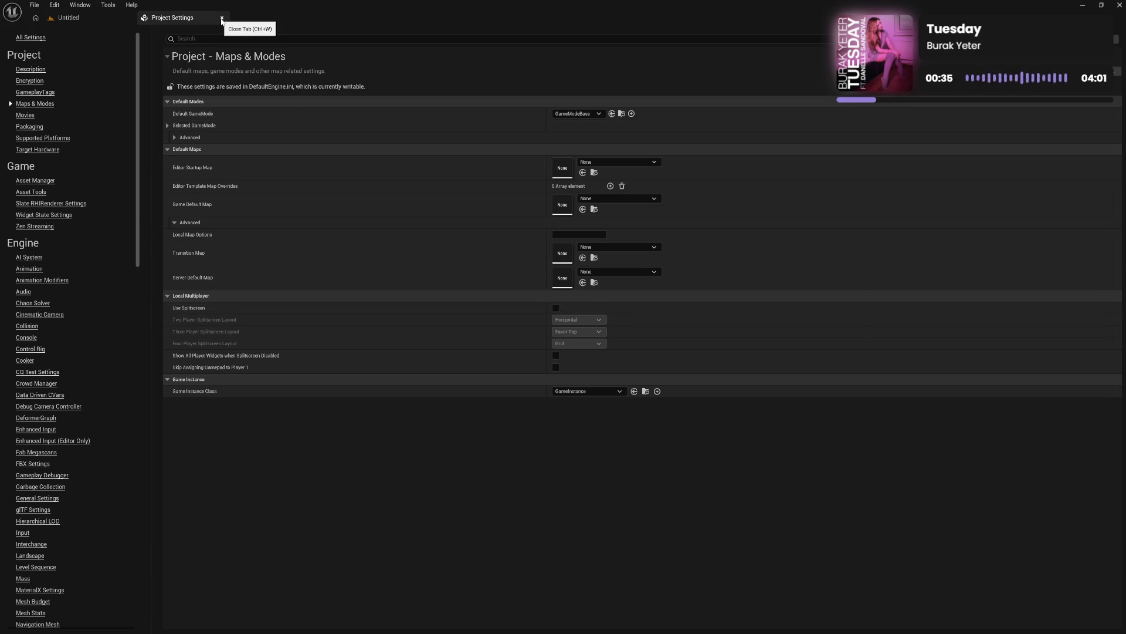
left_click(71, 19)
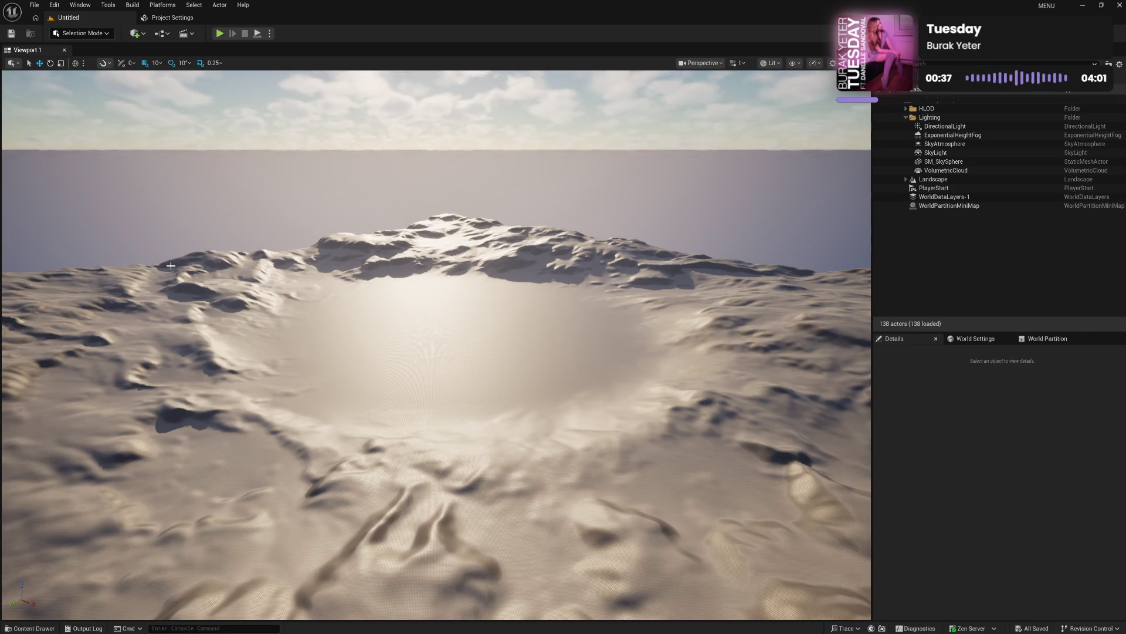
left_click(34, 6)
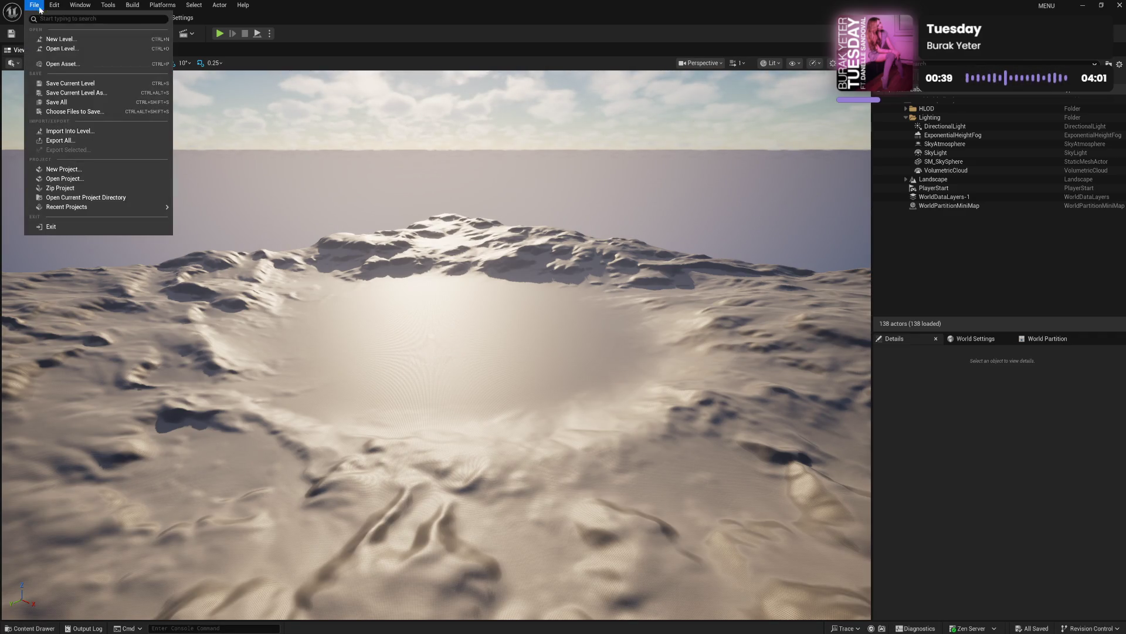
left_click(37, 7)
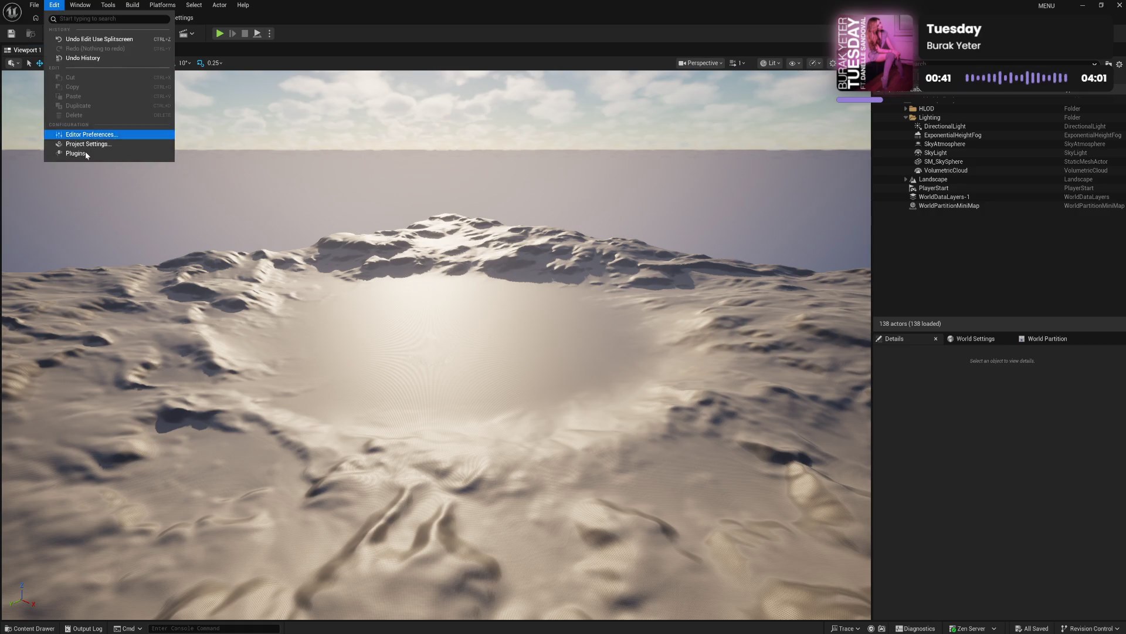
Step: In the Plugins Online Platform category, disable Online Subsystem iOS and restart the editor
left_click(75, 153)
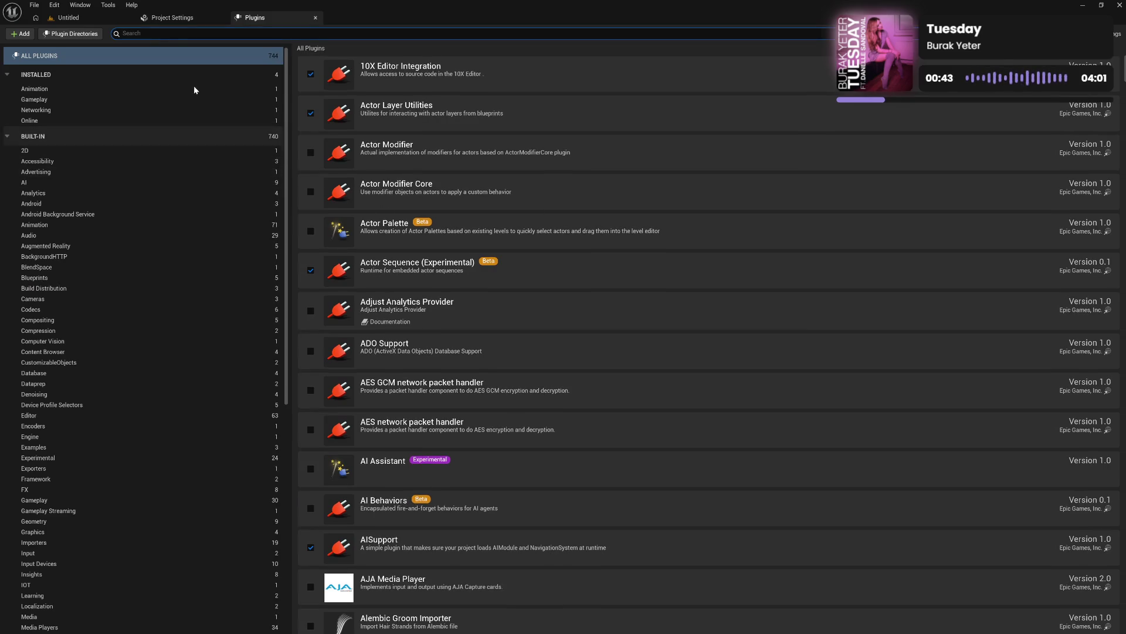
scroll(205, 171, "down", 8)
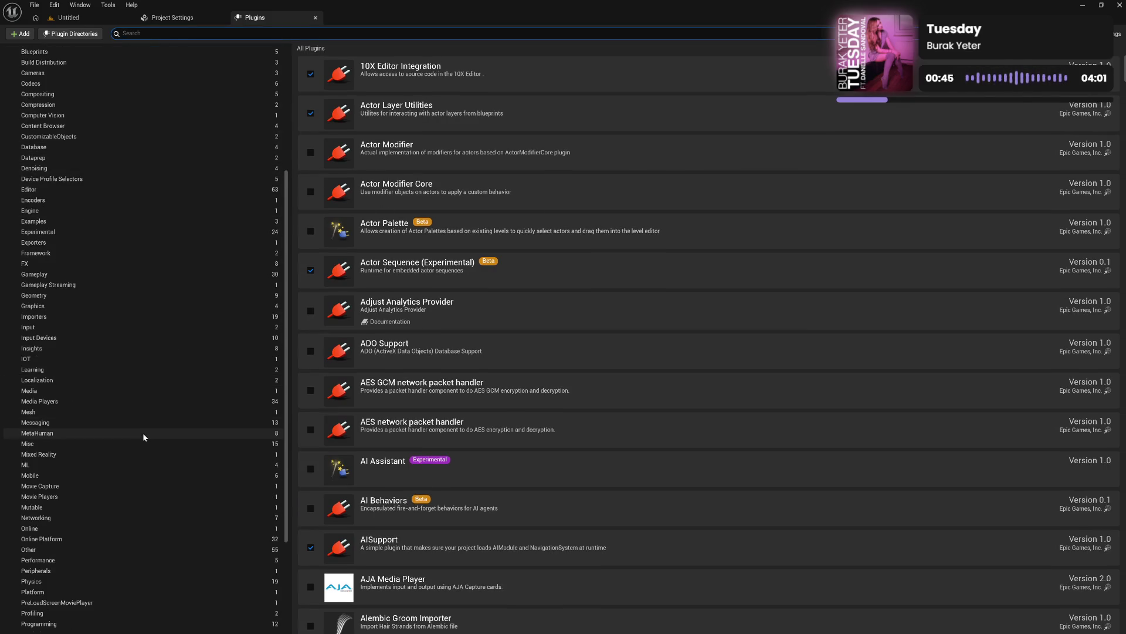
scroll(138, 439, "down", 2)
left_click(109, 483)
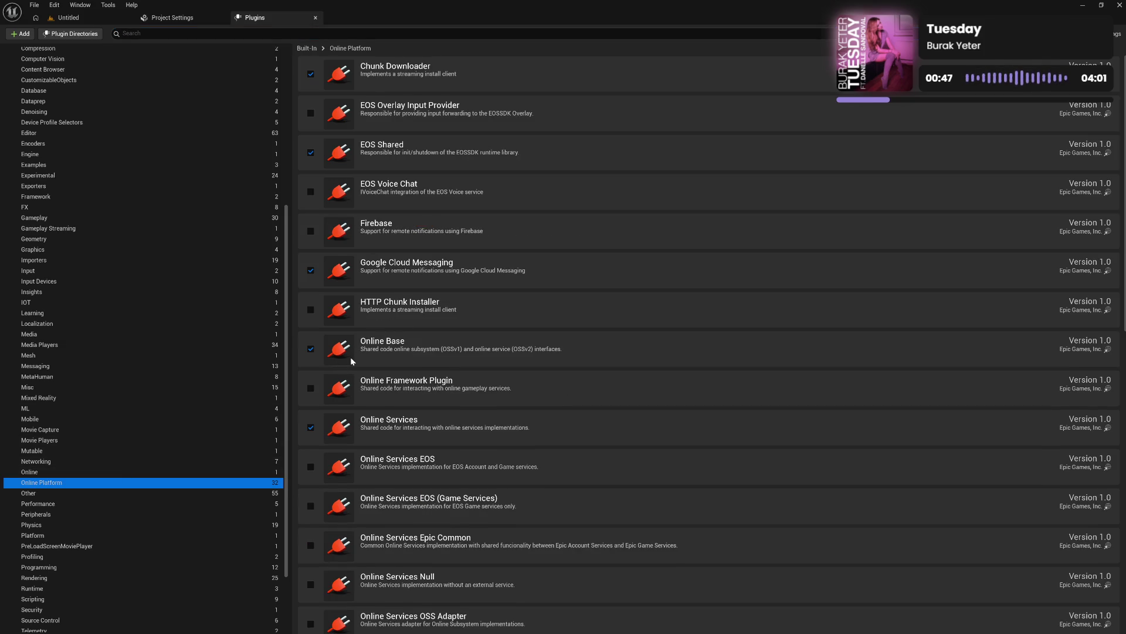
scroll(352, 360, "down", 10)
scroll(351, 357, "down", 2)
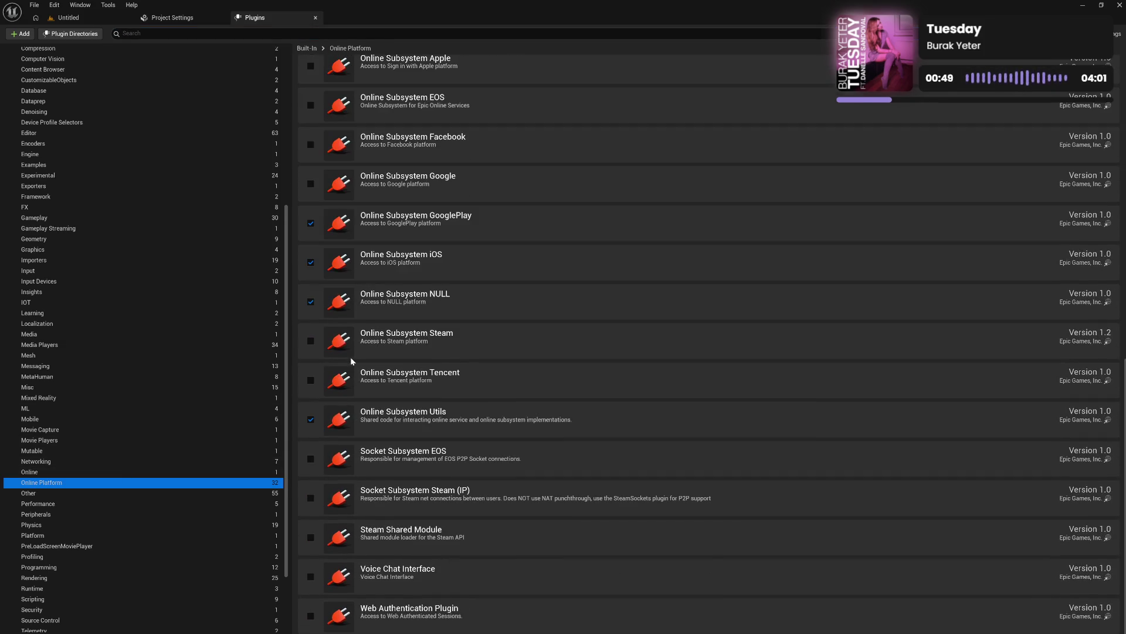
left_click(310, 262)
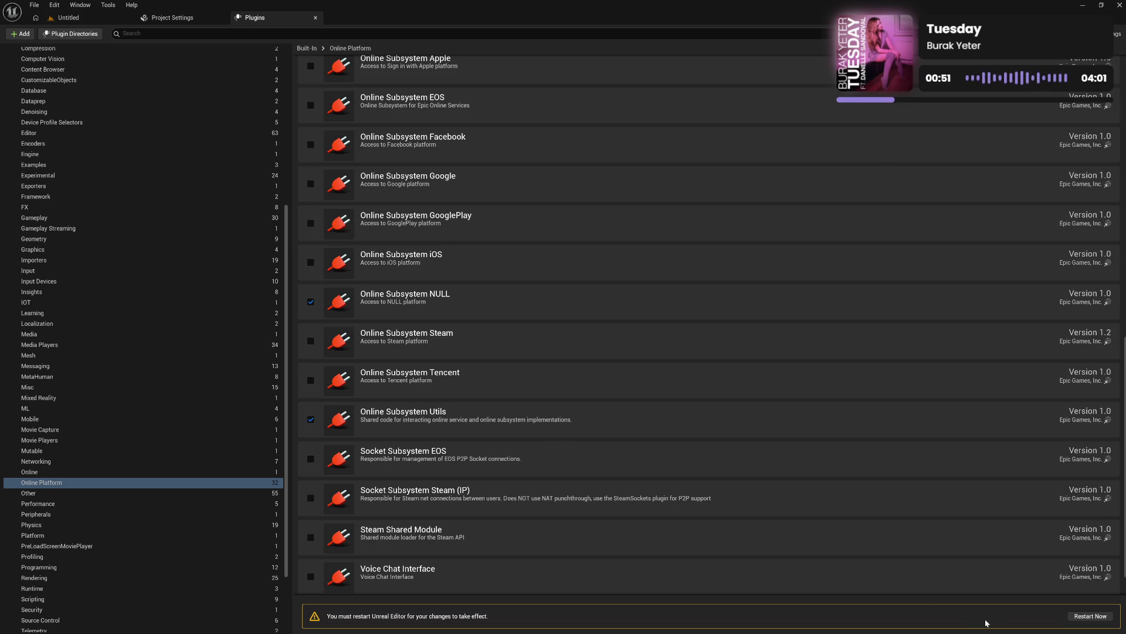
left_click(1073, 615)
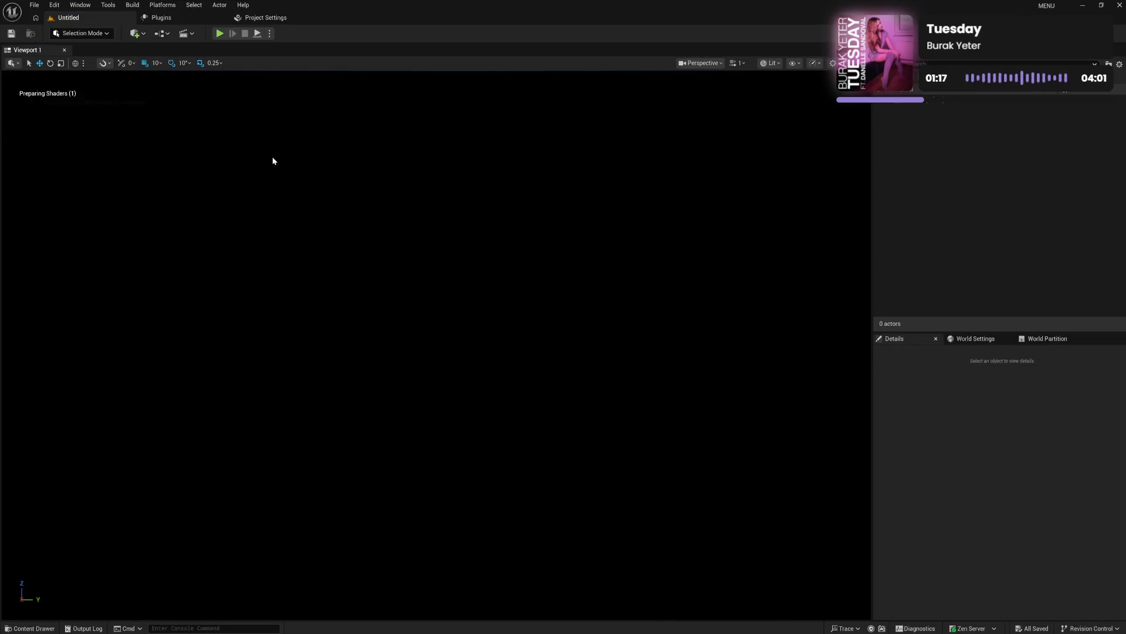
Step: Close the Plugins tab, recheck Maps & Modes in Project Settings, and return to the level
left_click(273, 17)
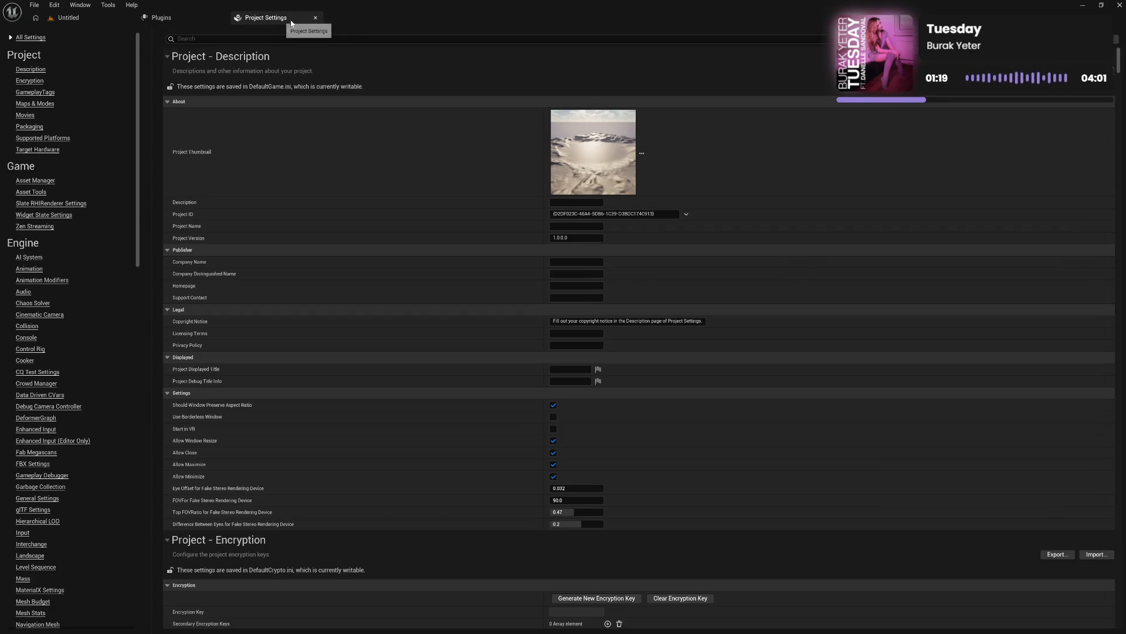
left_click(164, 18)
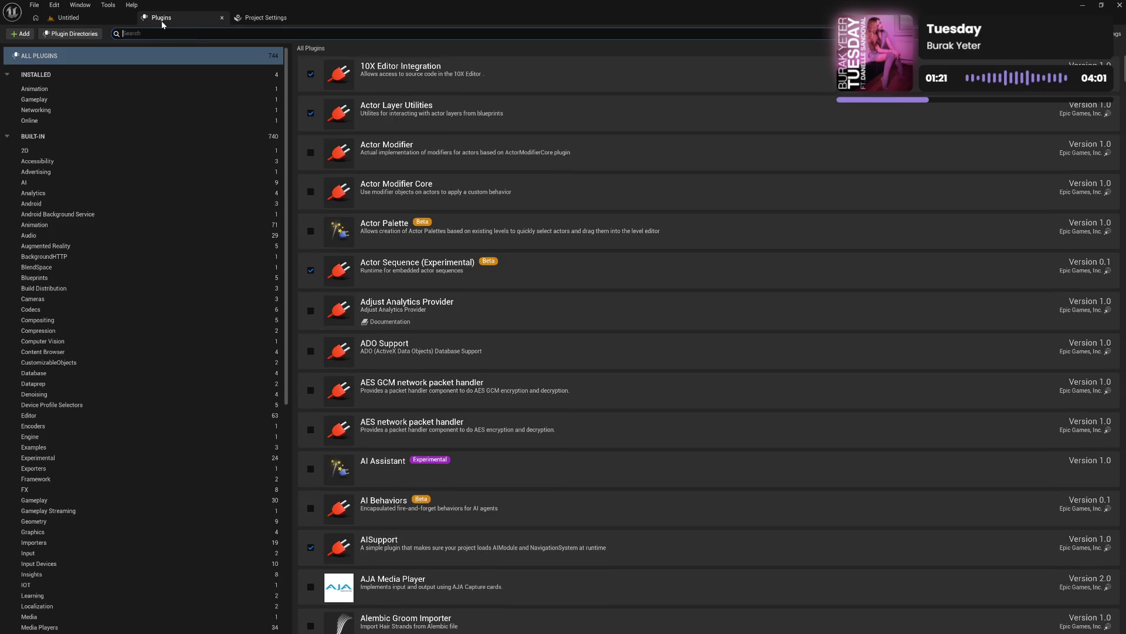
left_click(221, 20)
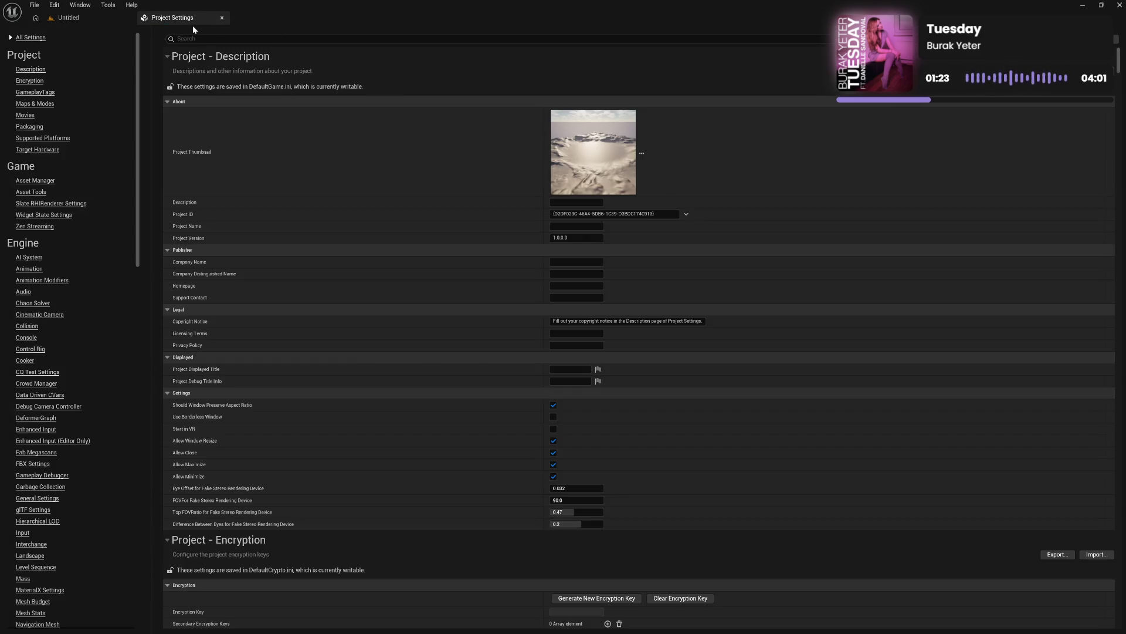
left_click(33, 104)
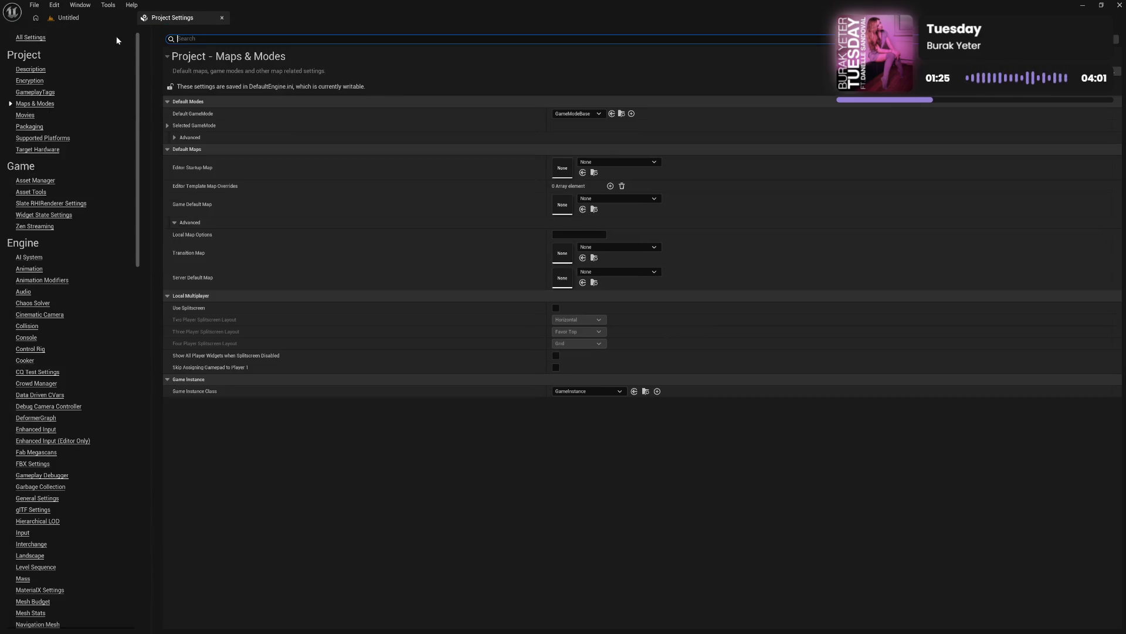
left_click(86, 22)
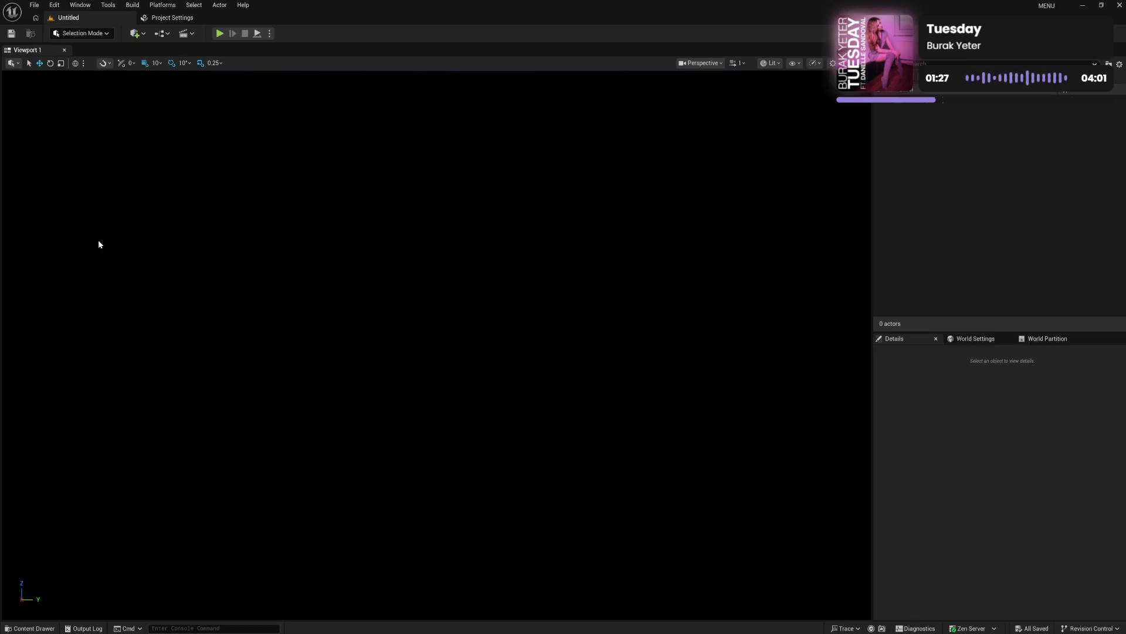
Step: Create a folder named 'Subsystem' in Content and open it
left_click(29, 628)
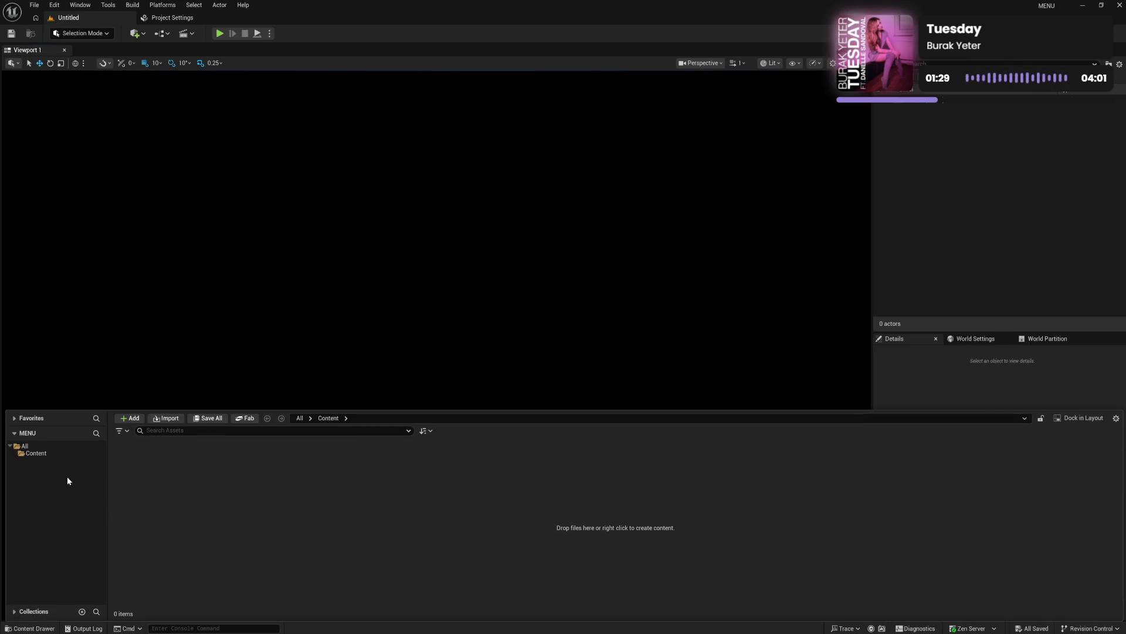
left_click(53, 454)
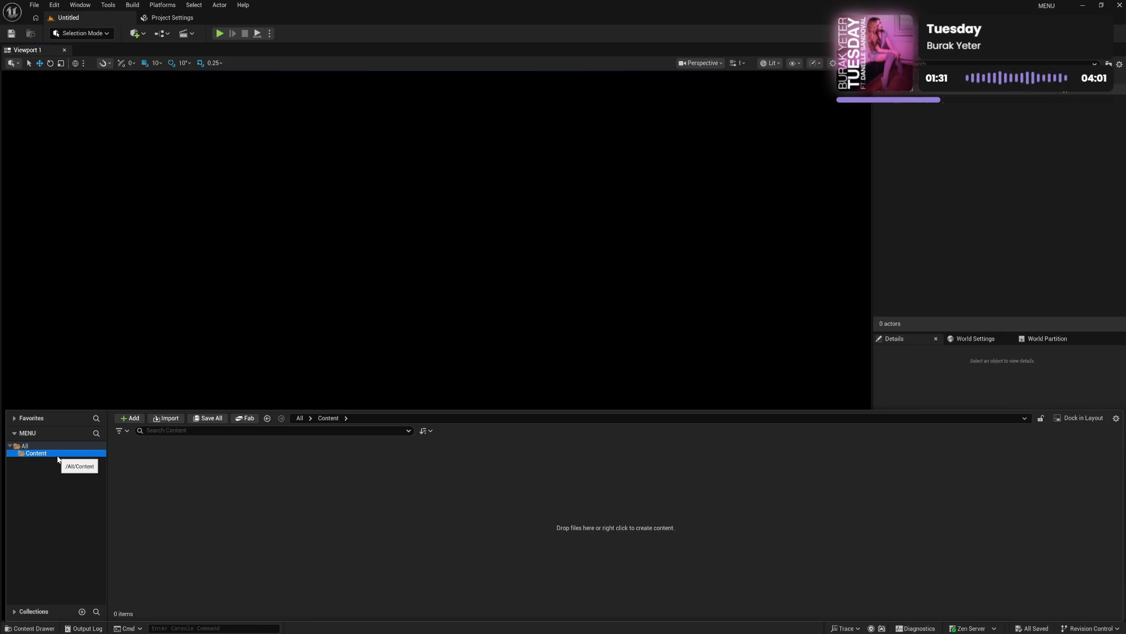
right_click(200, 492)
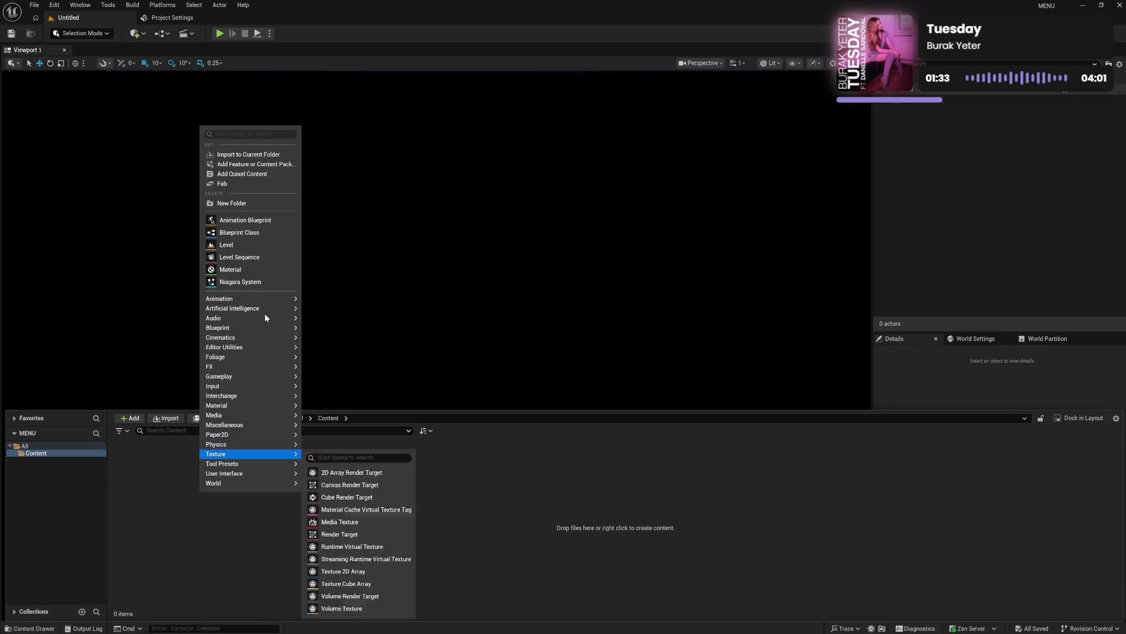
left_click(256, 204)
type("Subsystem")
key("Return")
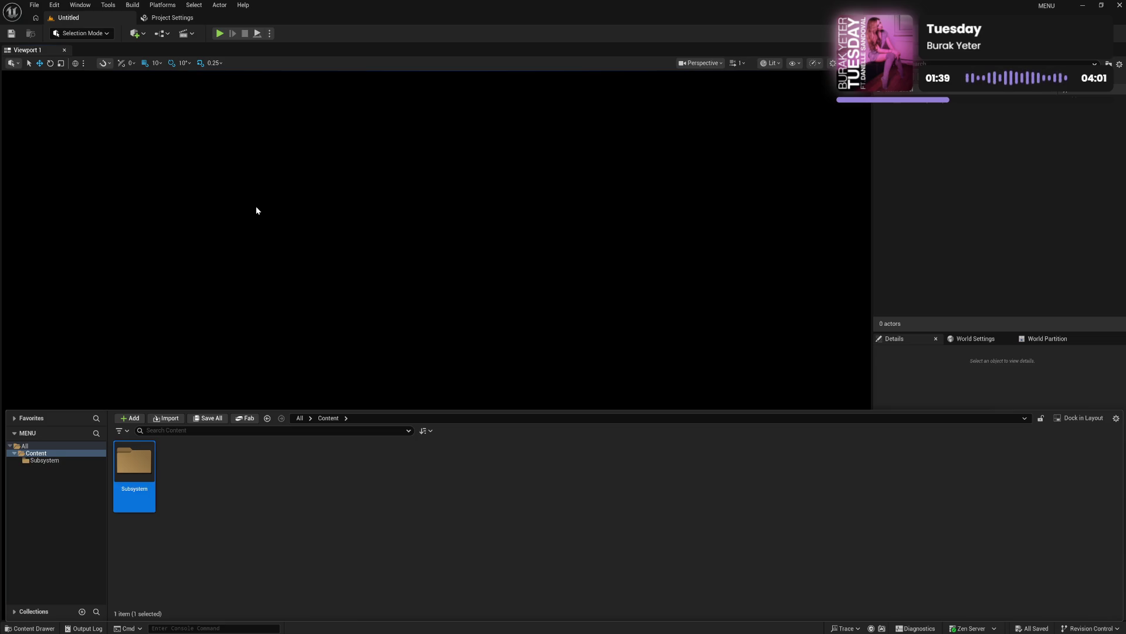
key("Return")
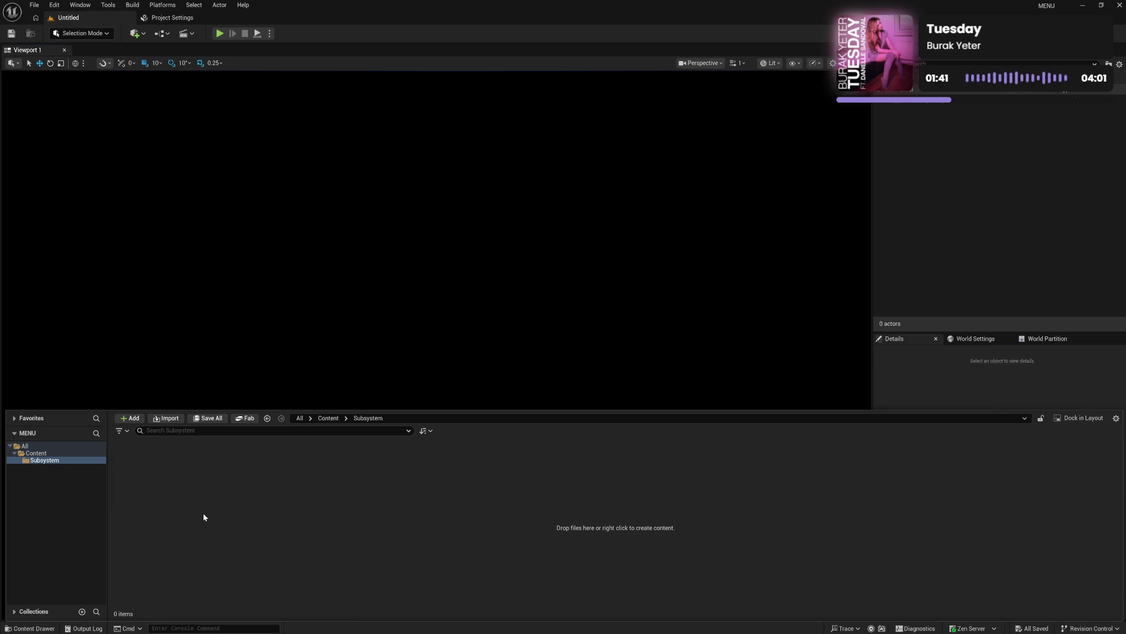
Step: Create a 'Menu' folder inside Subsystem and open it
right_click(203, 516)
left_click(253, 229)
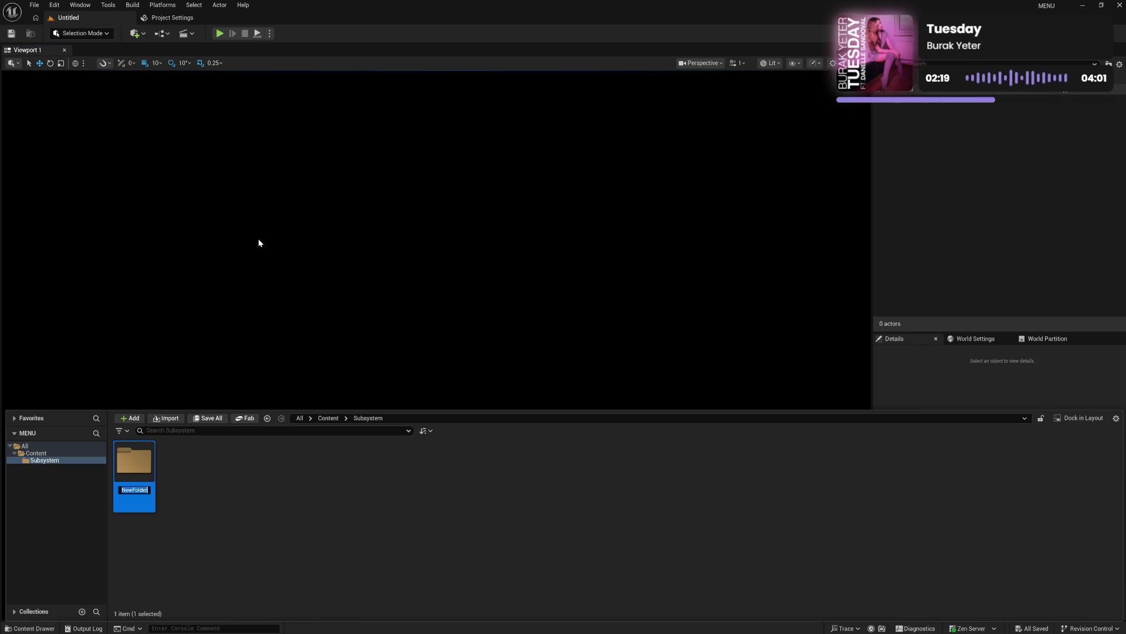
type("Menu")
key("Return")
key("Return")
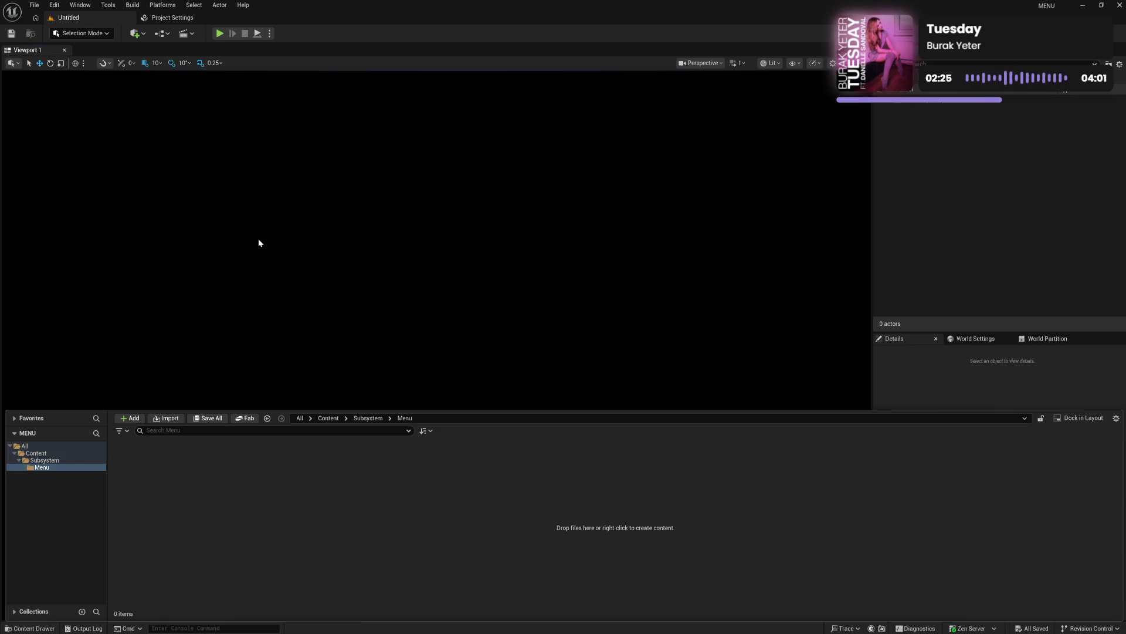
left_click(59, 459)
left_click(57, 467)
left_click(62, 461)
left_click(65, 467)
Step: Create a 'Component' folder inside Menu and open it
right_click(169, 496)
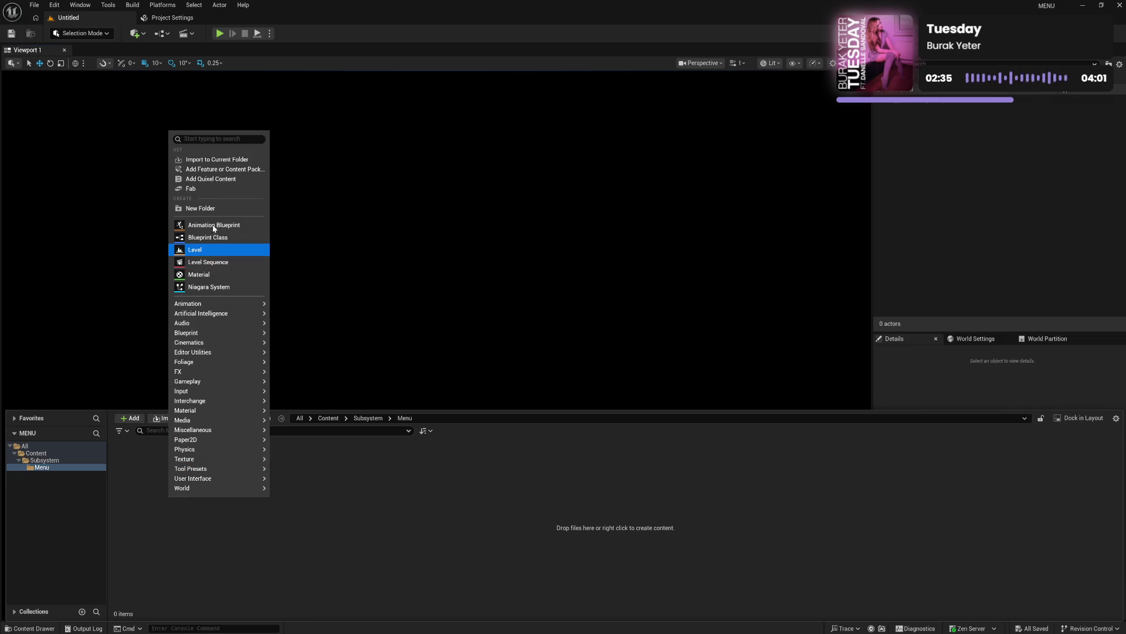
left_click(200, 208)
type("Component")
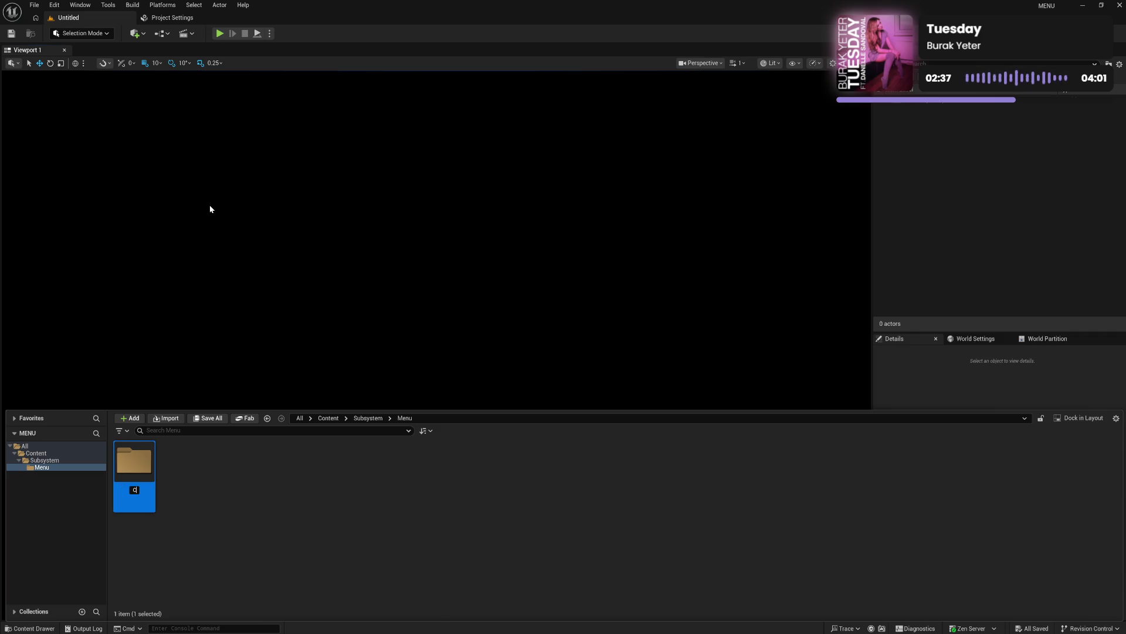
key("Return")
left_click(238, 454)
double_click(134, 461)
right_click(211, 496)
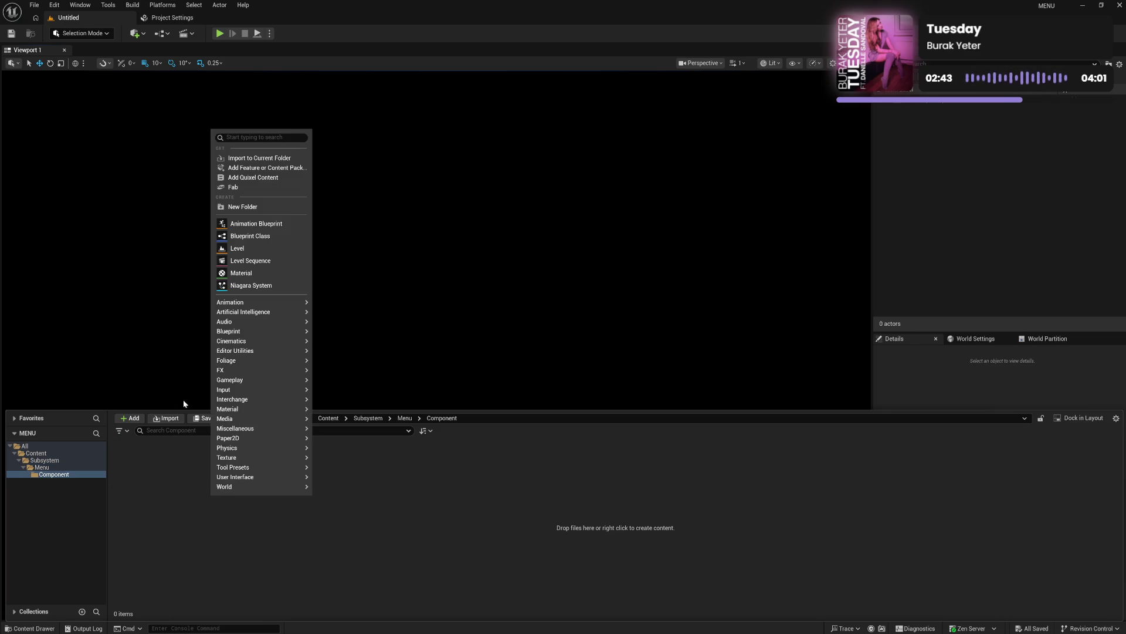
Step: Create an Actor Component blueprint named AC_MenuManager and save it
left_click(275, 236)
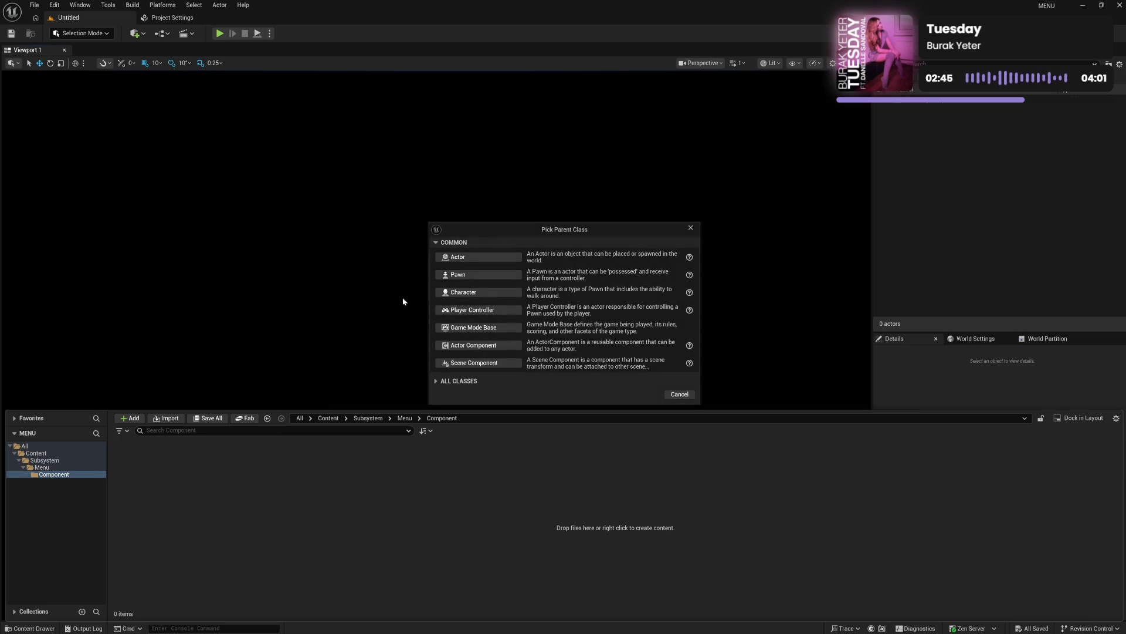
left_click(475, 345)
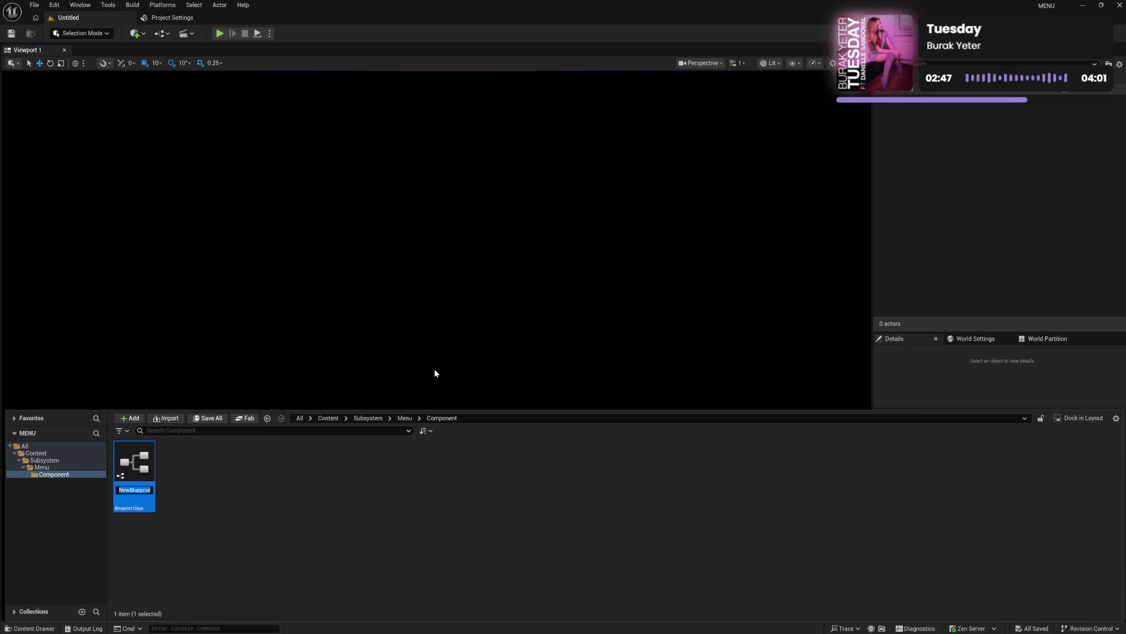
type("AC_")
type("UIM")
key("BackSpace")
type("MenuM")
type("anager")
key("Return")
key("ctrl+s")
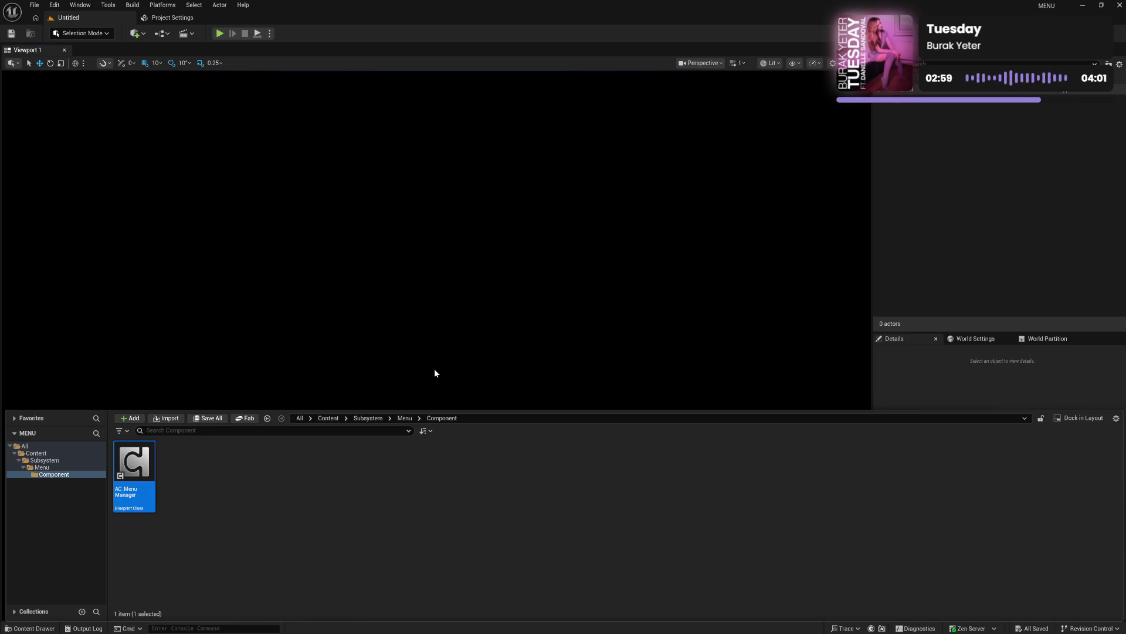
Step: Browse between the Component and Menu folders, ending in Menu
left_click(255, 527)
left_click(41, 468)
left_click(71, 474)
left_click(69, 468)
left_click(70, 474)
left_click(70, 468)
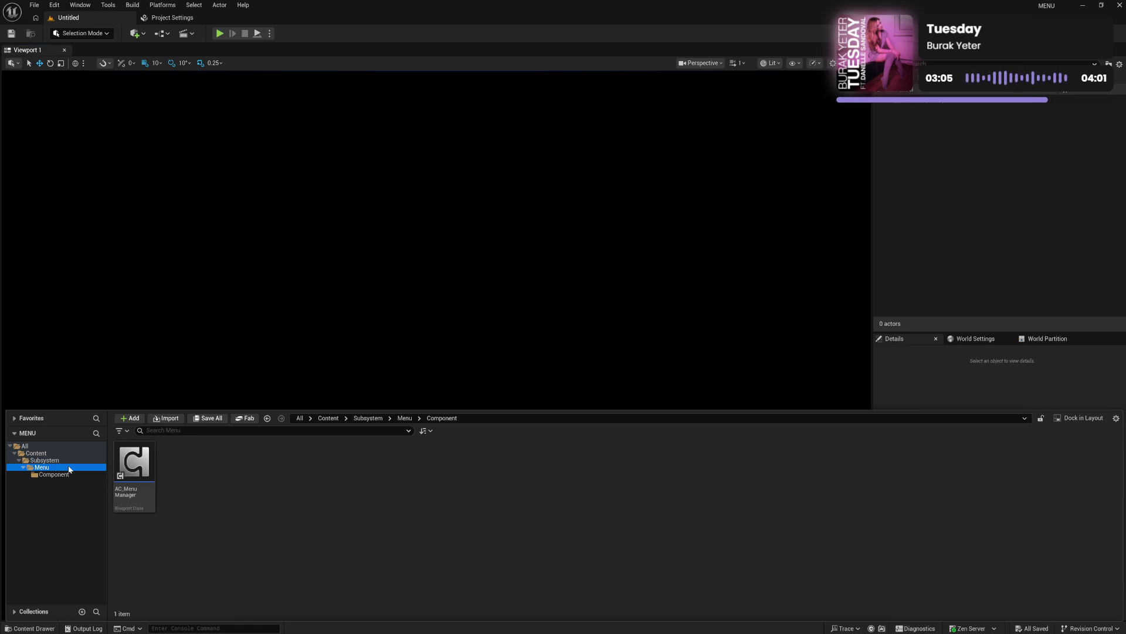
Step: Create a folder named 'Screen' inside Menu
right_click(196, 494)
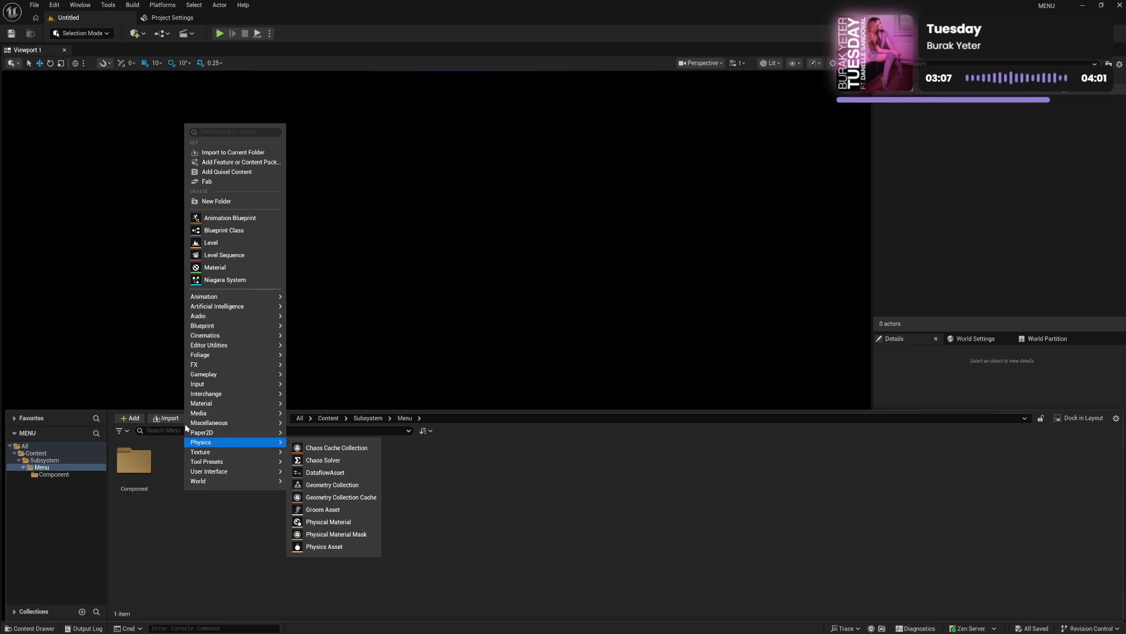
left_click(220, 202)
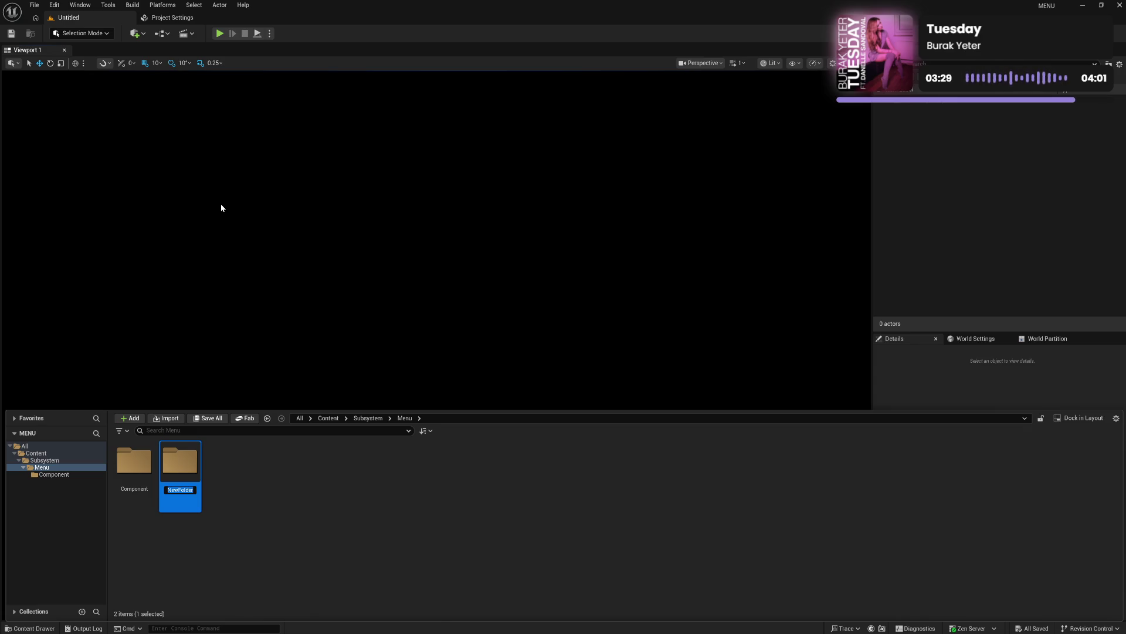
type("Scree")
type("n")
key("Return")
Step: Start a second new folder in Menu, then erase its name and abandon it
right_click(233, 477)
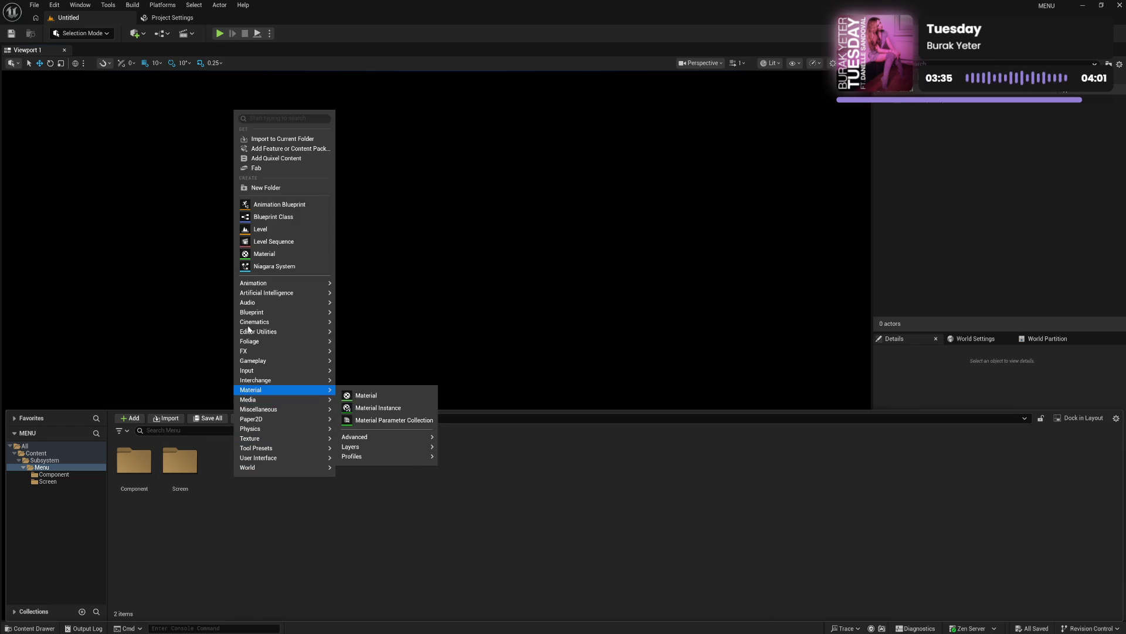
left_click(270, 187)
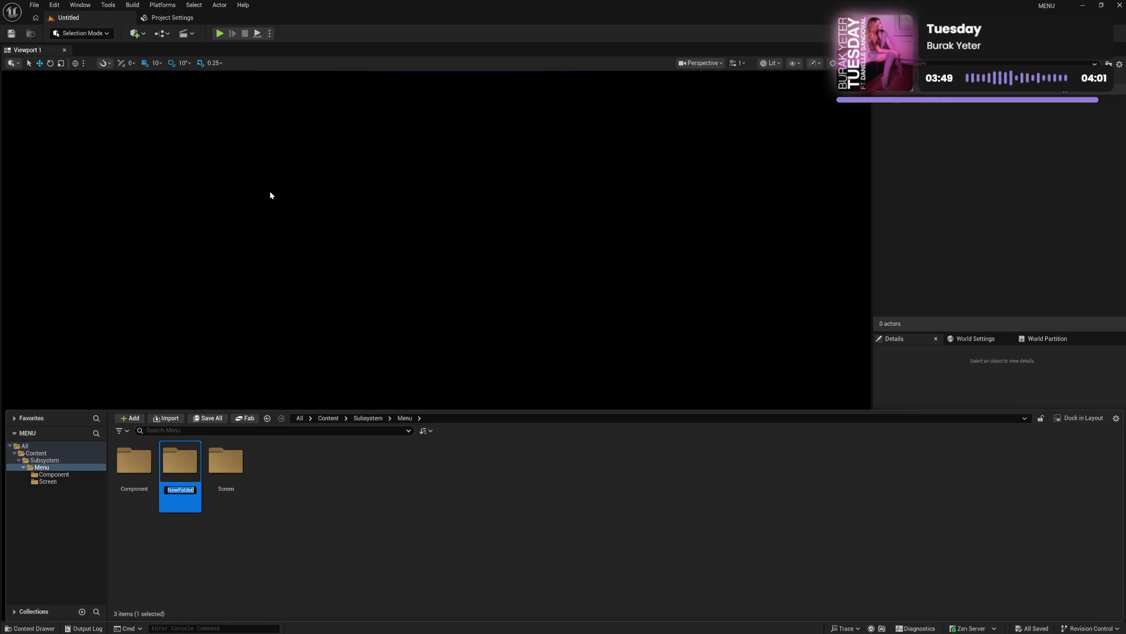
type("cm")
type("onent")
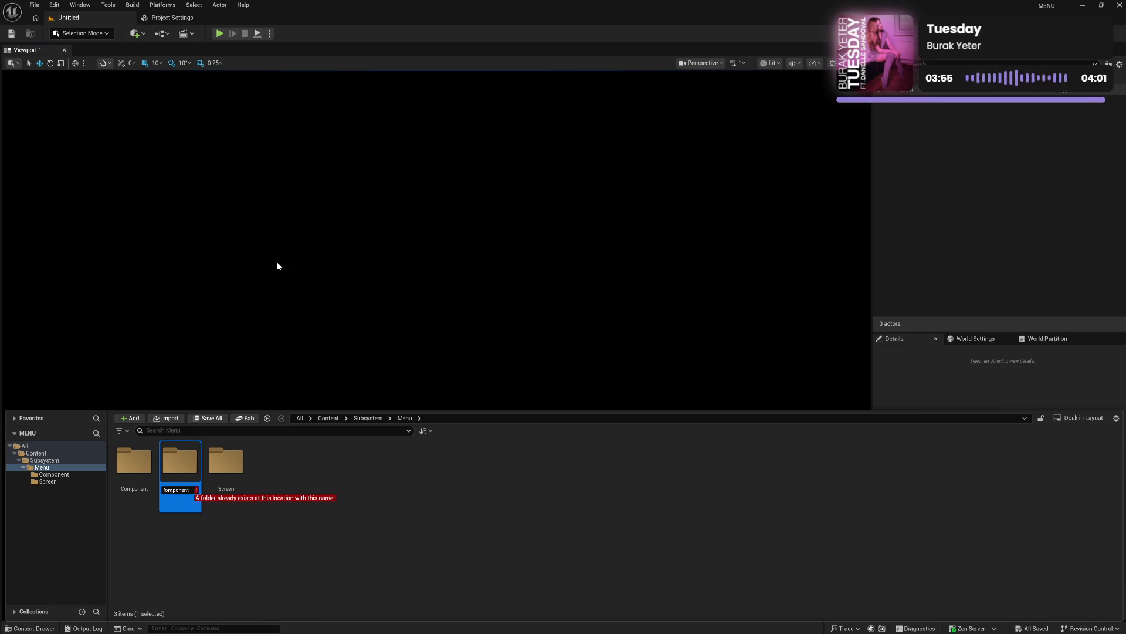
key("BackSpace")
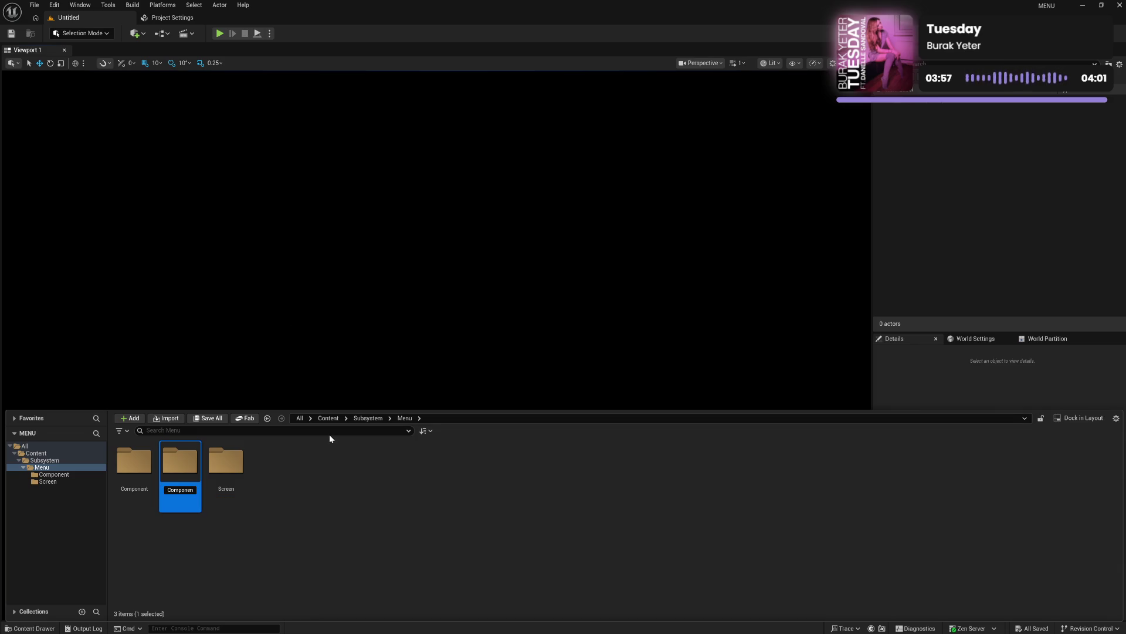
key("BackSpace")
key("BackSpace")
key("BackSpace")
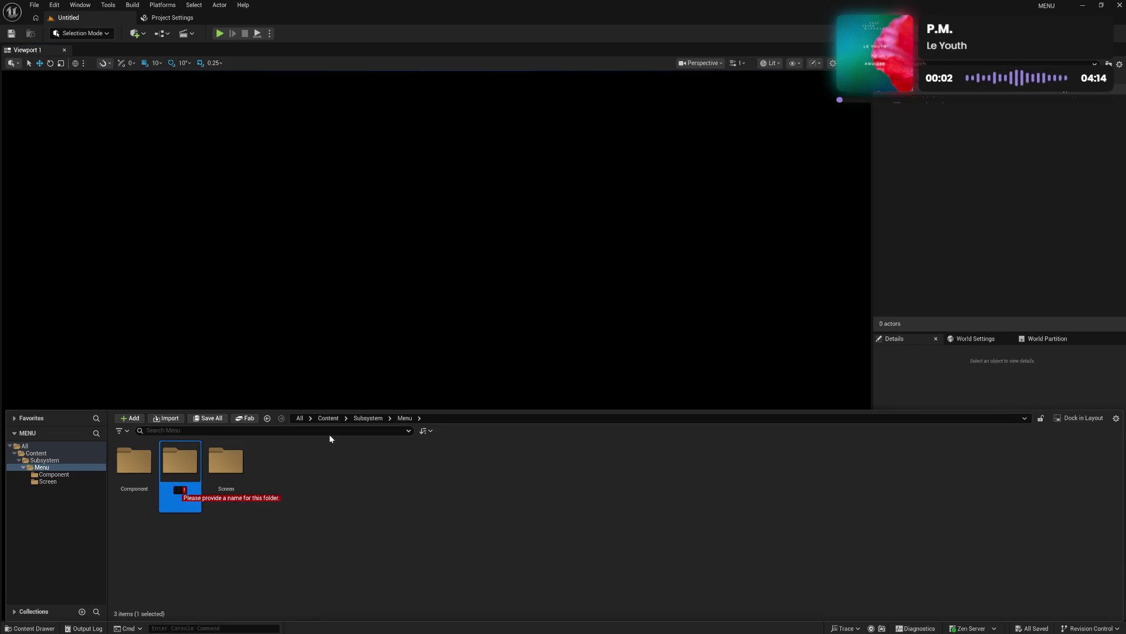
left_click(328, 467)
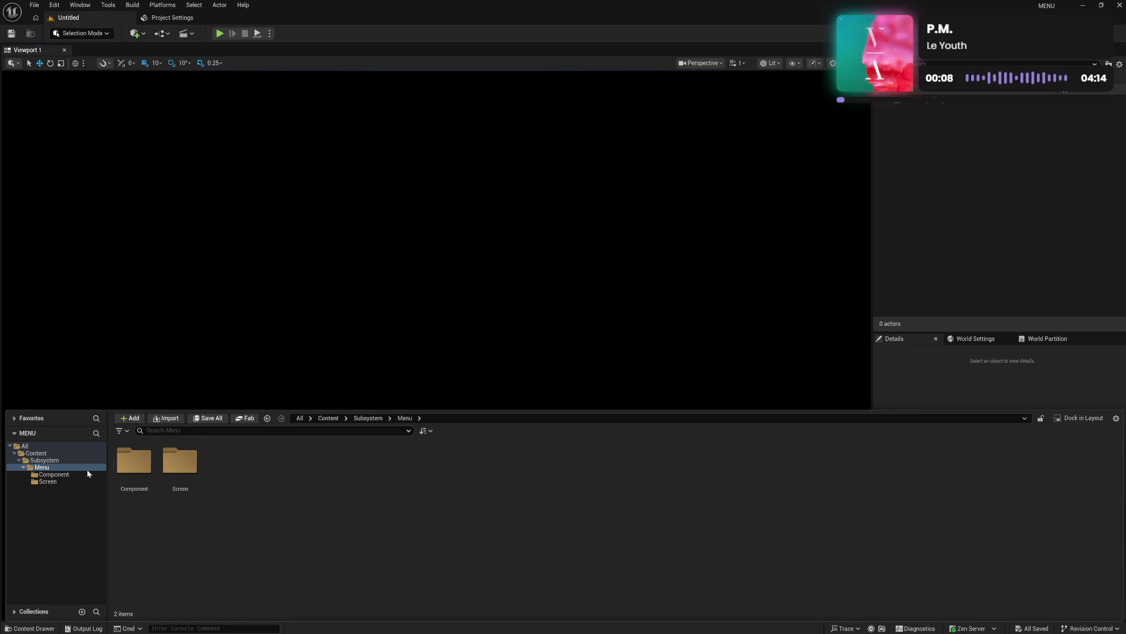
Step: Browse the Component, Screen and Menu folders in the tree, ending in Component
left_click(59, 476)
left_click(61, 481)
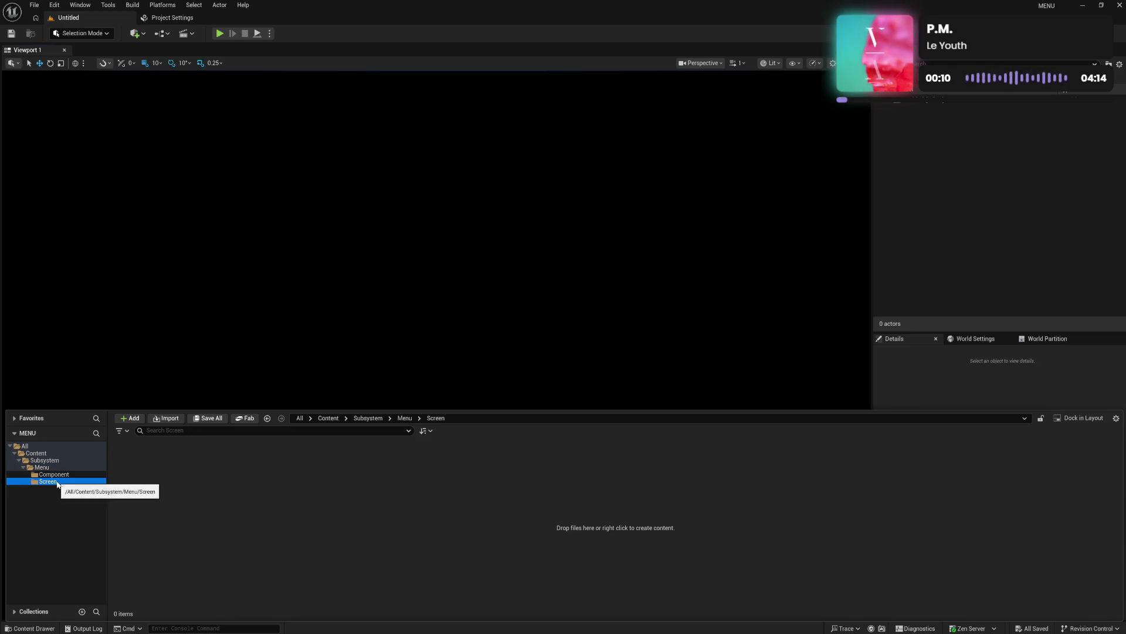
left_click(63, 475)
left_click(70, 482)
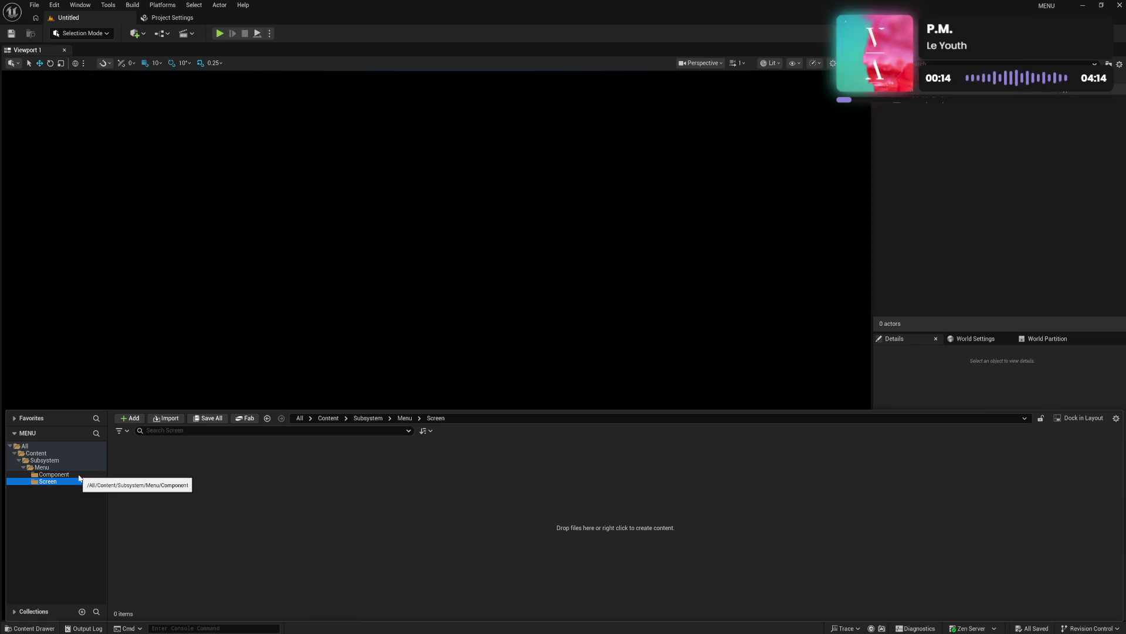
left_click(79, 475)
left_click(79, 482)
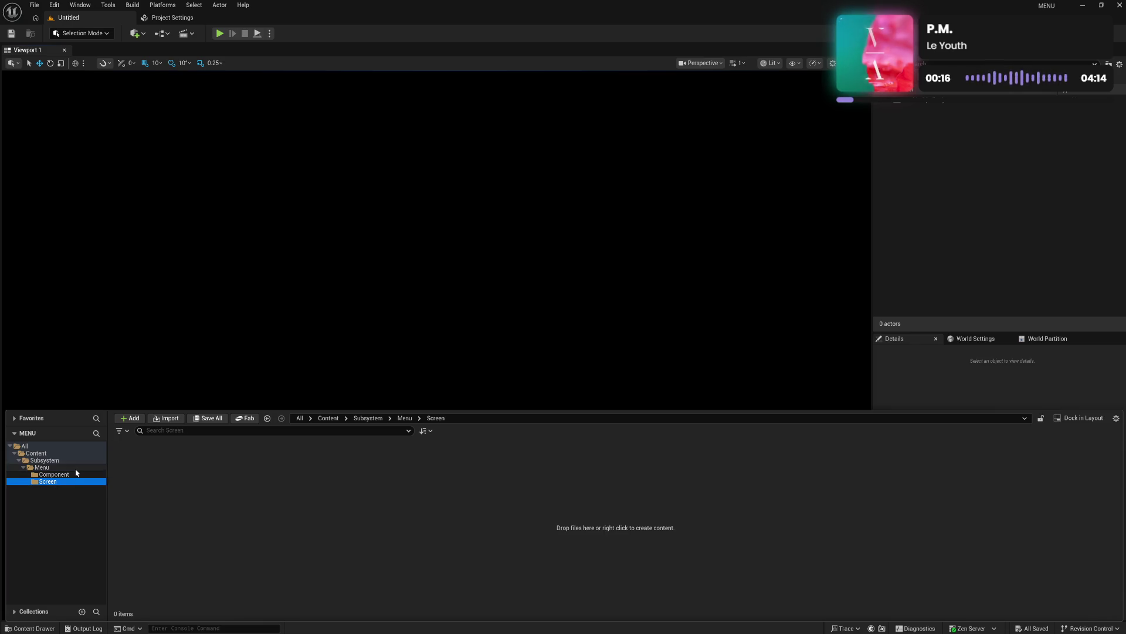
left_click(79, 467)
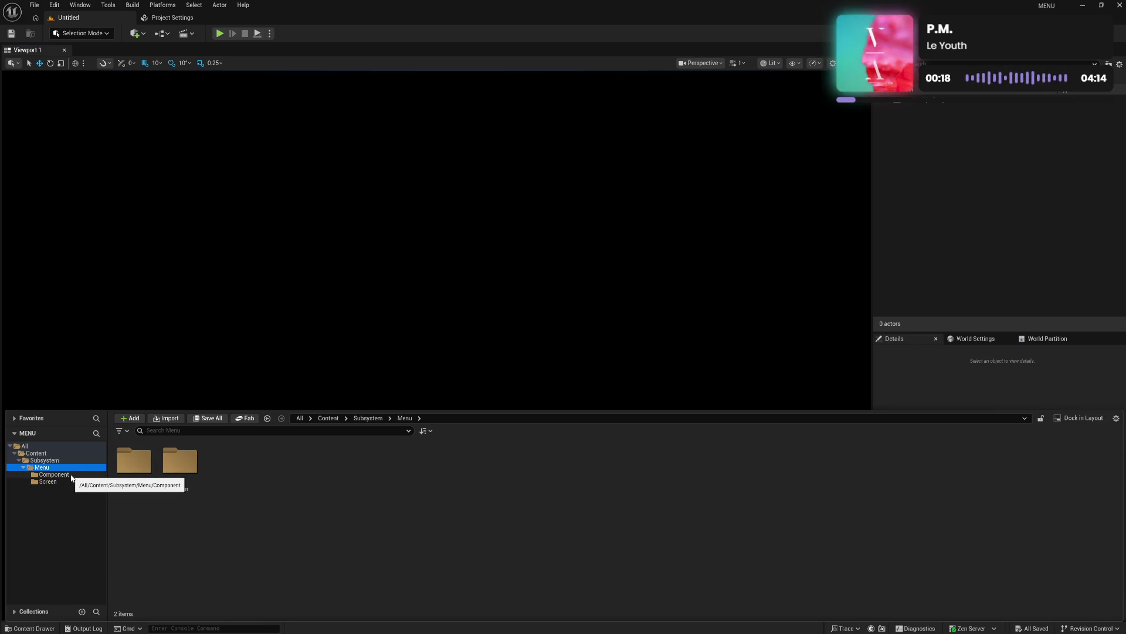
left_click(70, 474)
left_click(69, 483)
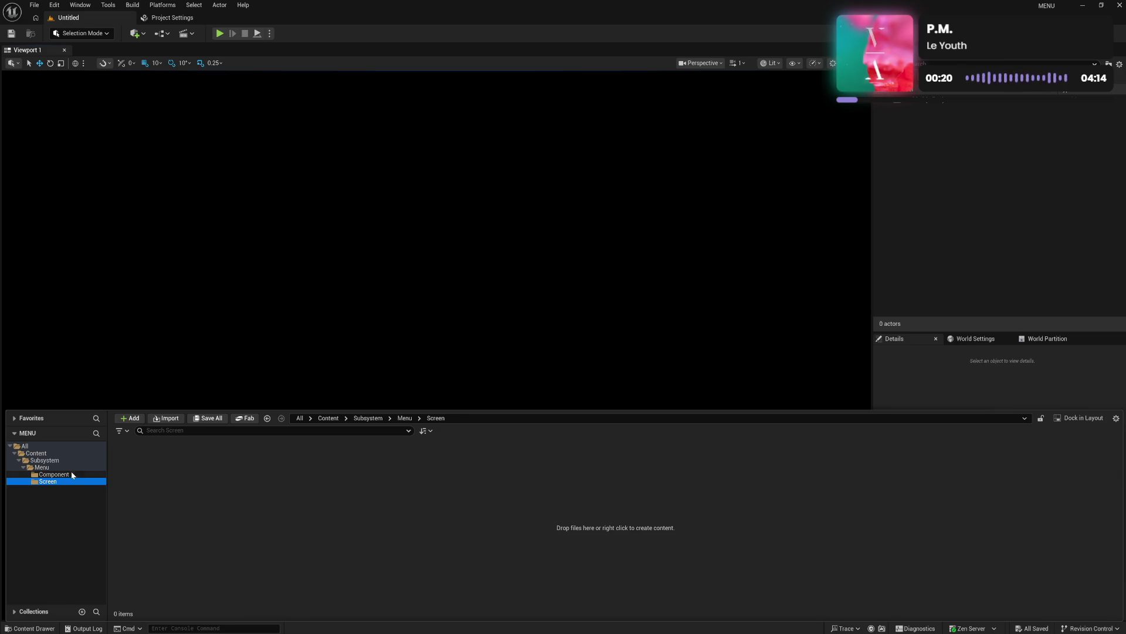
left_click(74, 475)
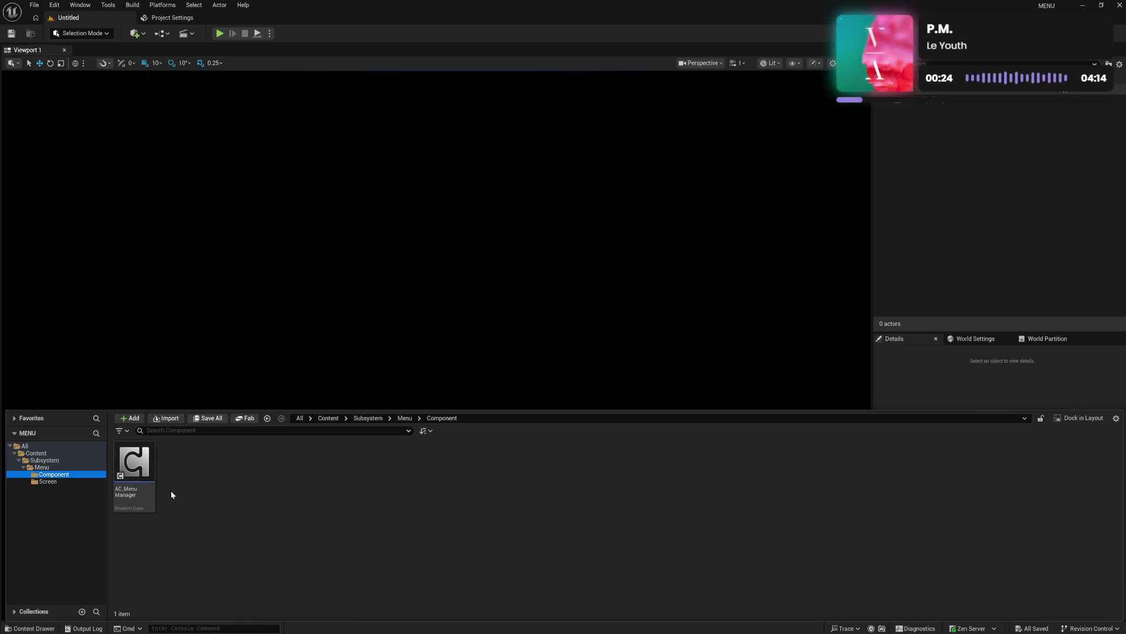
Step: Open AC_MenuManager and dock its blueprint window onto the main editor's tab bar
mouse_move(129, 490)
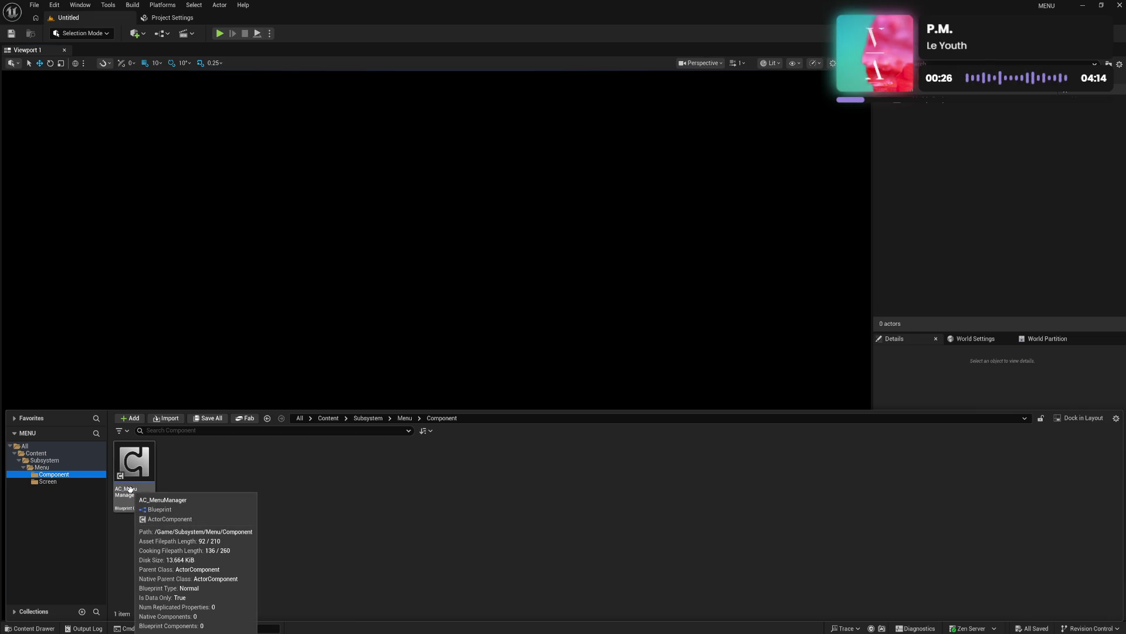
left_click(132, 494)
double_click(132, 494)
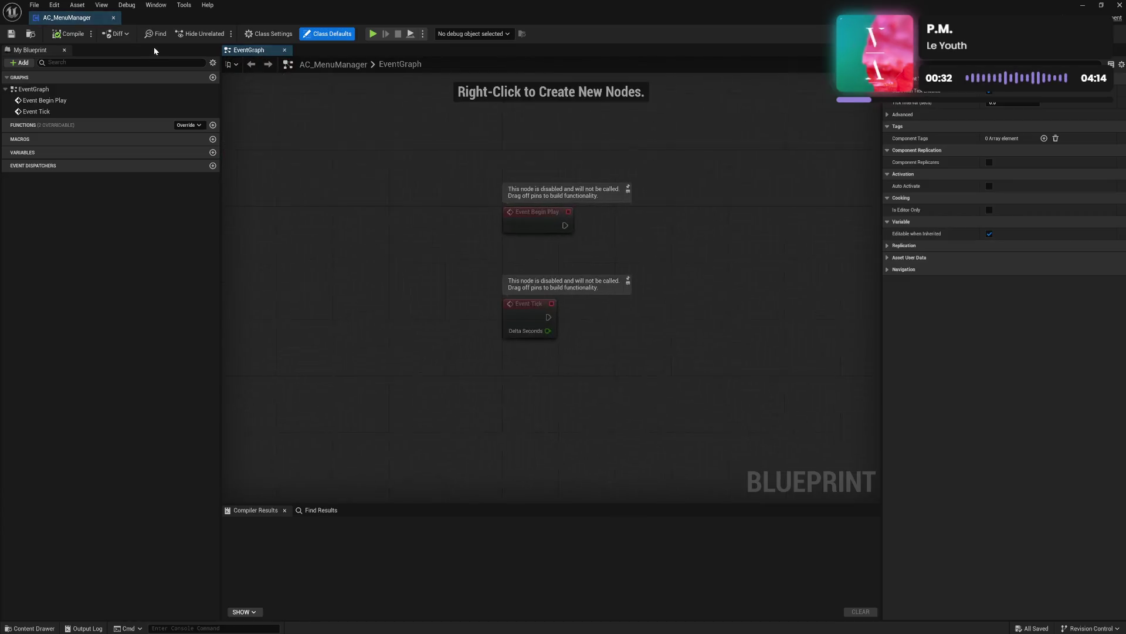
mouse_move(58, 26)
left_mouse_down()
mouse_move(194, 44)
mouse_move(235, 19)
left_mouse_up()
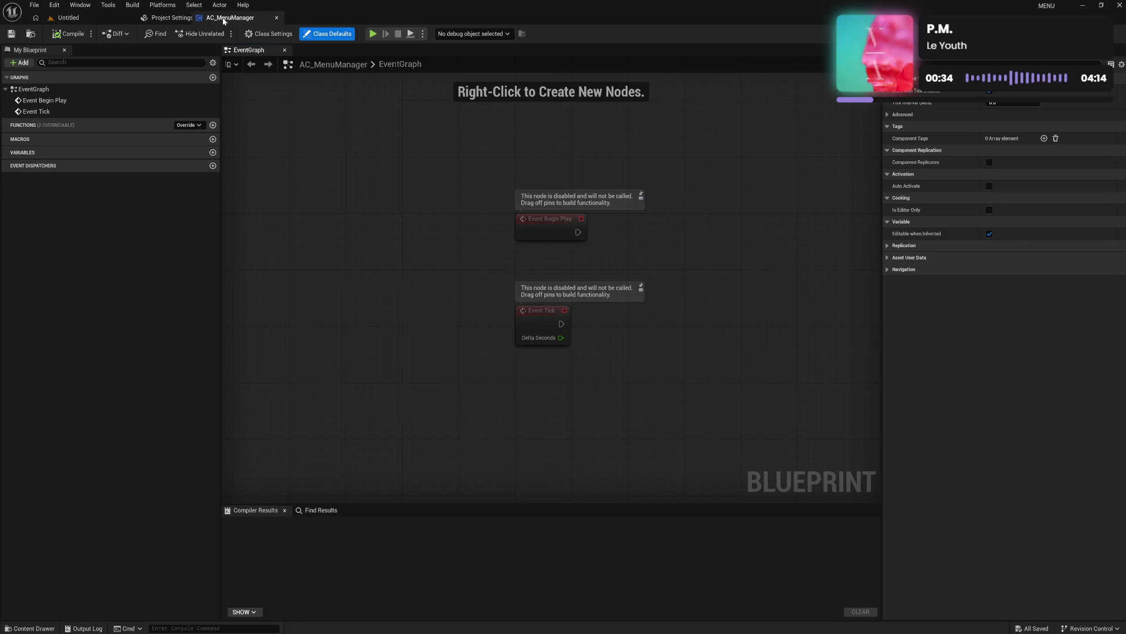
left_click(145, 18)
left_click(54, 5)
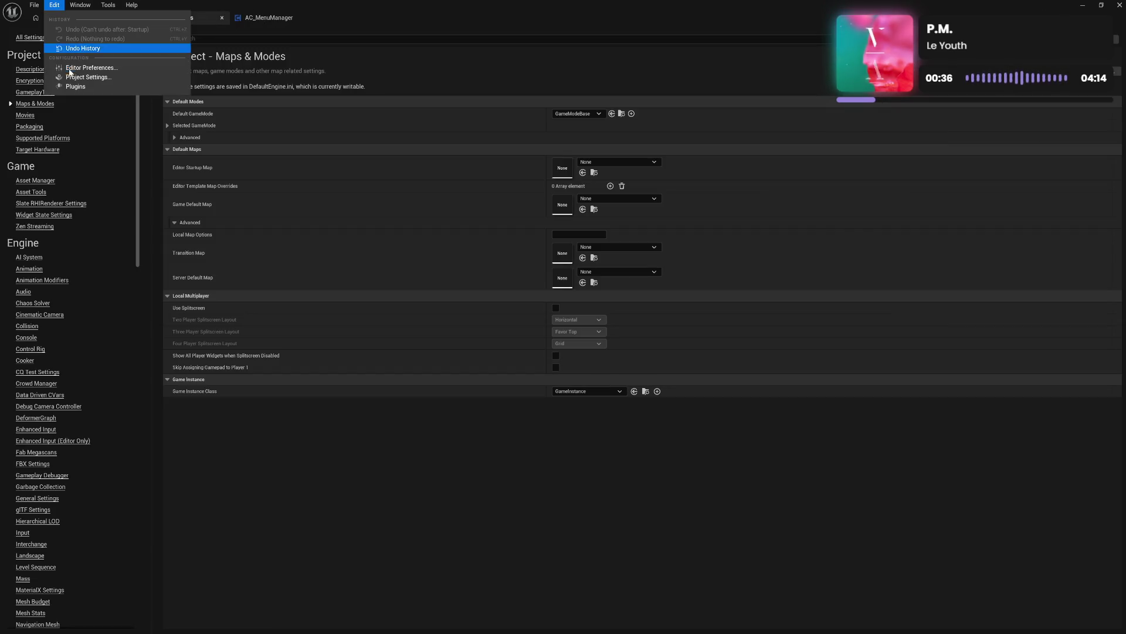
Step: Set Asset Editor Open Location to Main Window in Editor Preferences, then close them
left_click(70, 71)
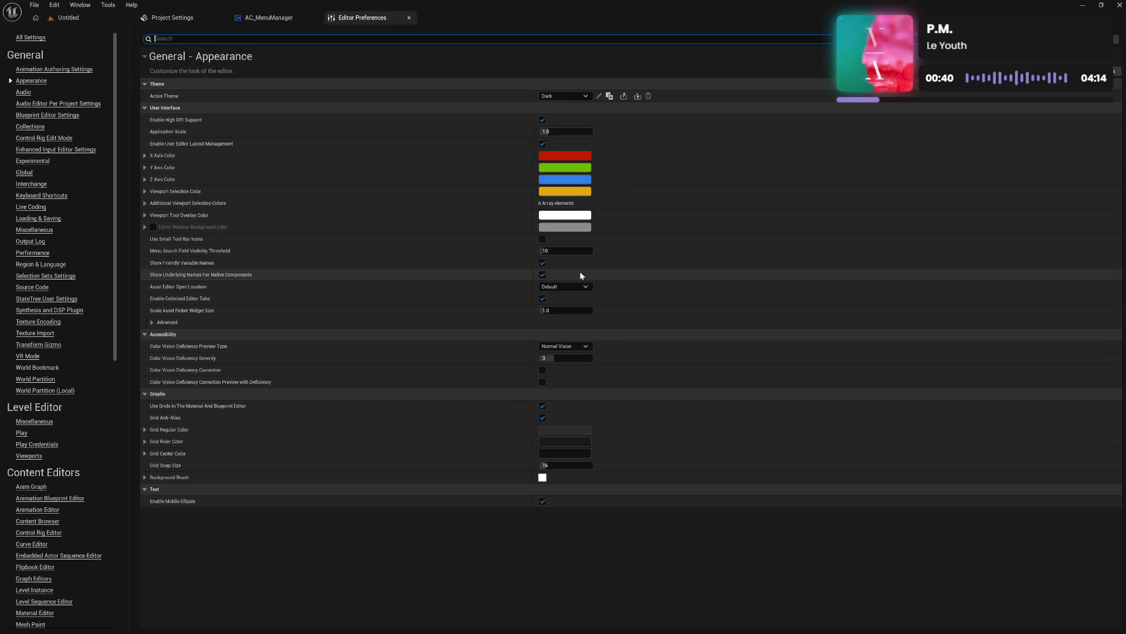
left_click(580, 290)
left_click(589, 314)
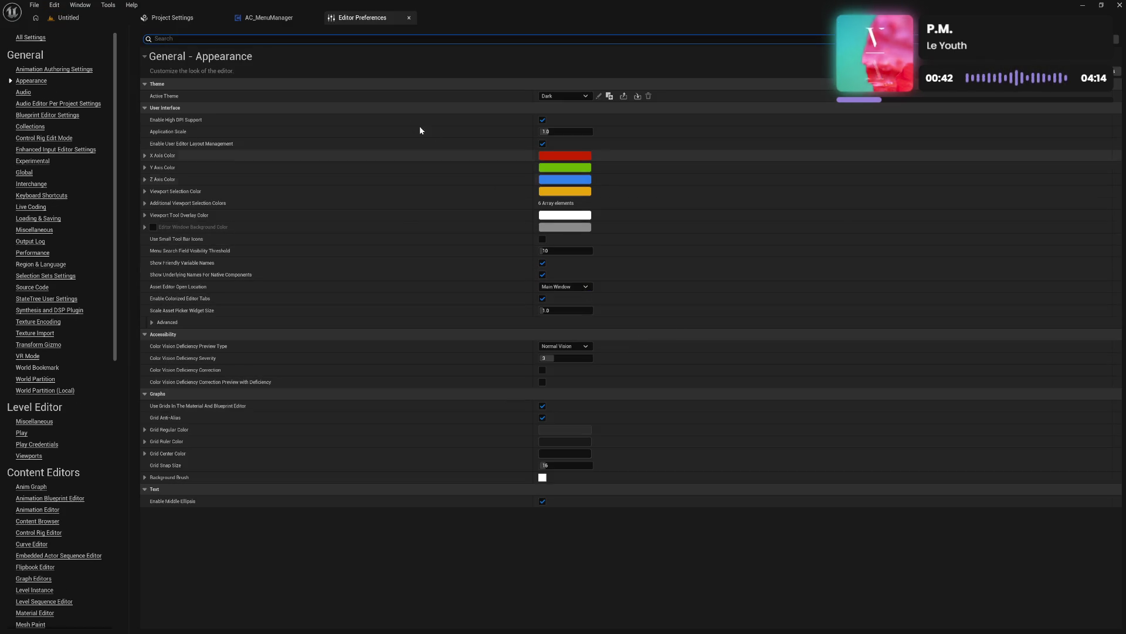
left_click(410, 18)
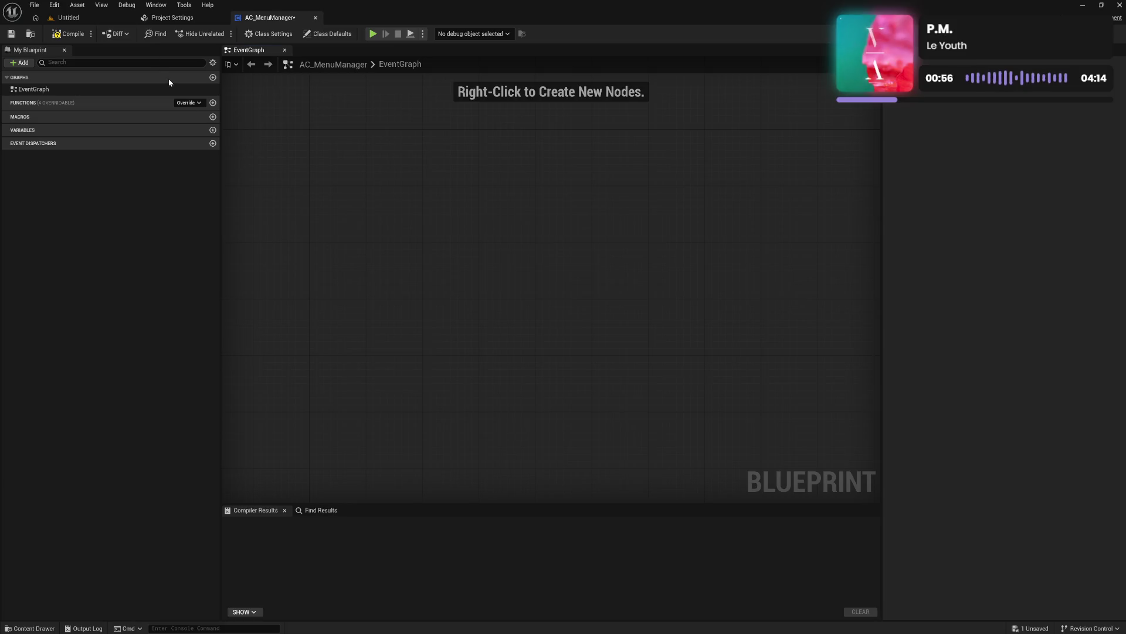
Step: Compile AC_MenuManager, enable Save on Compile, and compile again so it saves
left_click(84, 37)
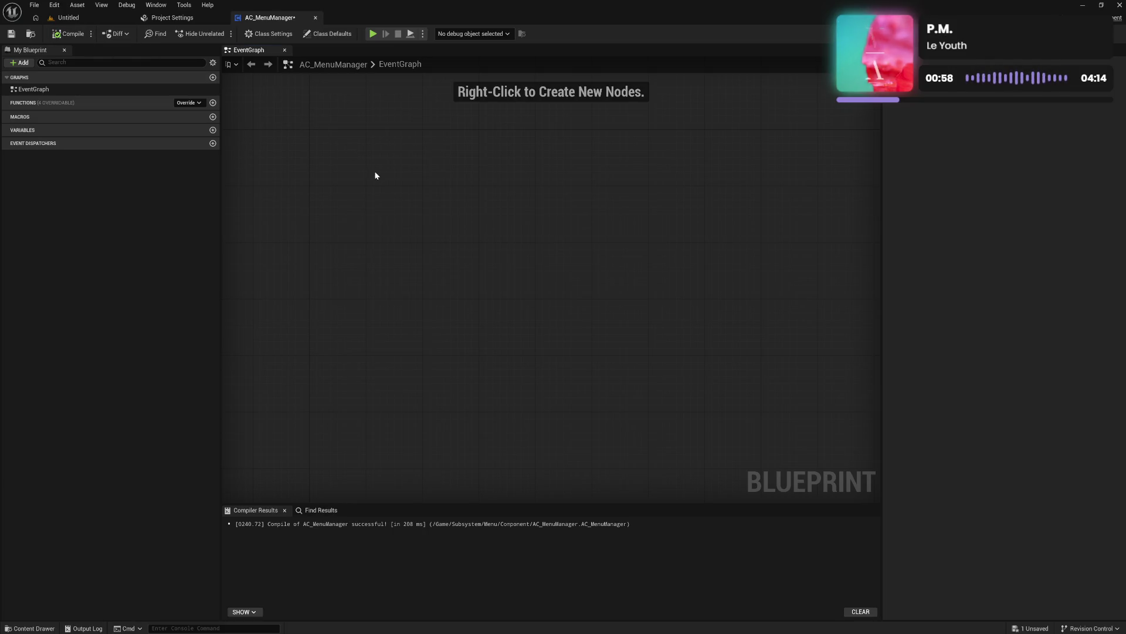
mouse_move(381, 186)
left_mouse_down()
mouse_move(355, 148)
mouse_move(375, 172)
mouse_move(344, 174)
left_mouse_up()
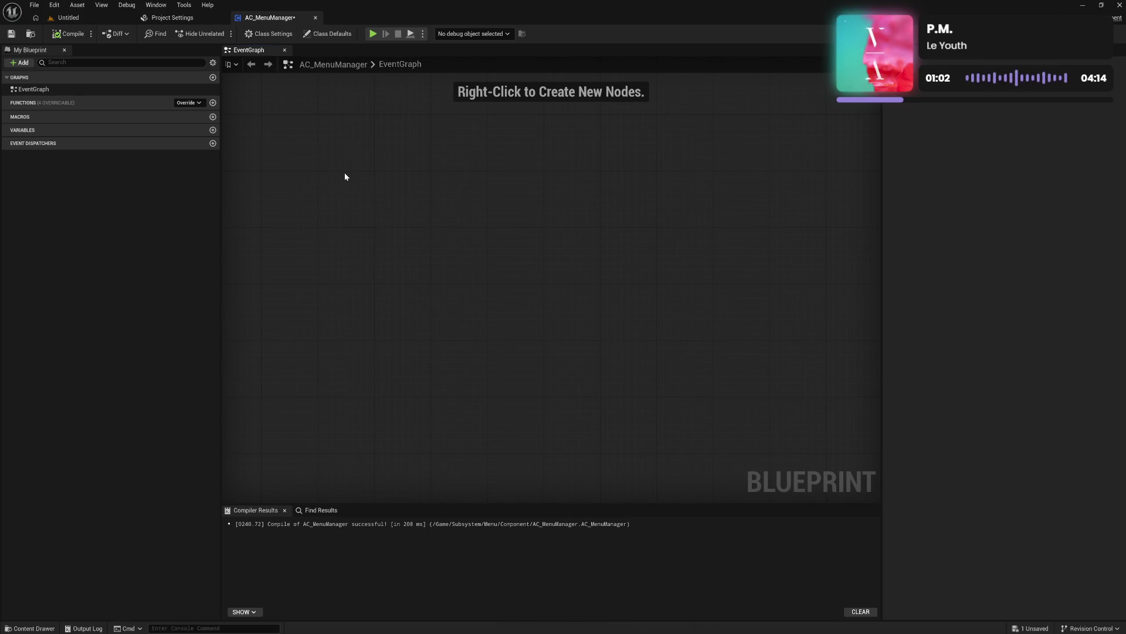
left_click(176, 18)
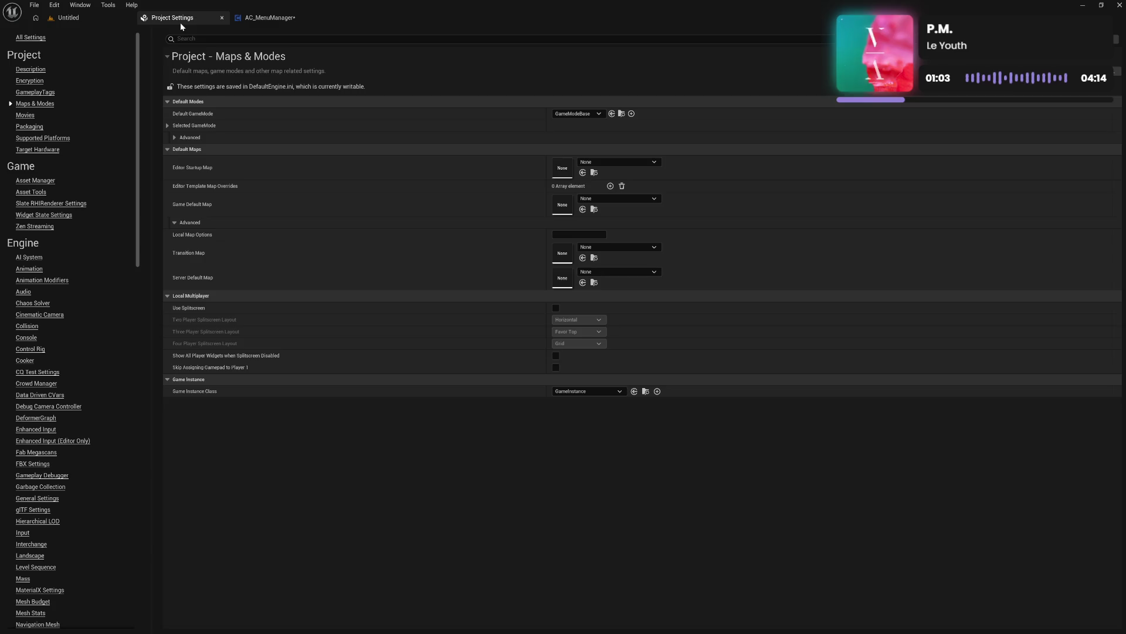
left_click(258, 19)
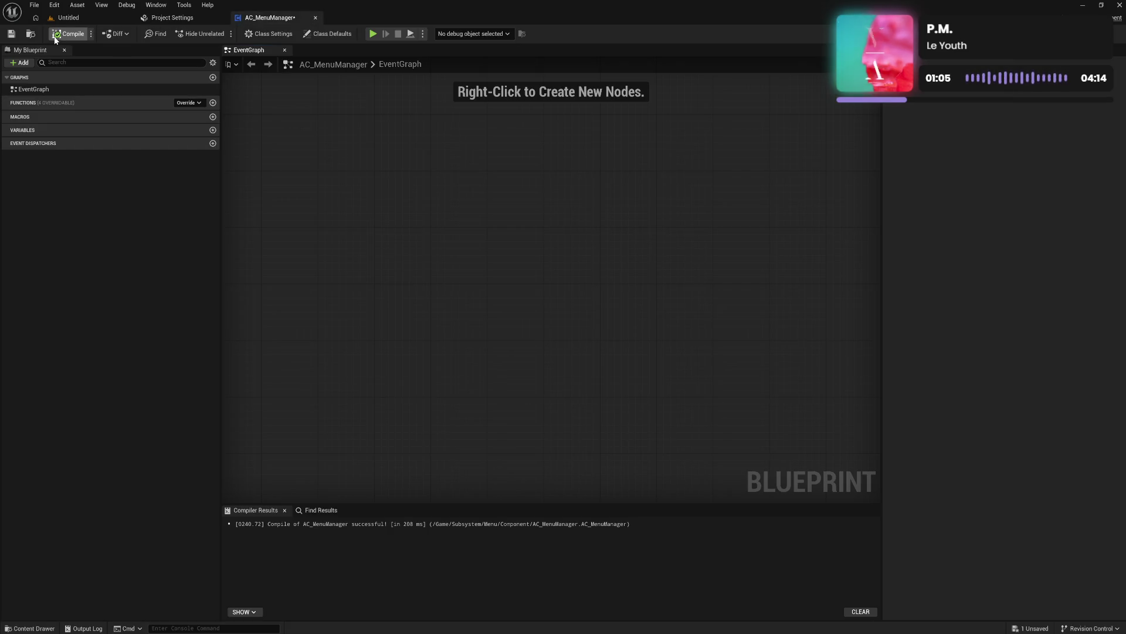
left_click(91, 33)
mouse_move(128, 50)
left_click(203, 63)
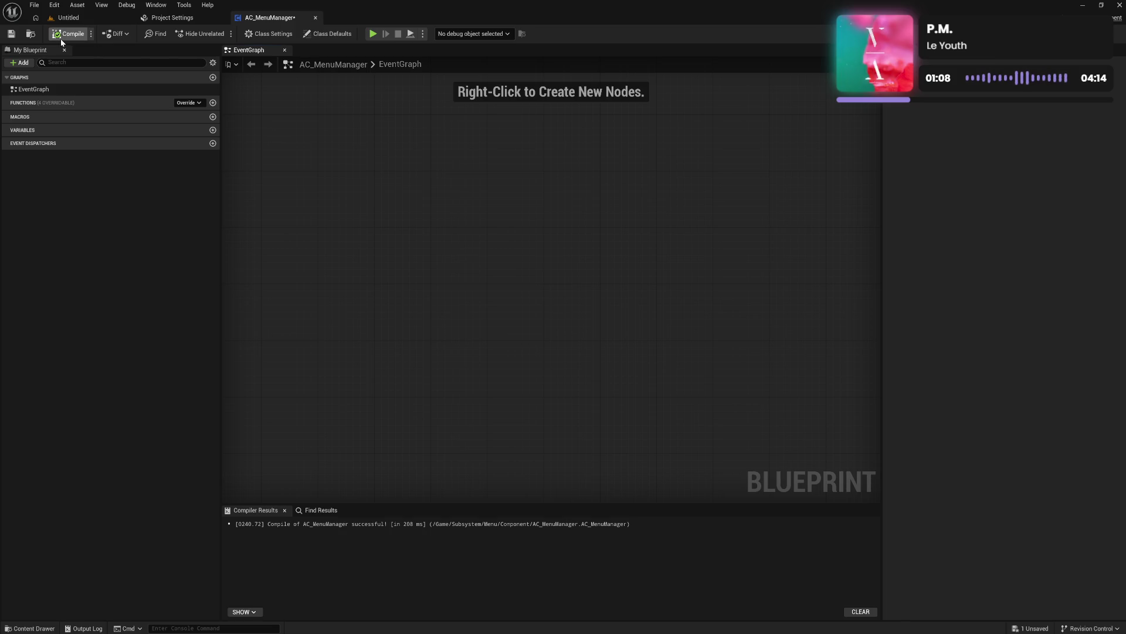
left_click(213, 63)
left_click(282, 122)
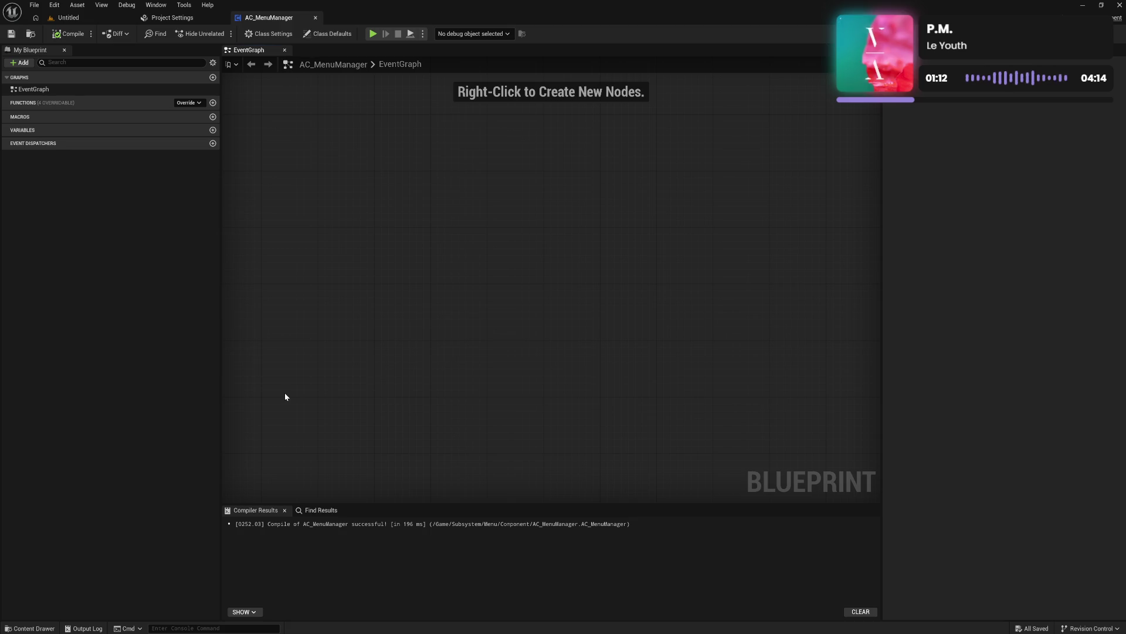
Step: Switch between the Component and Screen folders under Subsystem/Menu, ending on the empty Screen folder
left_click(30, 628)
left_click(69, 483)
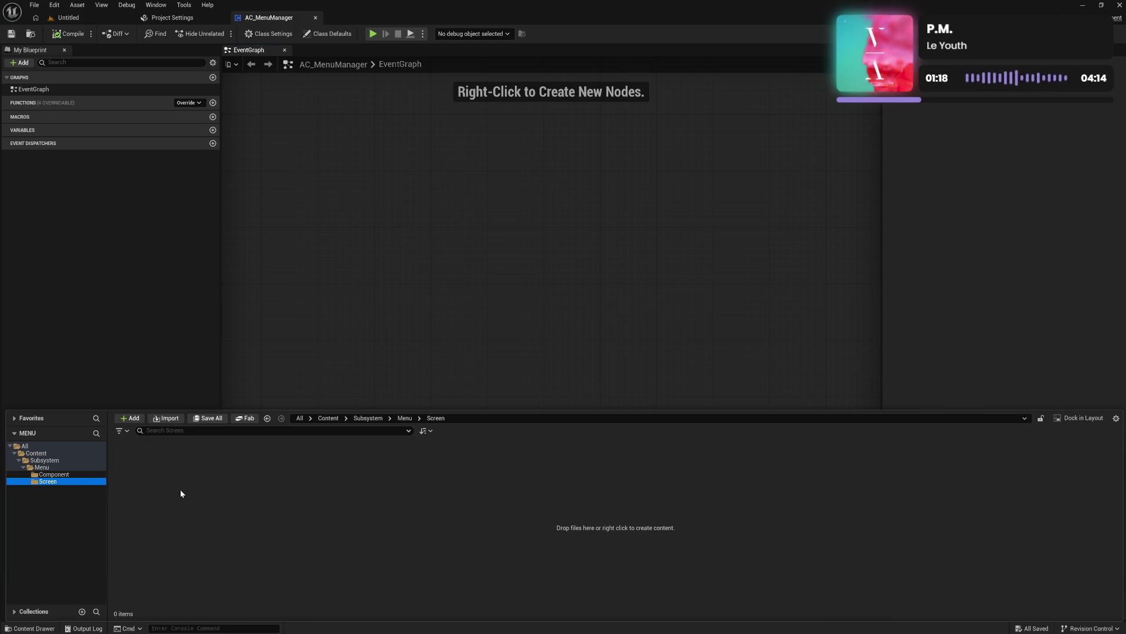
left_click(85, 473)
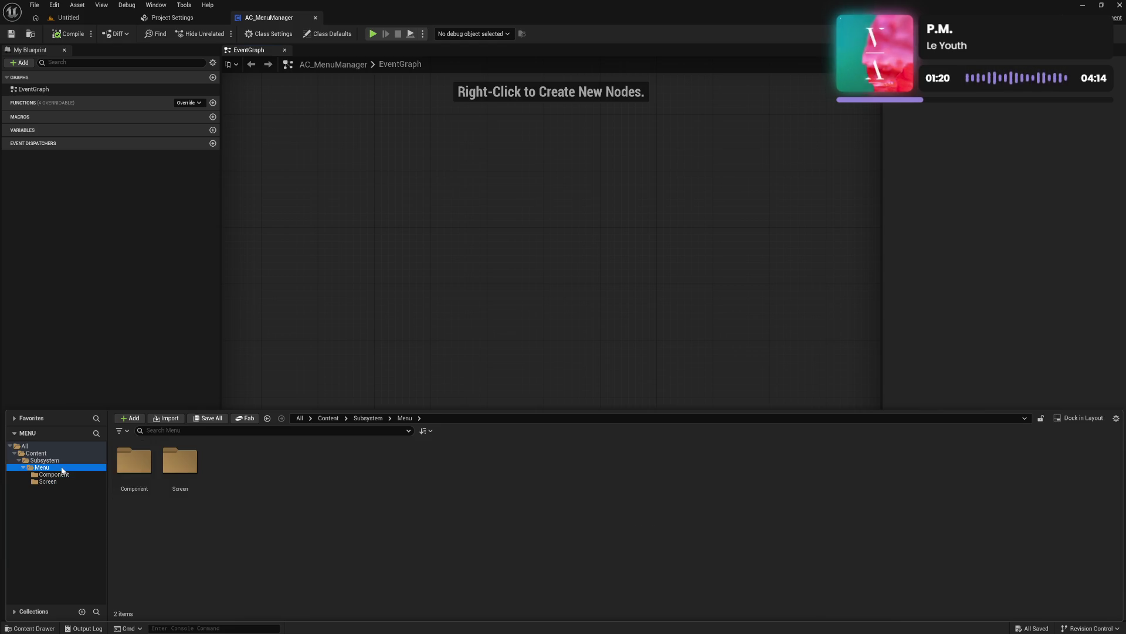
left_click(76, 480)
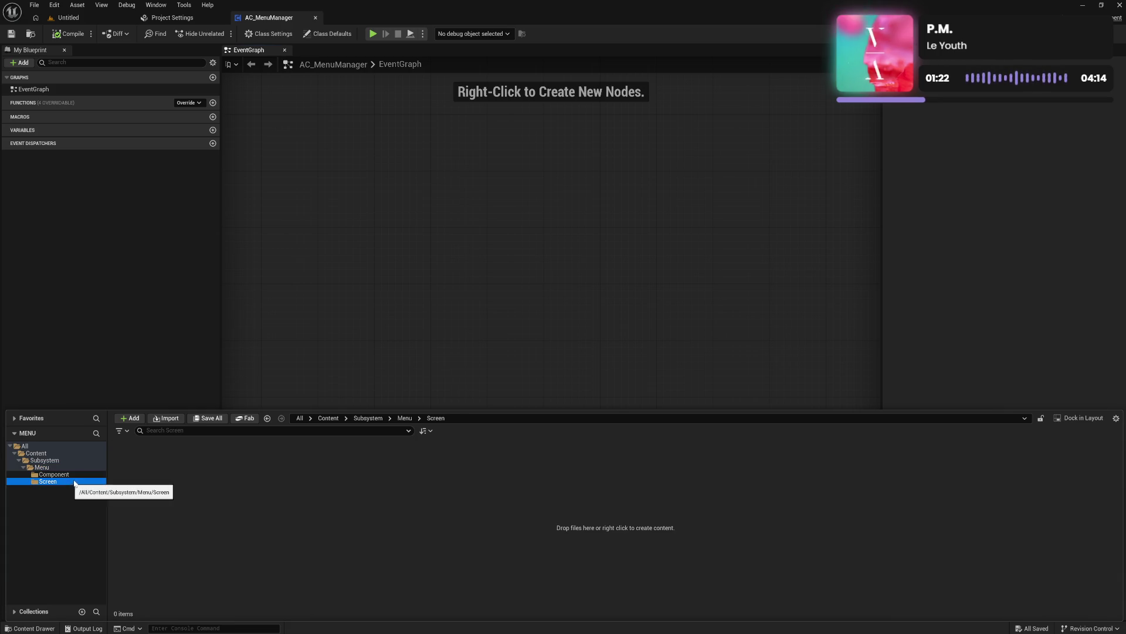
left_click(77, 475)
left_click(79, 481)
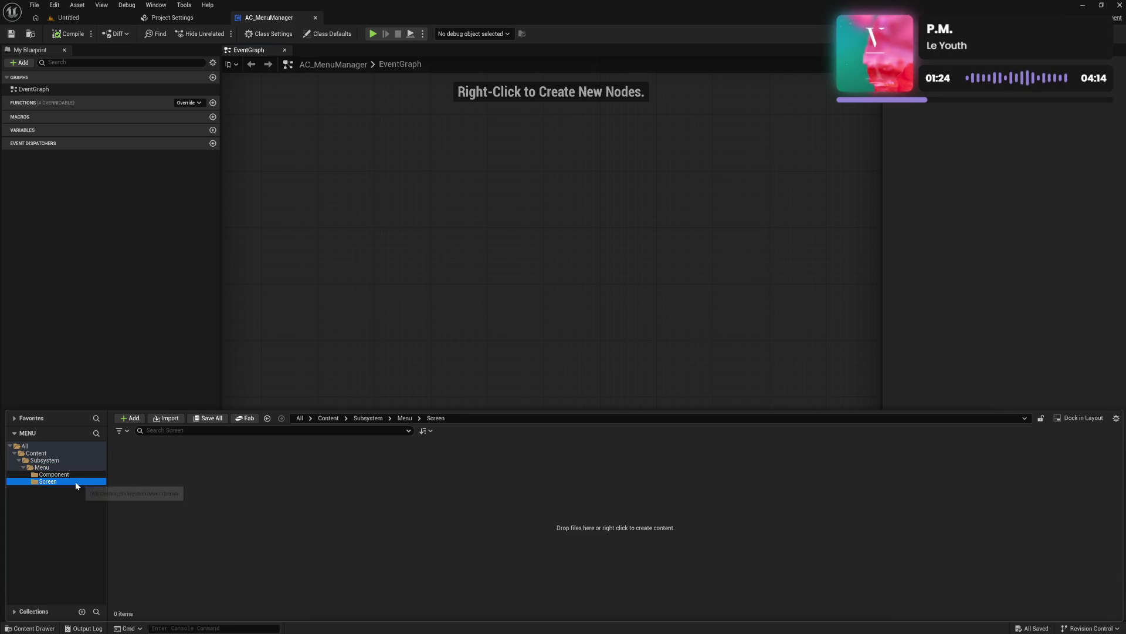
left_click(82, 476)
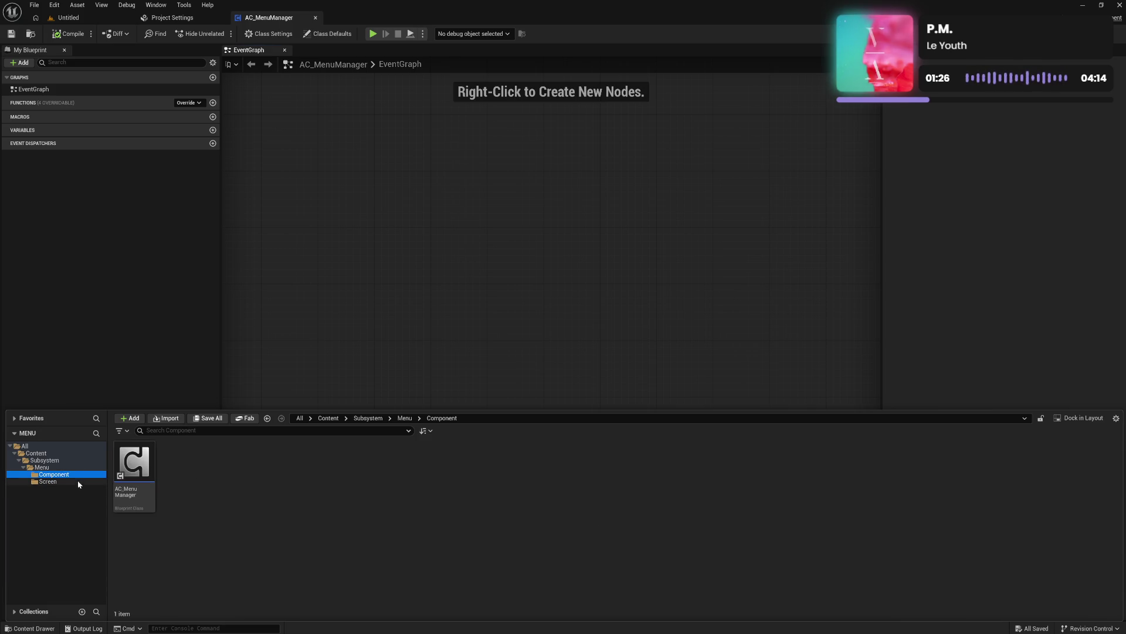
left_click(77, 480)
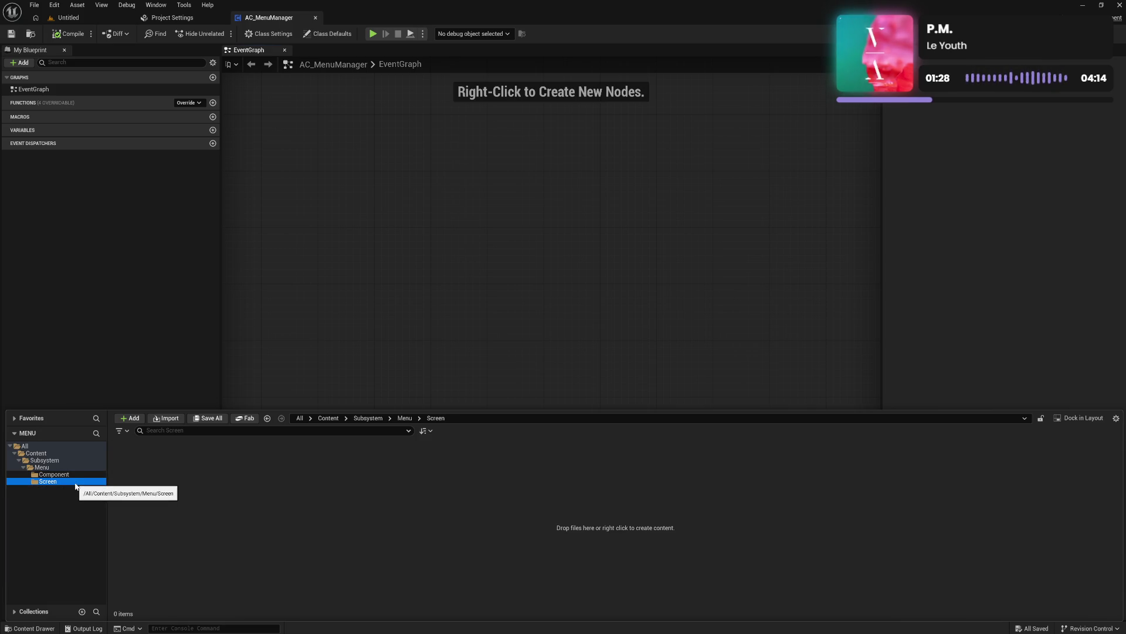
left_click(81, 475)
left_click(82, 480)
left_click(81, 474)
left_click(81, 481)
left_click(82, 474)
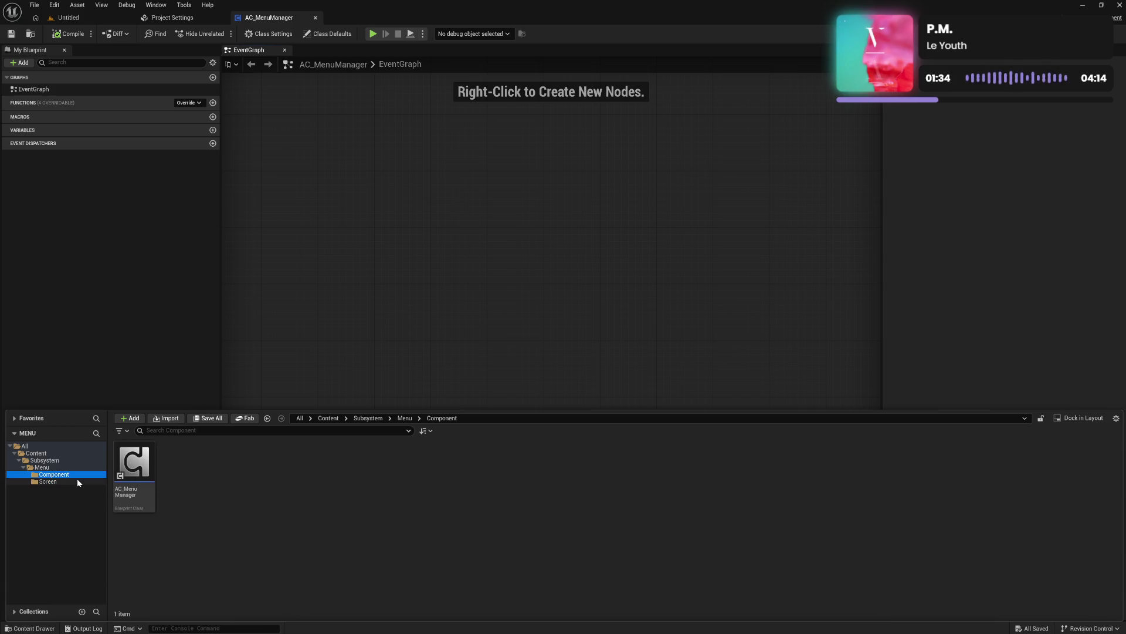
left_click(79, 481)
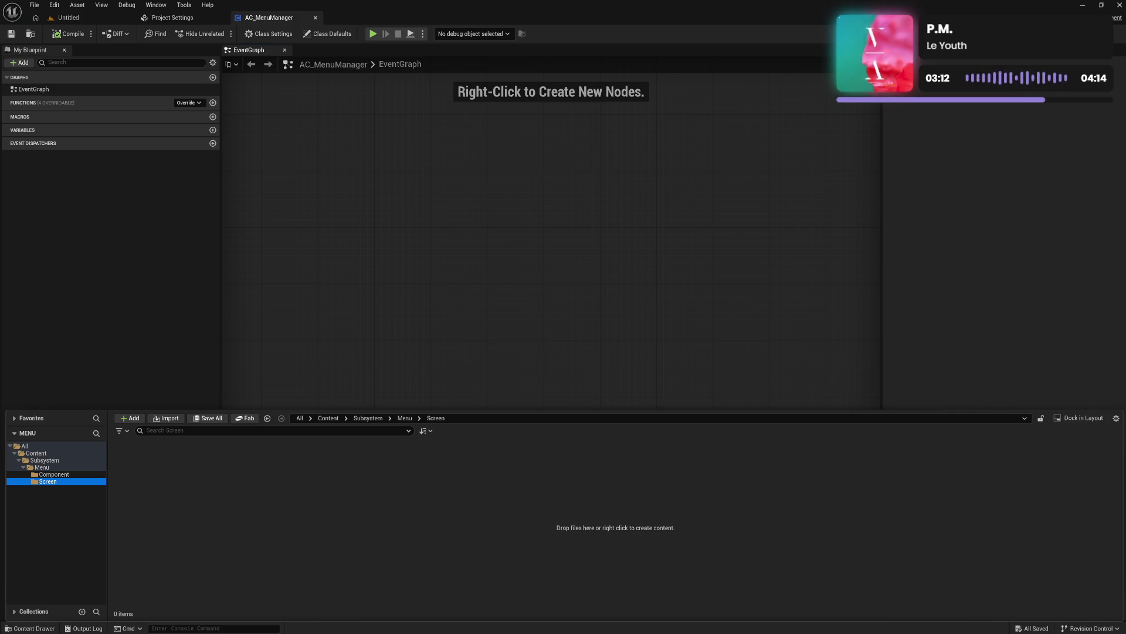
left_click(752, 492)
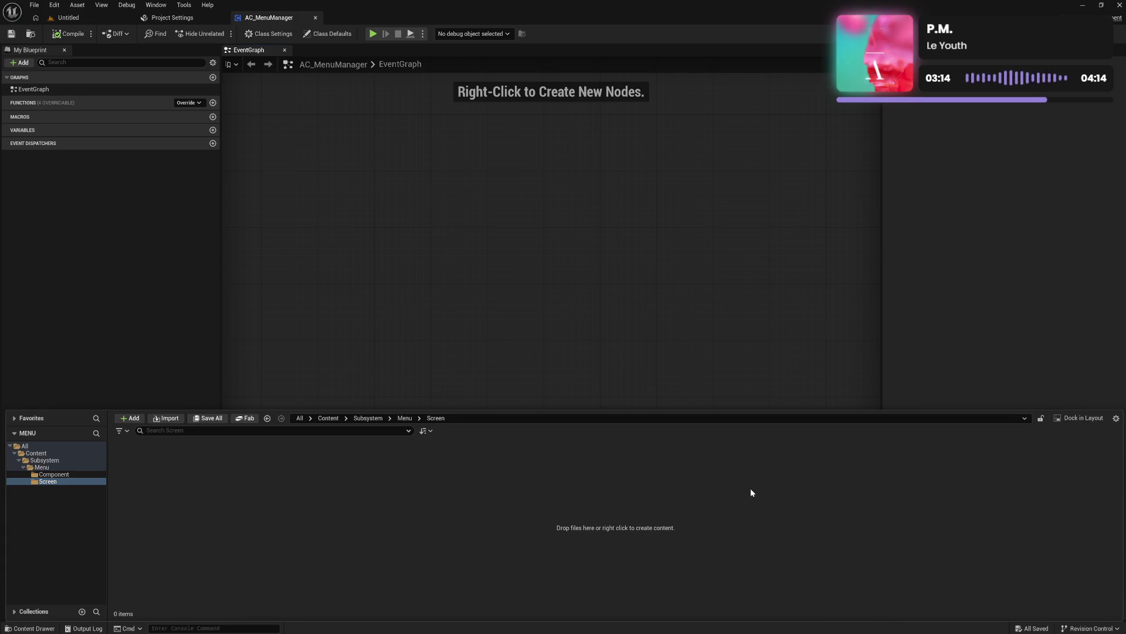
Step: Bring the Content Drawer back up and browse the Component and Screen folders under Menu
left_click(80, 474)
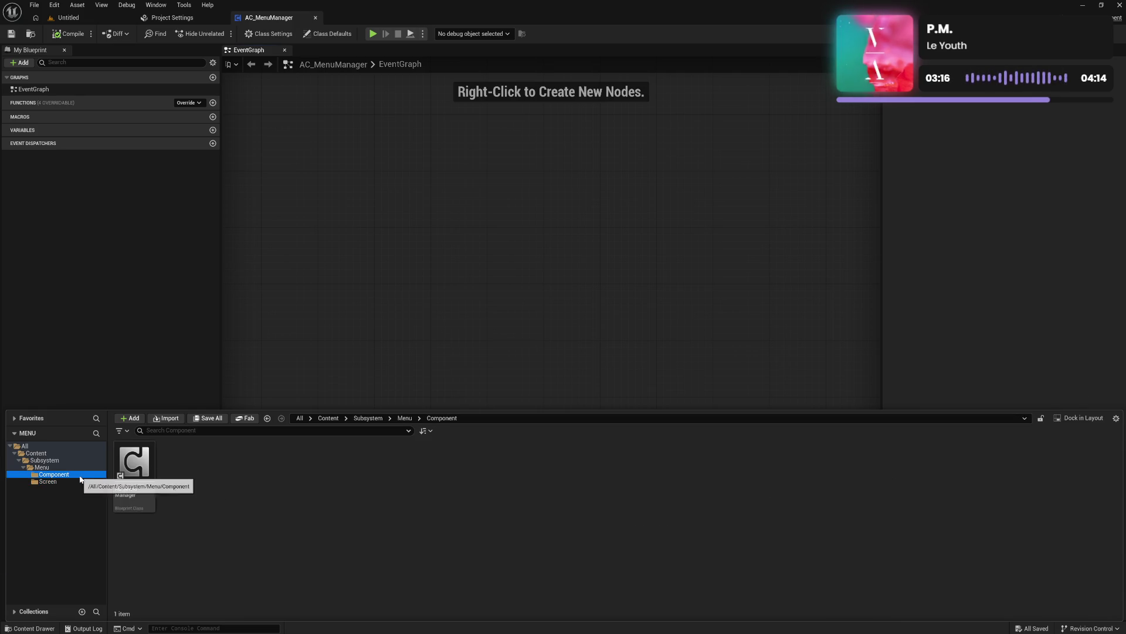
left_click(401, 346)
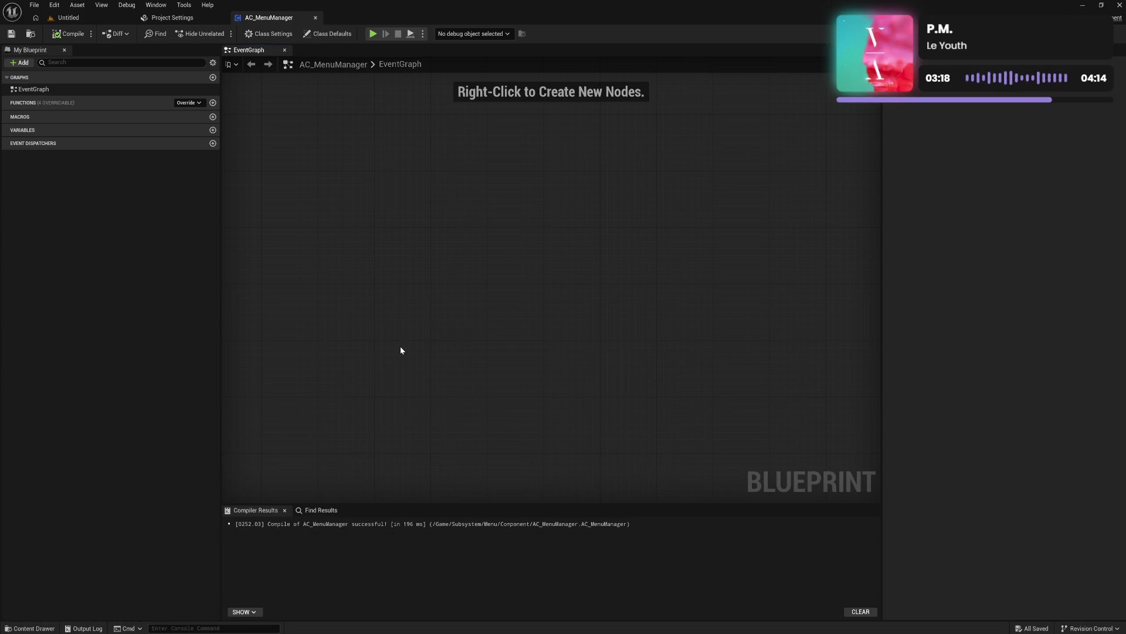
left_click(54, 628)
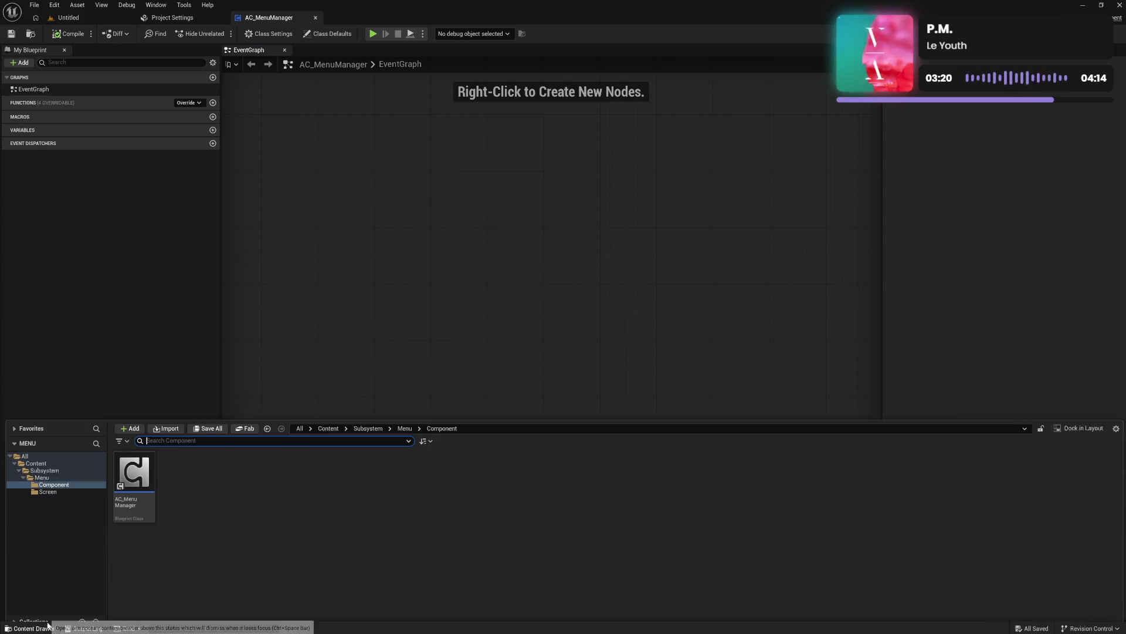
left_click(51, 481)
left_click(65, 475)
Step: Delete the empty Screen folder, confirm the popup, and view the Menu folder
left_click(61, 482)
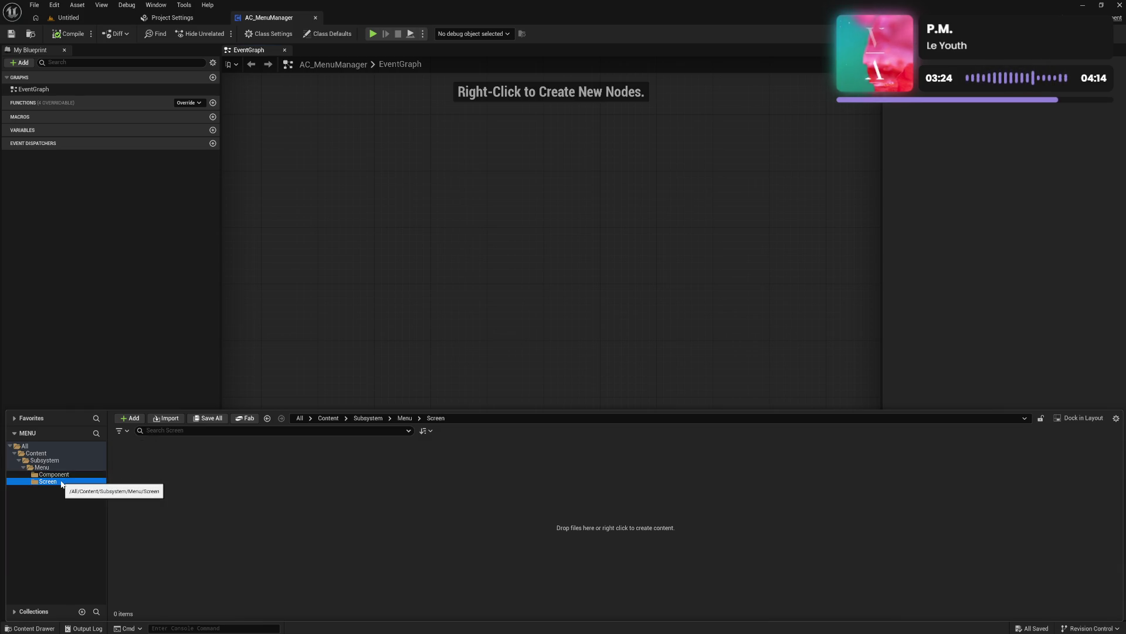
key("Delete")
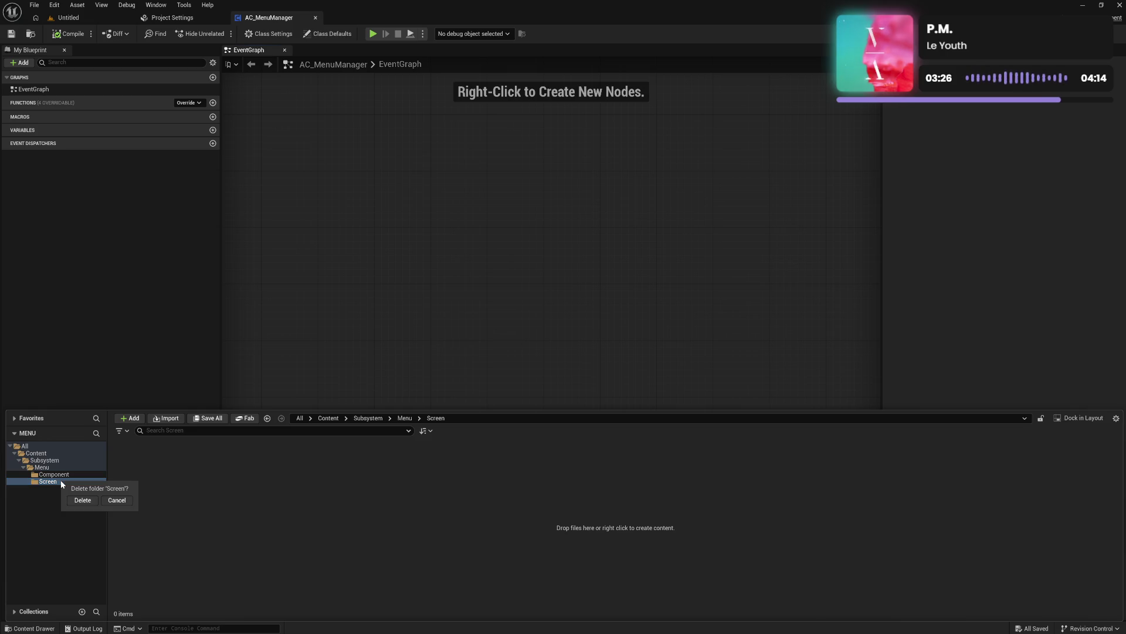
left_click(83, 500)
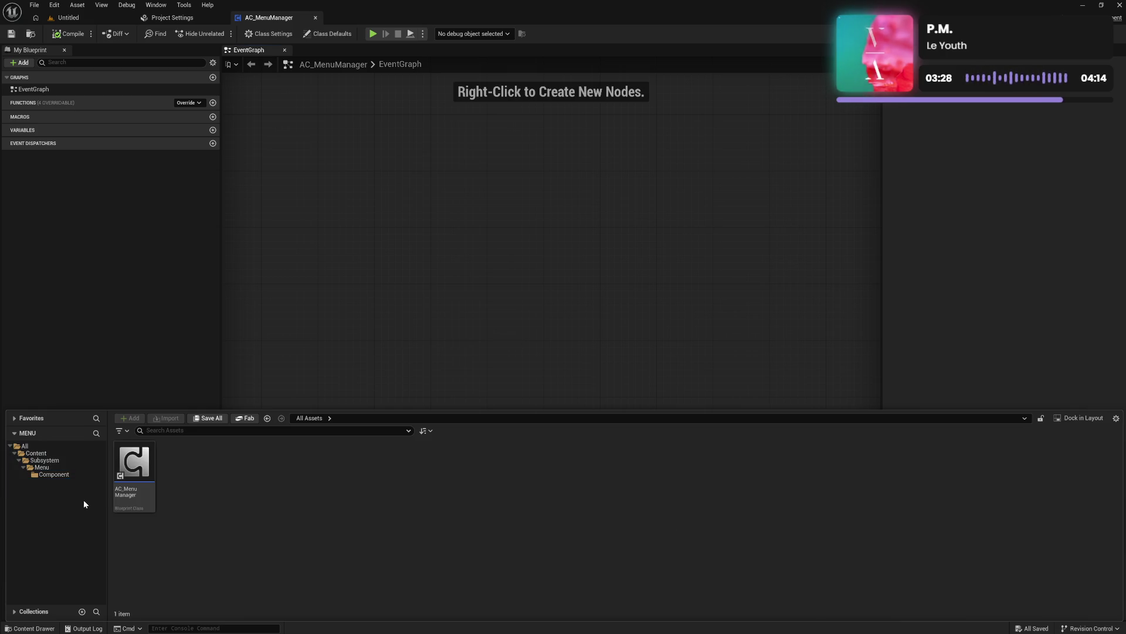
left_click(46, 469)
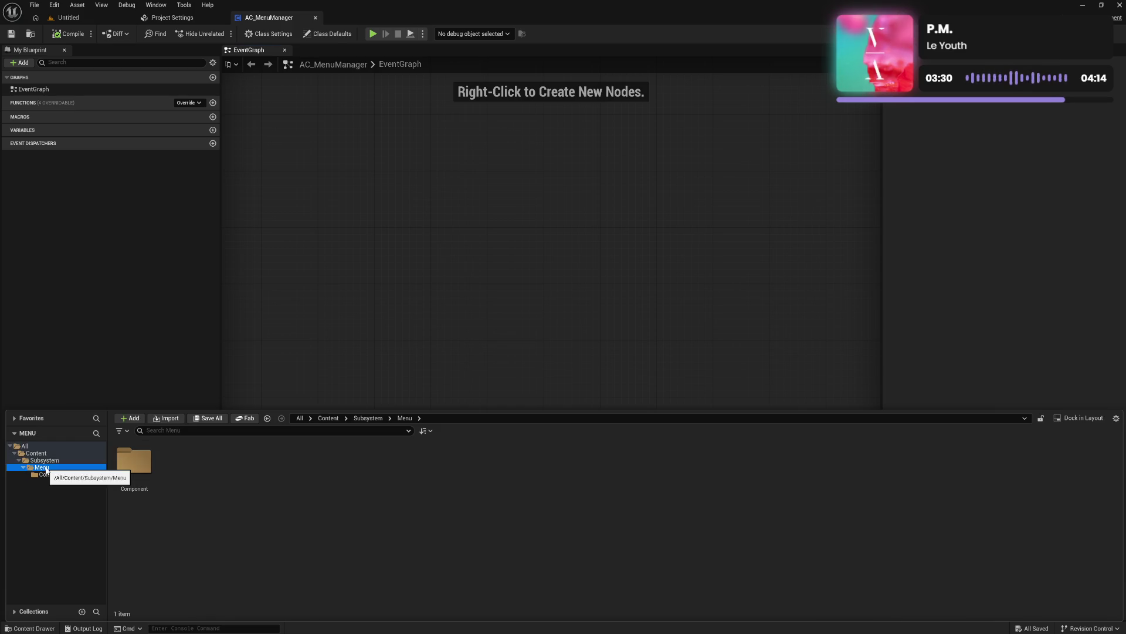
left_click(53, 474)
left_click(213, 489)
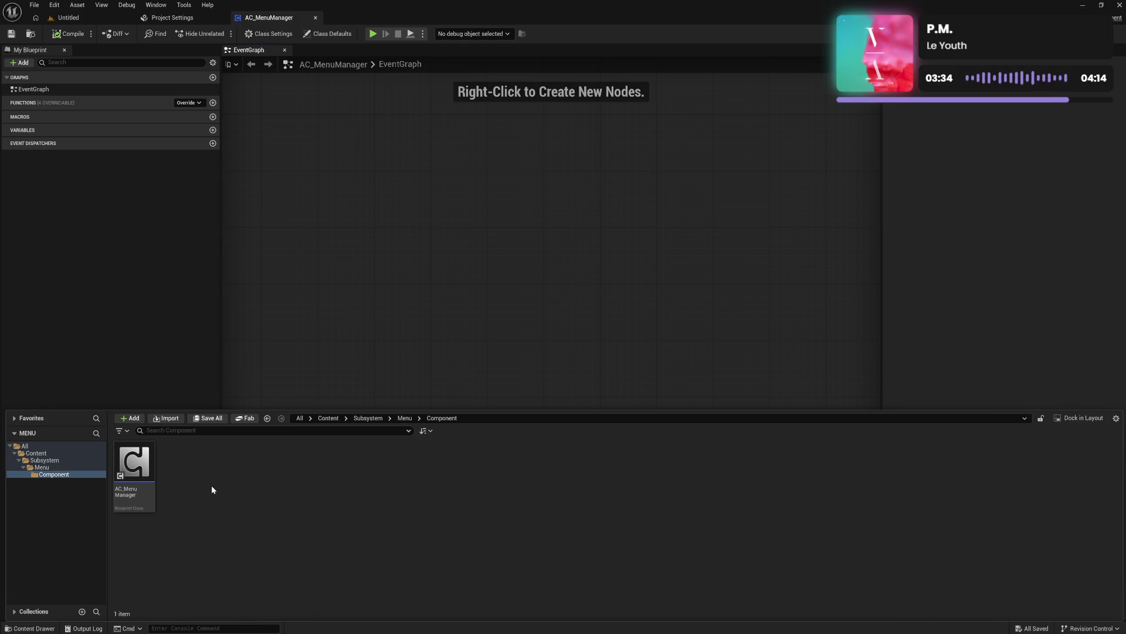
left_click(271, 376)
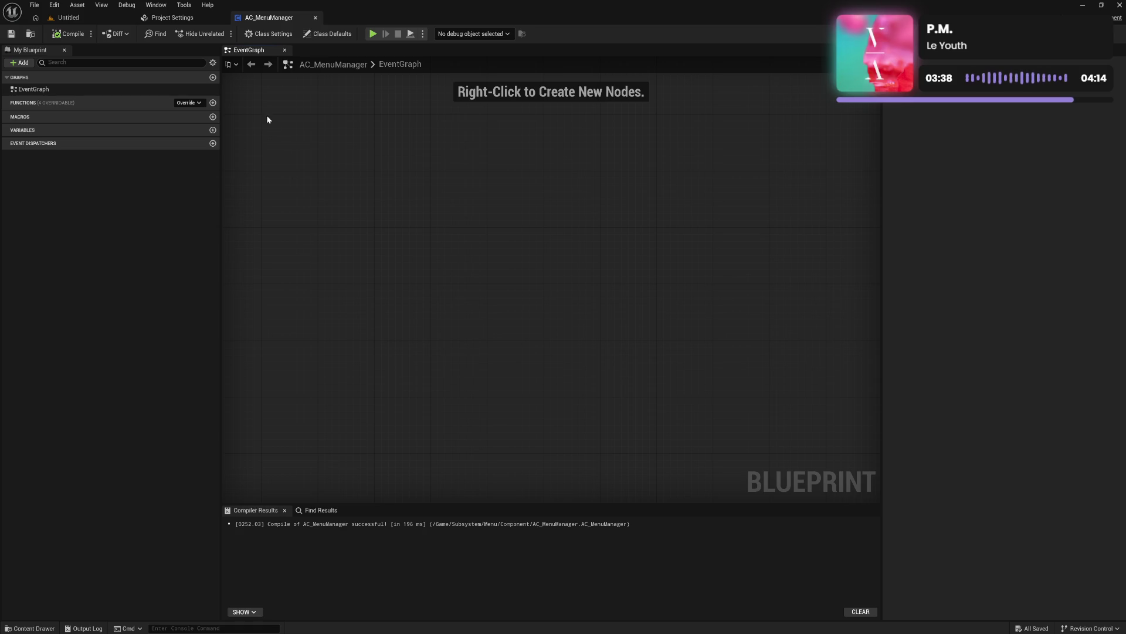
left_click(175, 18)
left_click(101, 20)
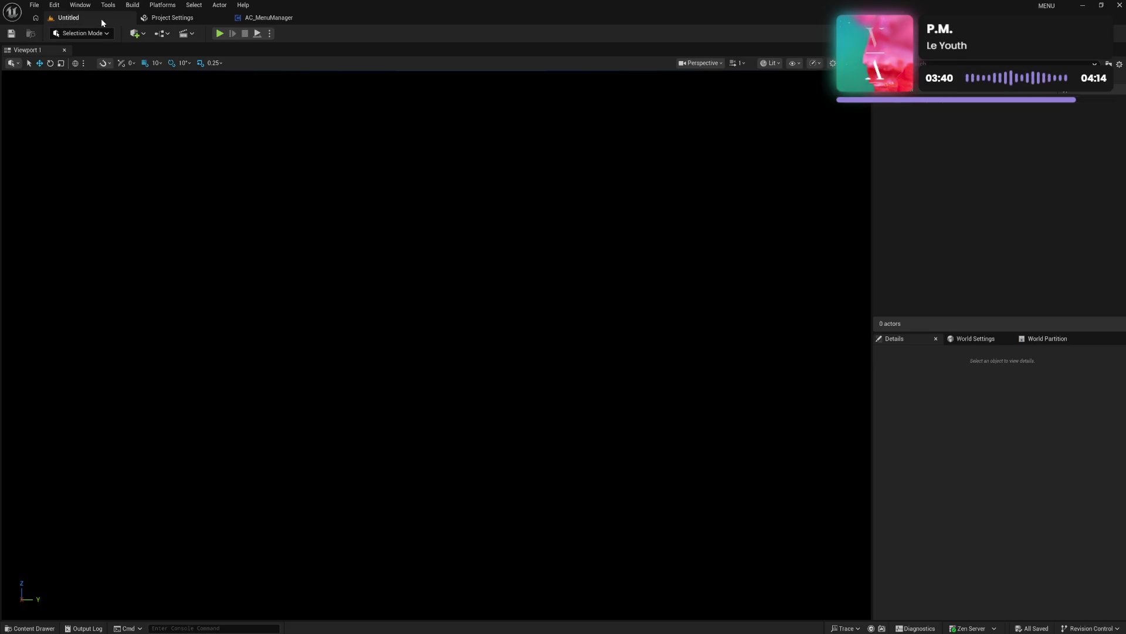
left_click(269, 17)
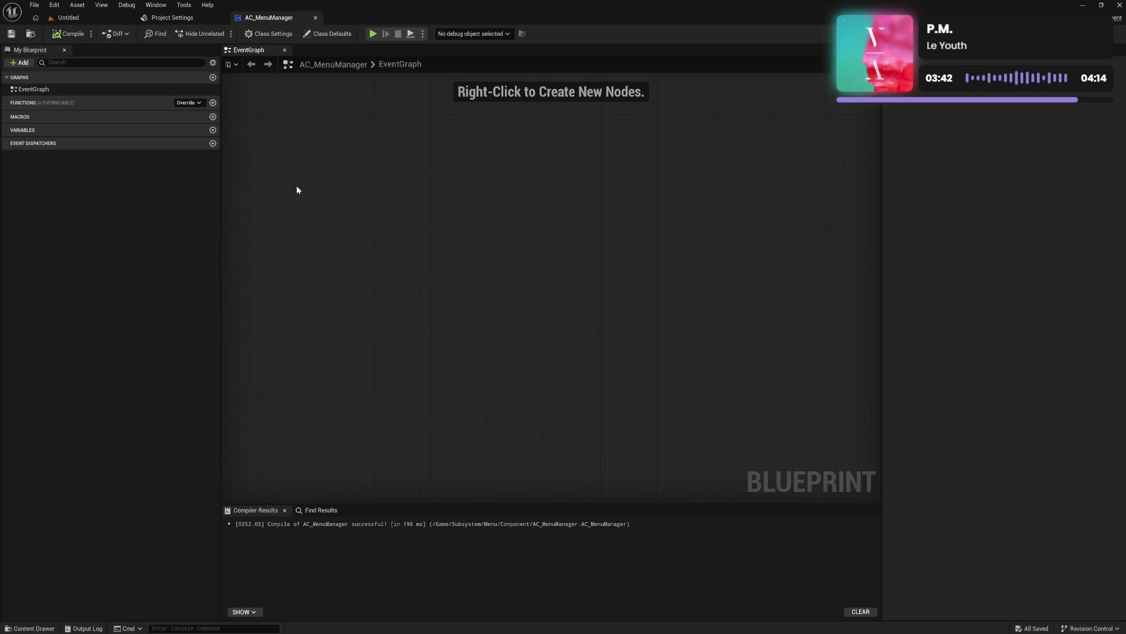
mouse_move(356, 274)
left_mouse_down()
mouse_move(427, 315)
mouse_move(392, 259)
mouse_move(339, 247)
mouse_move(351, 248)
left_mouse_up()
left_click(30, 628)
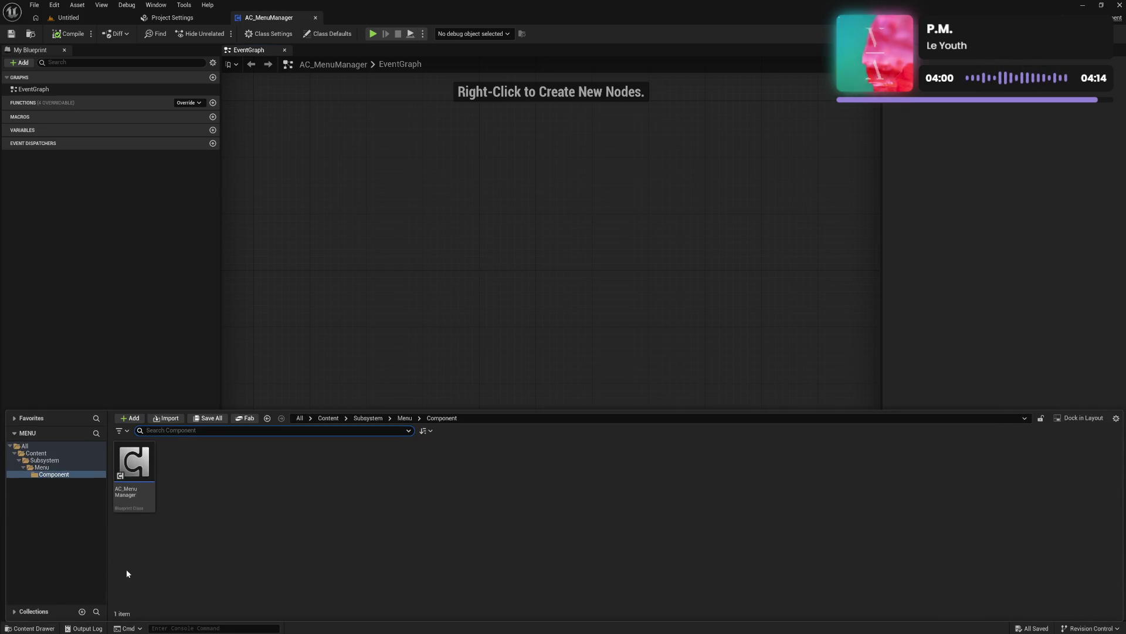
left_click(347, 305)
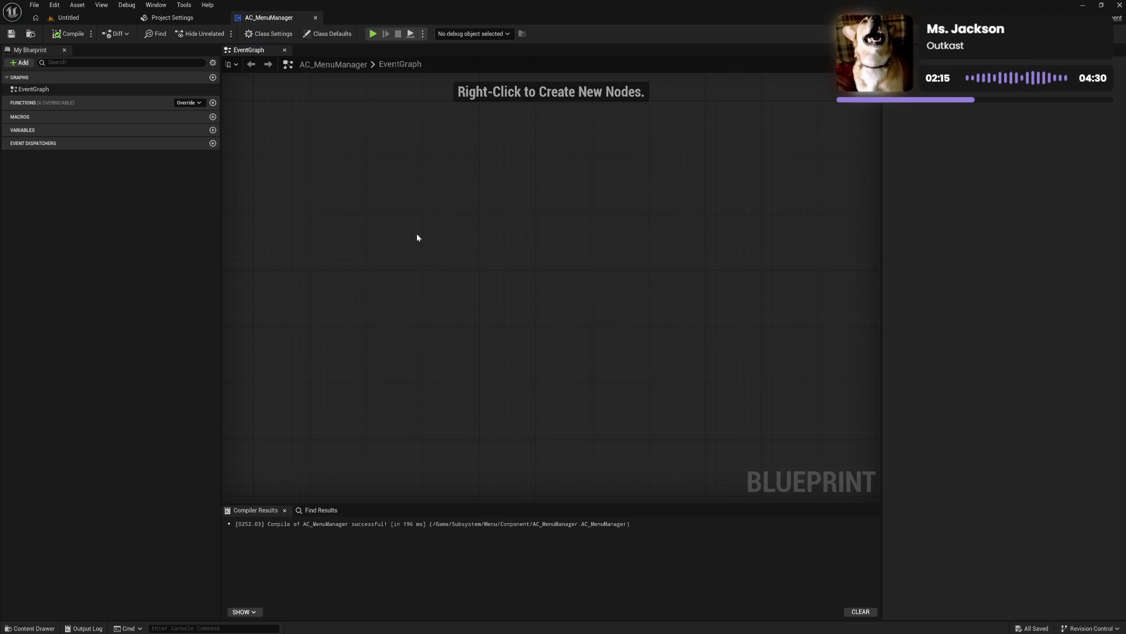
left_click_drag(607, 317, 585, 331)
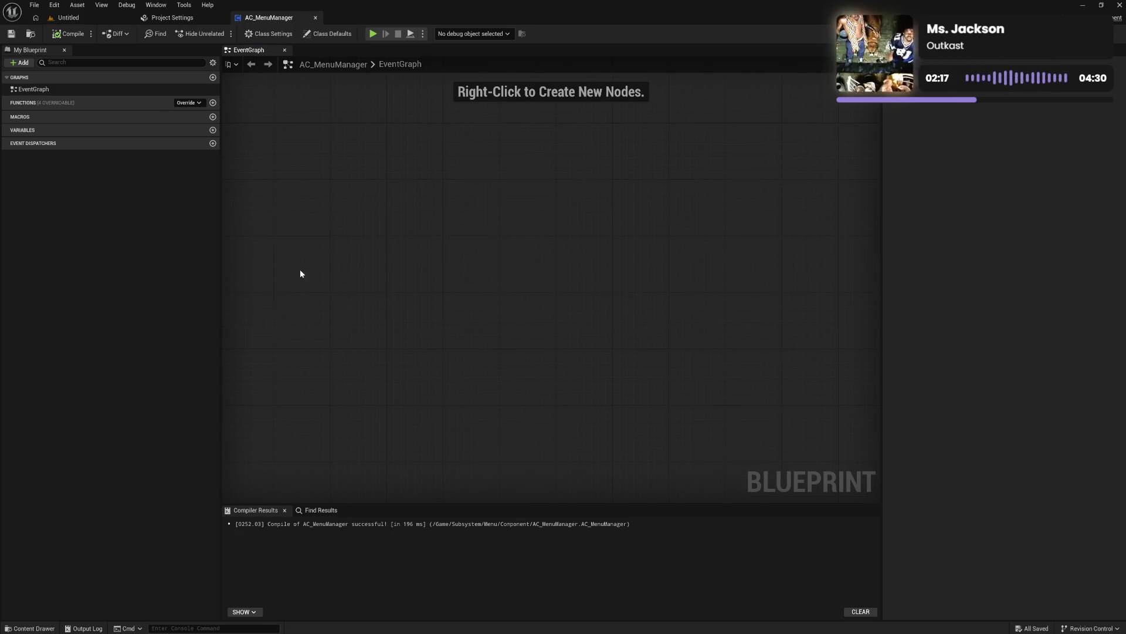
left_click(213, 130)
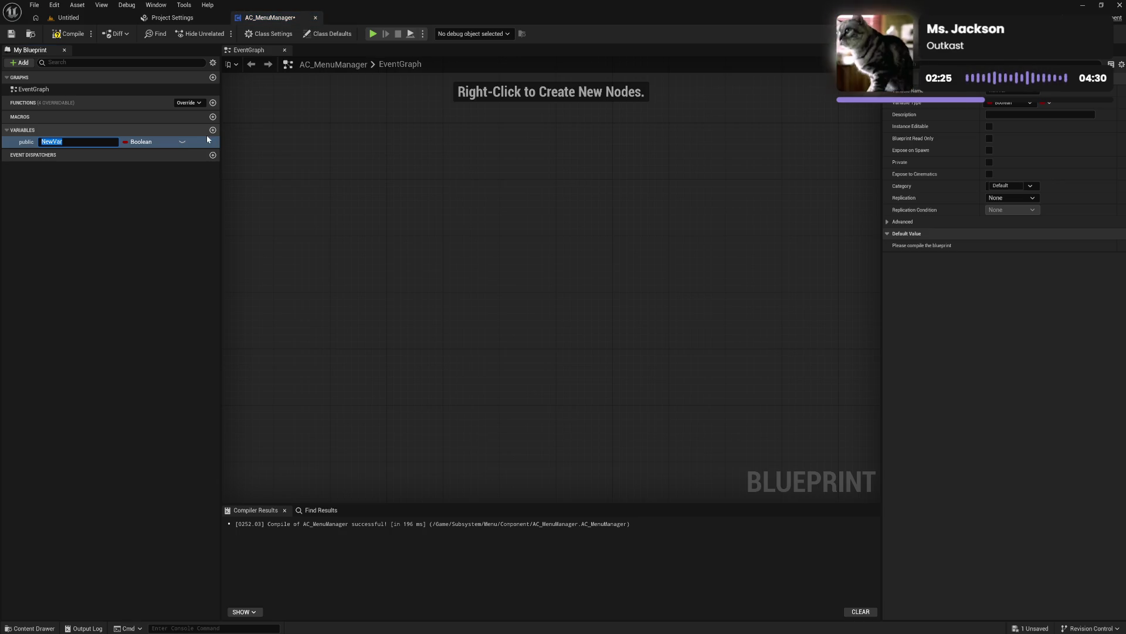
Step: Rename the new Boolean variable to 'Loading Screen'
type("Loadi")
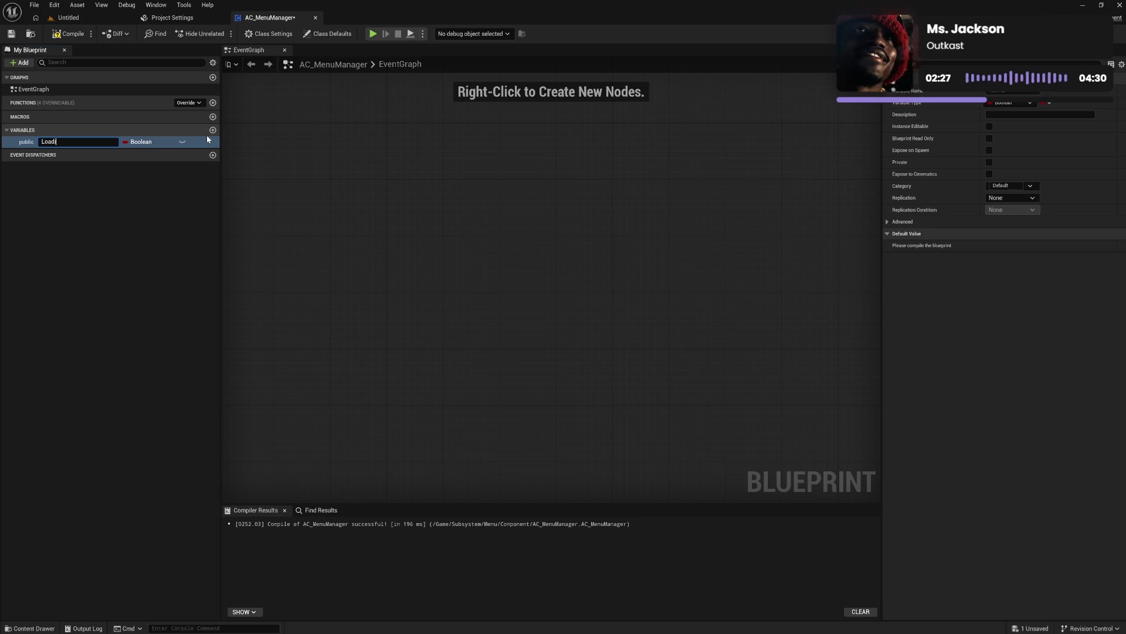
type("ng Screen")
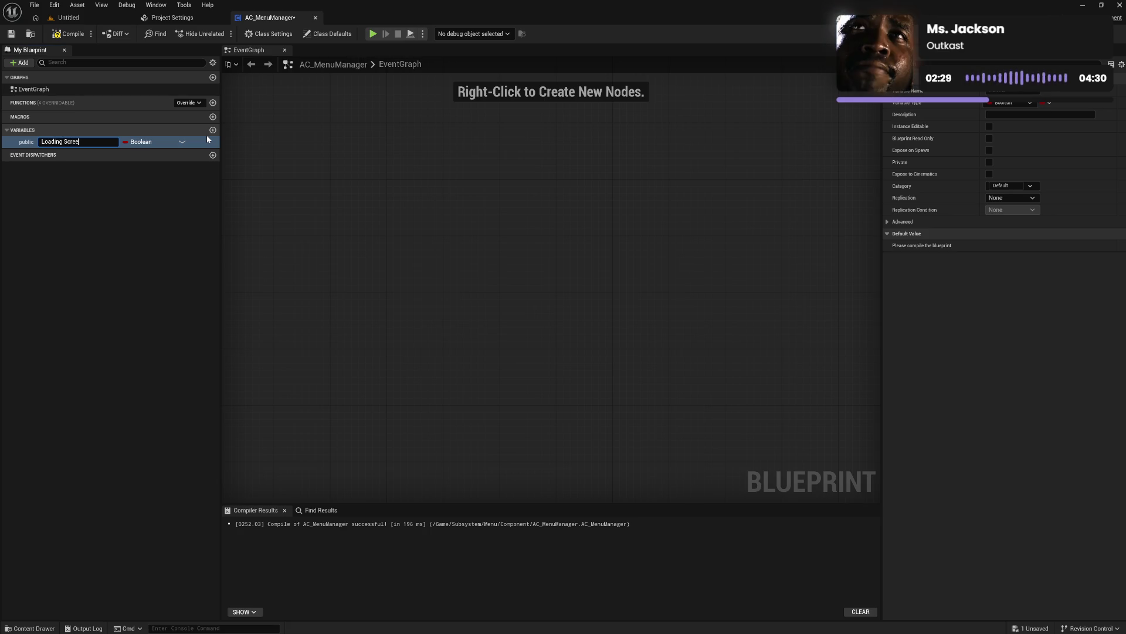
key("Return")
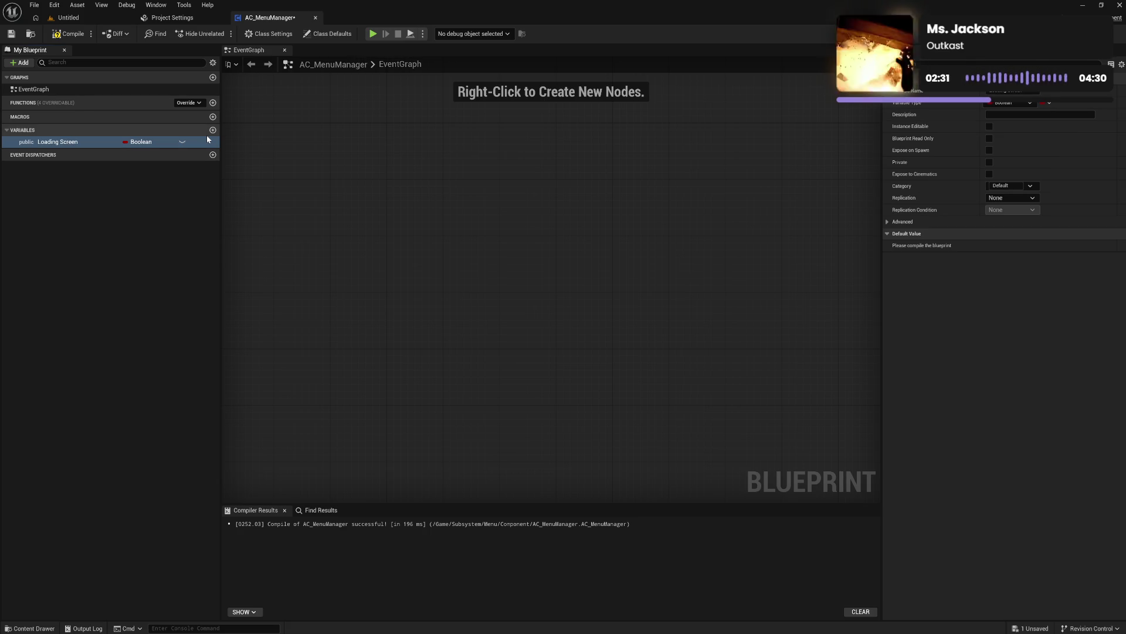
left_click(156, 142)
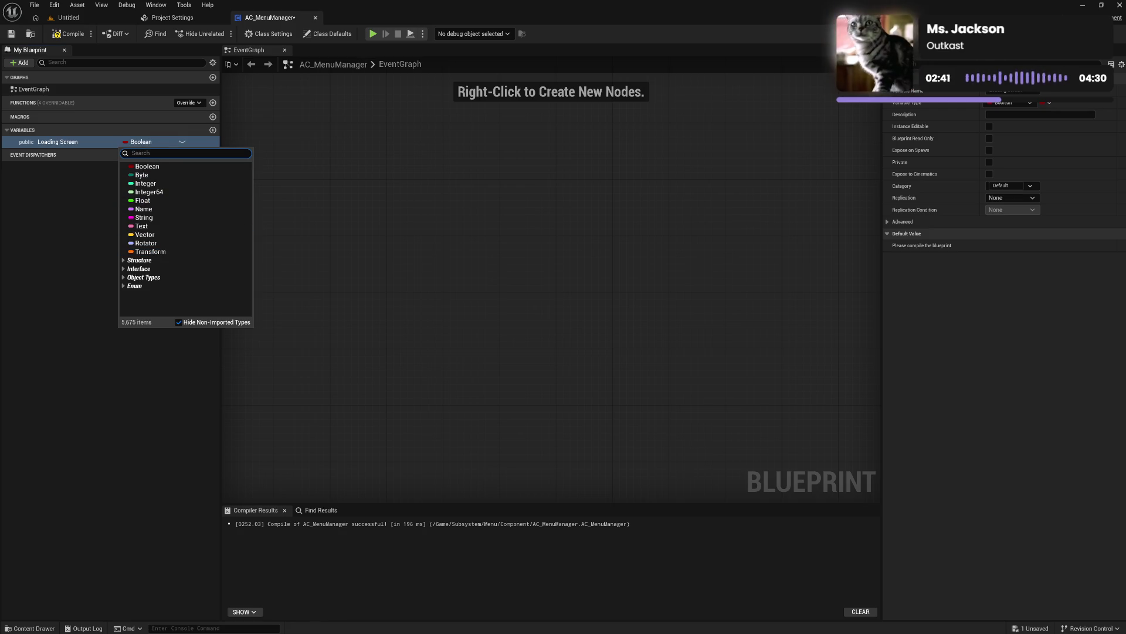
Step: Change the Loading Screen variable's type to User Widget and compile
type("user")
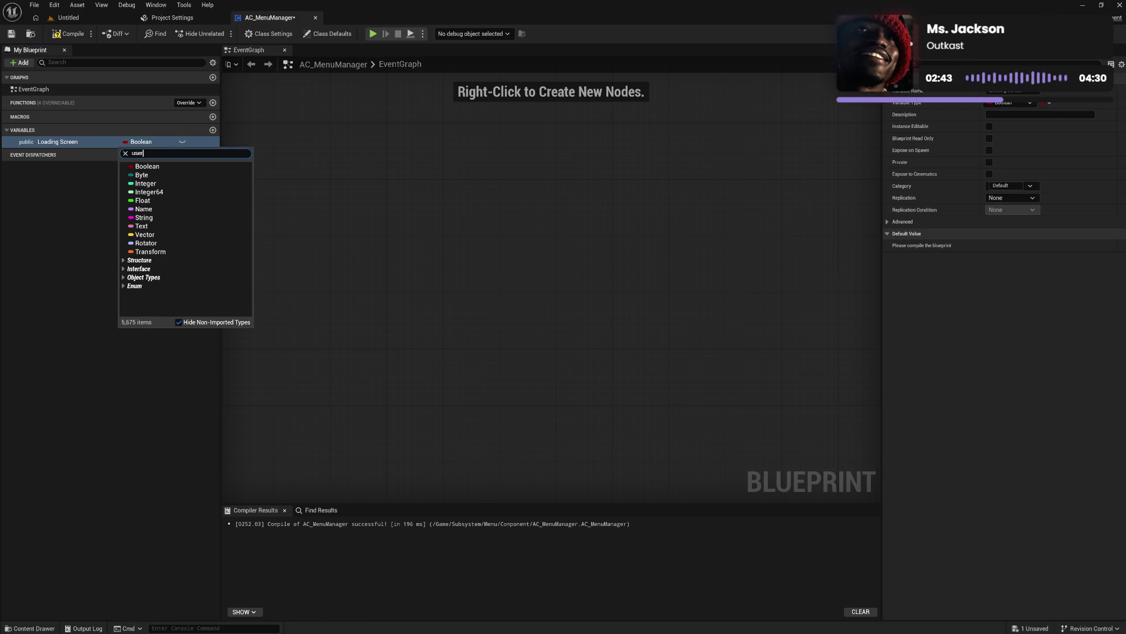
type(" widg")
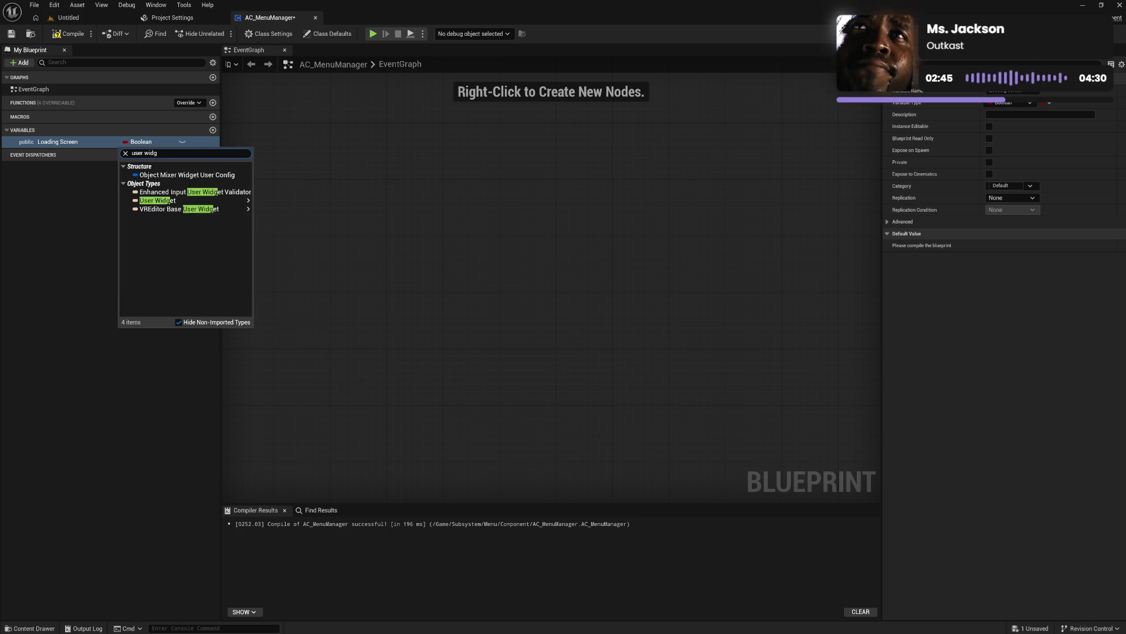
left_click(169, 200)
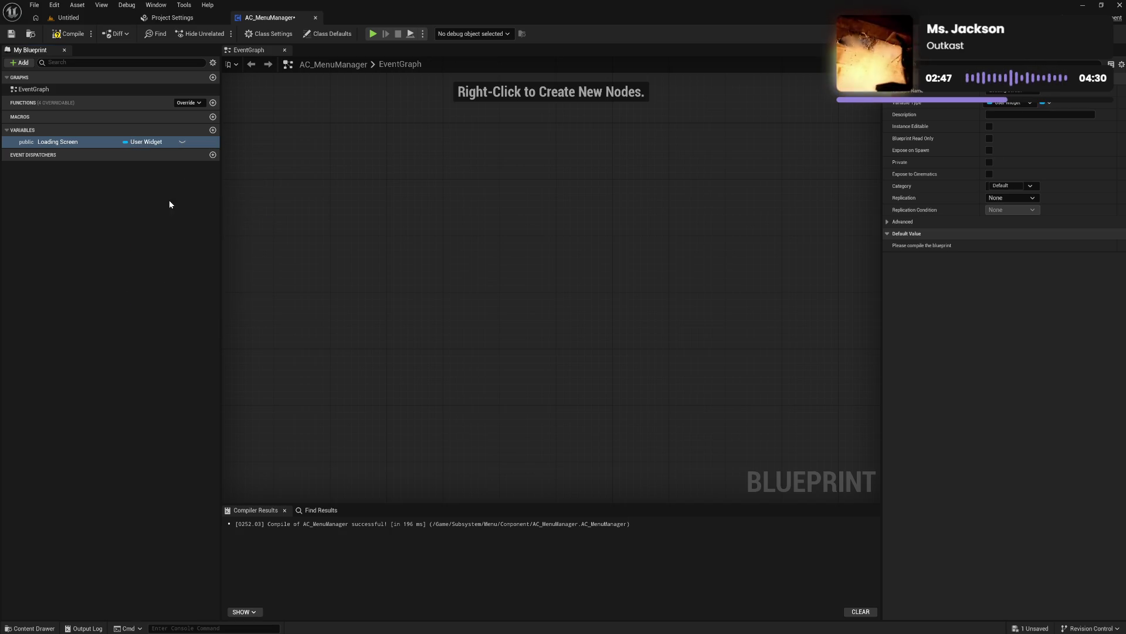
left_click(69, 33)
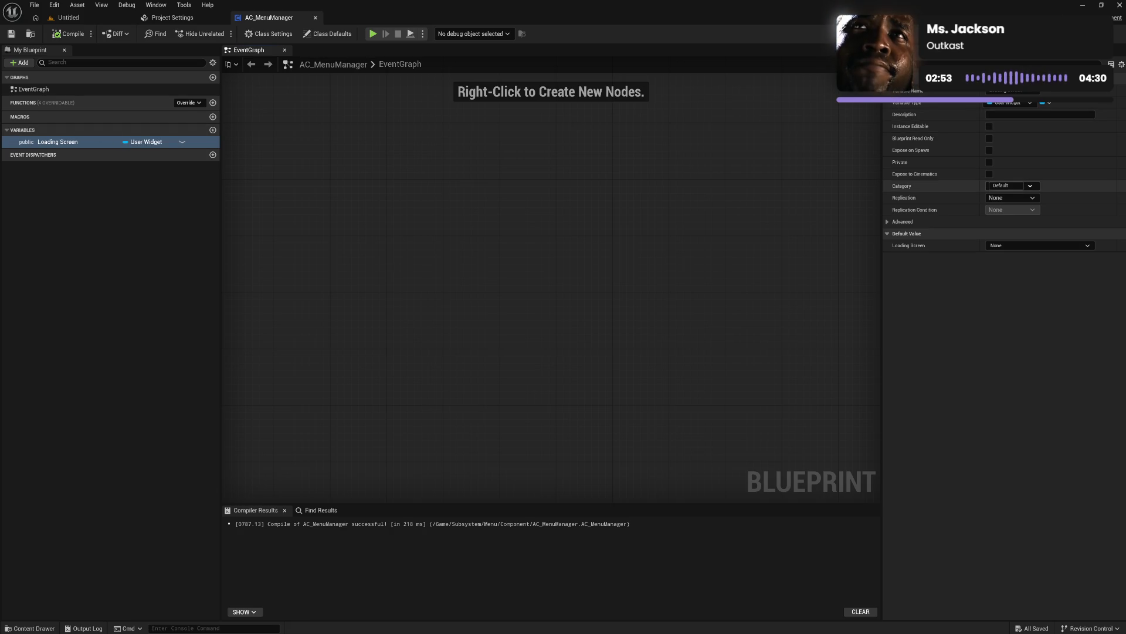
Step: Put Loading Screen in the 'Developer Settings' category, make it Instance Editable and Private, and compile
left_click(1003, 186)
type("Developer Se")
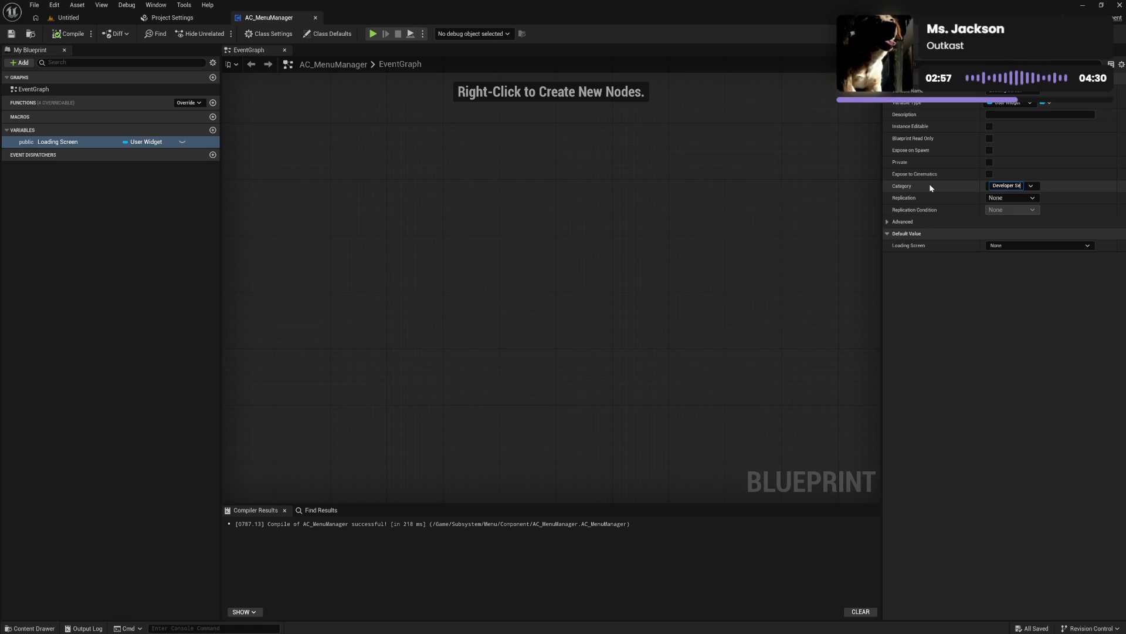
type("ttings")
key("Return")
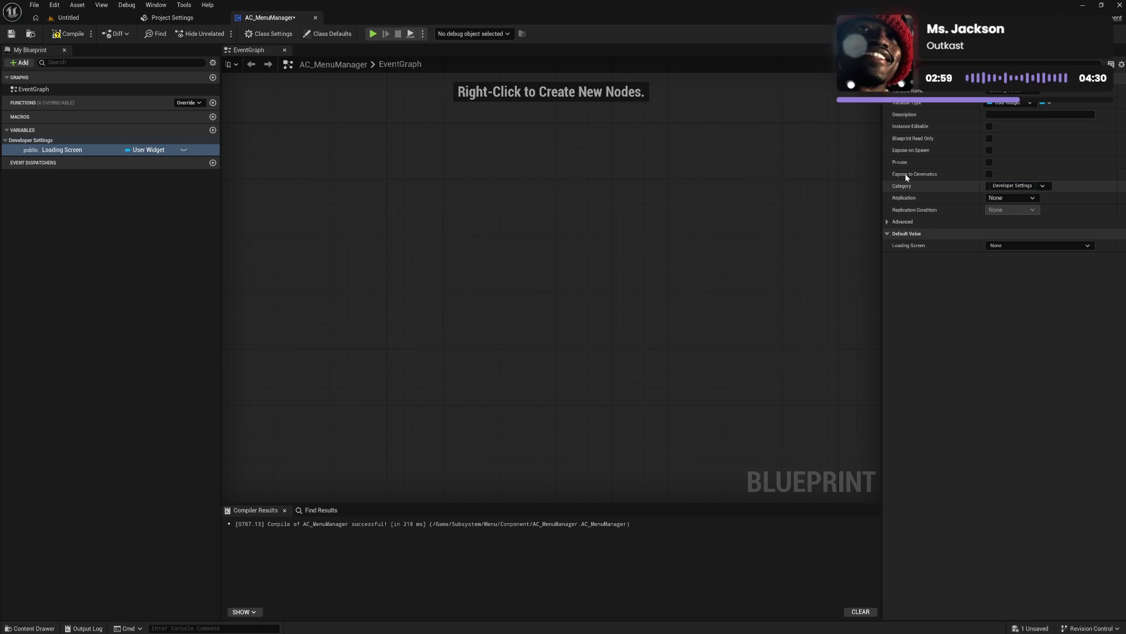
left_click(989, 126)
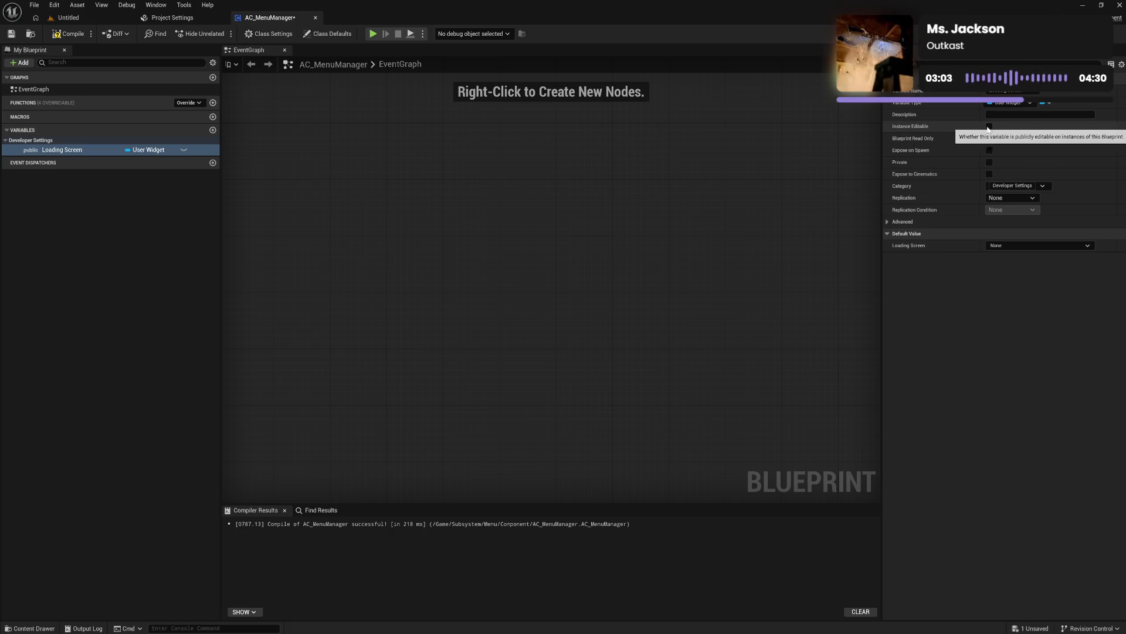
left_click(989, 162)
left_click(72, 34)
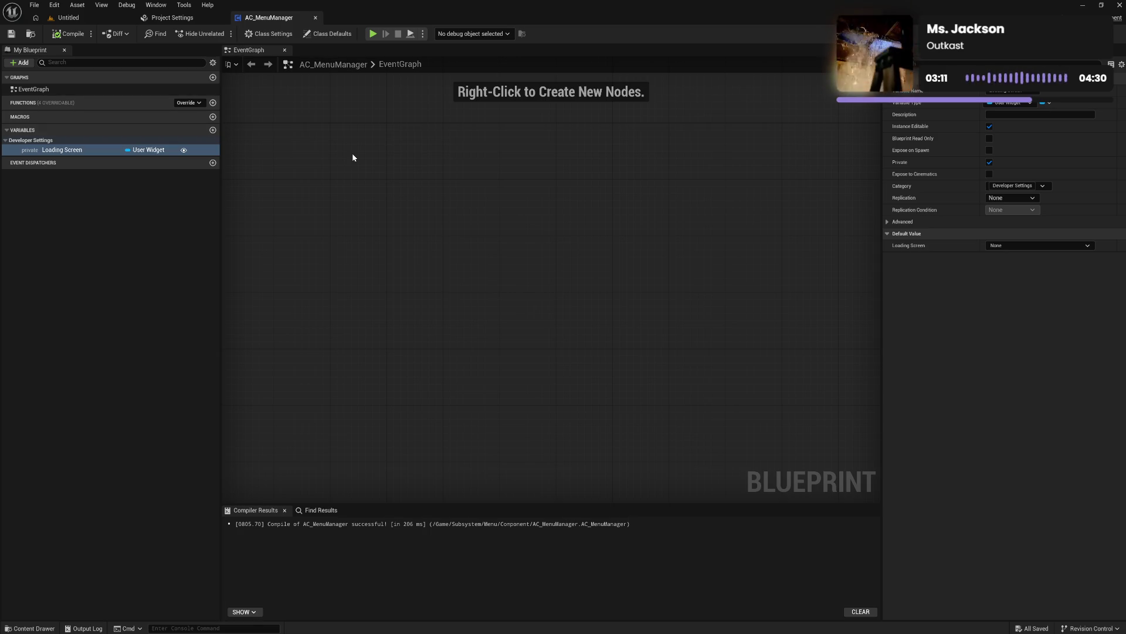
left_click(30, 628)
Step: Rename AC_MenuManager to AC_UIManager in the Component folder
left_click(134, 469)
key("F2")
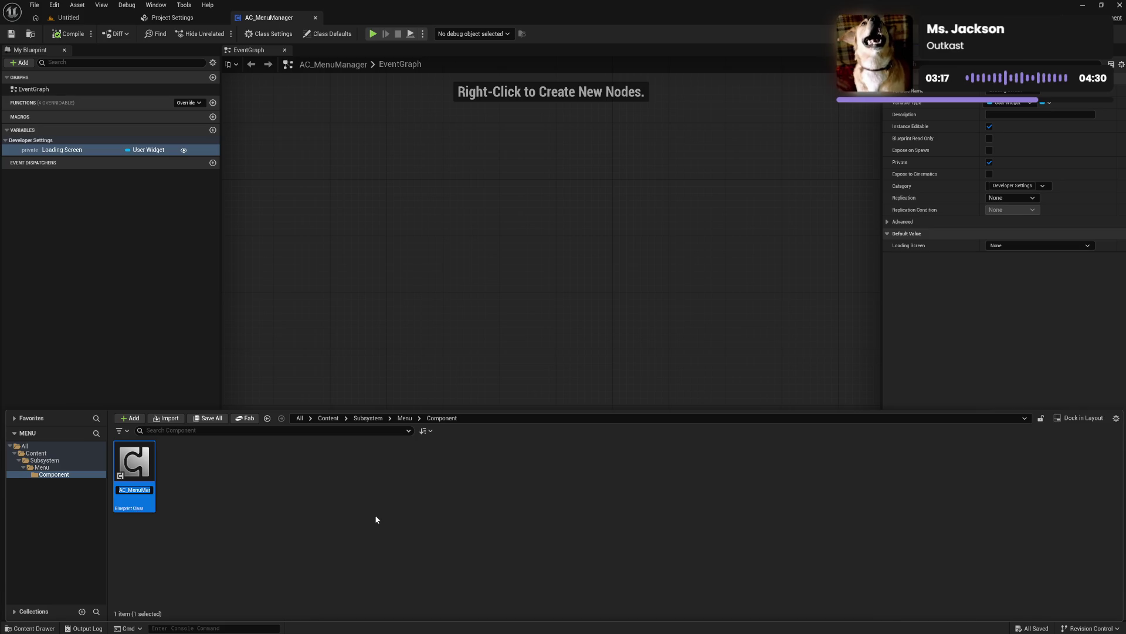
key("shift+Right")
key("shift+Right")
key("shift+Right")
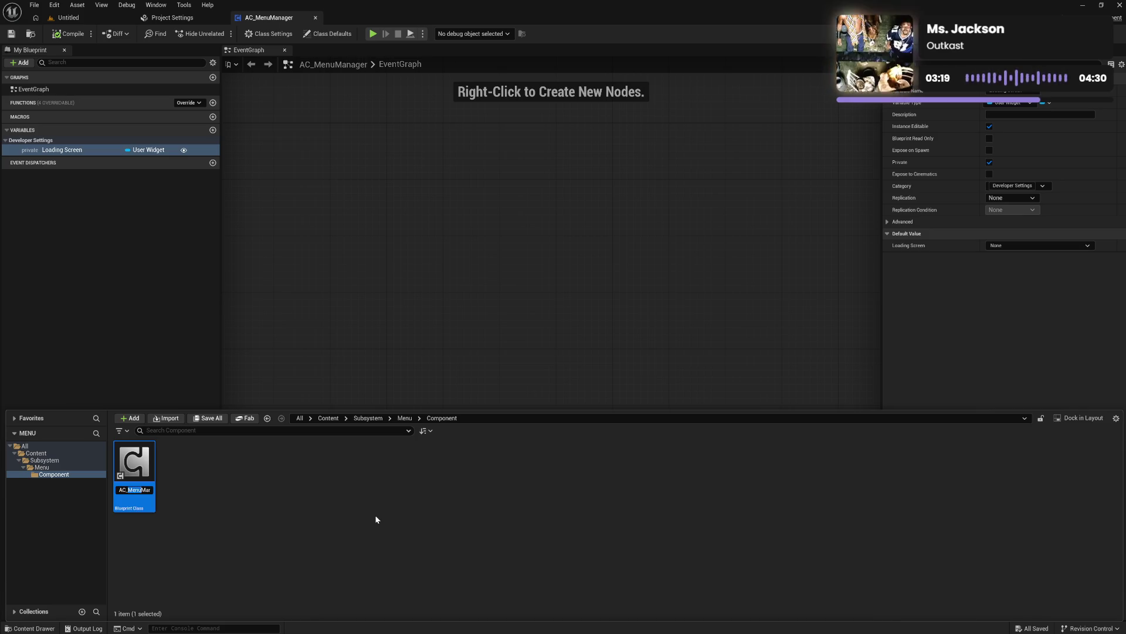
type("UIManag")
key("Return")
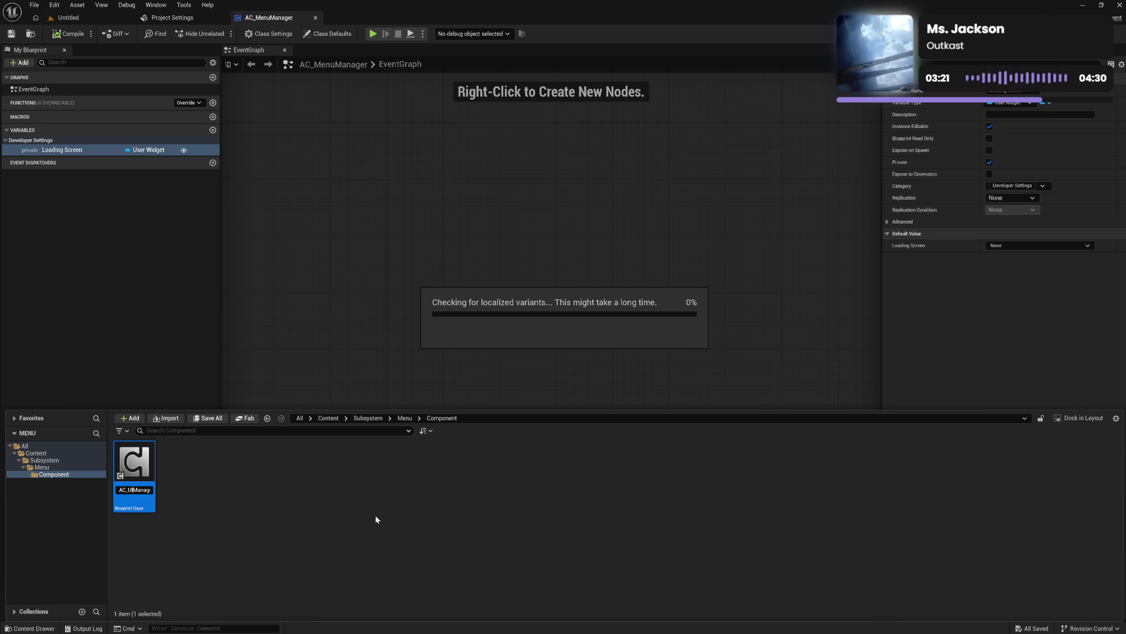
left_click(337, 229)
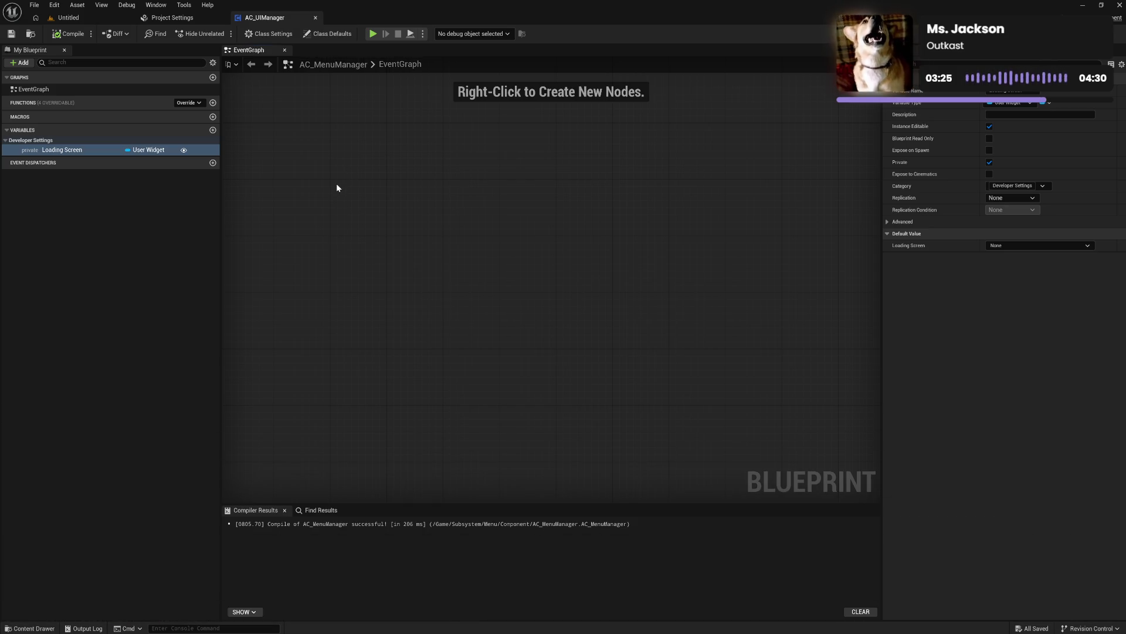
left_click(41, 628)
left_click(284, 522)
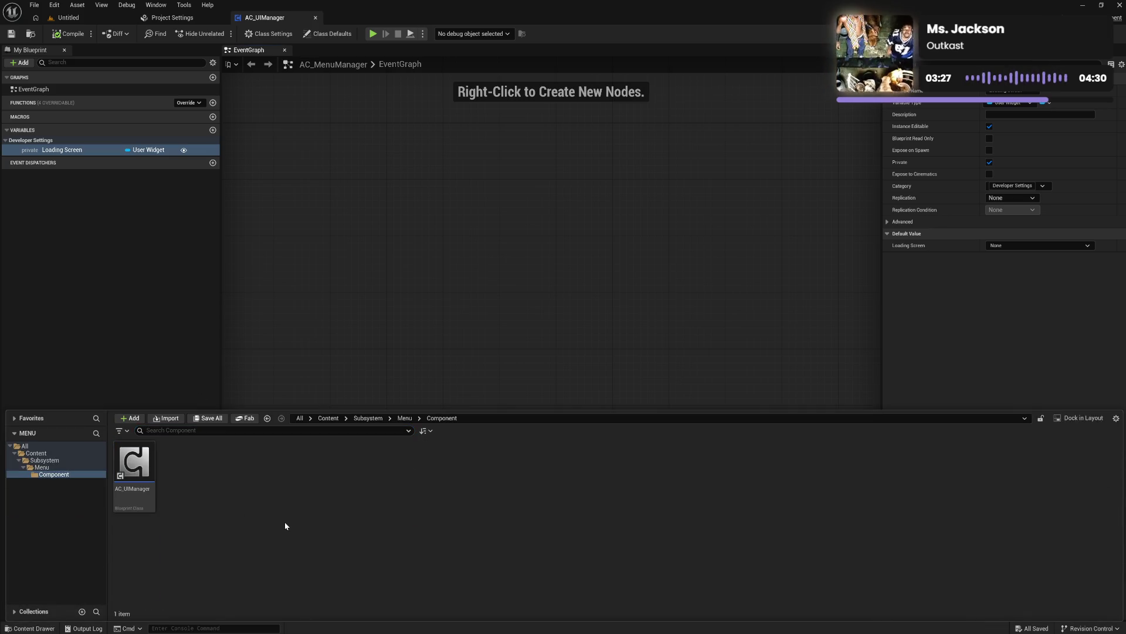
Step: Set the Content Browser thumbnail size to X Large while browsing the Menu folders
left_click(64, 468)
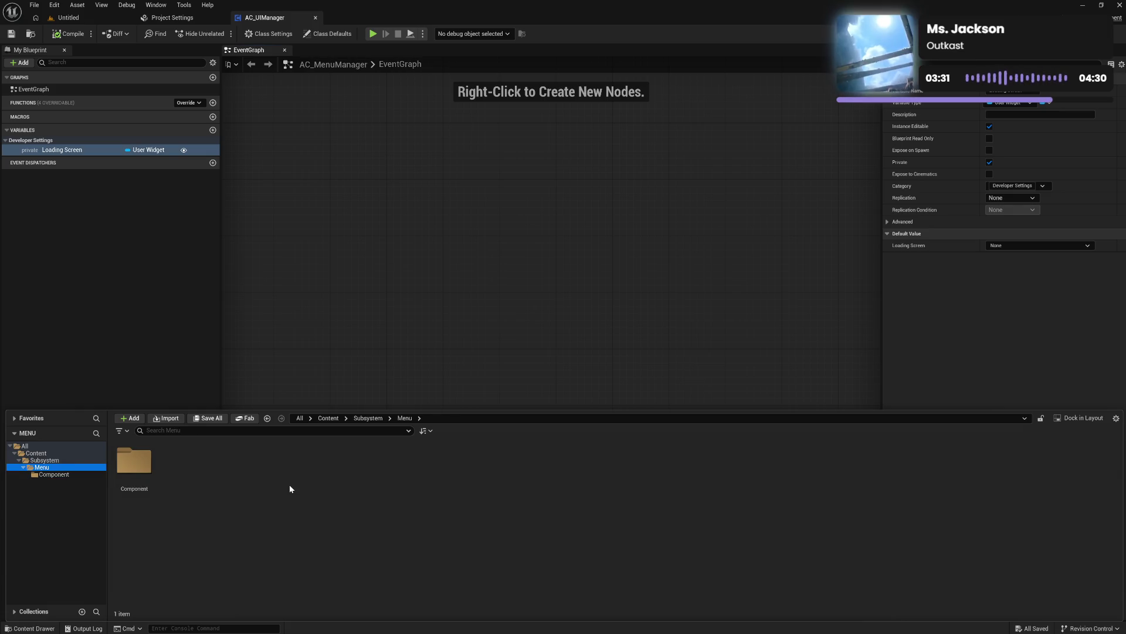
left_click(266, 478)
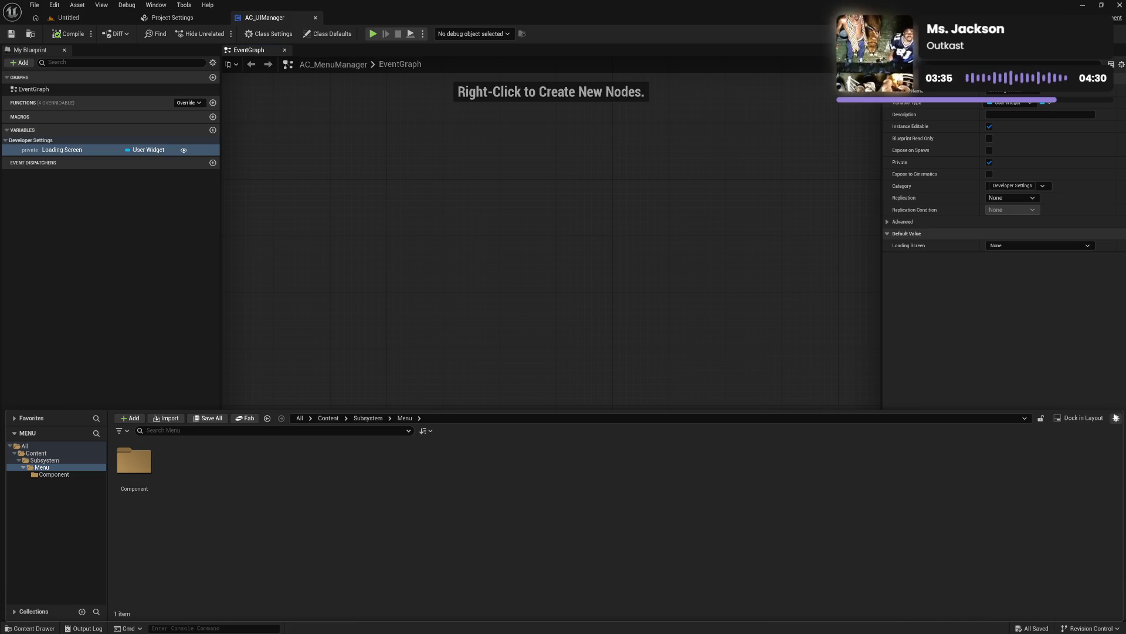
left_click(1116, 417)
mouse_move(1074, 341)
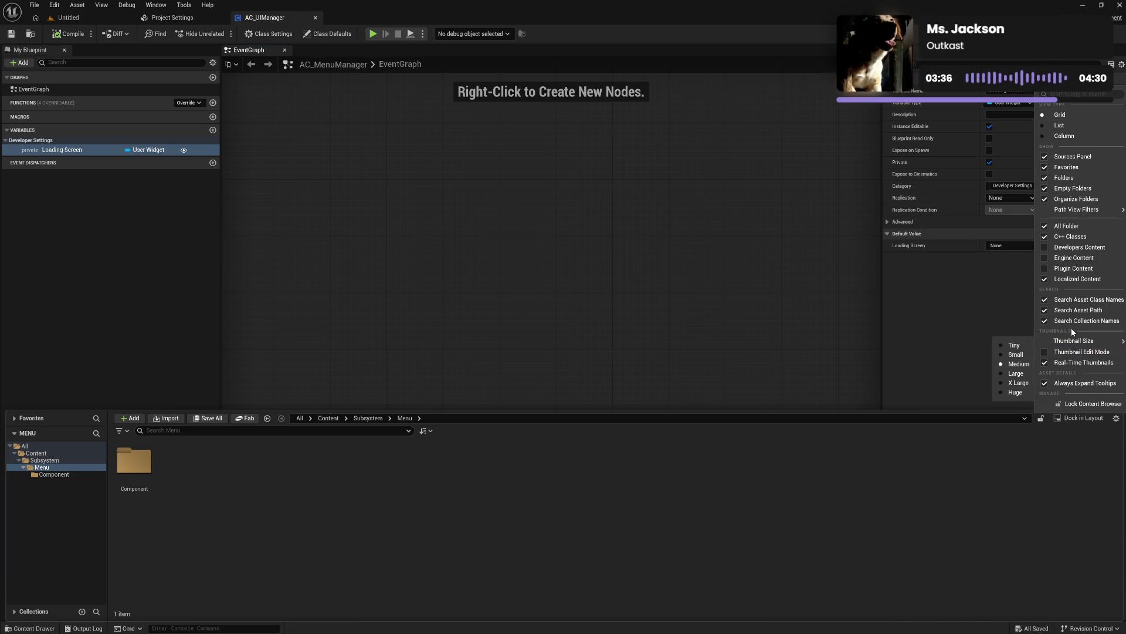
left_click(1013, 386)
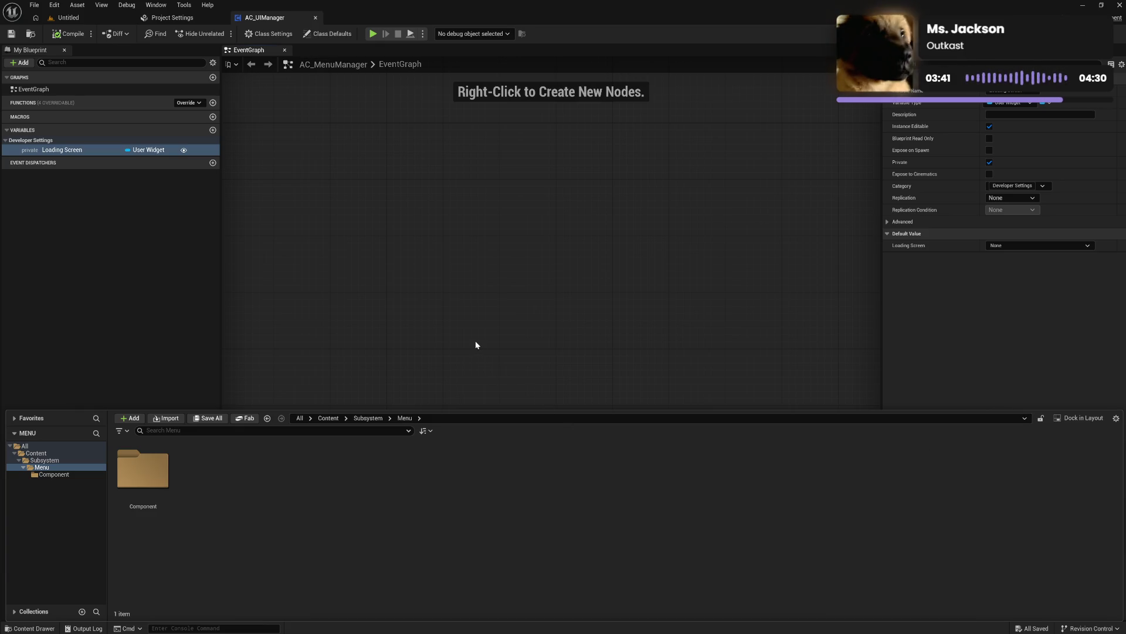
left_click(49, 474)
left_click(428, 305)
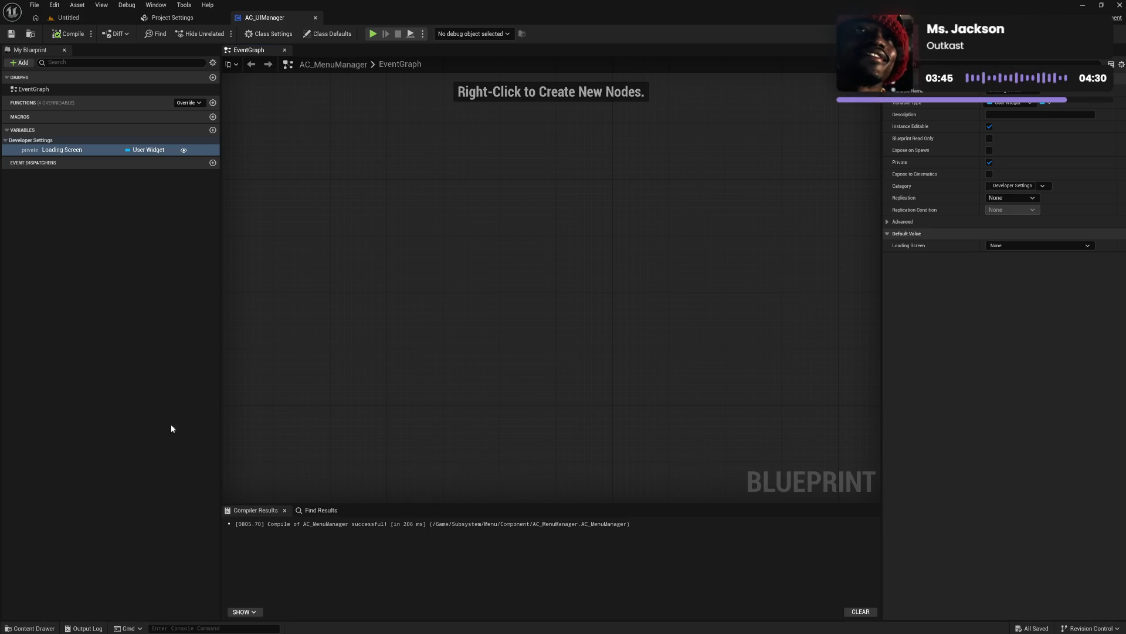
left_click(30, 627)
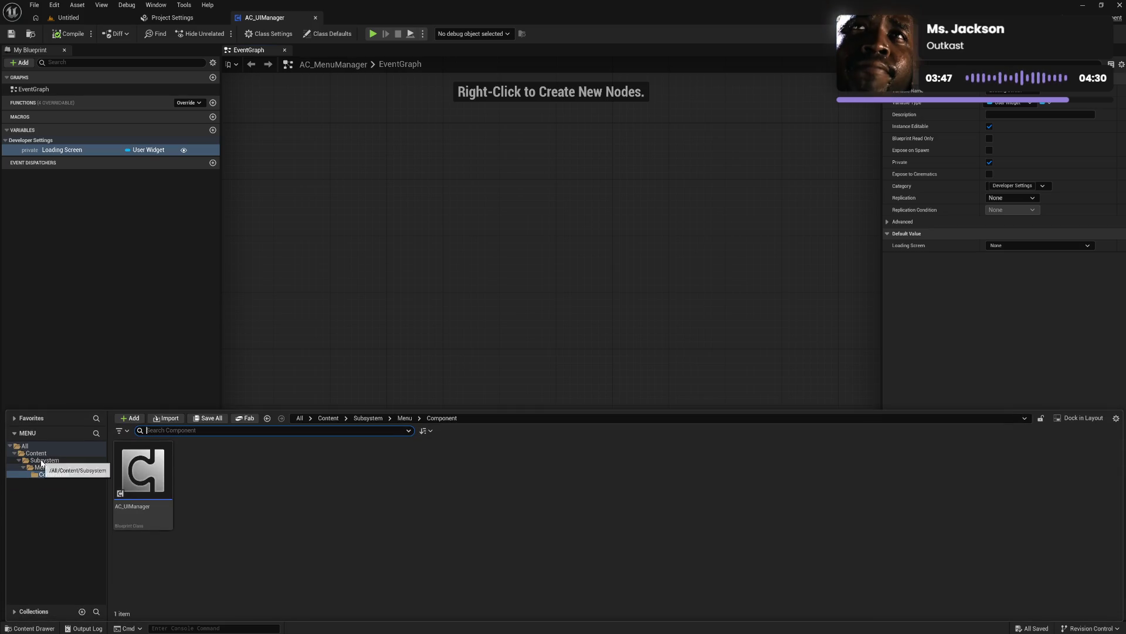
Step: Create a new folder named 'Gameplay' in the top-level Content folder
left_click(28, 463)
left_click(19, 460)
left_click(35, 453)
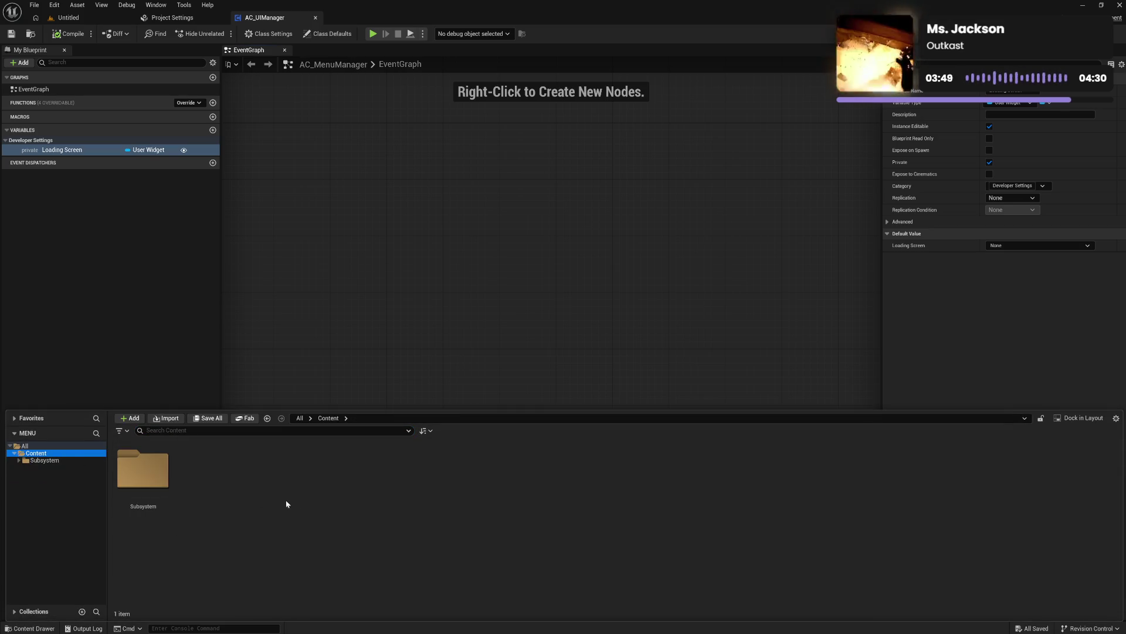
right_click(284, 437)
left_click(336, 219)
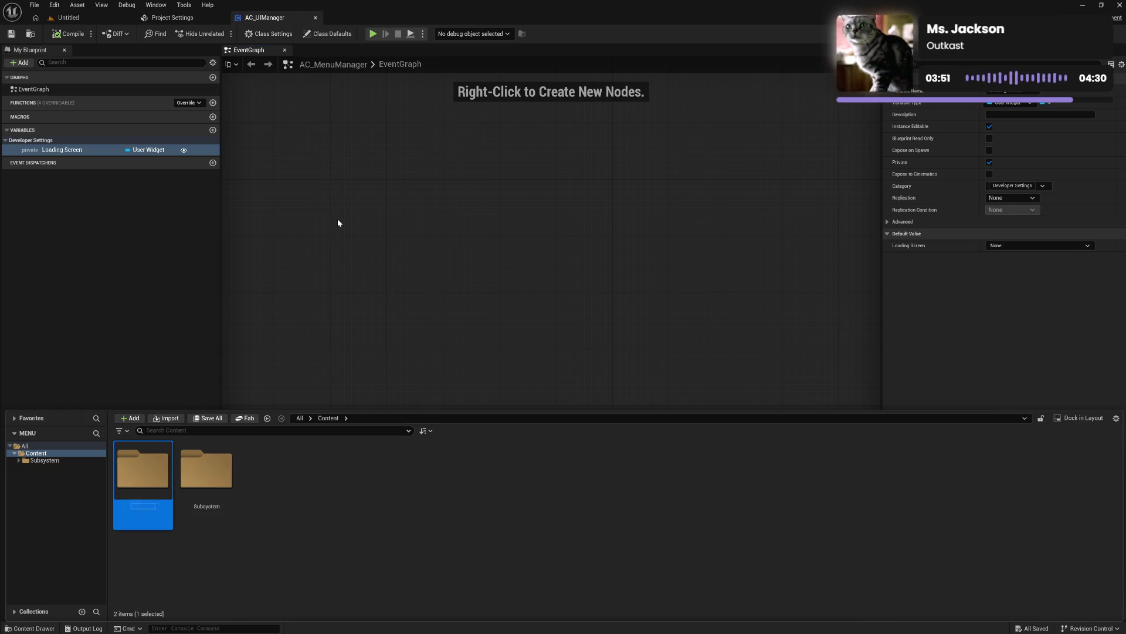
type("Gameplay")
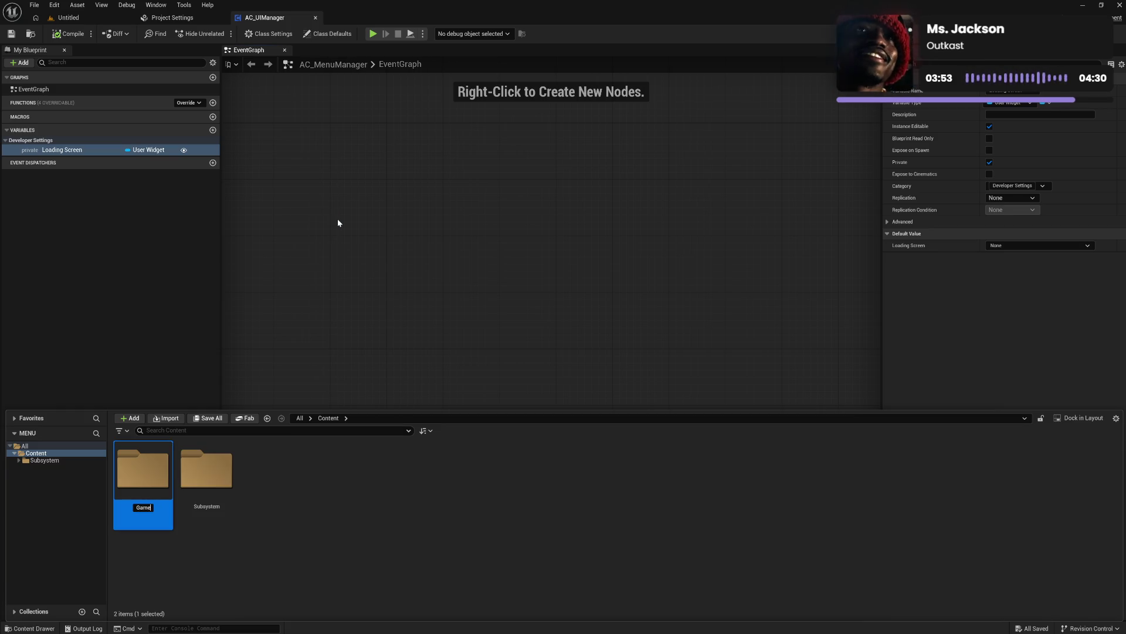
key("Return")
key("Return")
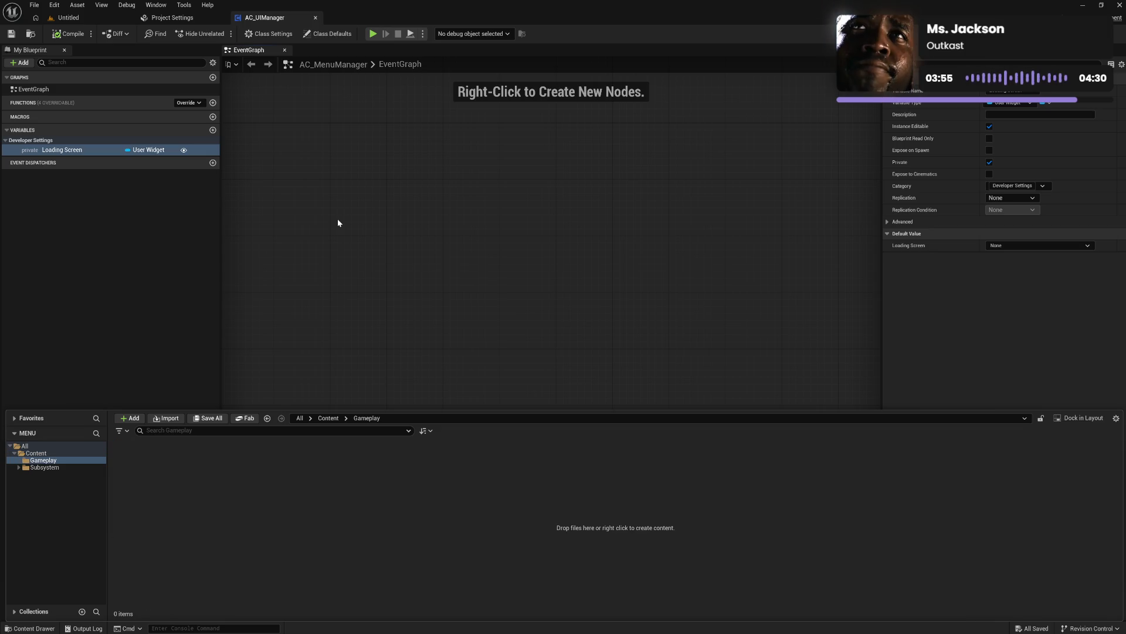
right_click(154, 454)
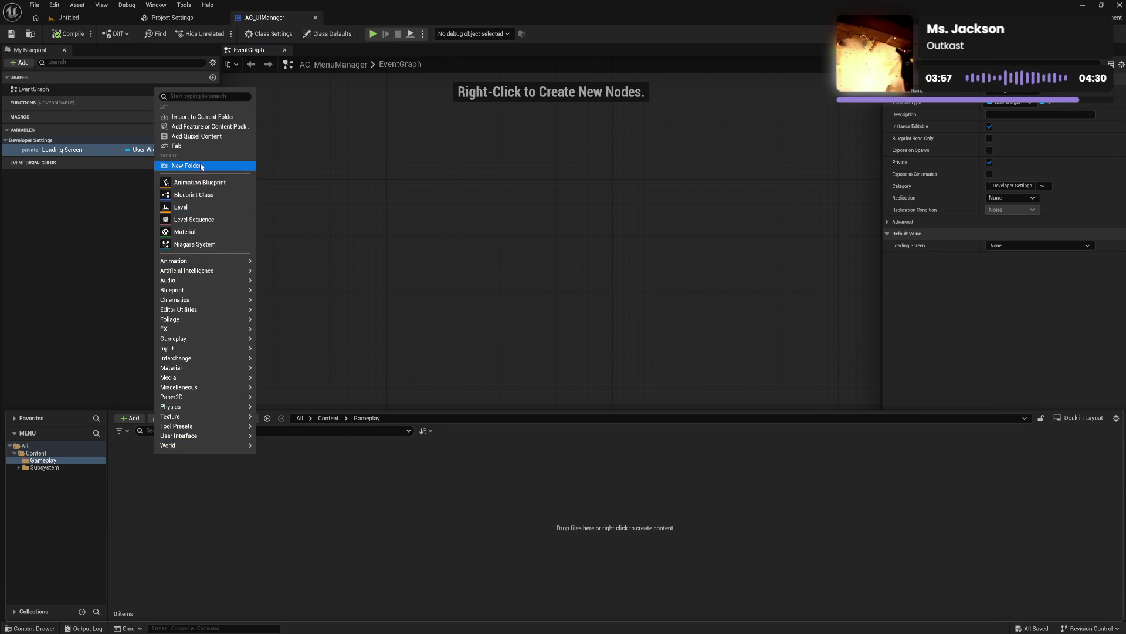
Step: Create a GameMode-based Blueprint class named GM_Menu and save it
left_click(205, 198)
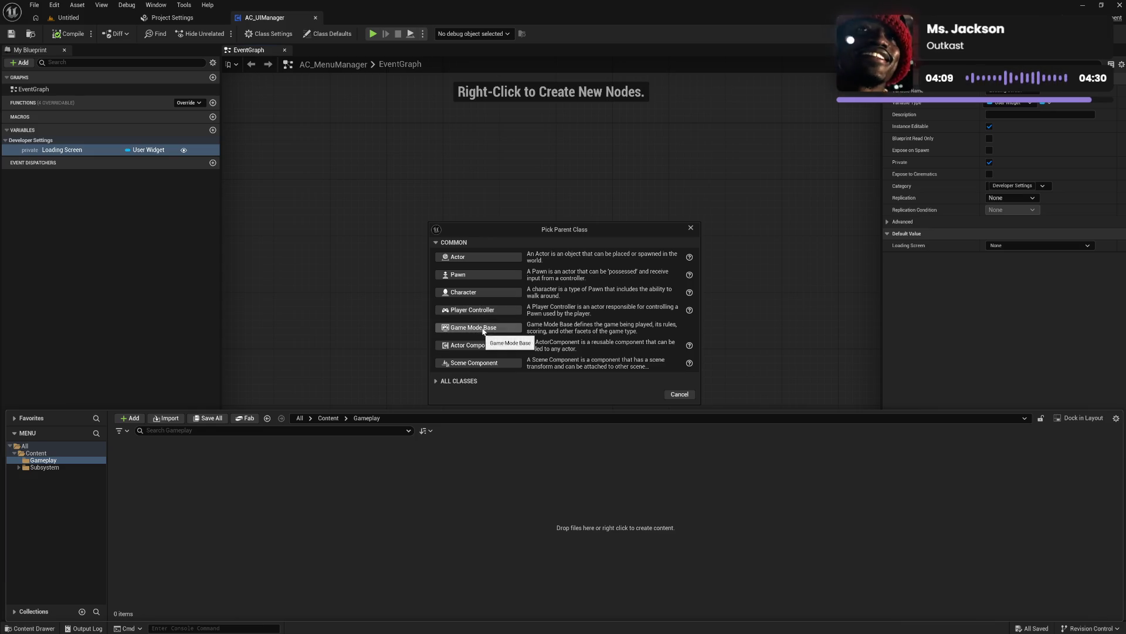
left_click(459, 381)
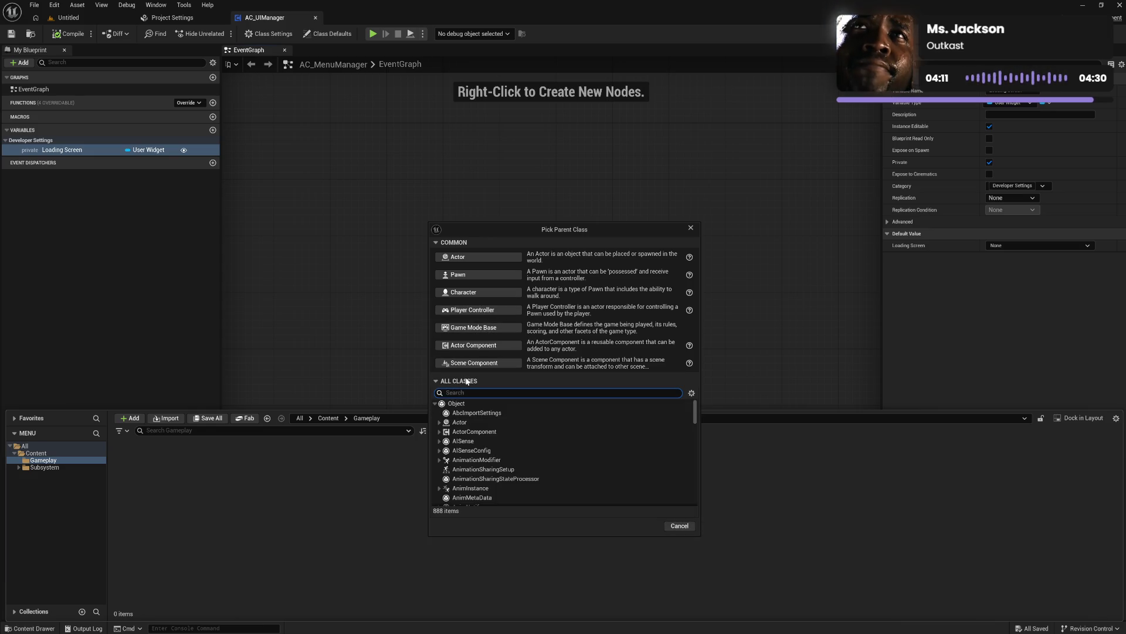
type("game m")
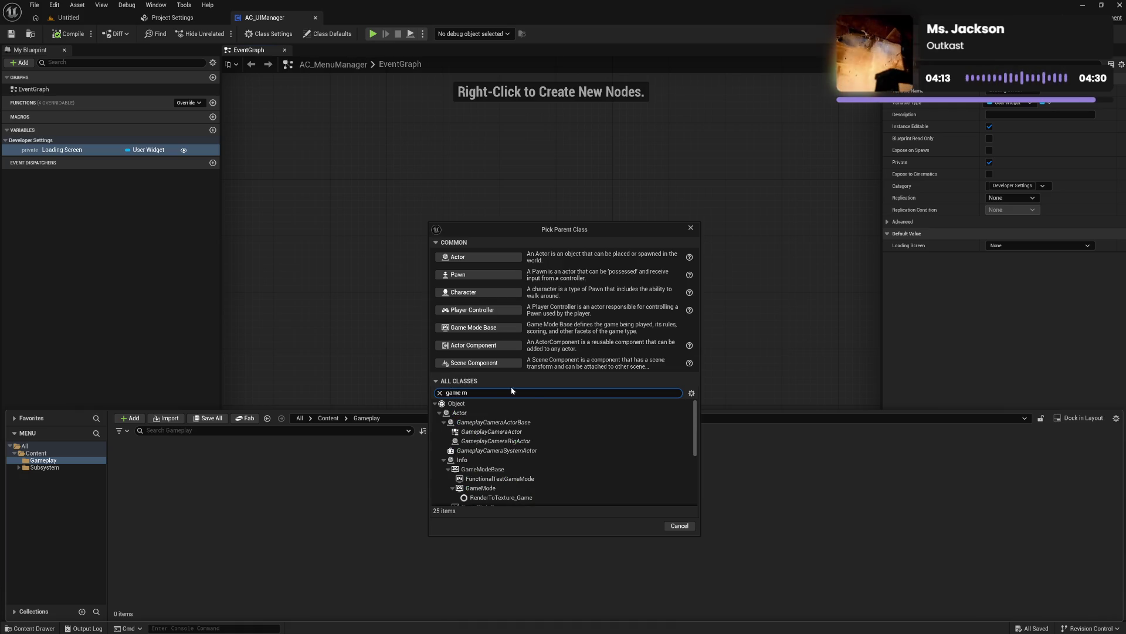
type("o")
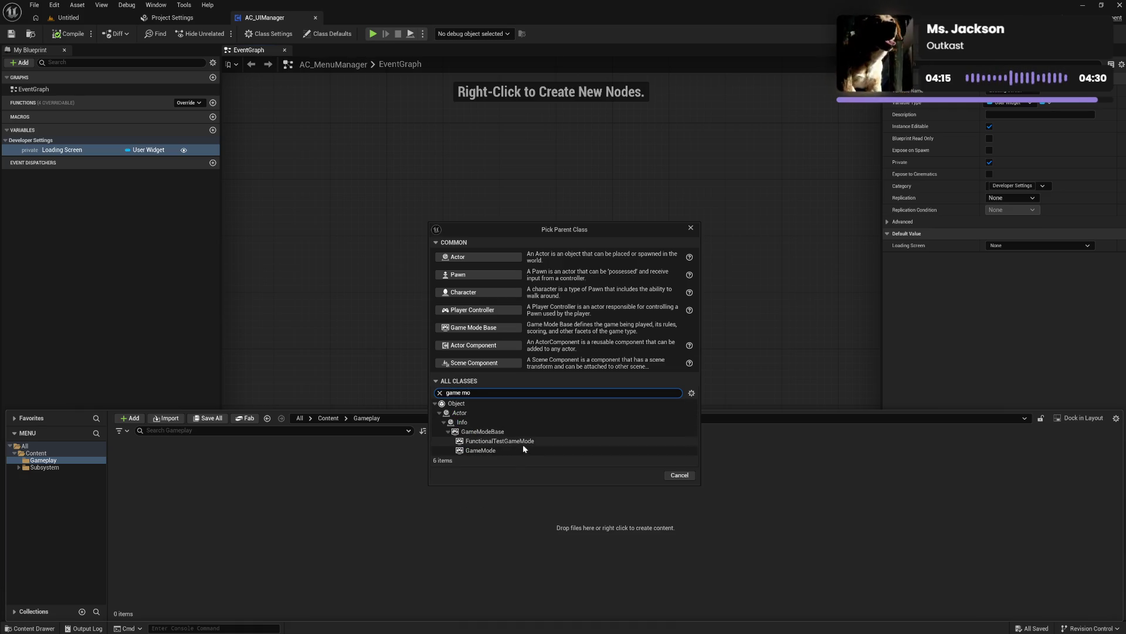
left_click(517, 450)
left_click(645, 475)
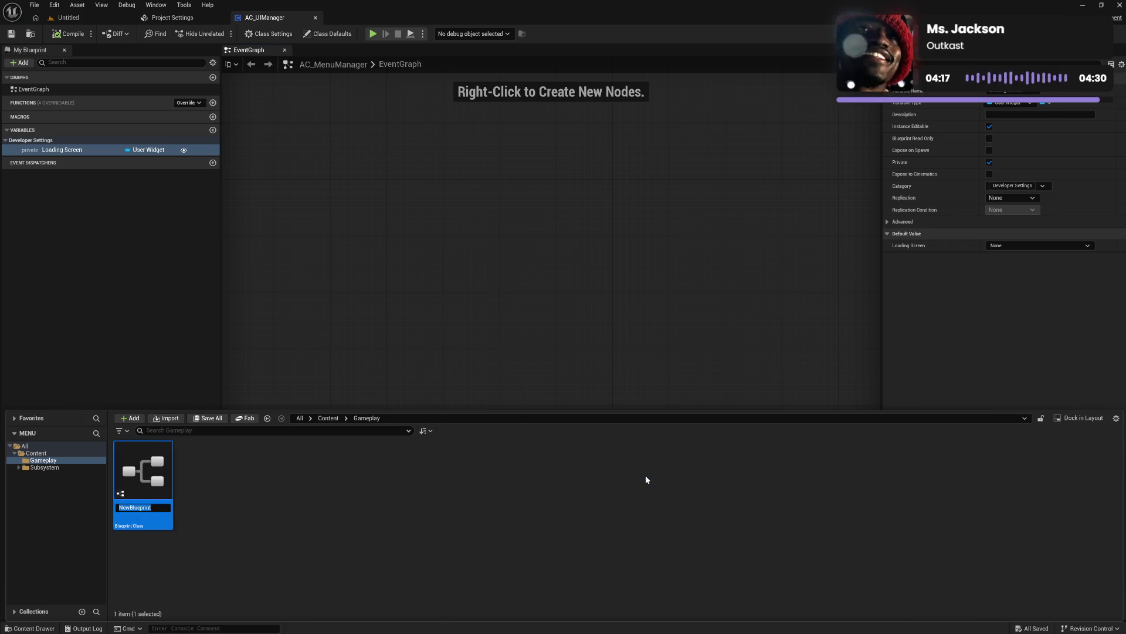
type("GM_Menu")
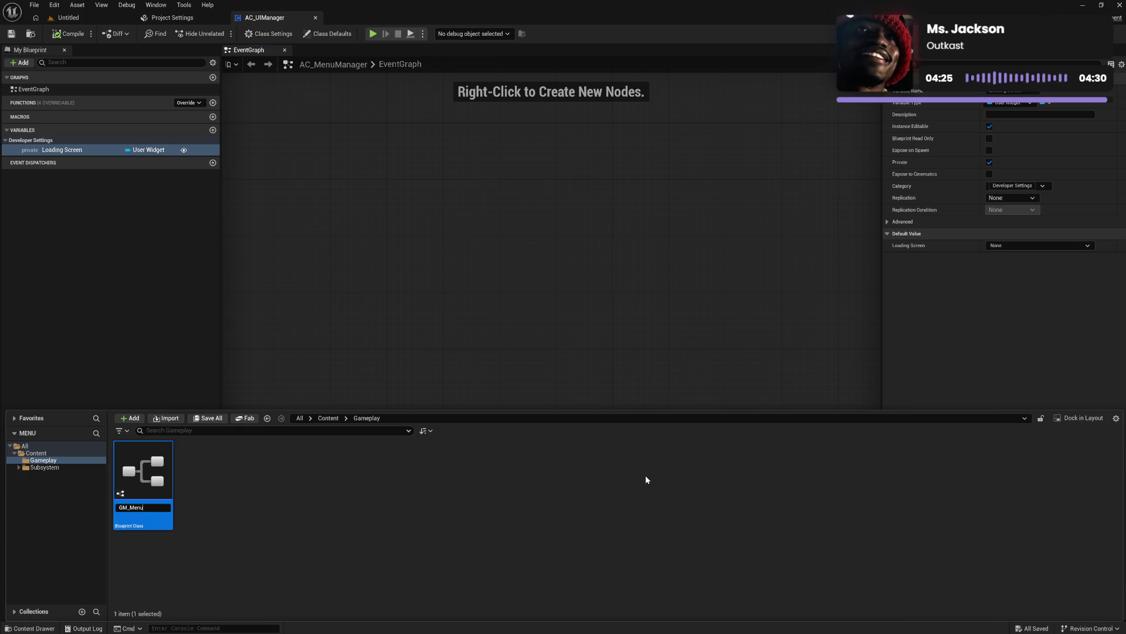
key("Return")
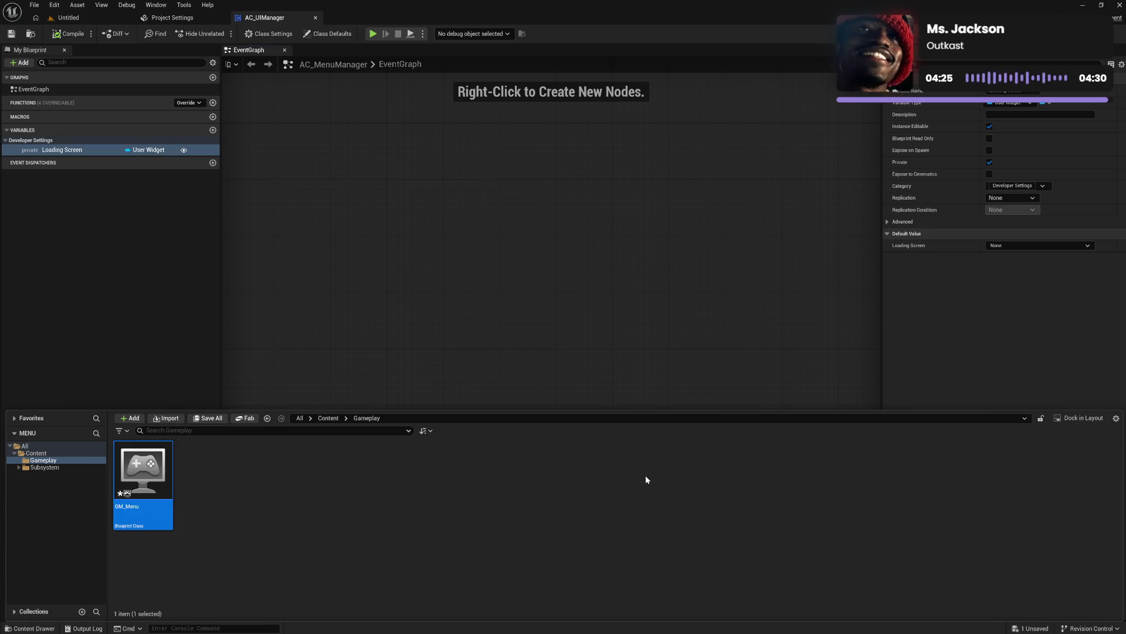
key("ctrl+s")
right_click(234, 513)
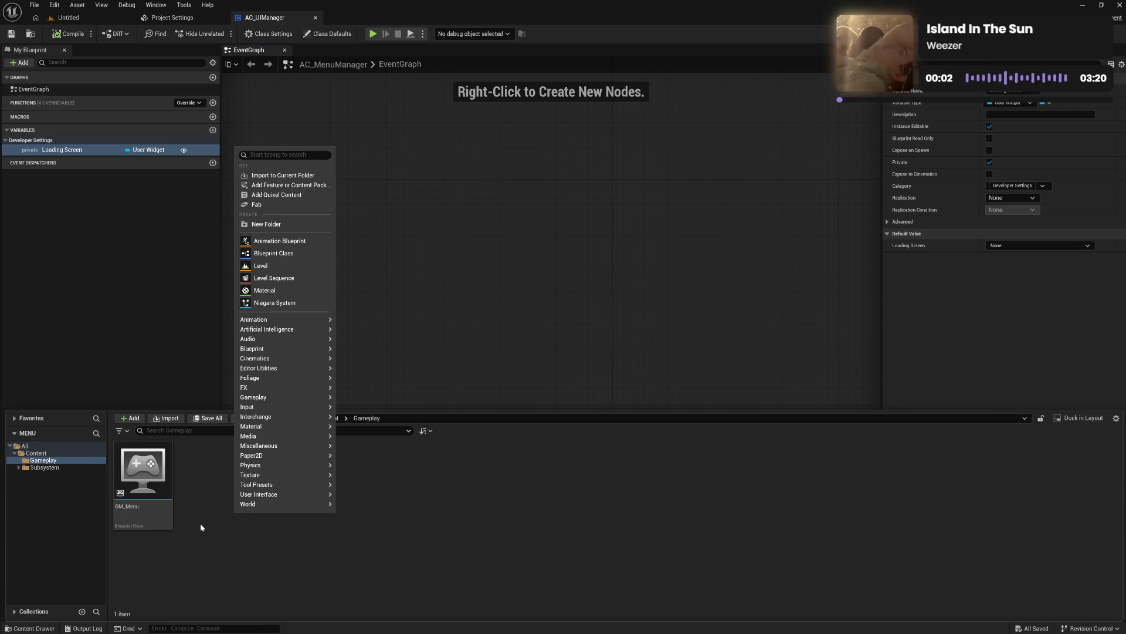
Step: Create a GameState-based Blueprint class and type the name GS_Menu
left_click(283, 256)
type("ga")
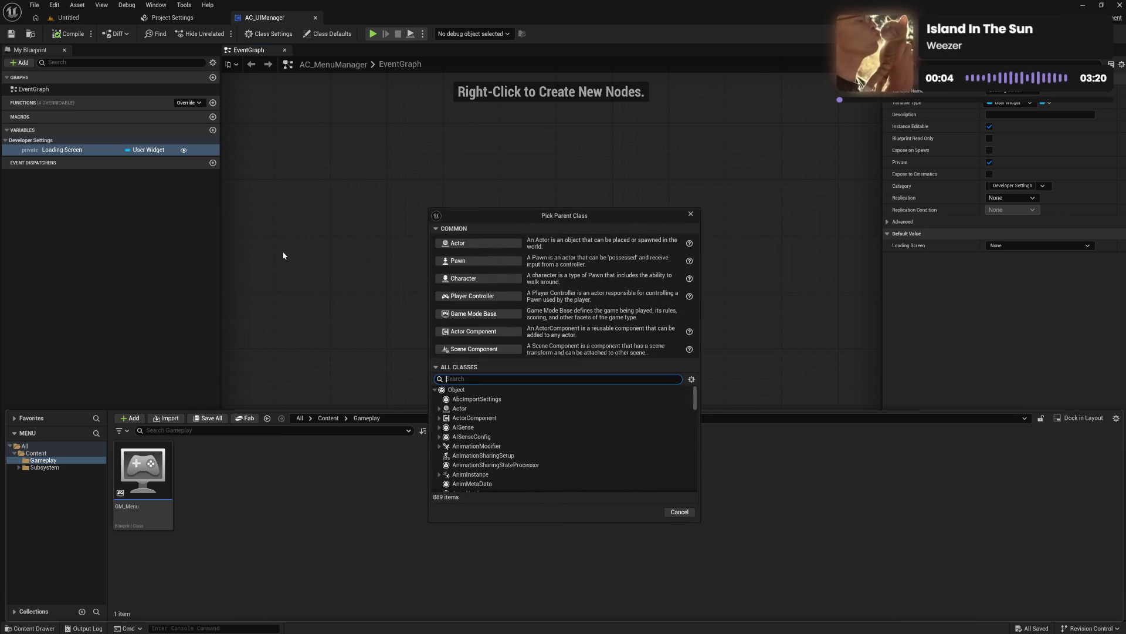
type("me stat")
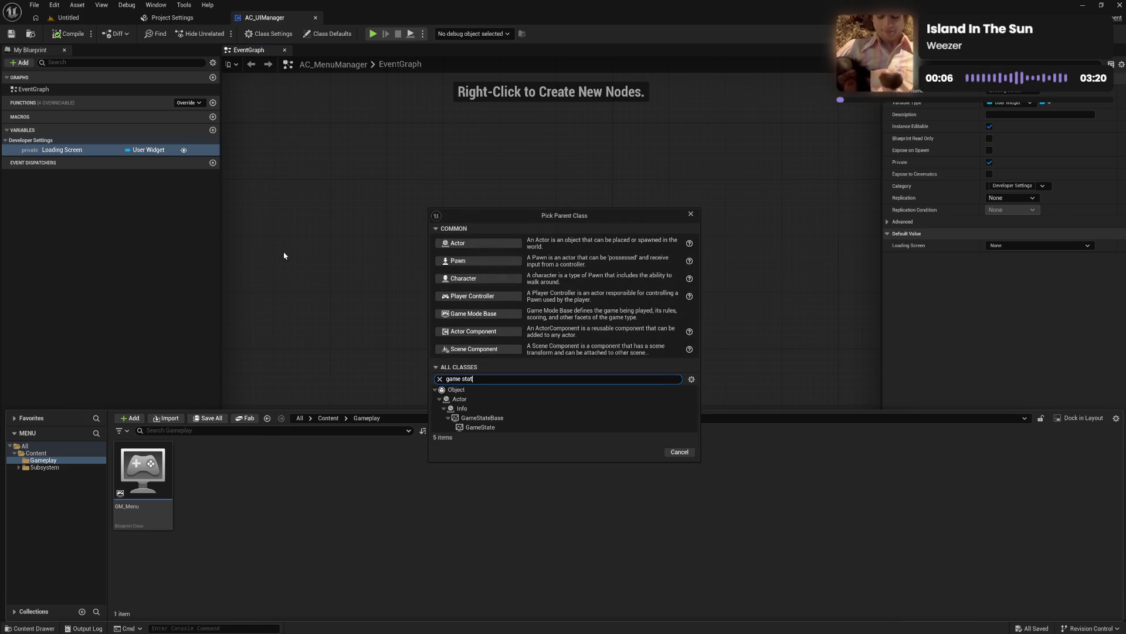
left_click(502, 428)
left_click(644, 451)
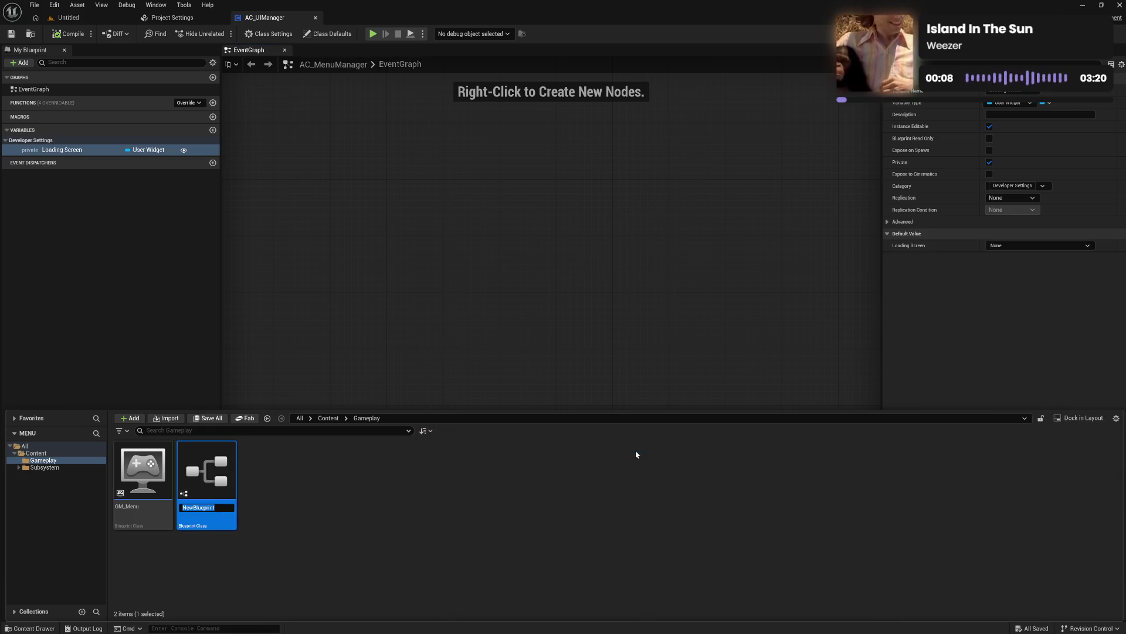
type("B")
key("BackSpace")
type("GS")
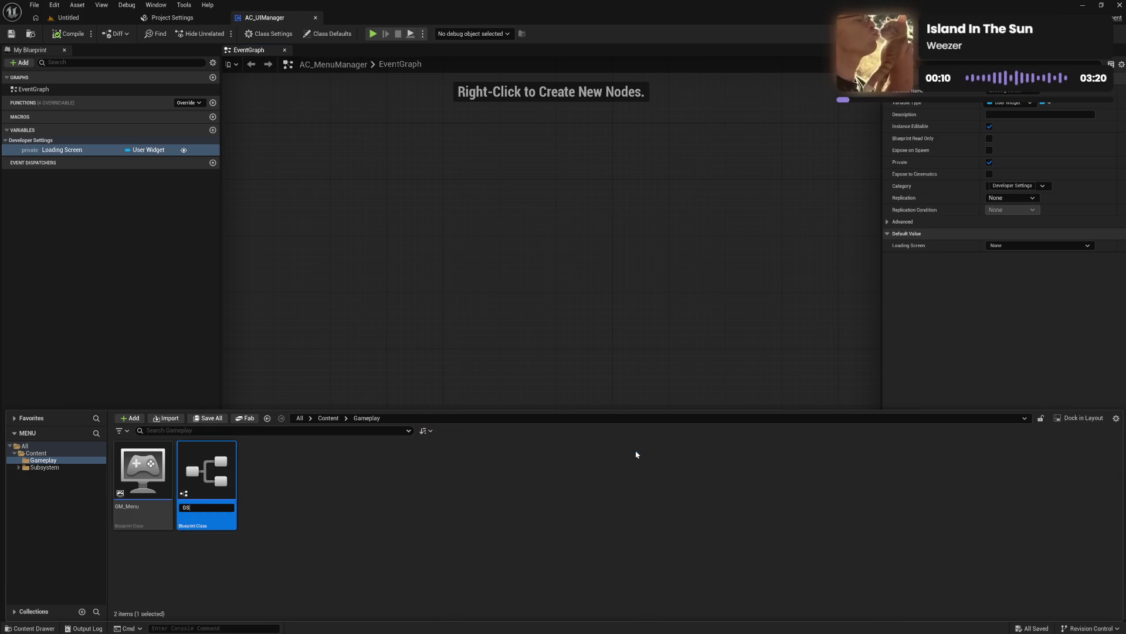
type("_Menu")
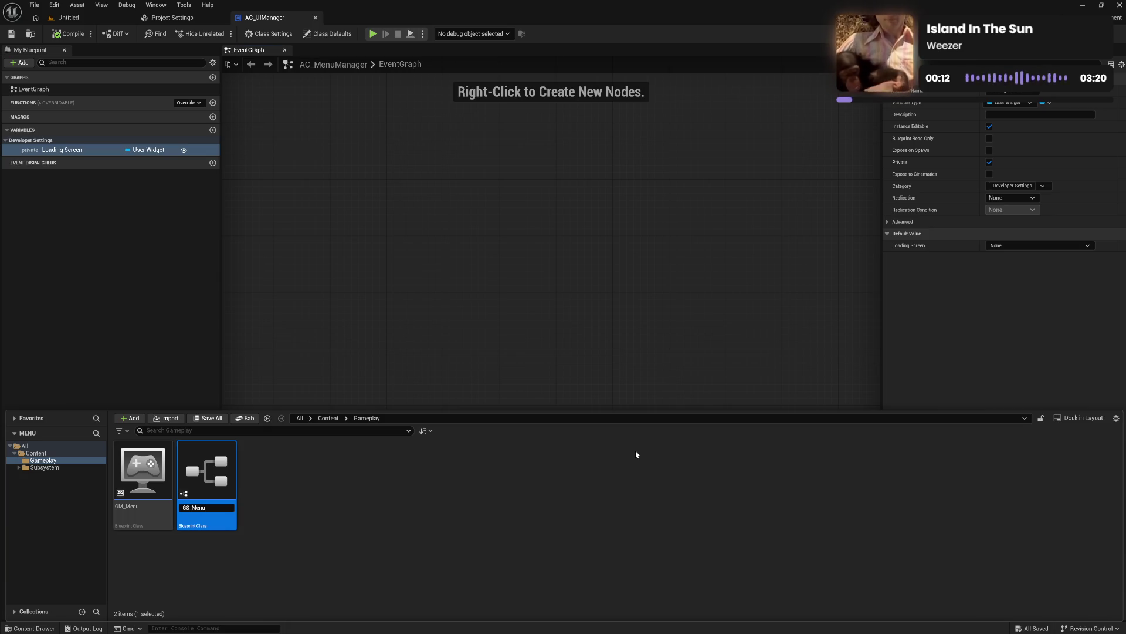
Step: Commit the GS_Menu name and create a Player Controller Blueprint named PC_Menu
key("Return")
right_click(321, 527)
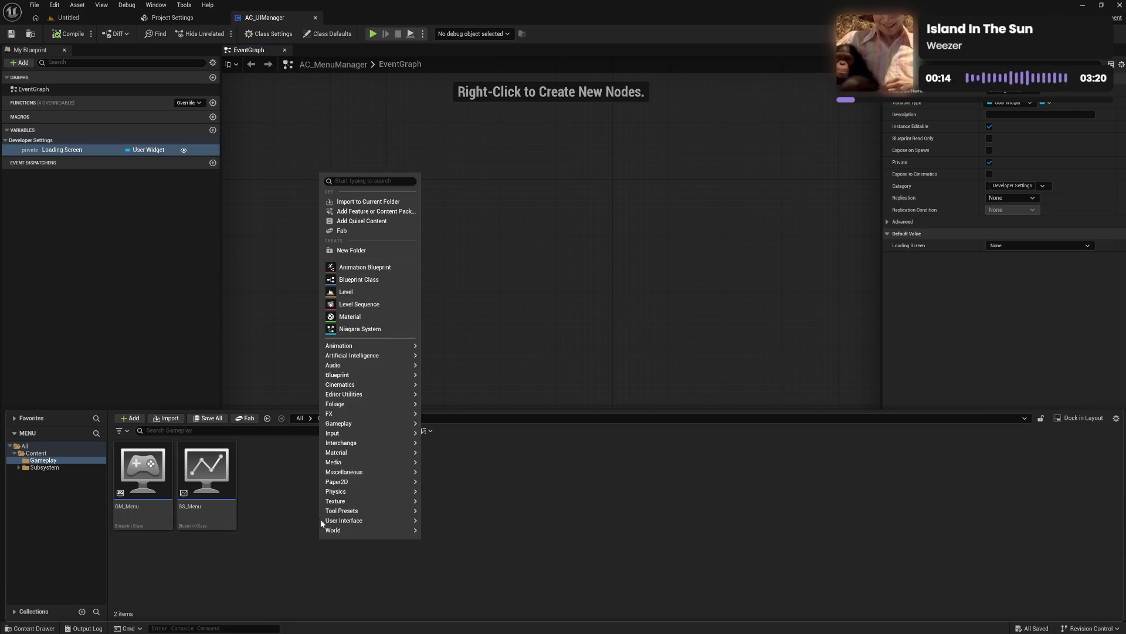
left_click(360, 280)
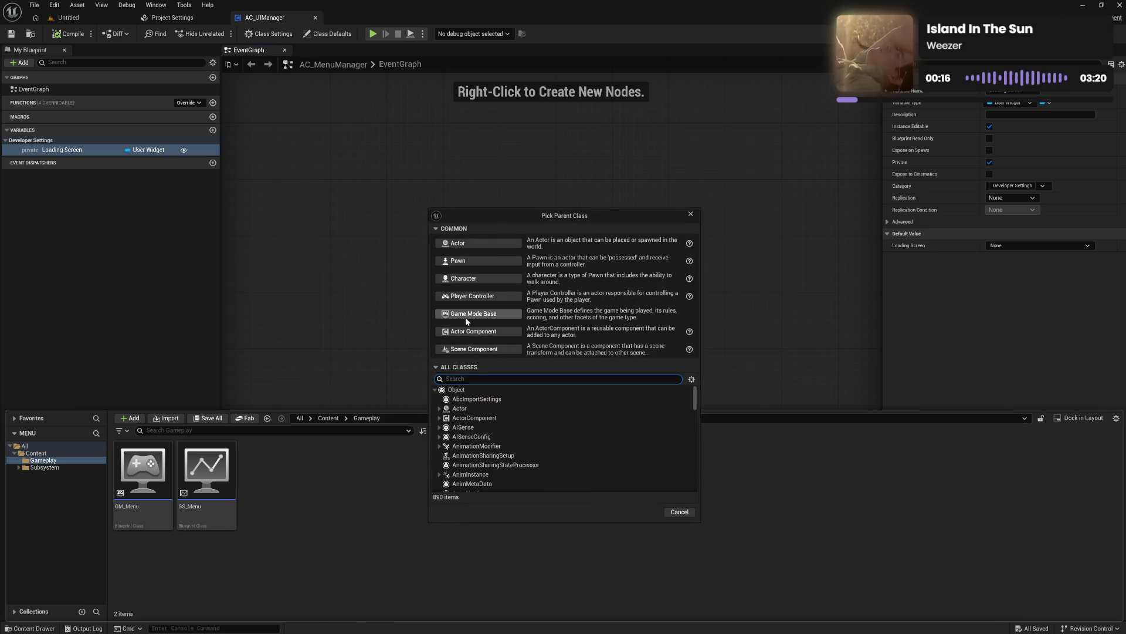
left_click(486, 298)
type("PC_Menu")
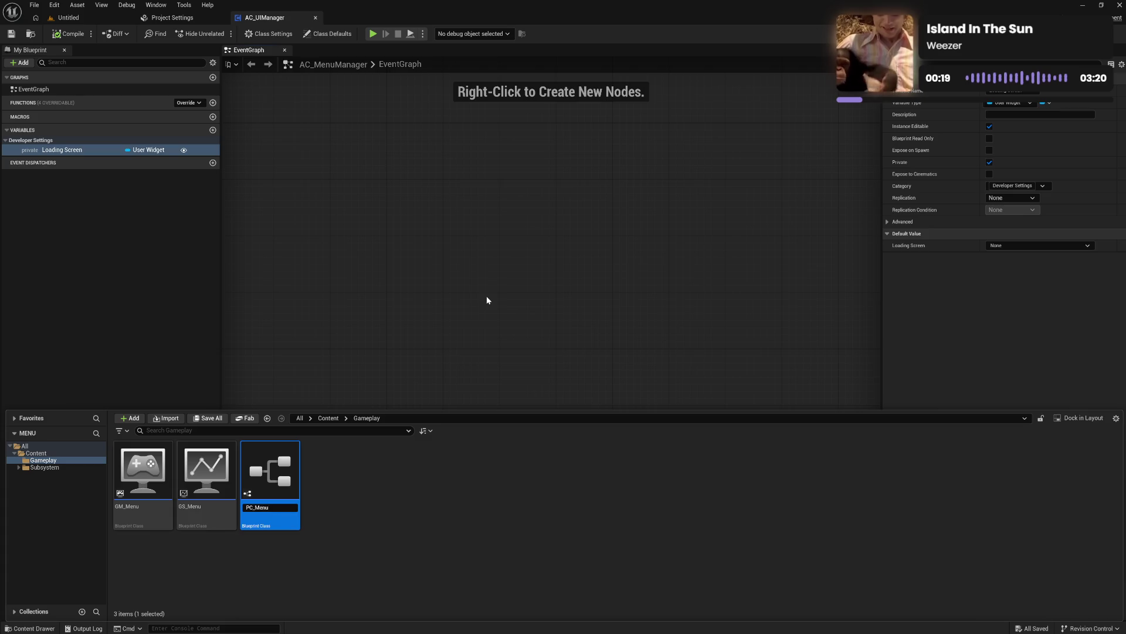
key("Return")
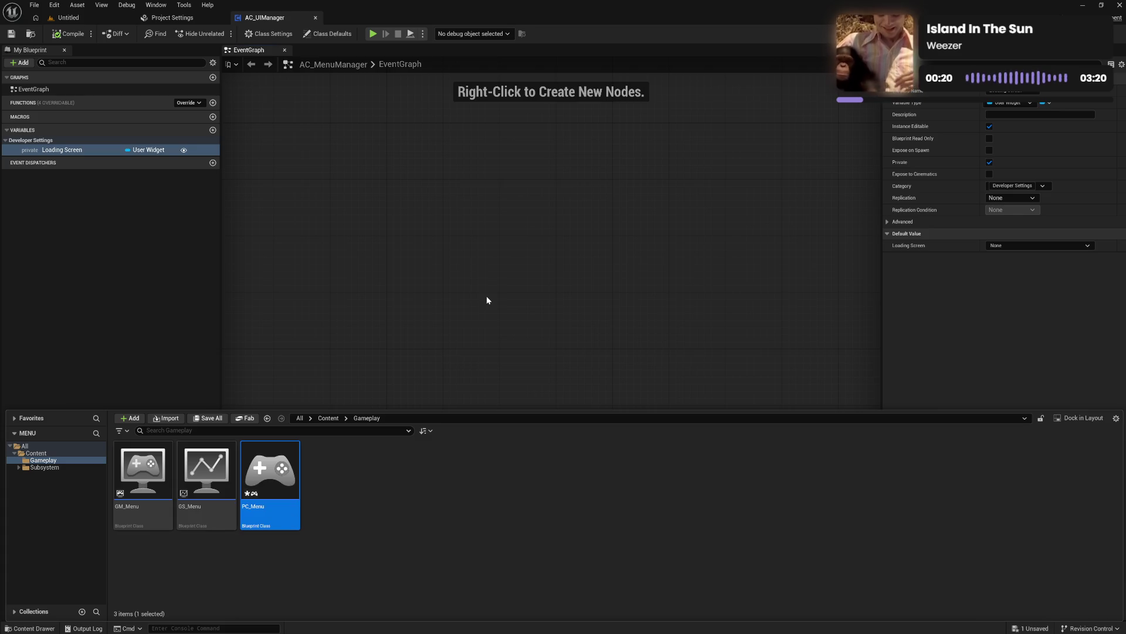
Step: Create a PlayerState-based Blueprint class named PS_Menu
right_click(370, 502)
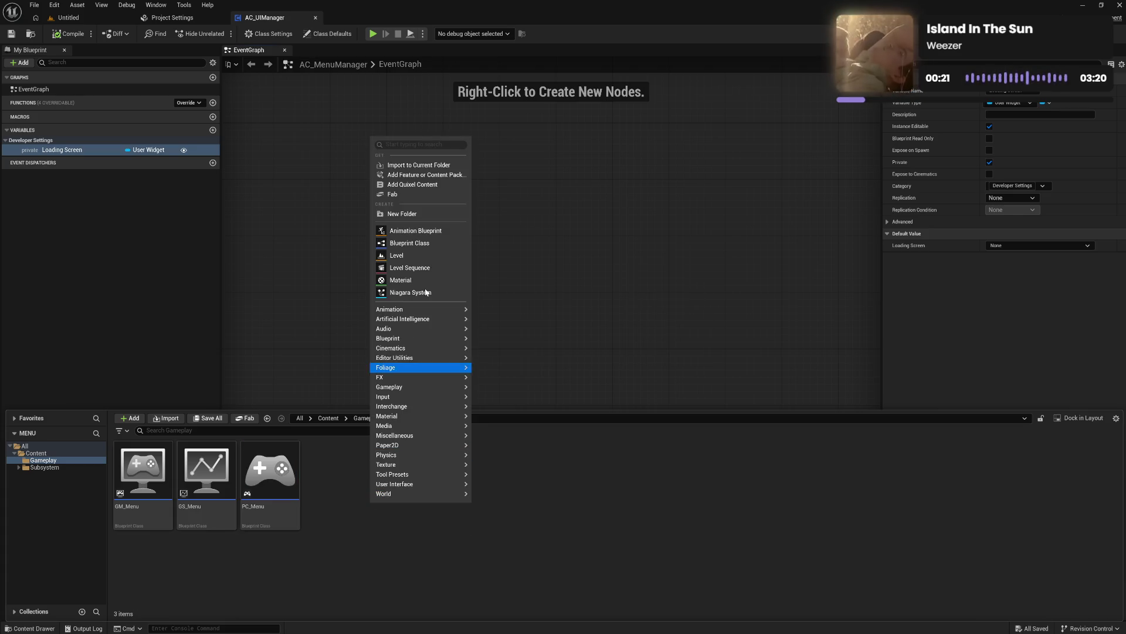
left_click(431, 246)
type("play stat")
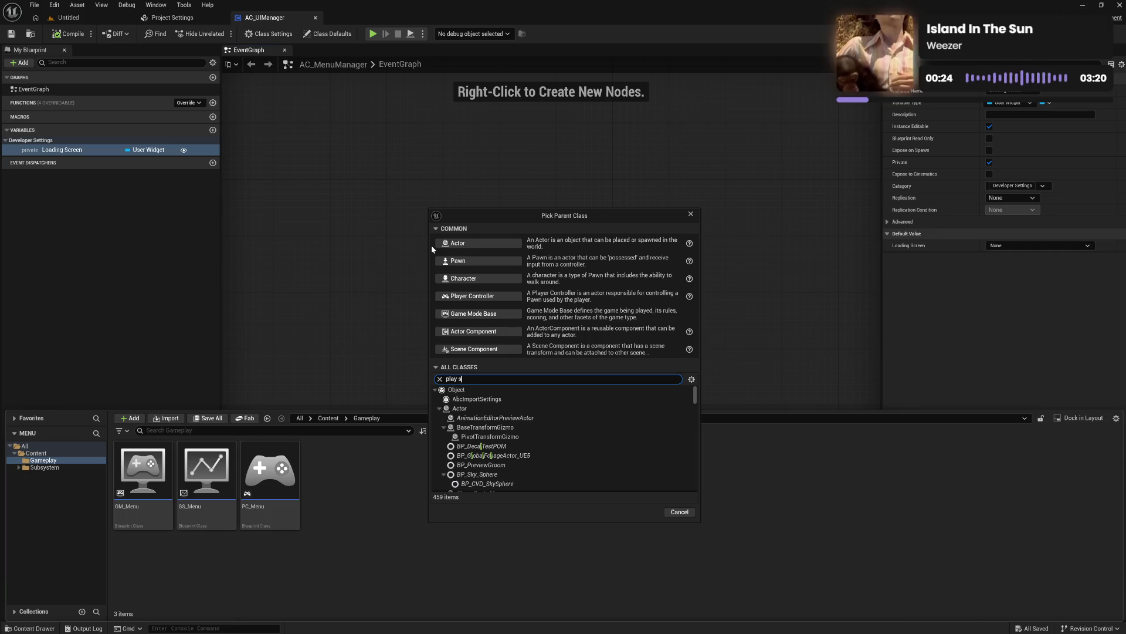
left_click(482, 417)
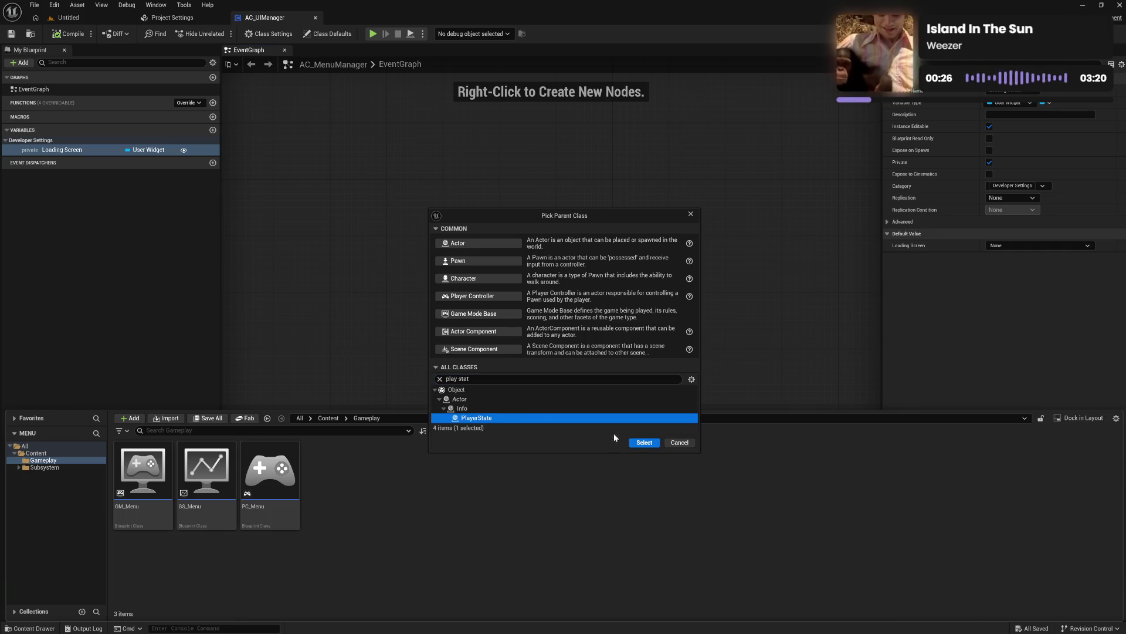
left_click(643, 443)
type("PS_Menu")
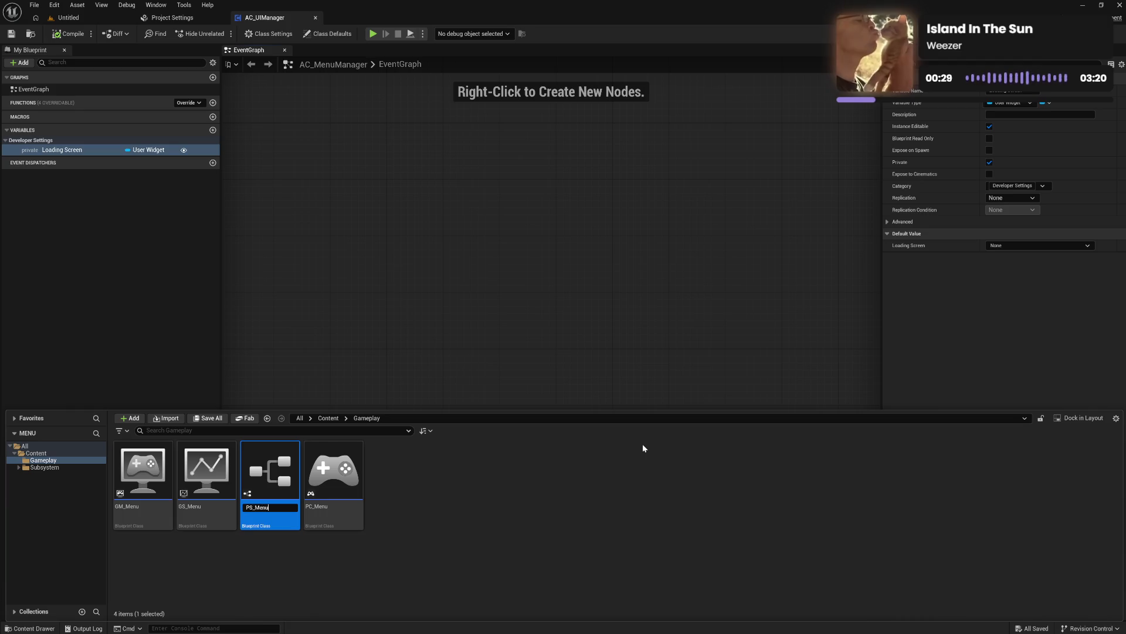
key("Return")
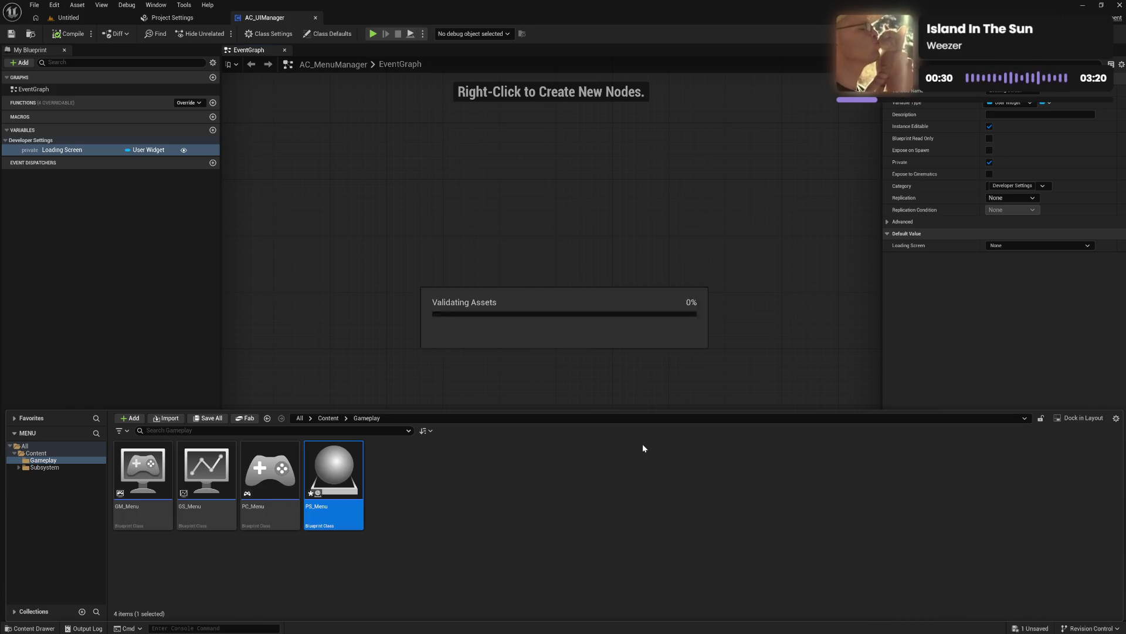
right_click(491, 498)
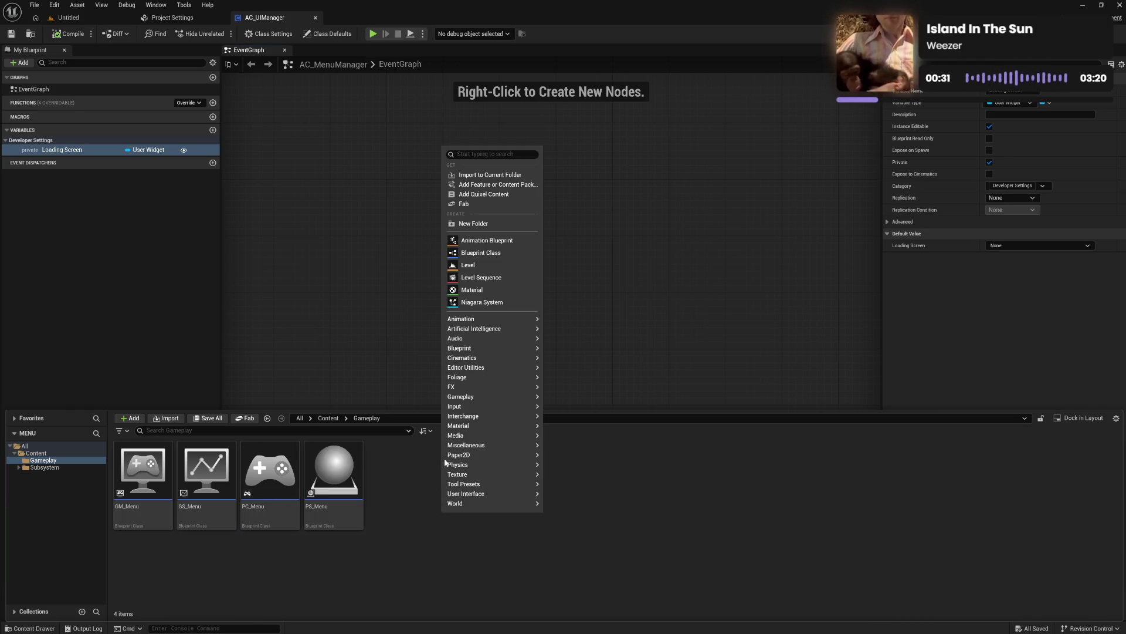
Step: Create a PlayerCameraManager-based Blueprint class named PCM_Menu
left_click(492, 253)
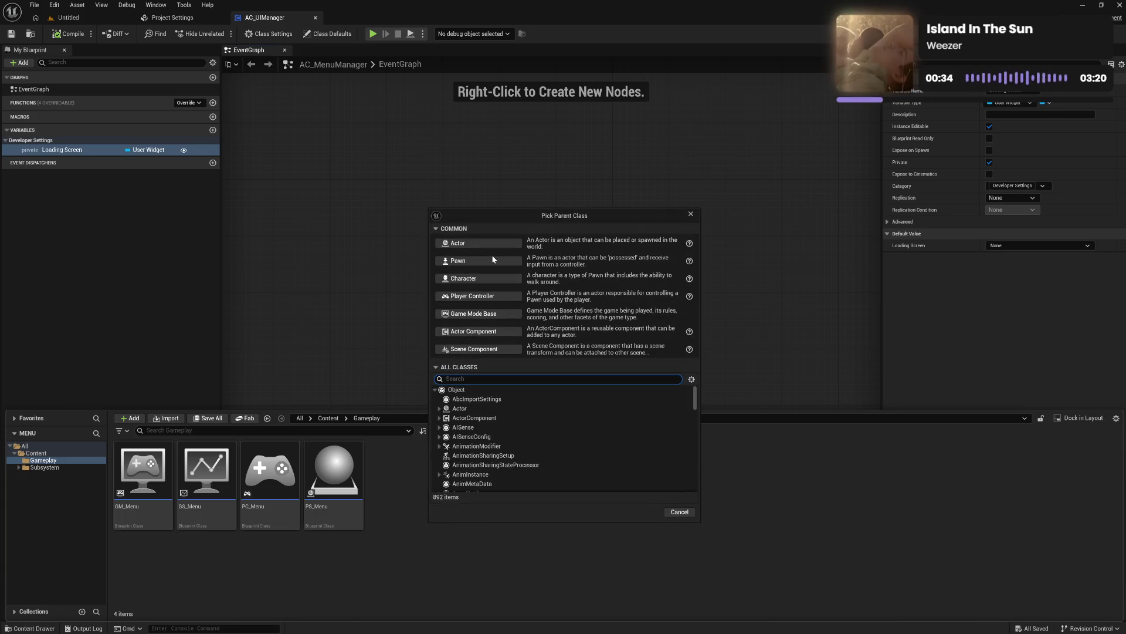
type("cam man")
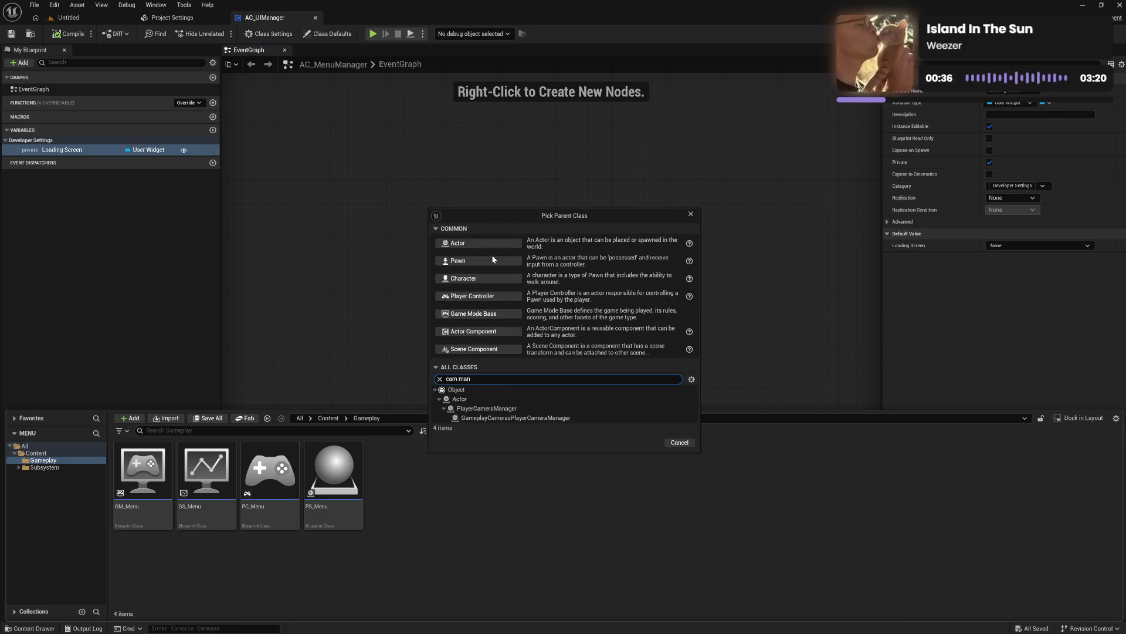
left_click(487, 408)
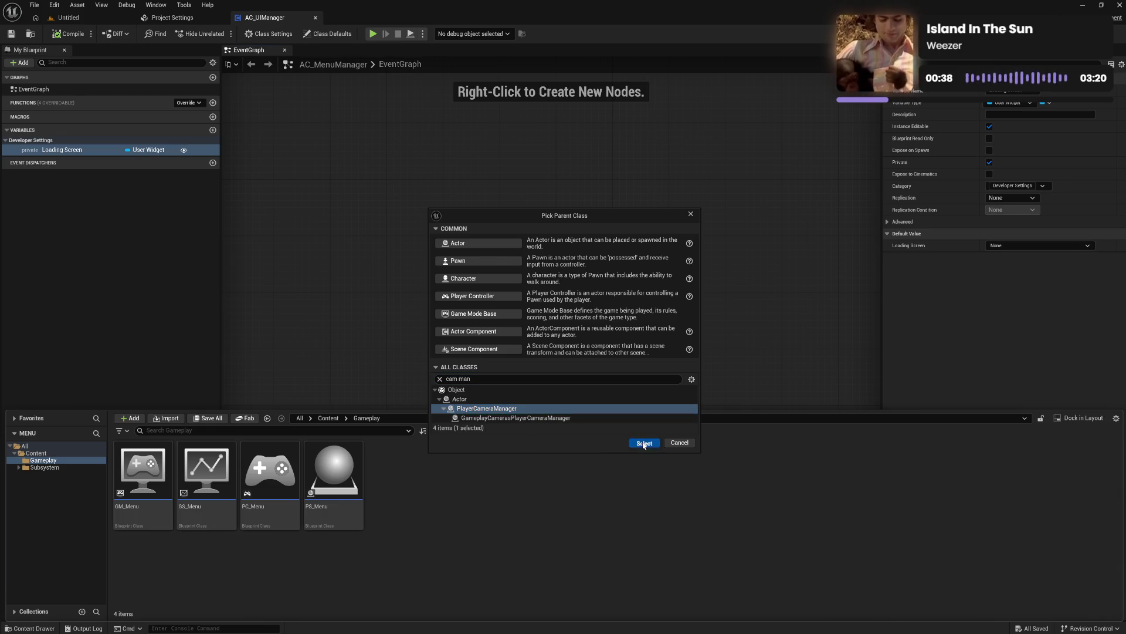
left_click(642, 441)
type("PCM_M")
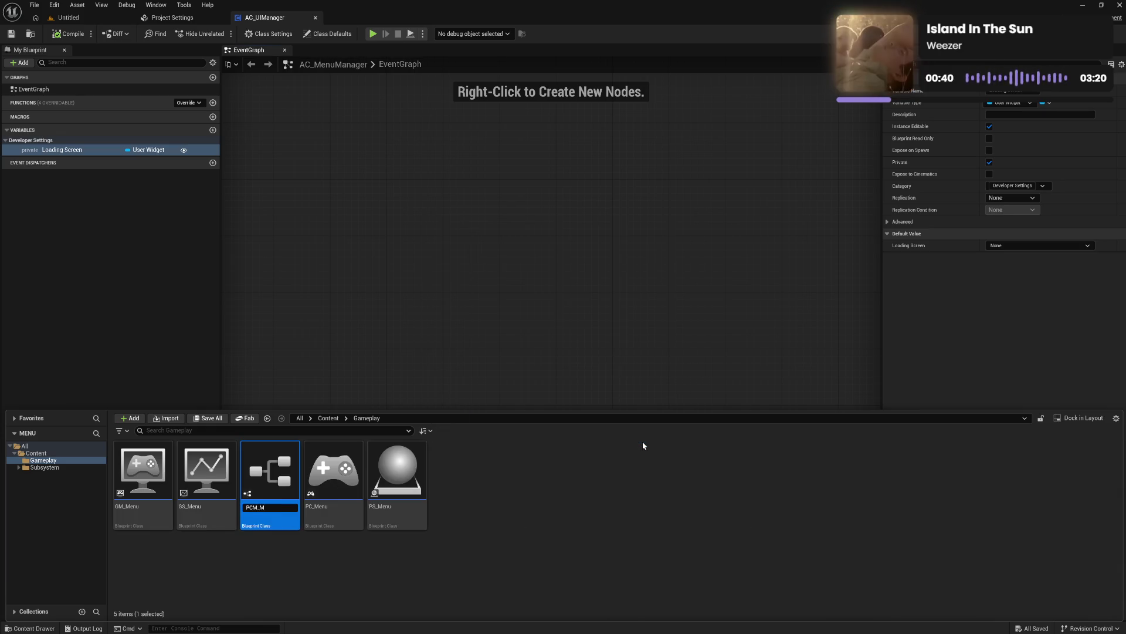
key("Return")
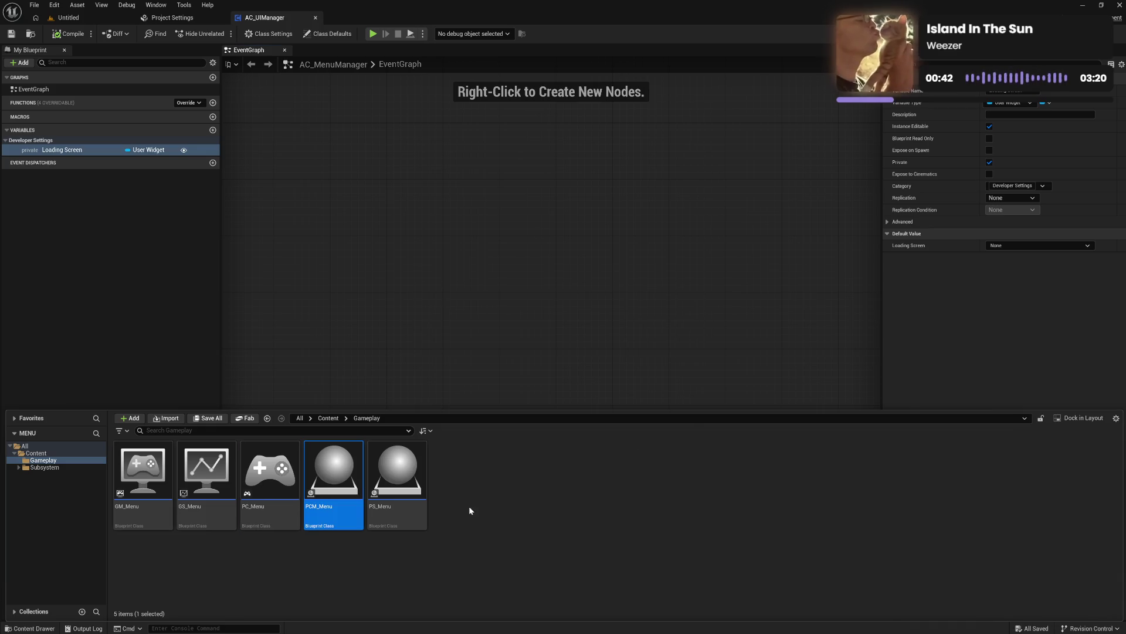
Step: Create a HUD-based Blueprint class named PH_Menu
right_click(472, 504)
mouse_move(540, 346)
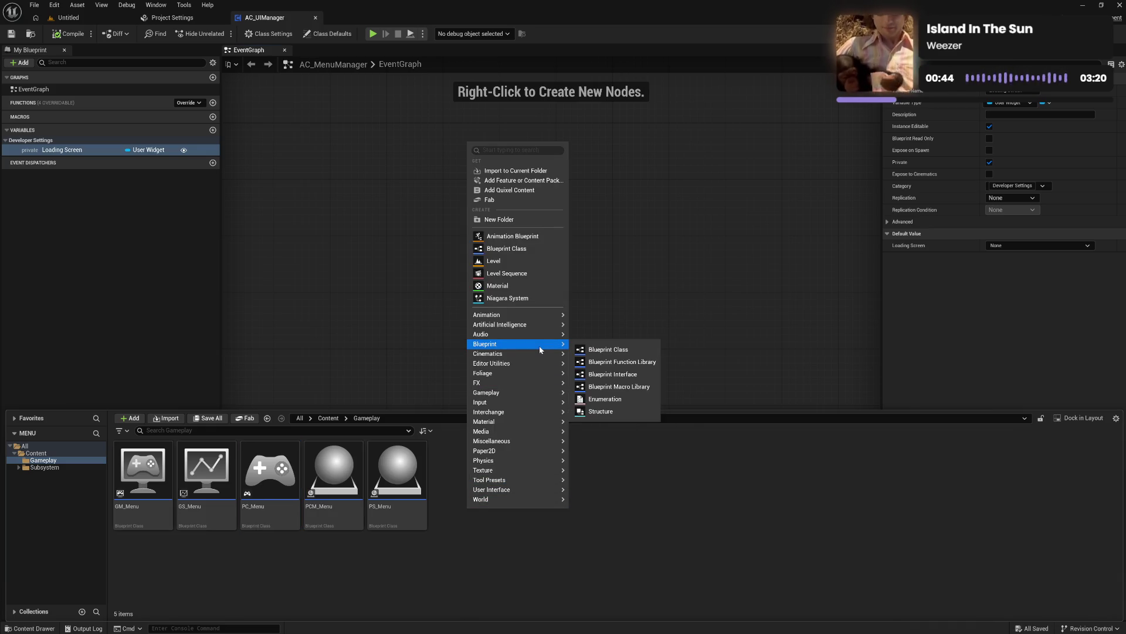
left_click(540, 247)
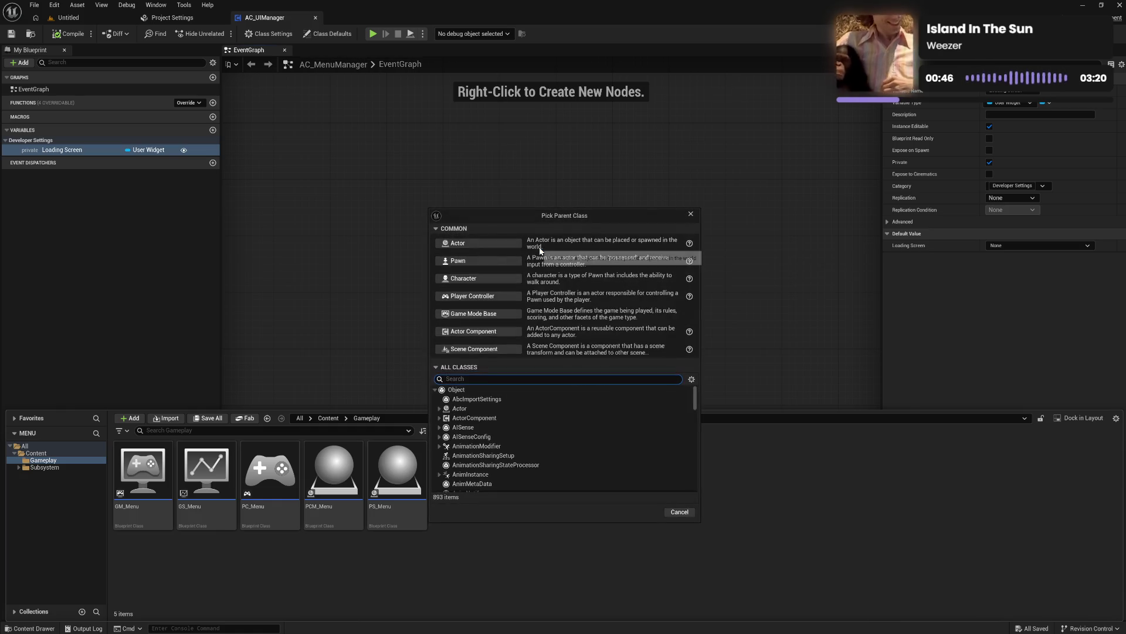
type("hud")
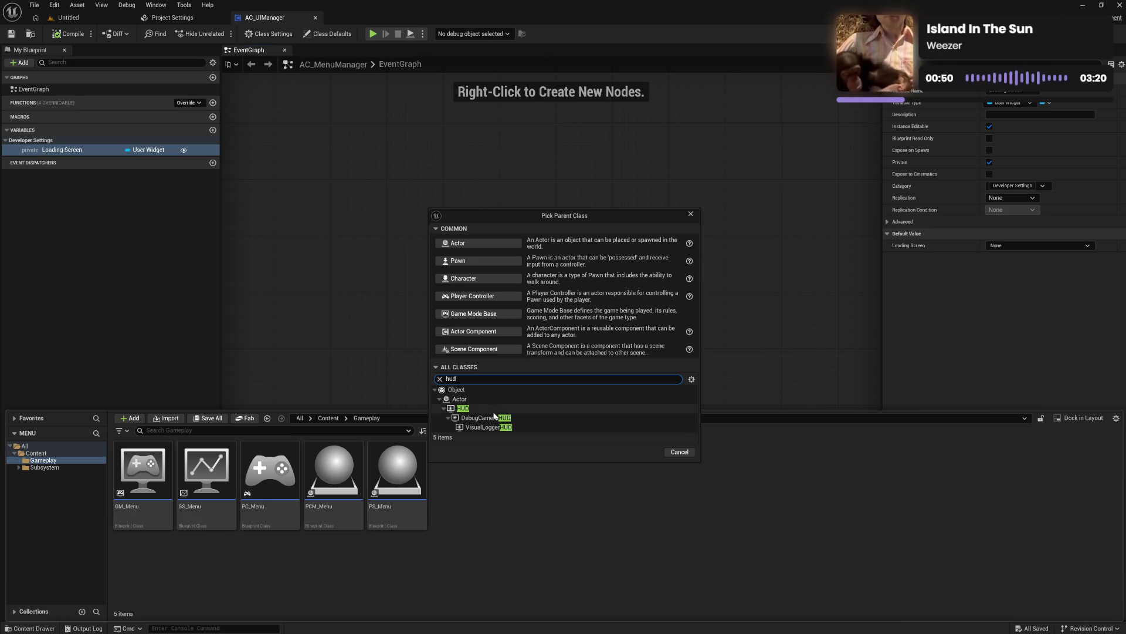
left_click(493, 408)
left_click(644, 453)
type("P")
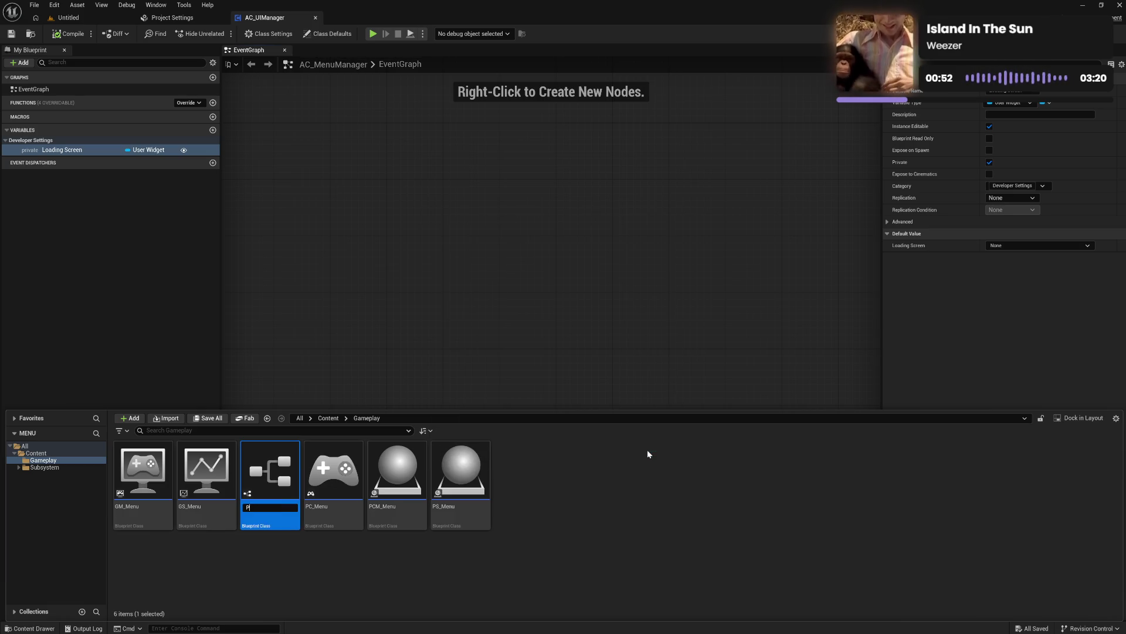
type("H_Menu")
key("Return")
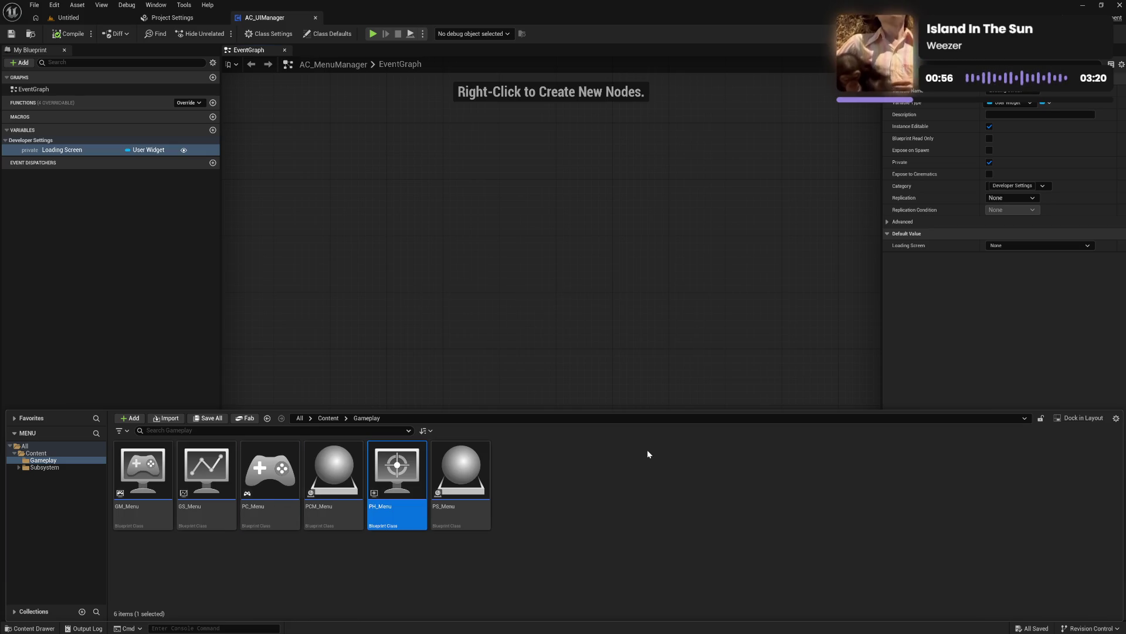
left_click(562, 516)
right_click(546, 516)
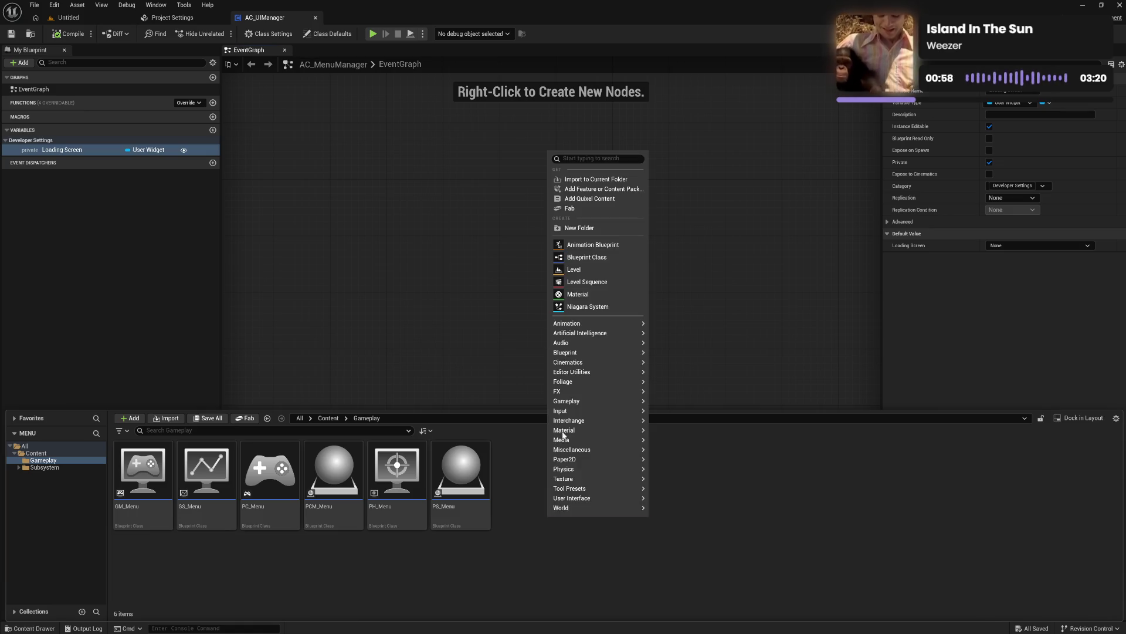
Step: Create a new Blueprint class in the Gameplay folder named SC_Menu
left_click(590, 258)
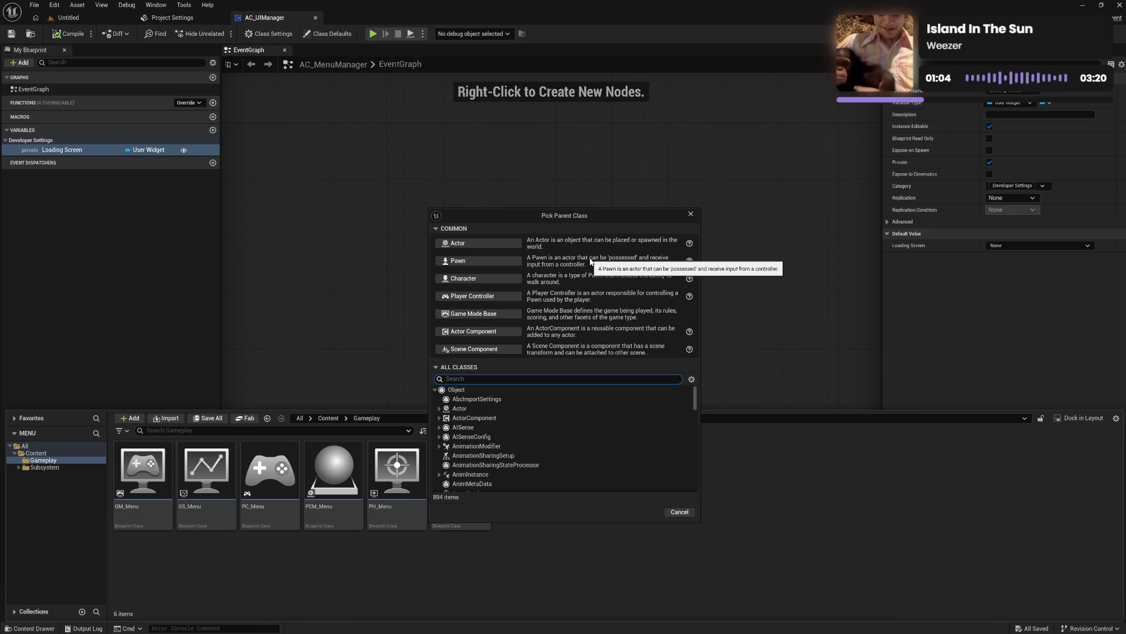
left_click(494, 298)
type("PC")
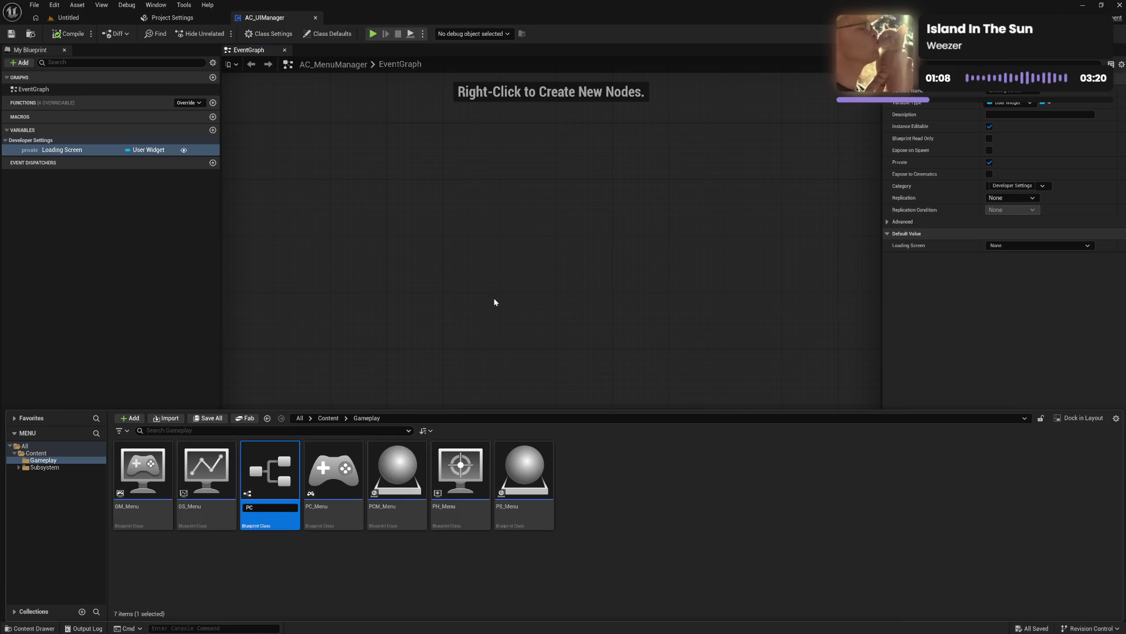
key("BackSpace")
key("BackSpace")
type("SC_Menu")
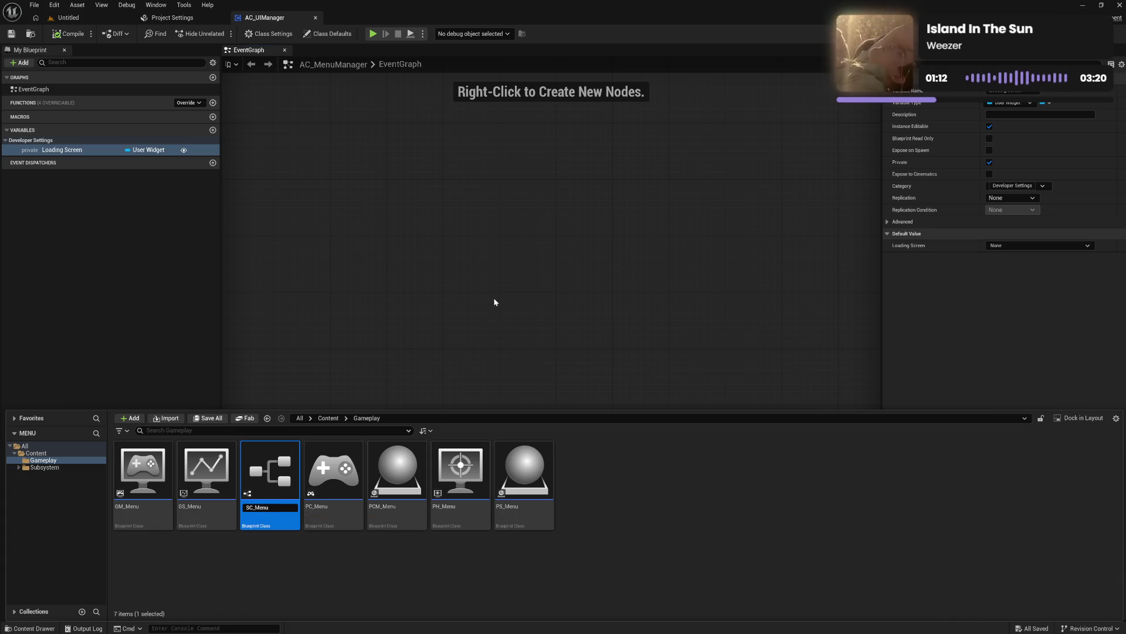
key("Return")
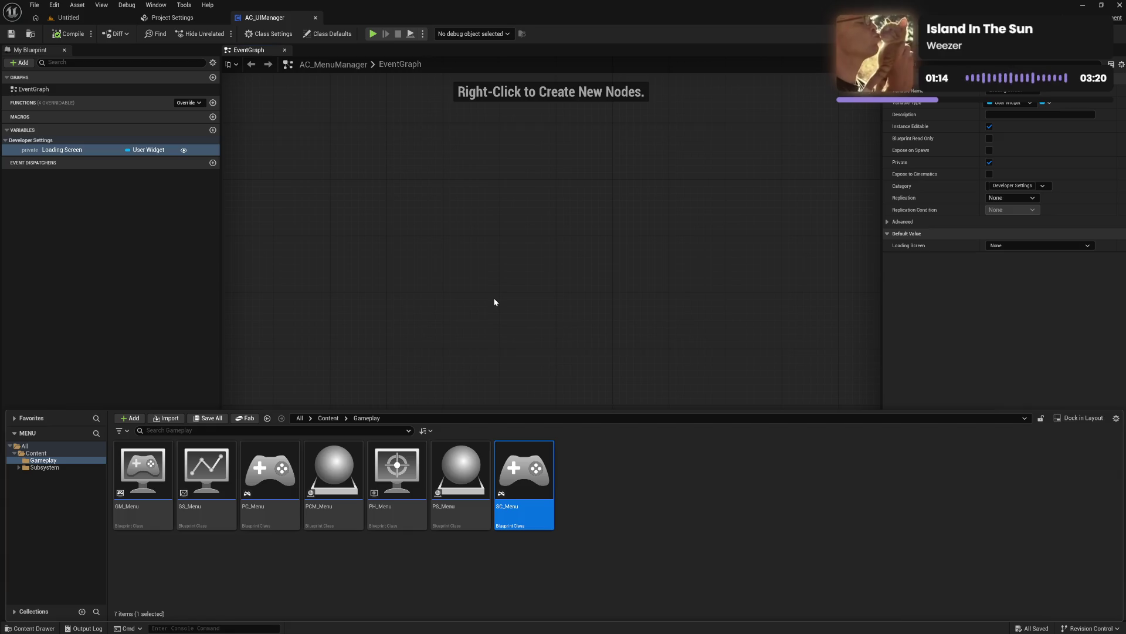
Step: Create a Blueprint class with PlayerCameraManager as parent, named SCM_Menu
right_click(586, 469)
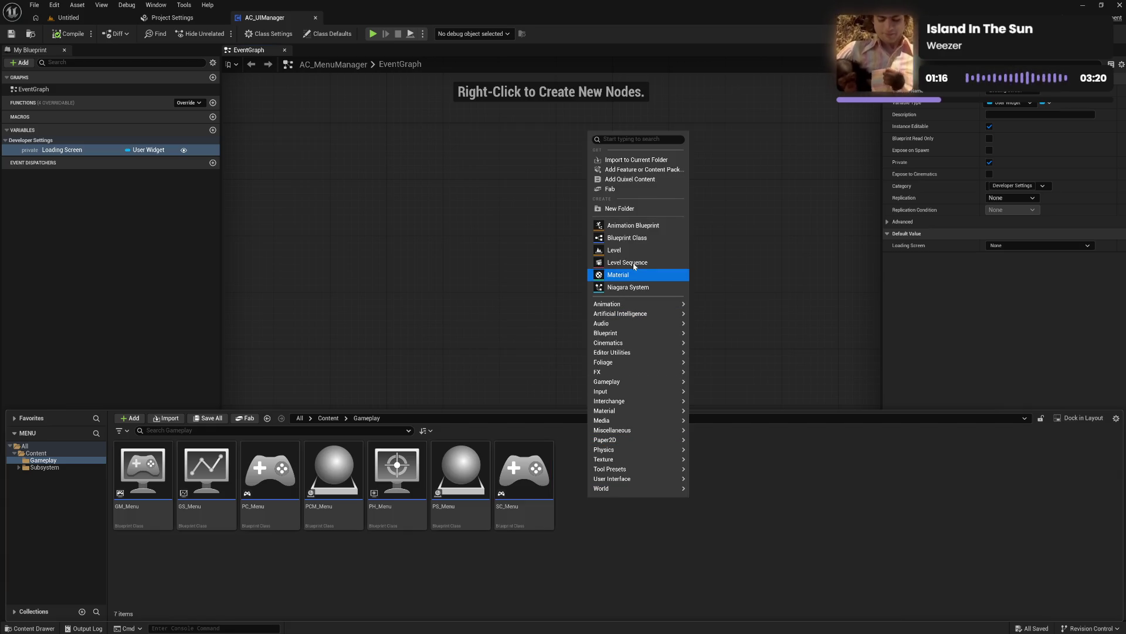
left_click(638, 243)
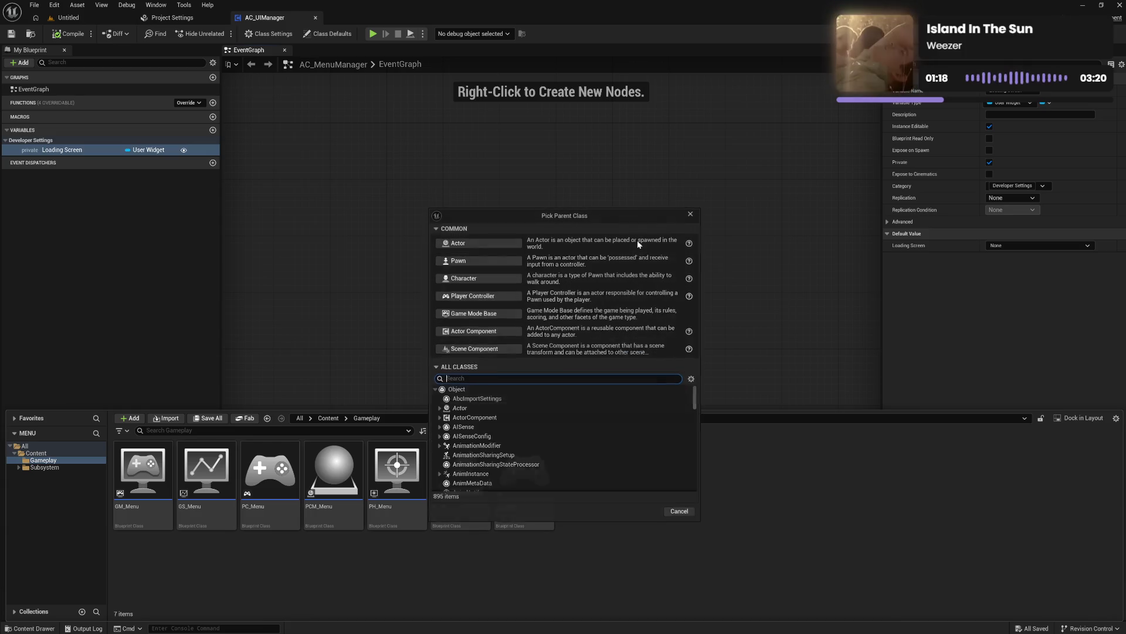
type("camera ma")
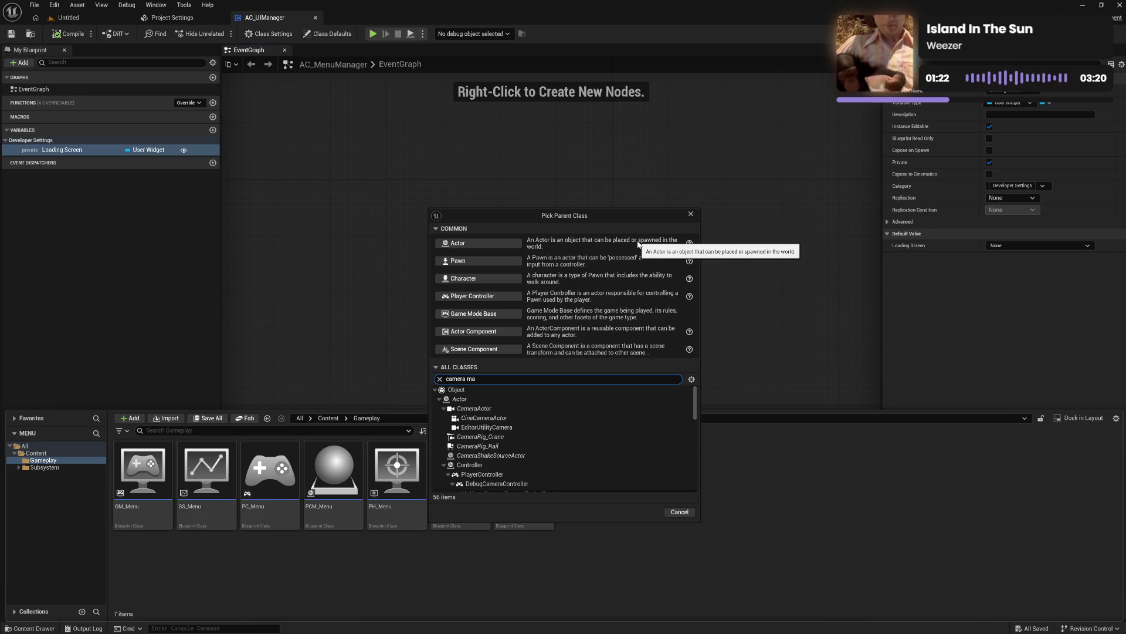
type("n")
left_click(522, 408)
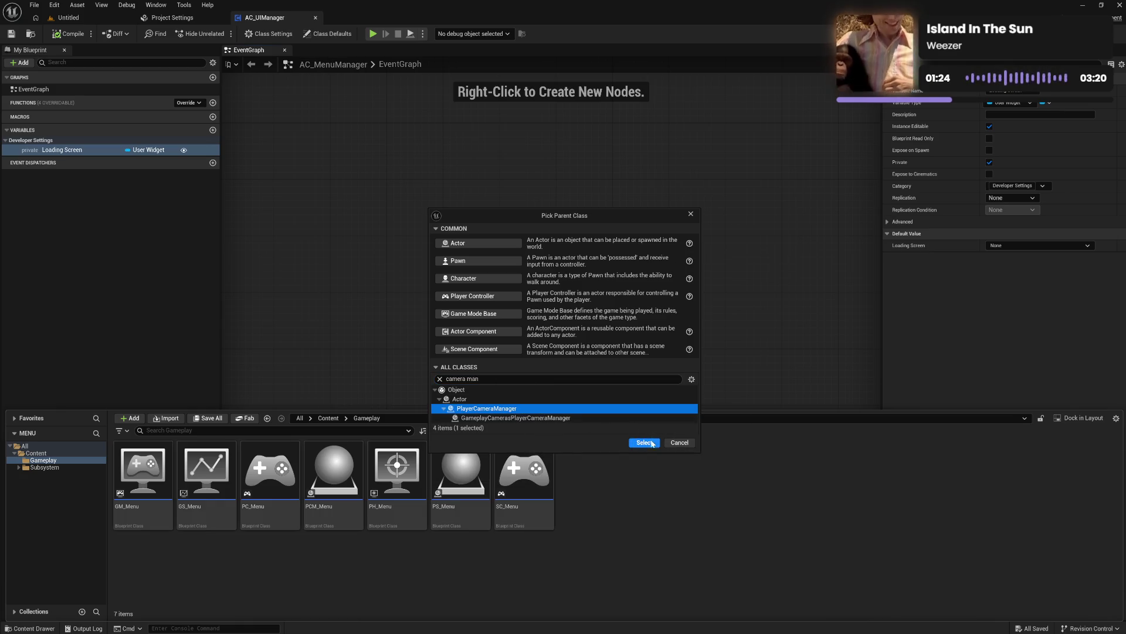
left_click(652, 443)
type("SCM_M")
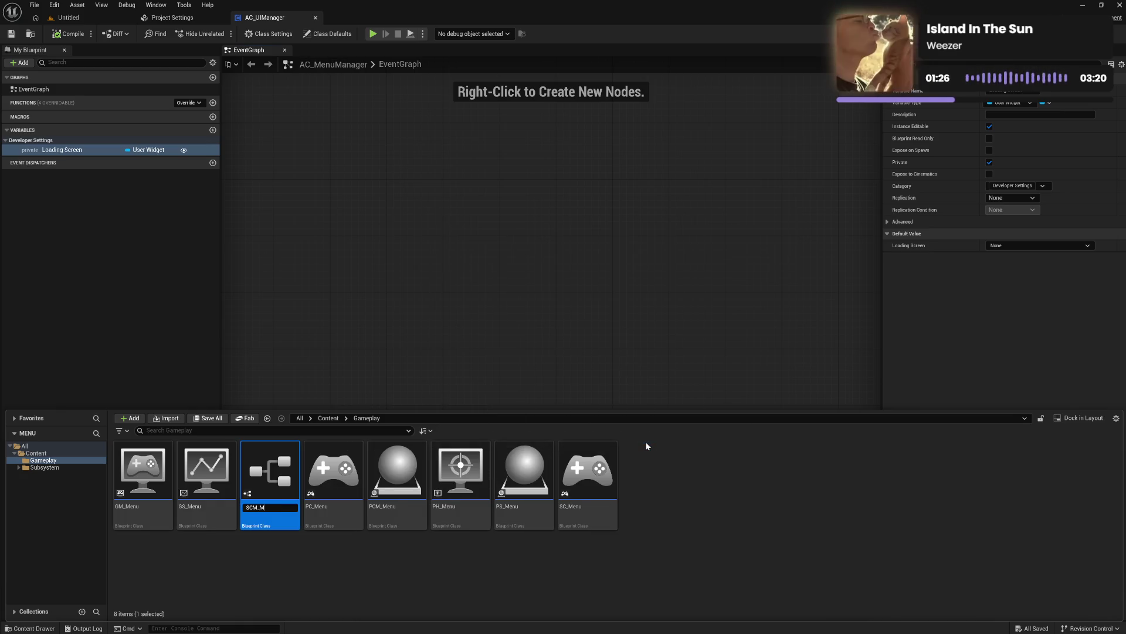
type("enu")
key("Return")
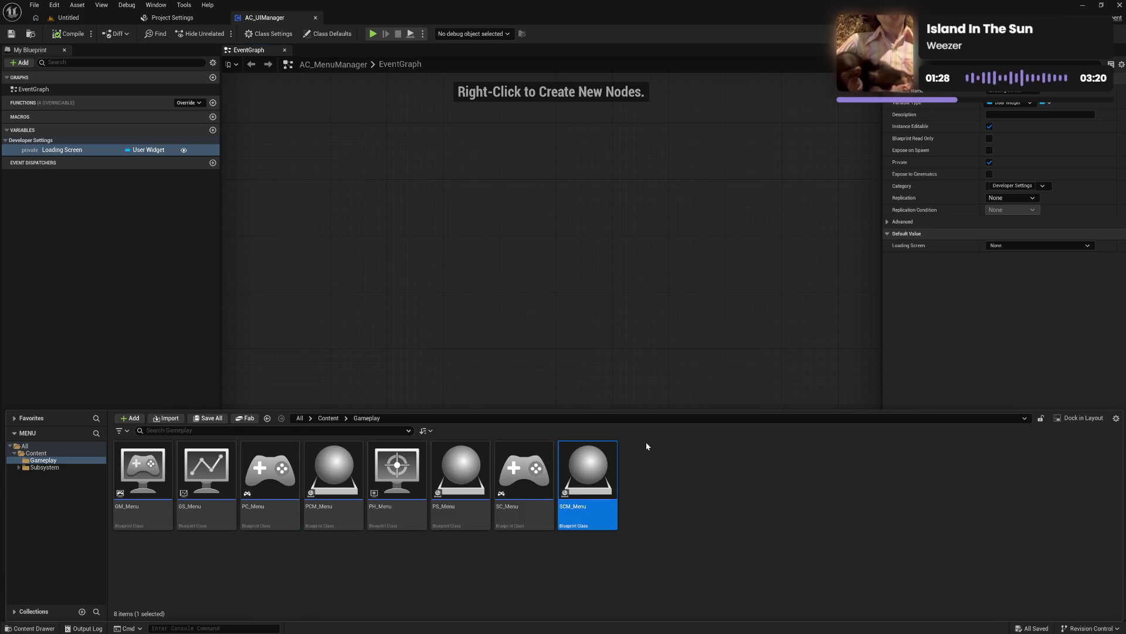
Step: Create SP_Menu from the SpectatorPawn parent class, then deselect everything in the folder
right_click(674, 506)
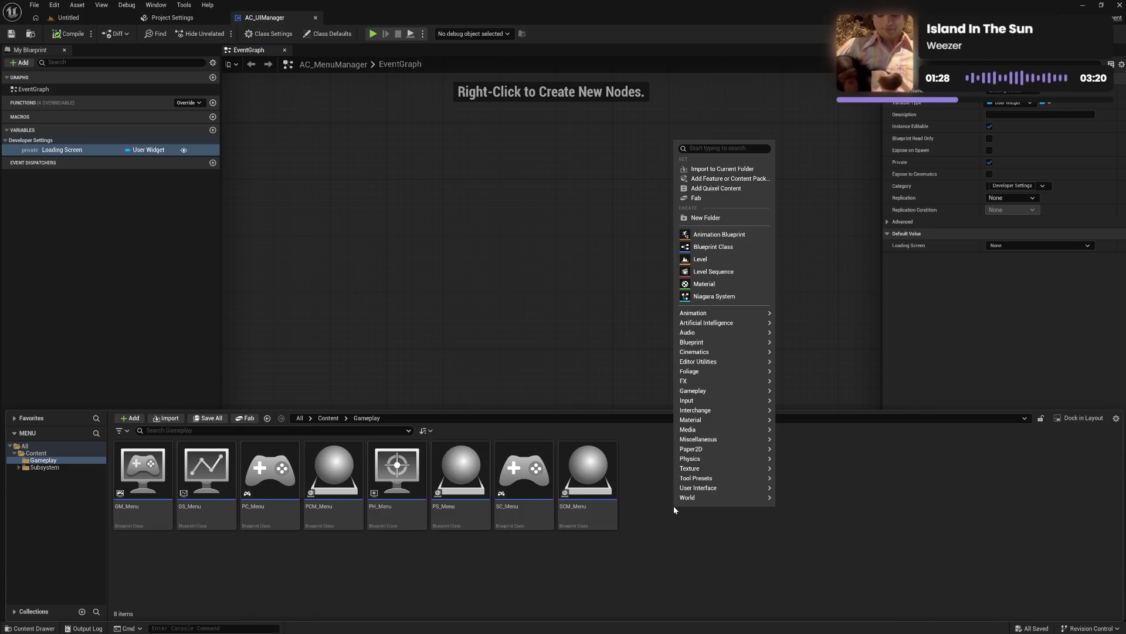
left_click(722, 250)
type("spec pa")
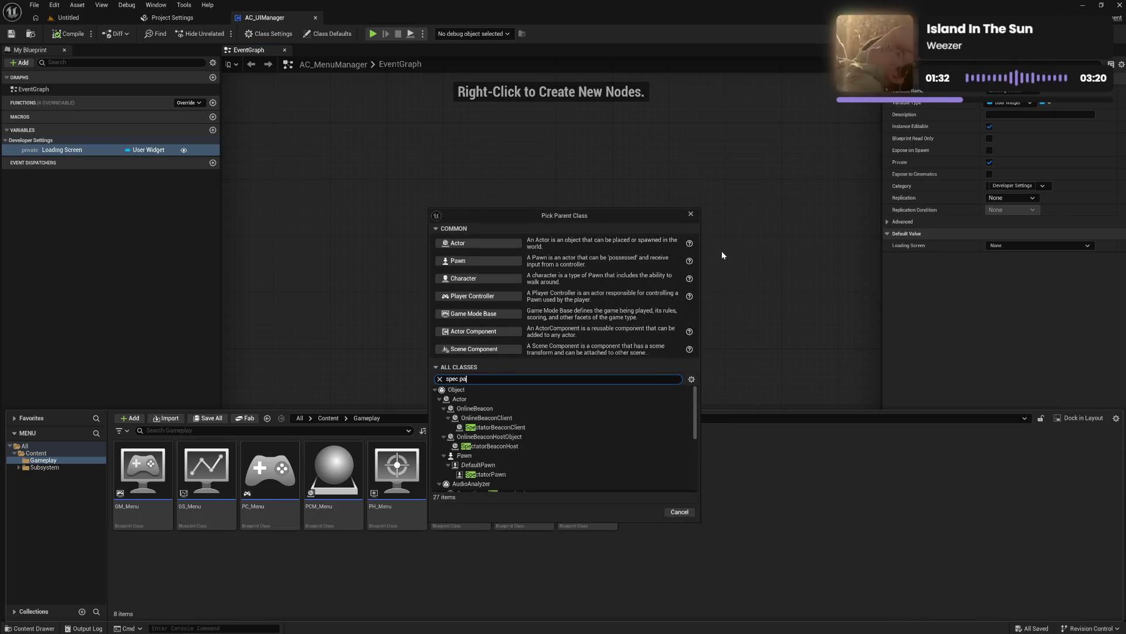
left_click(487, 427)
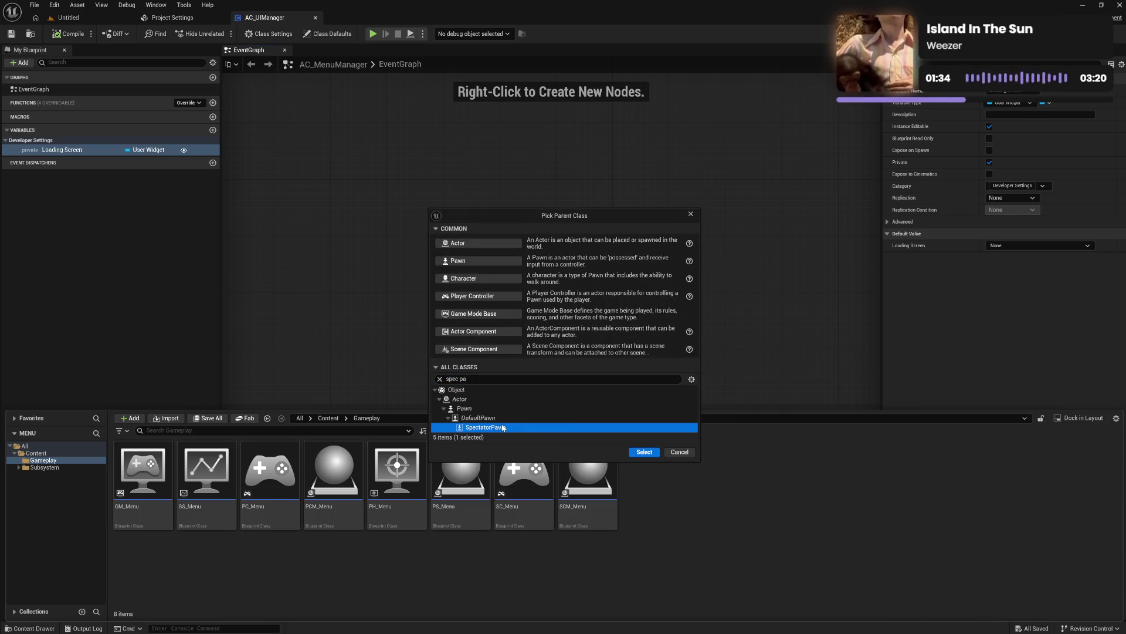
left_click(644, 452)
type("SP_Menu")
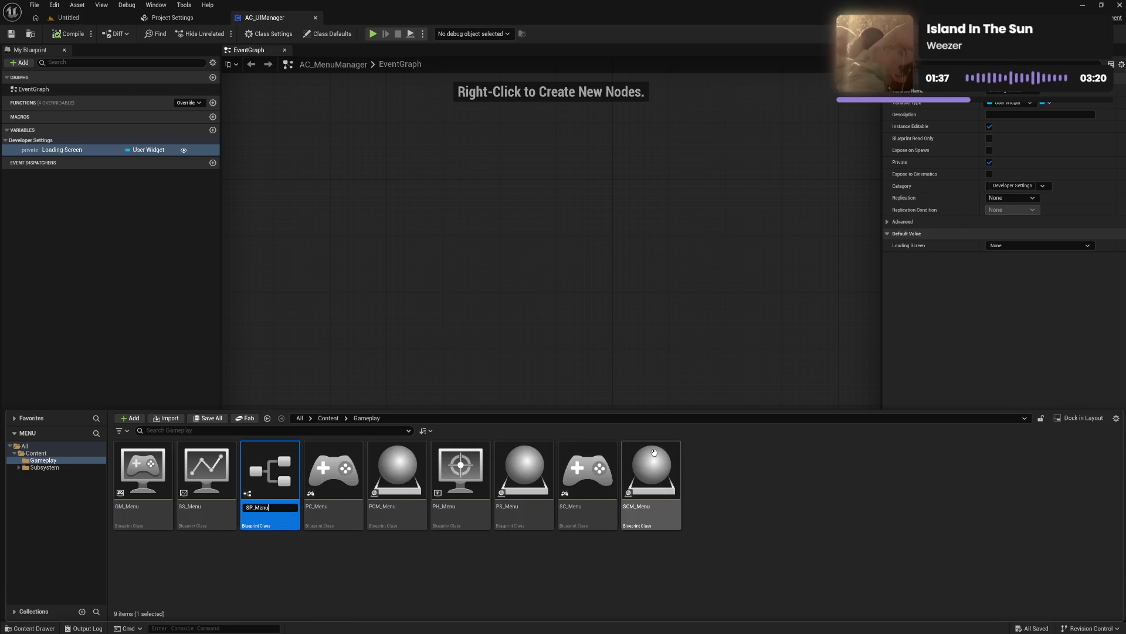
key("Return")
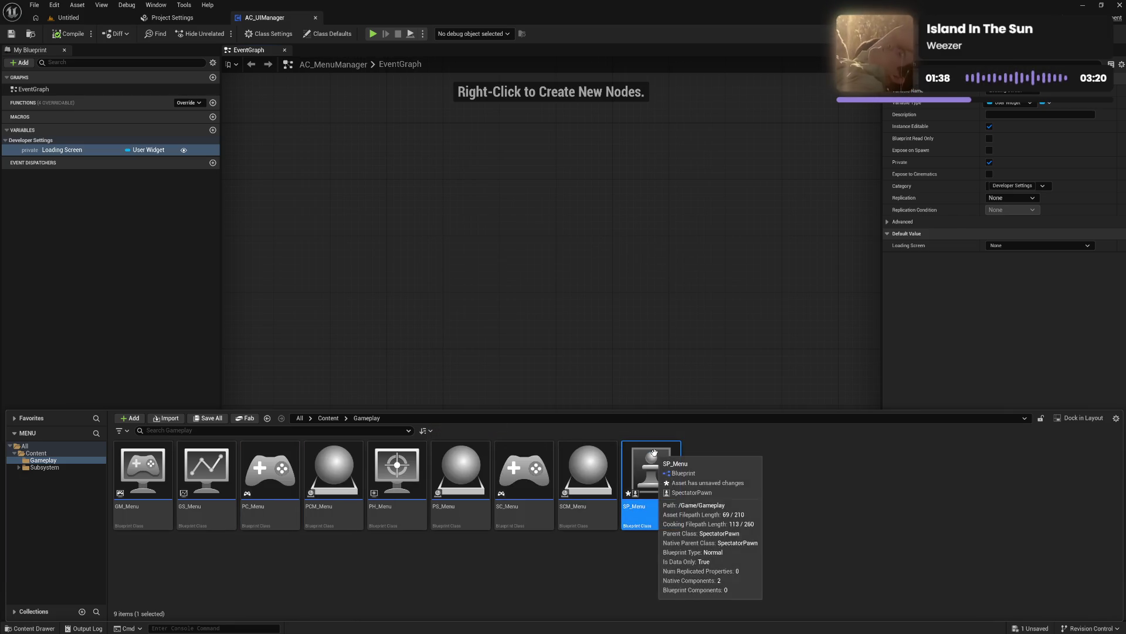
left_click(774, 541)
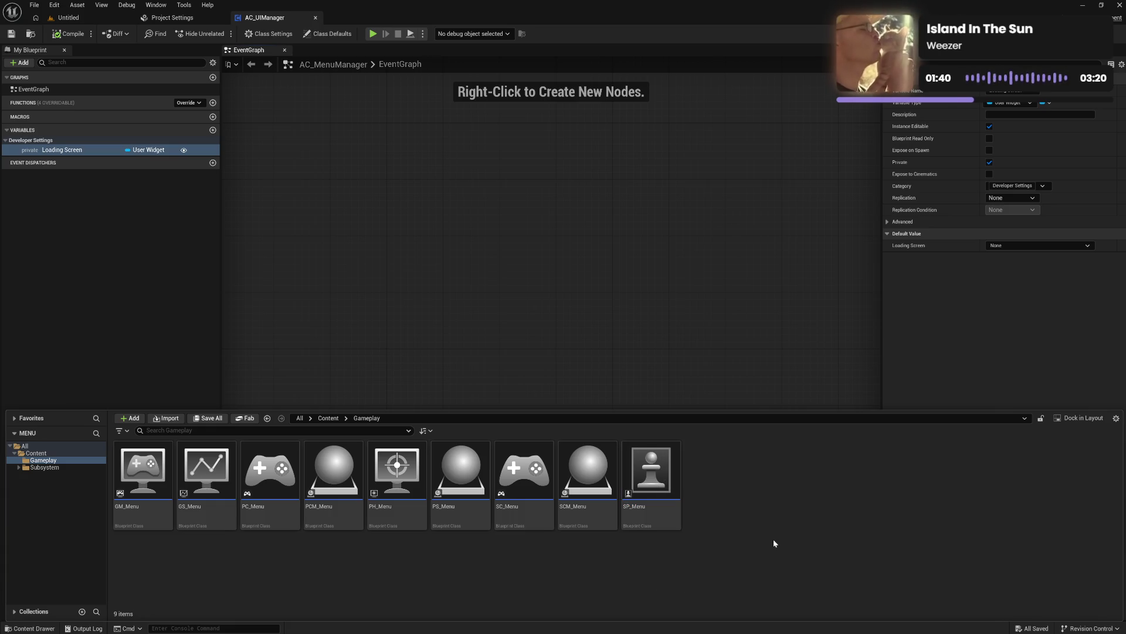
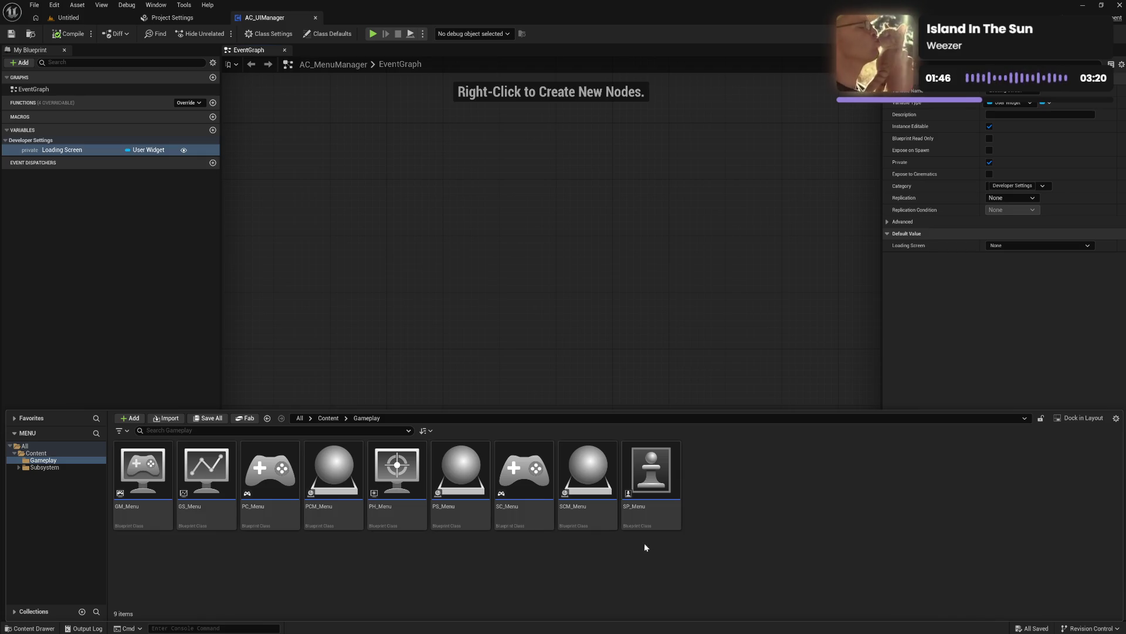
Step: From the Untitled level tab, create a new Empty Level
left_click(68, 18)
left_click(34, 4)
left_click(65, 40)
double_click(616, 295)
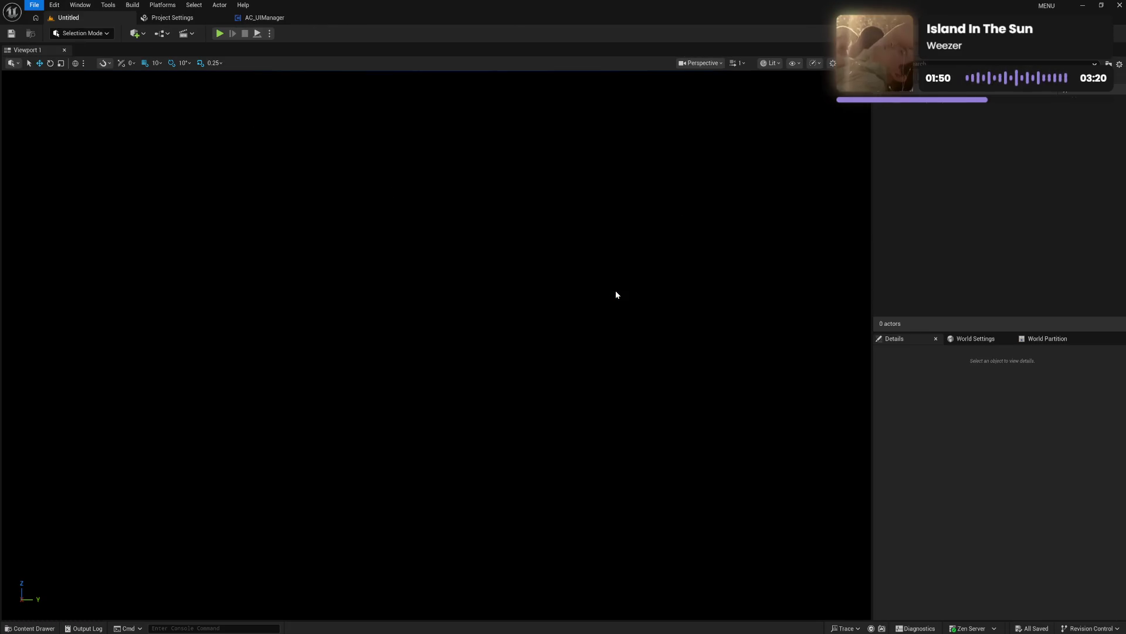
Step: Open Save Level As in the Gameplay folder, cancel without saving, and return to the Content Browser
key("ctrl+space")
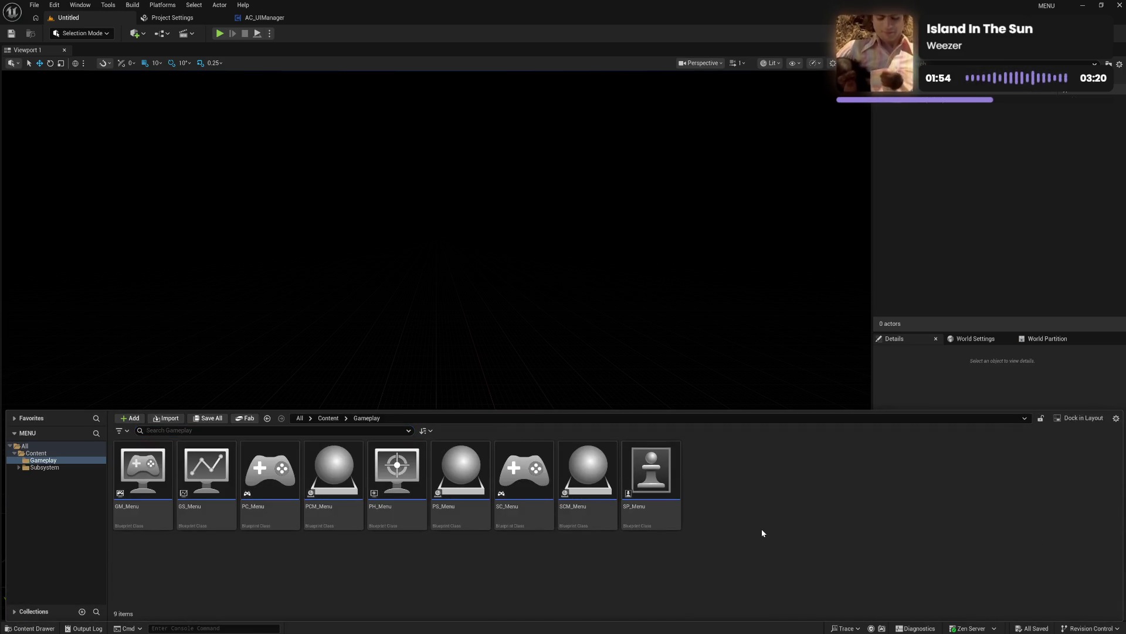
key("ctrl+s")
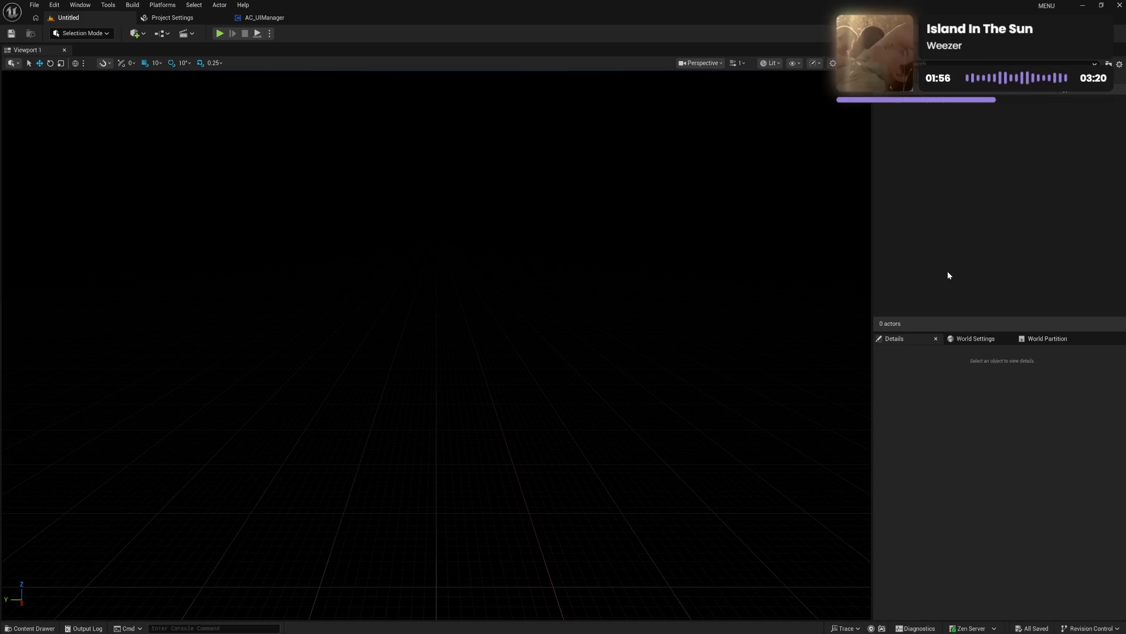
left_click(346, 247)
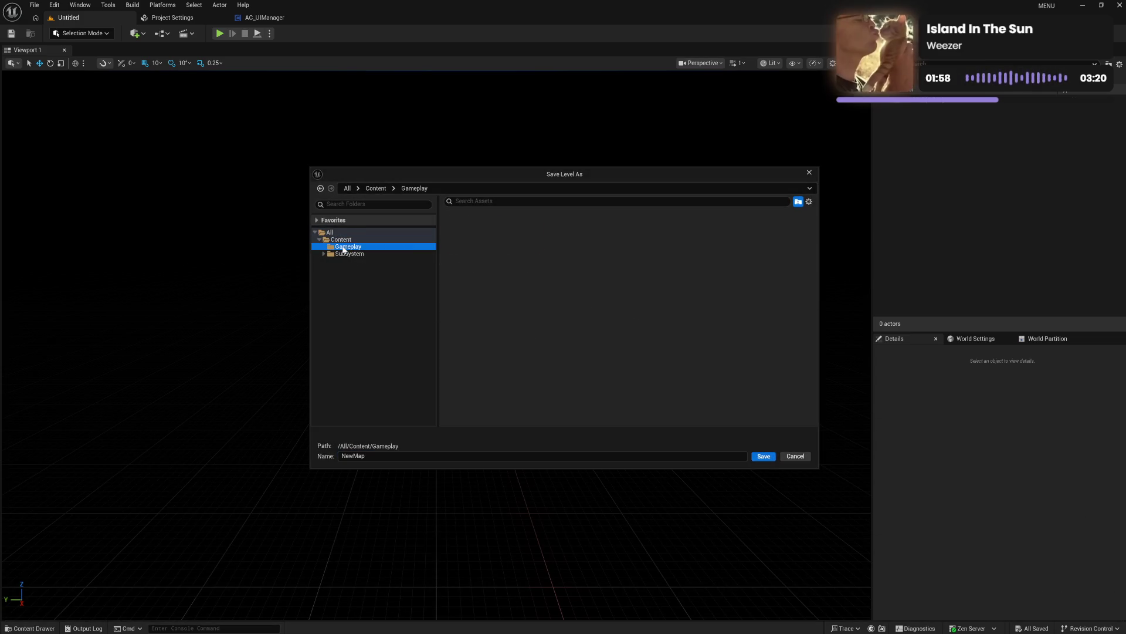
left_click(346, 456)
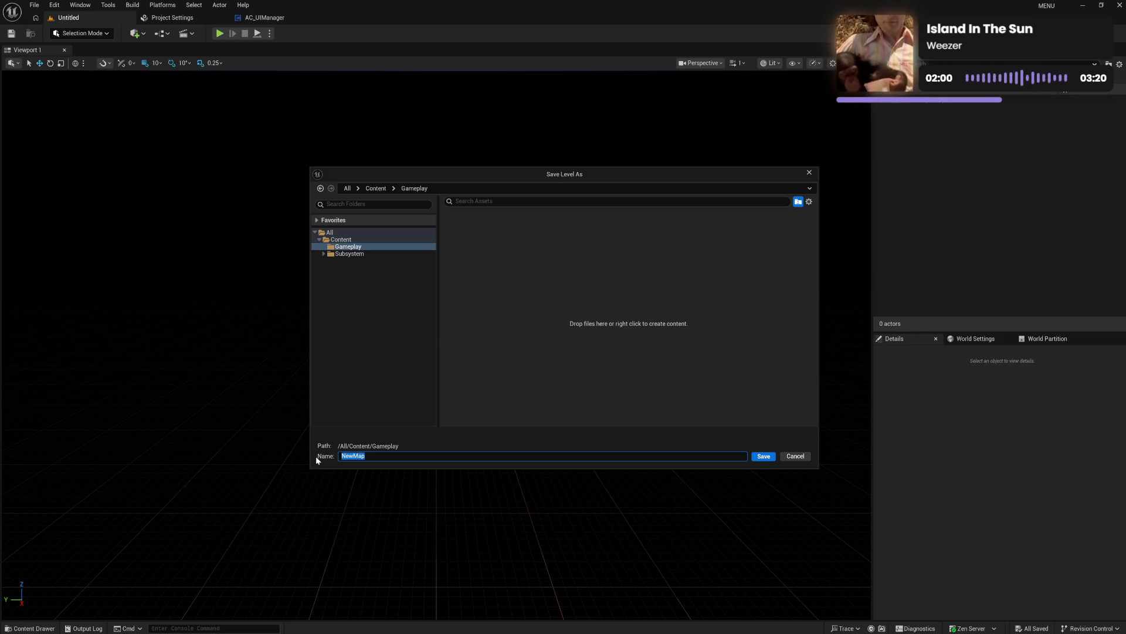
left_click(795, 455)
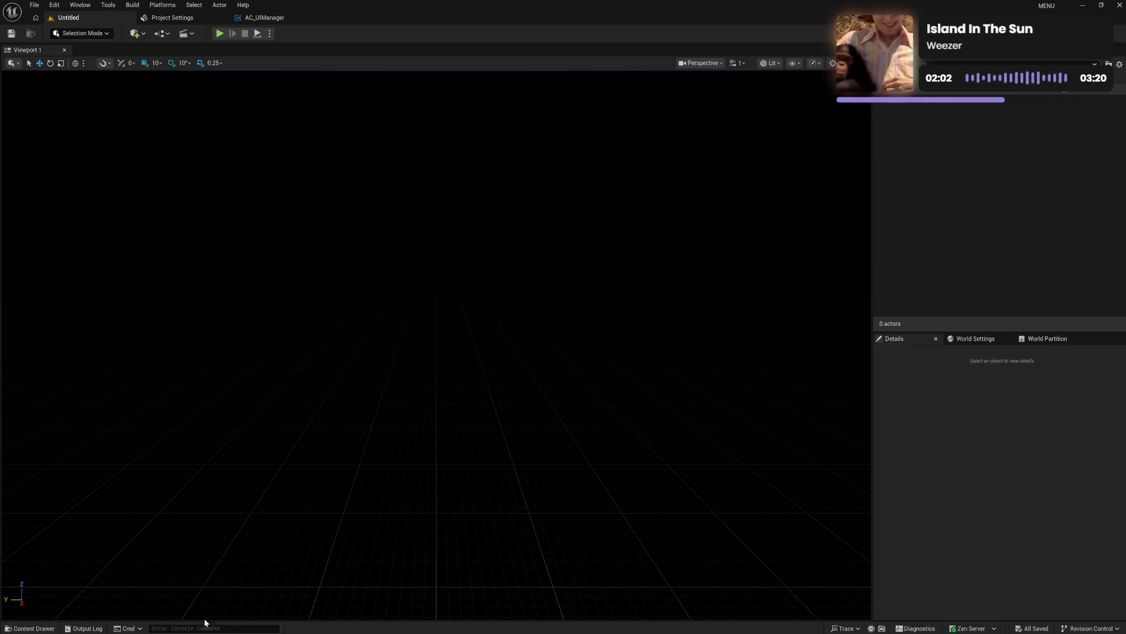
key("ctrl+space")
right_click(332, 580)
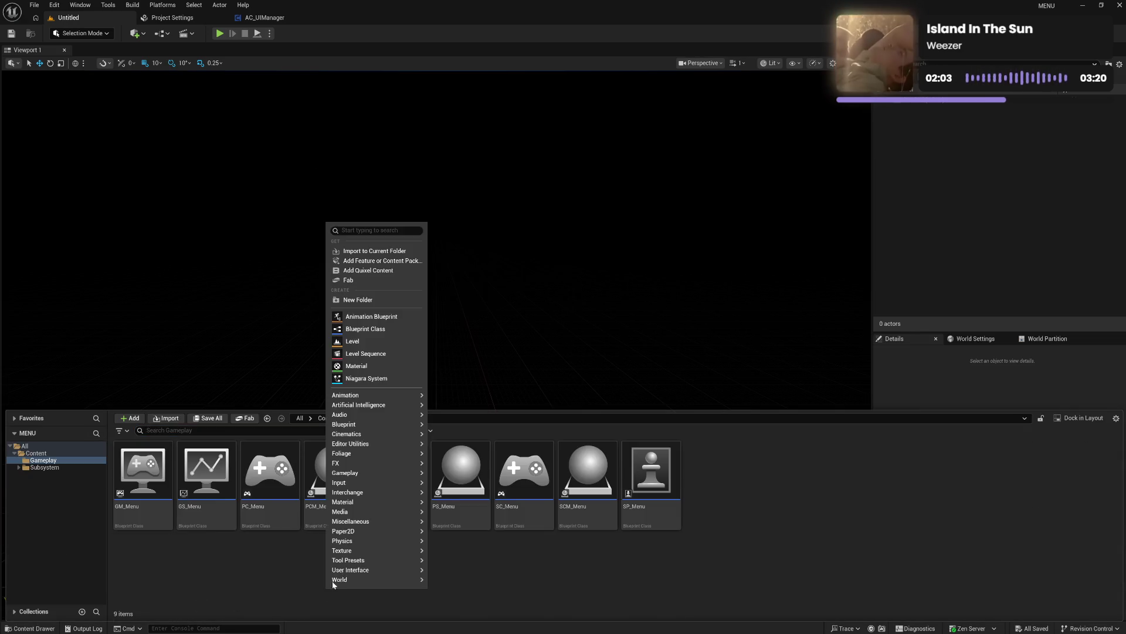
Step: Create Core and Player folders inside Gameplay
left_click(373, 301)
type("Core")
key("Return")
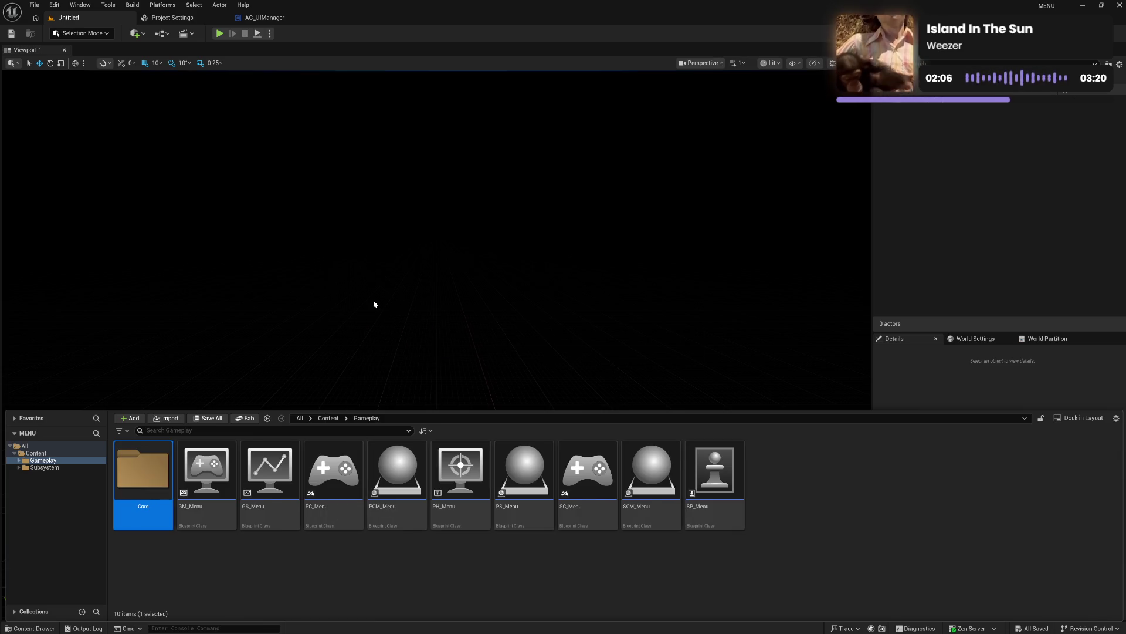
right_click(251, 537)
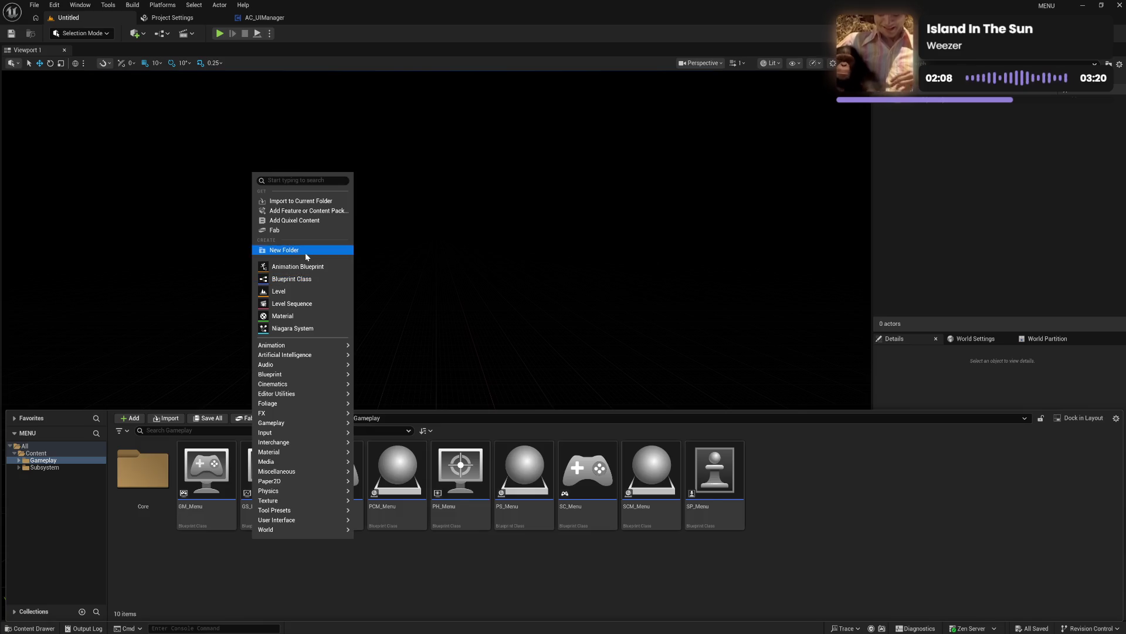
left_click(306, 255)
type("Player")
key("Return")
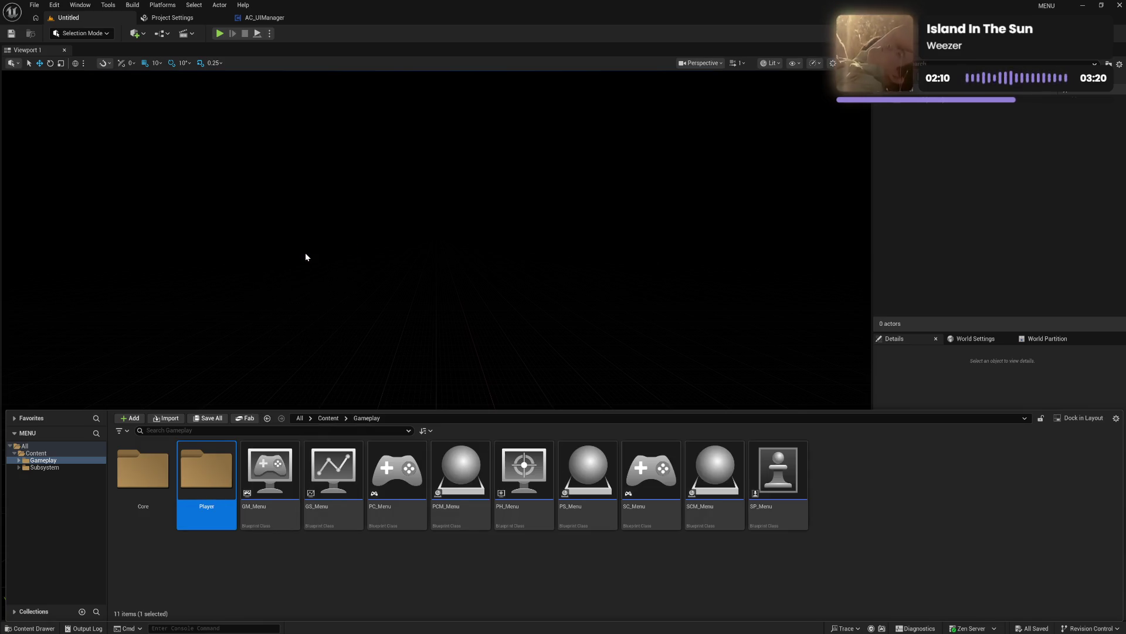
Step: Move GM_Menu and GS_Menu into the Core folder
left_click(267, 516)
left_click(308, 520, "ctrl")
mouse_move(278, 519)
left_mouse_down()
mouse_move(147, 496)
mouse_move(144, 482)
left_mouse_up()
left_click(178, 496)
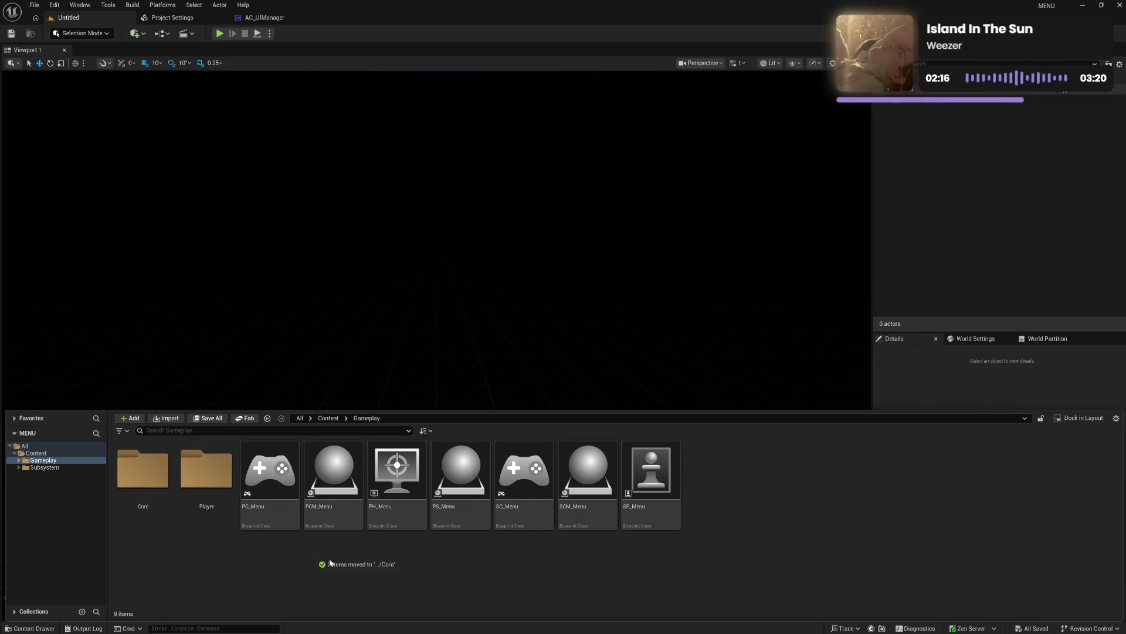
Step: Move PC_Menu, PCM_Menu, PH_Menu and PS_Menu into the Player folder
left_click(285, 514)
left_click(461, 478, "shift")
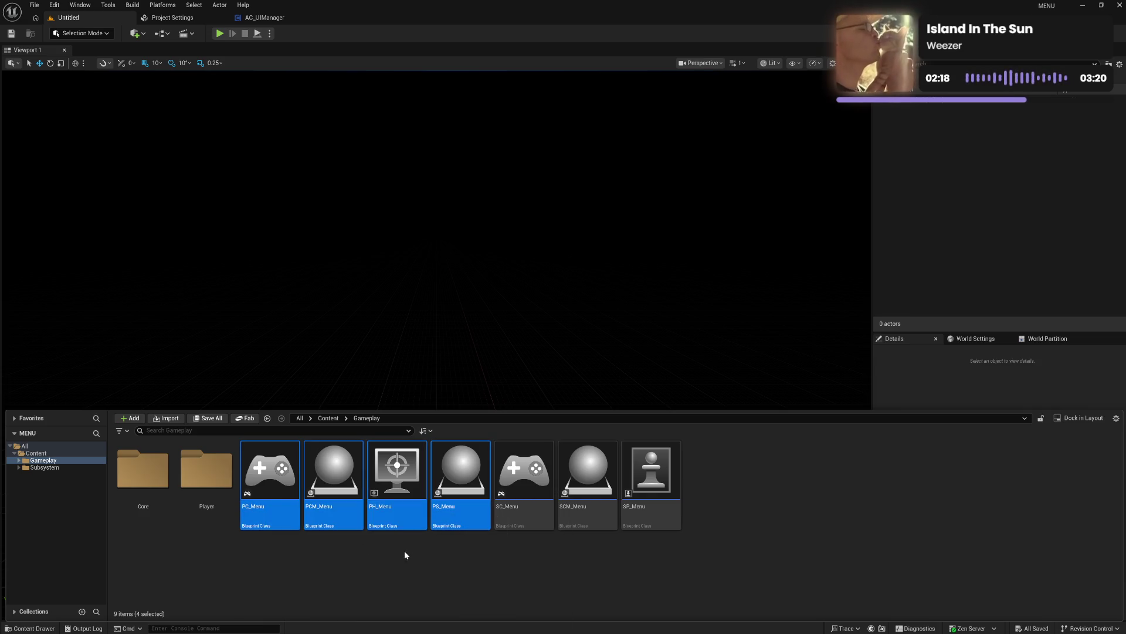
mouse_move(300, 557)
left_mouse_down()
mouse_move(302, 525)
mouse_move(449, 522)
left_mouse_up()
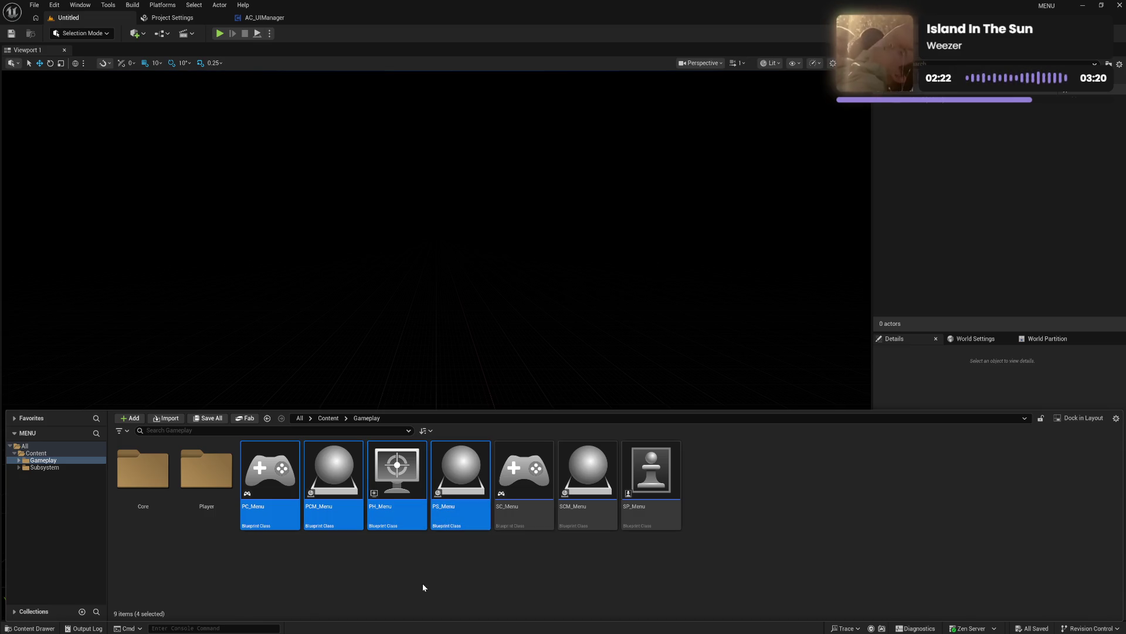
left_click_drag(213, 485, 215, 487)
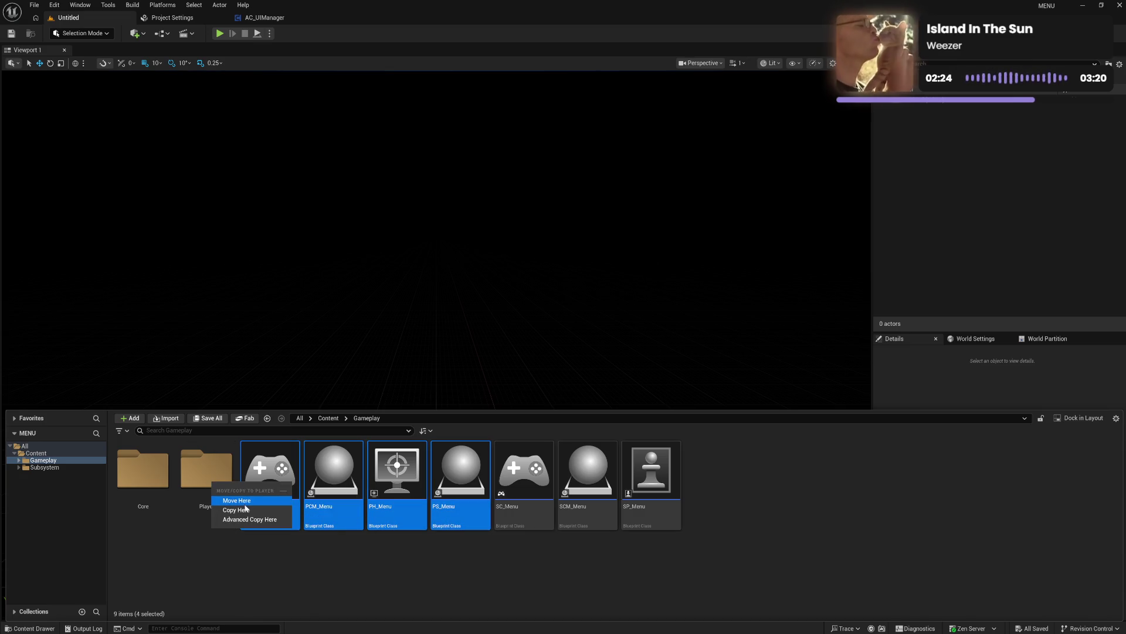
left_click(235, 499)
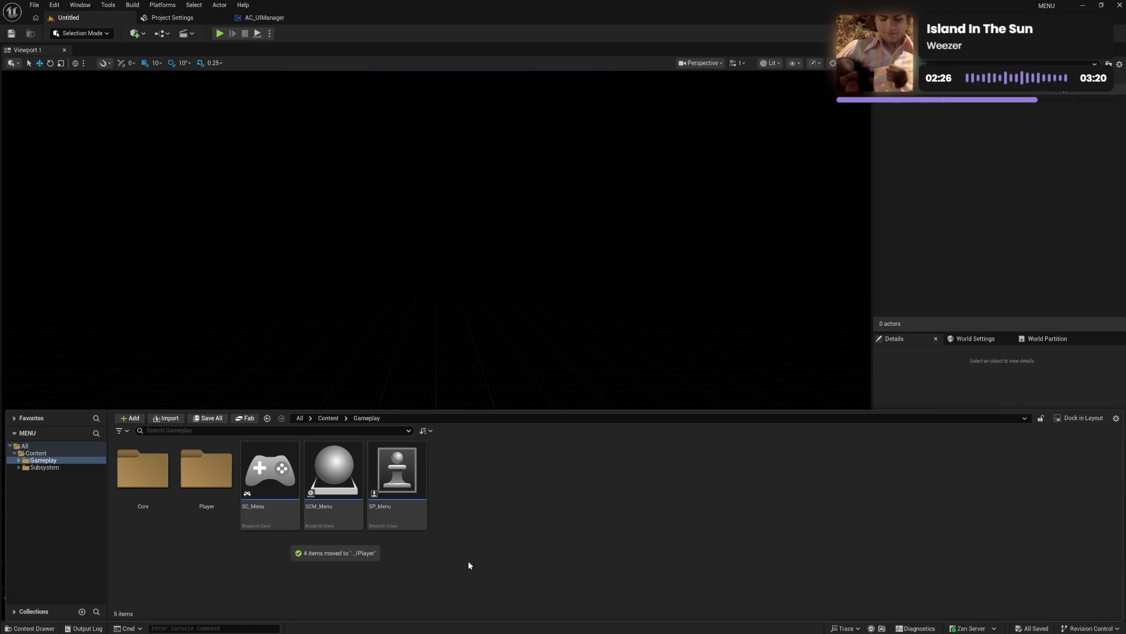
Step: Create a Spectator folder and move the remaining three Blueprints, including SC_Menu and SP_Menu, into it
right_click(492, 548)
left_click(524, 261)
type("Sped")
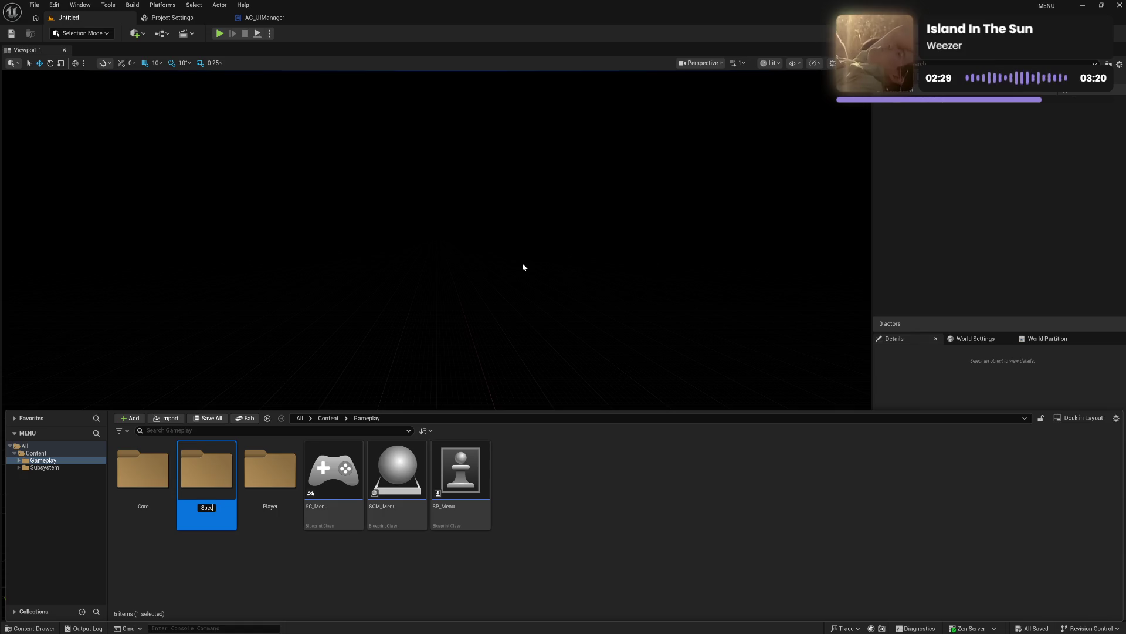
type("tator")
key("Return")
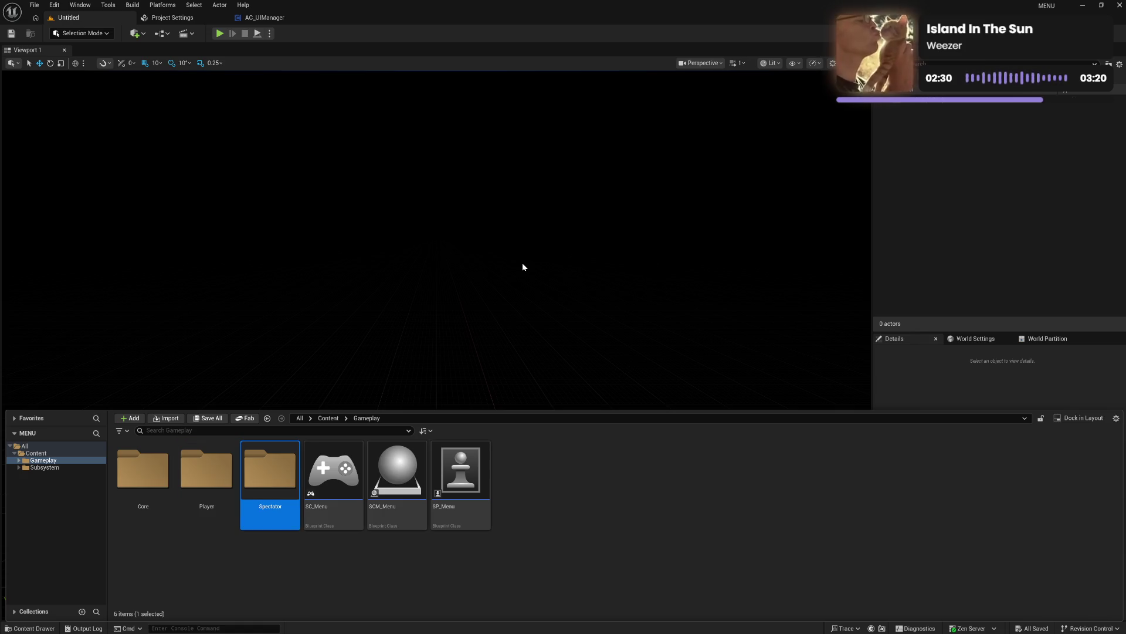
left_click(347, 499)
left_click(473, 516, "shift")
mouse_move(327, 510)
left_mouse_down()
mouse_move(301, 511)
mouse_move(321, 471)
mouse_move(292, 499)
left_mouse_up()
left_click(308, 504)
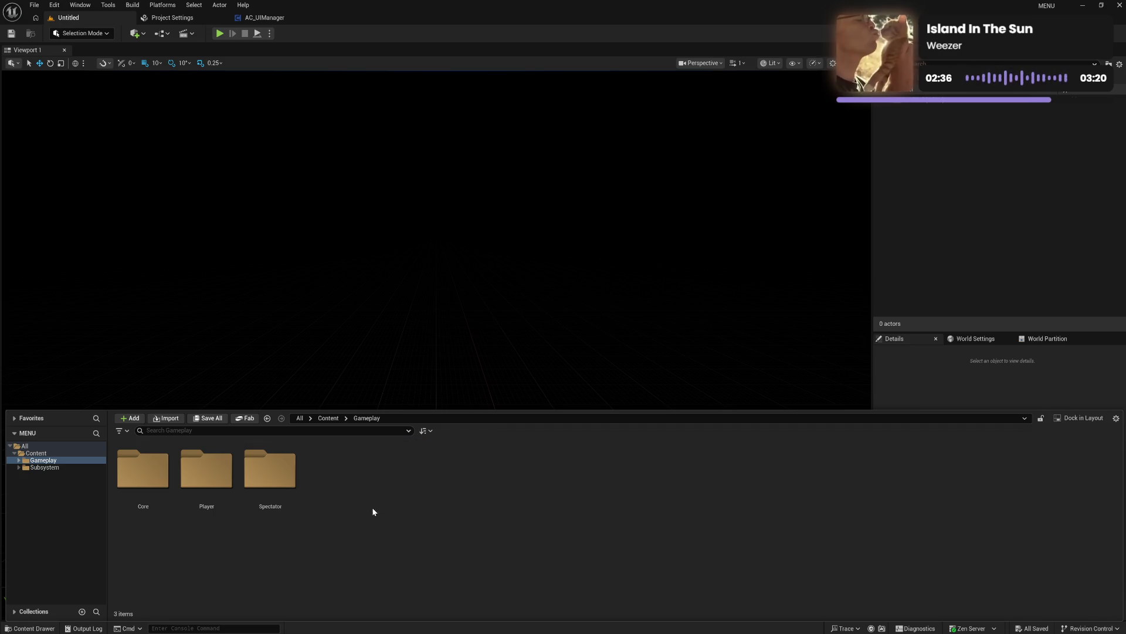
Step: Create a Map folder in Gameplay and save the level there as Map_Menu
right_click(351, 496)
left_click(396, 214)
type("Map")
key("Return")
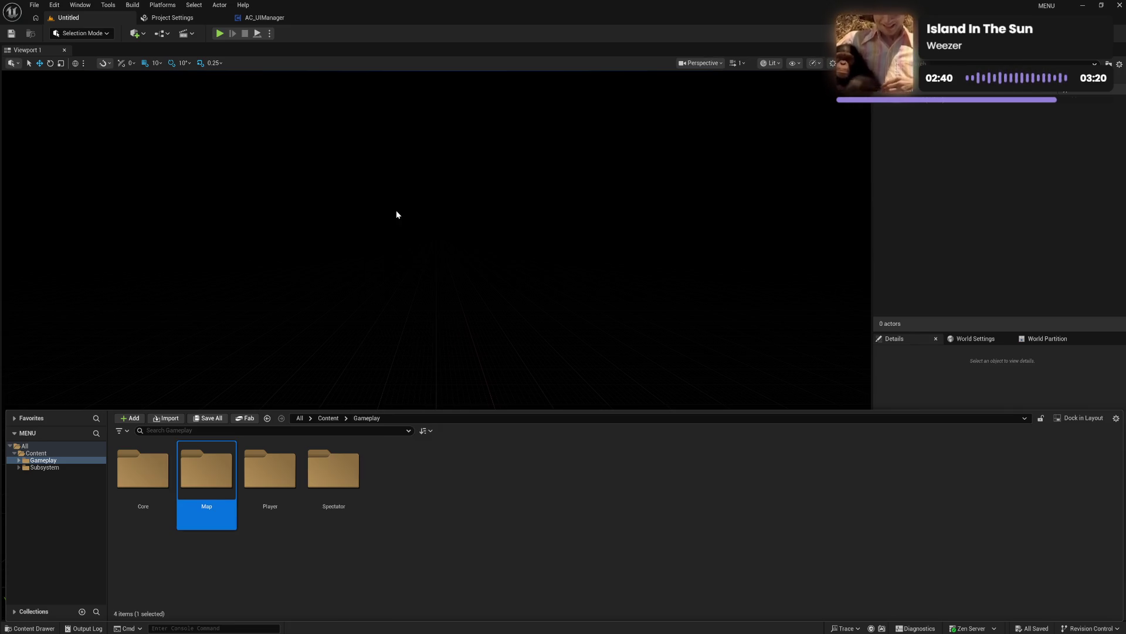
left_click(934, 225)
key("ctrl+s")
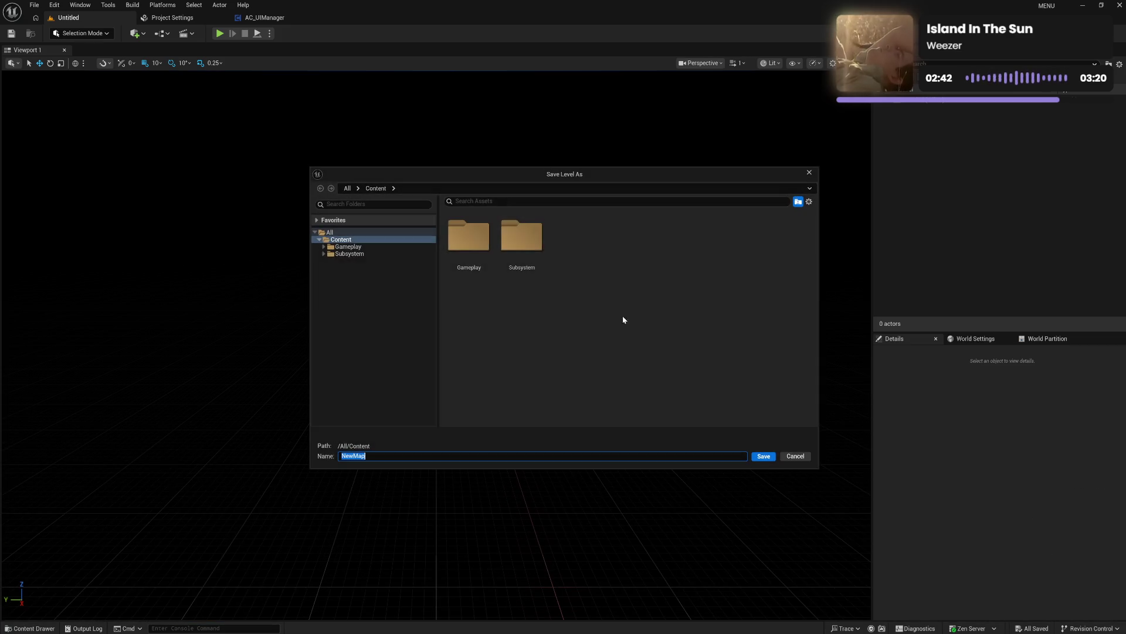
left_click(324, 247)
left_click(345, 260)
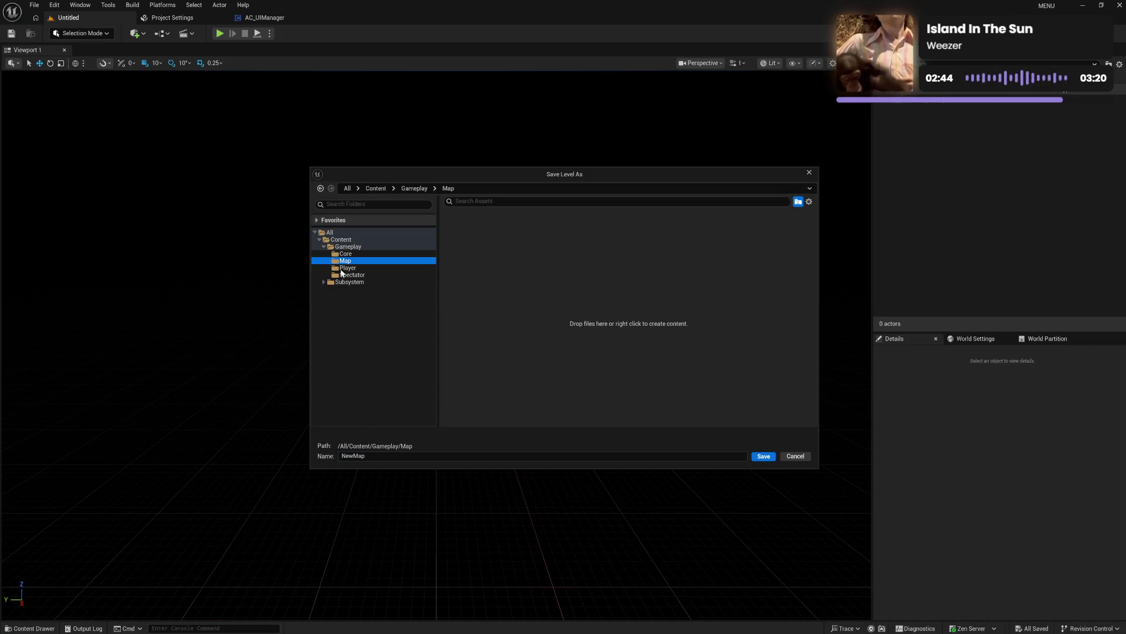
left_click(365, 455)
type("Men")
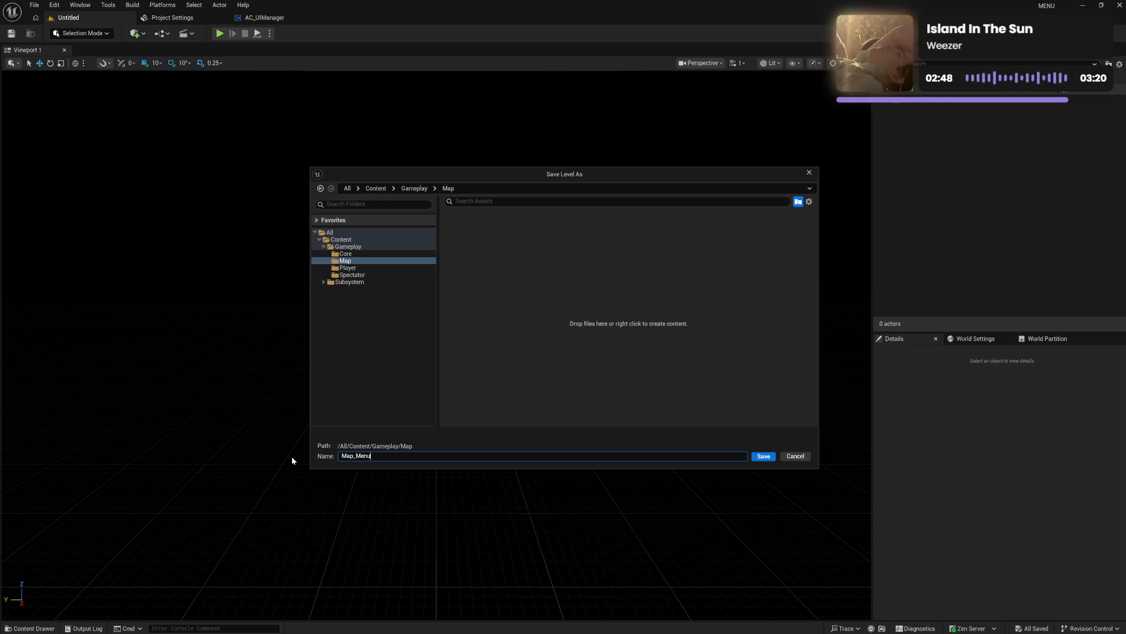
type("u")
key("Return")
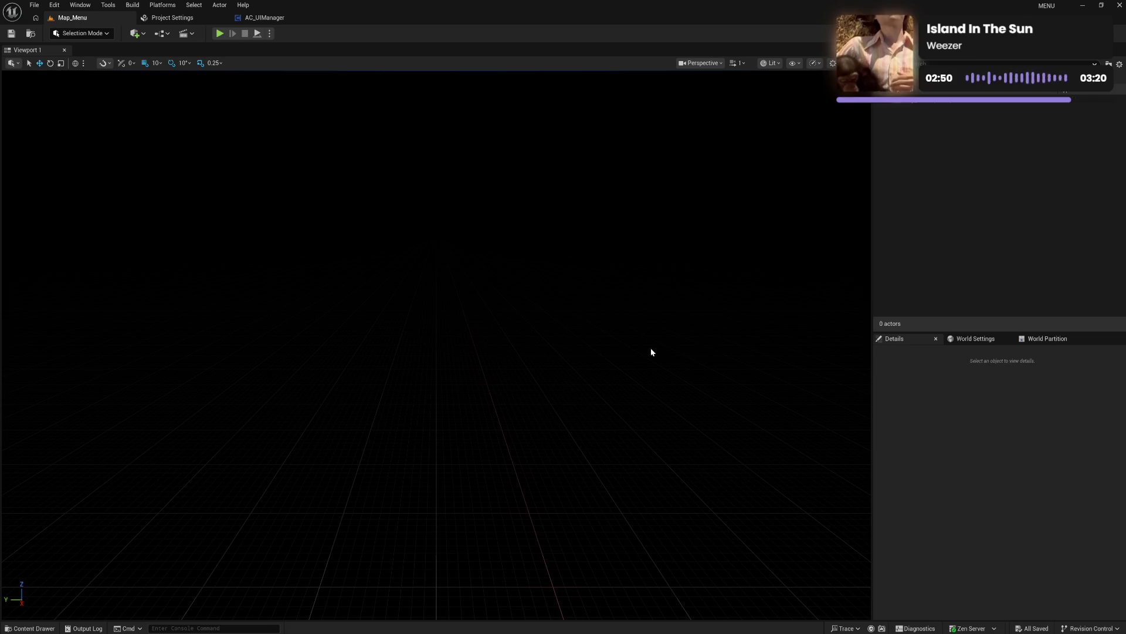
Step: Set the level's World Settings GameMode Override to GM_Menu and save Map_Menu
left_click(985, 341)
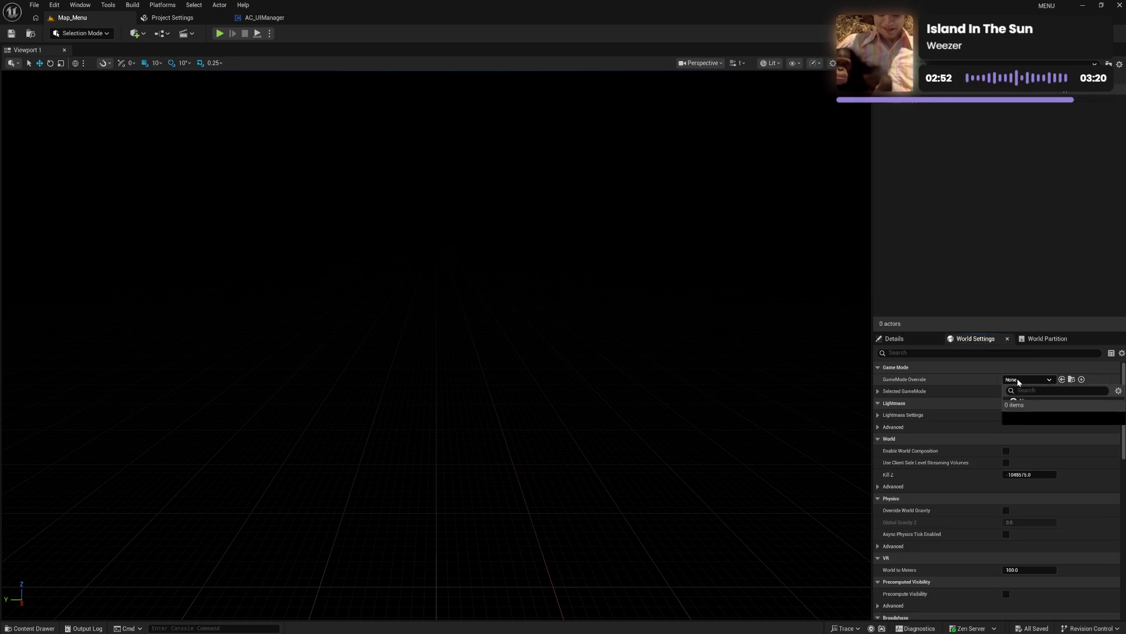
left_click(1017, 379)
left_click(1055, 438)
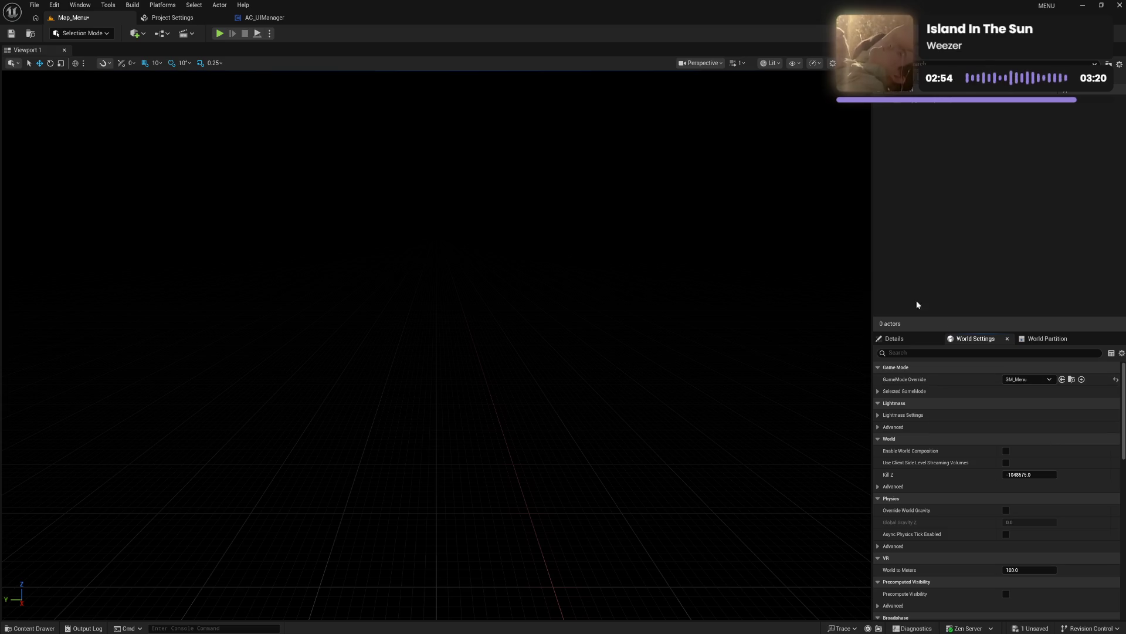
left_click(1031, 628)
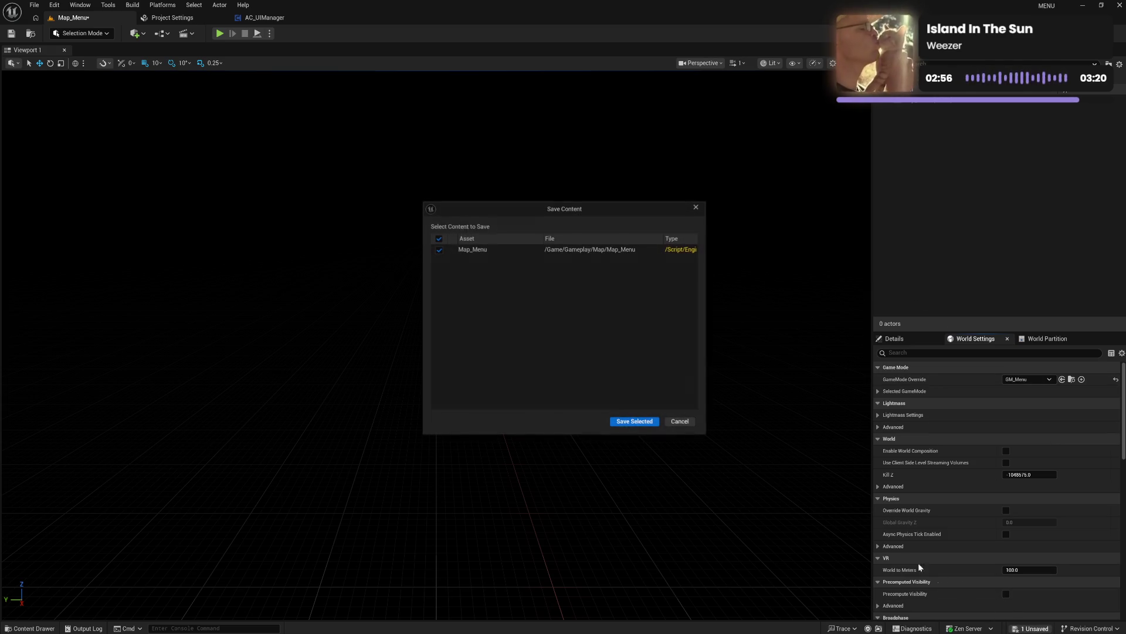
left_click(634, 421)
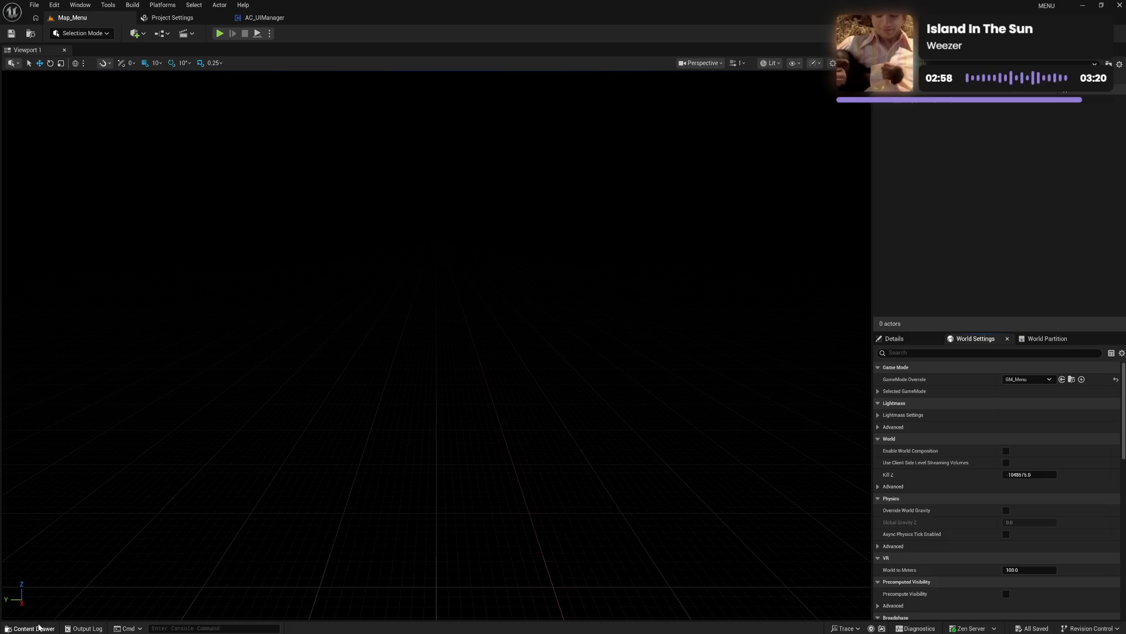
left_click(30, 627)
left_click(434, 559)
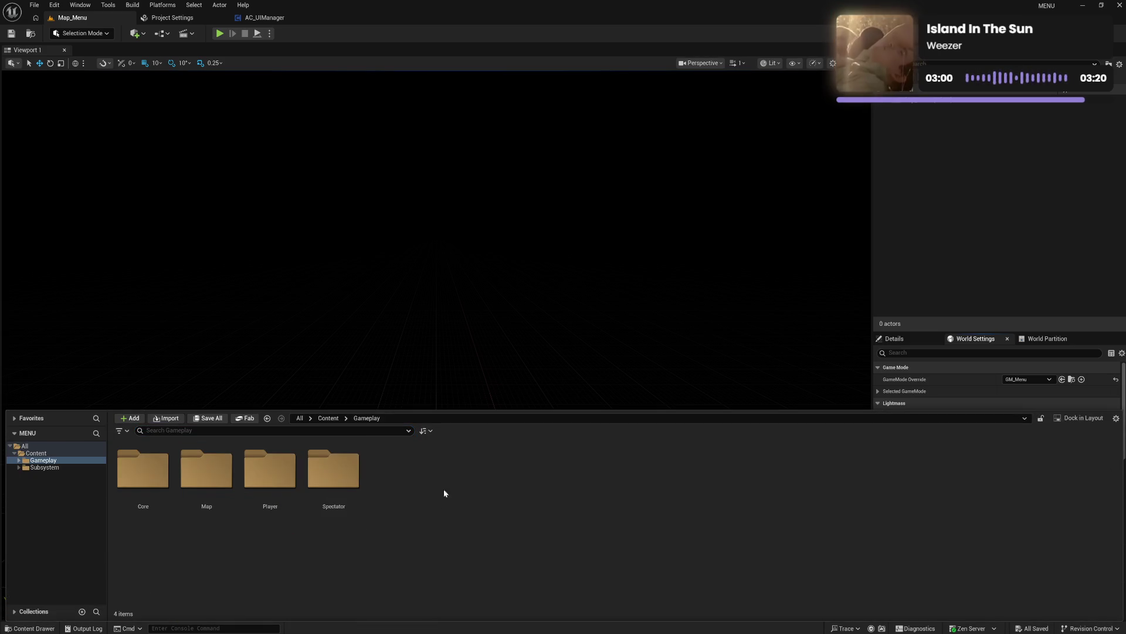
Step: In Project Settings Maps & Modes, set the Default GameMode to GM_Menu
left_click(173, 18)
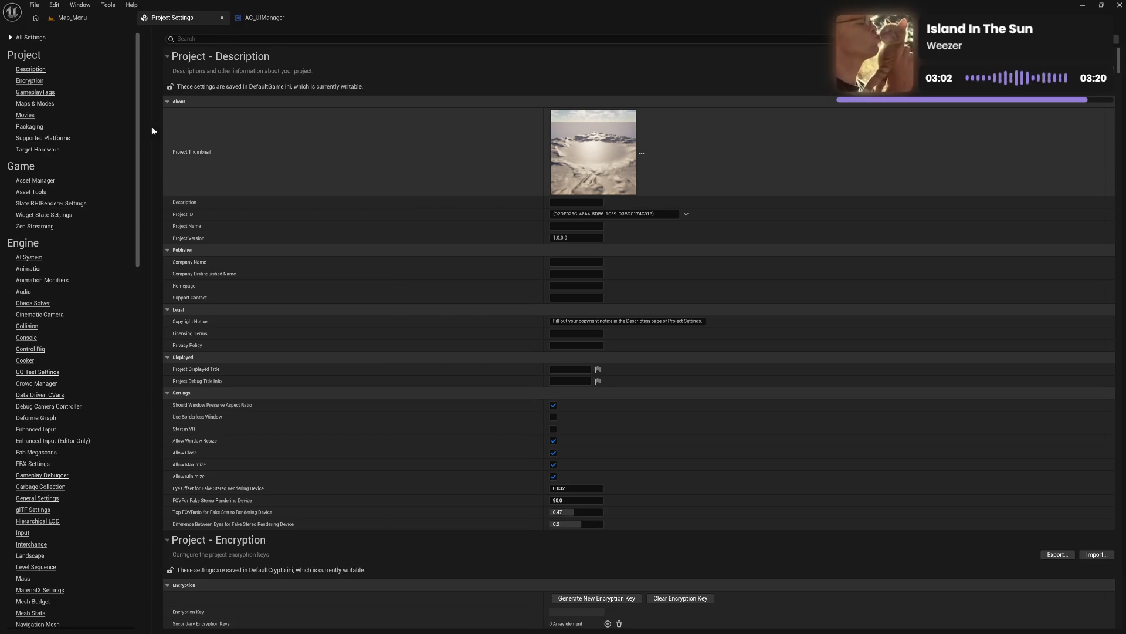
left_click(51, 106)
left_click(590, 114)
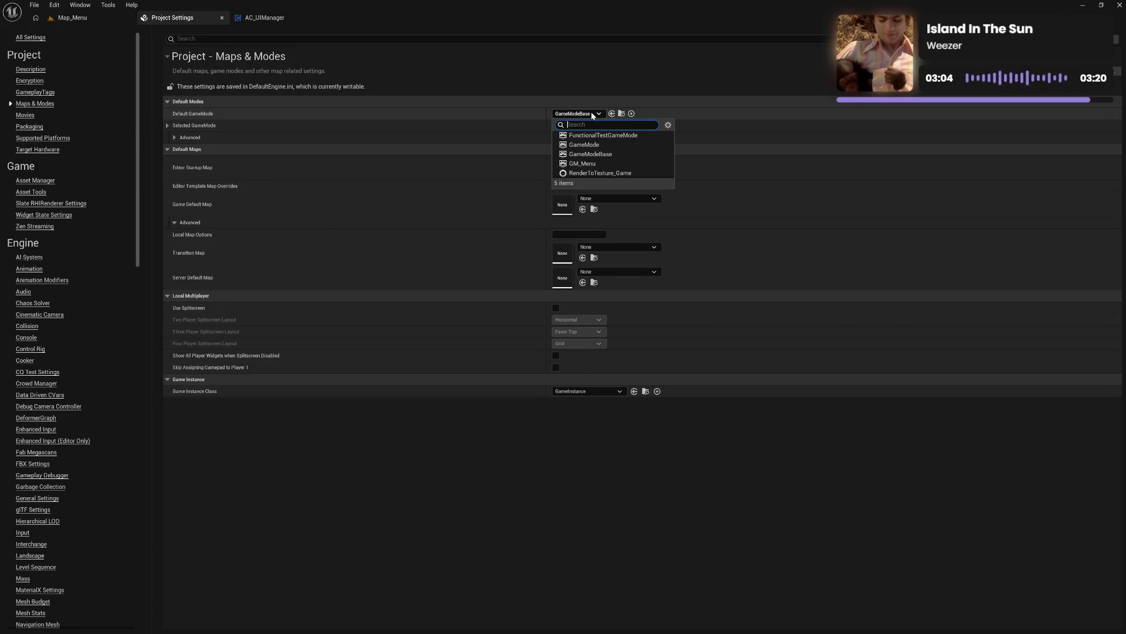
left_click(591, 164)
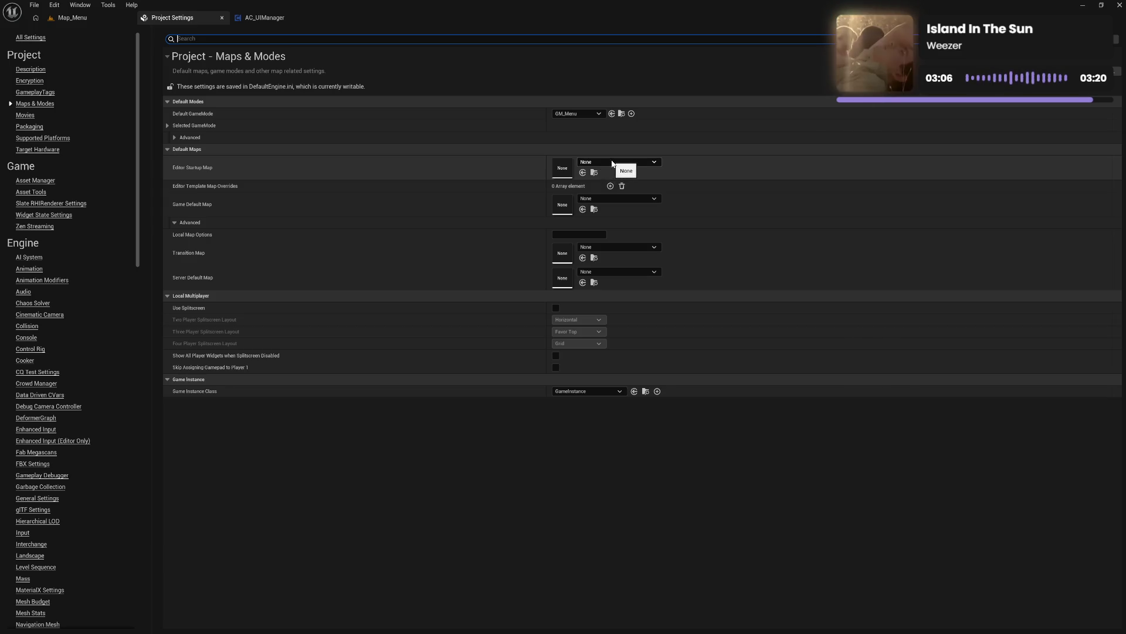
left_click(613, 165)
Step: Set Editor Startup Map and Game Default Map to Map_Menu, then return to the Map_Menu level
left_click(633, 252)
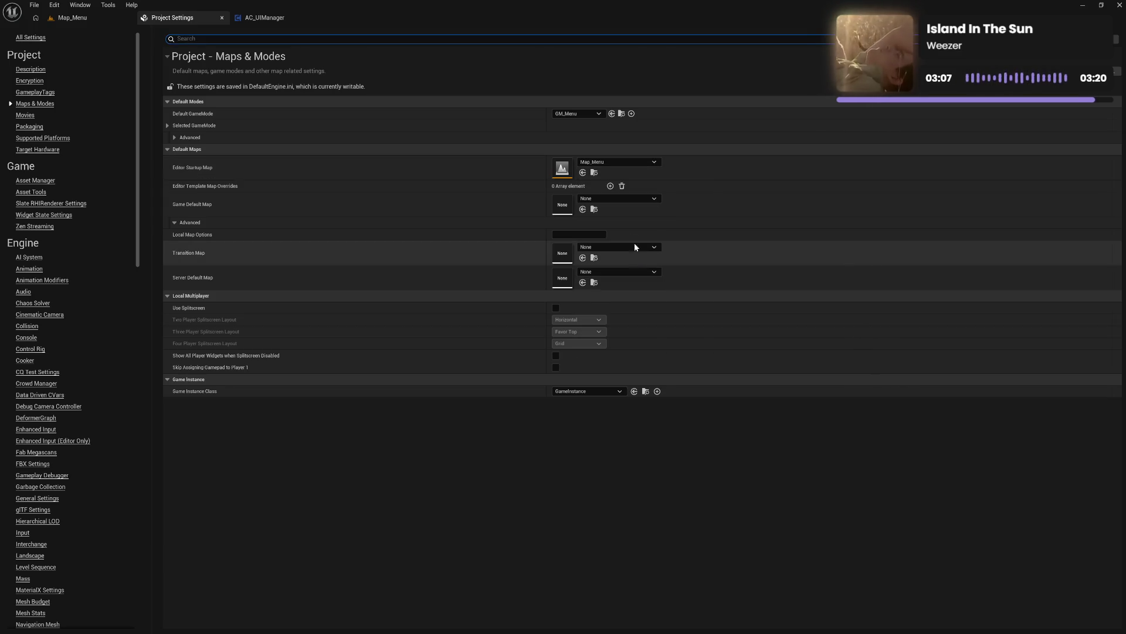
left_click(618, 204)
left_click(624, 290)
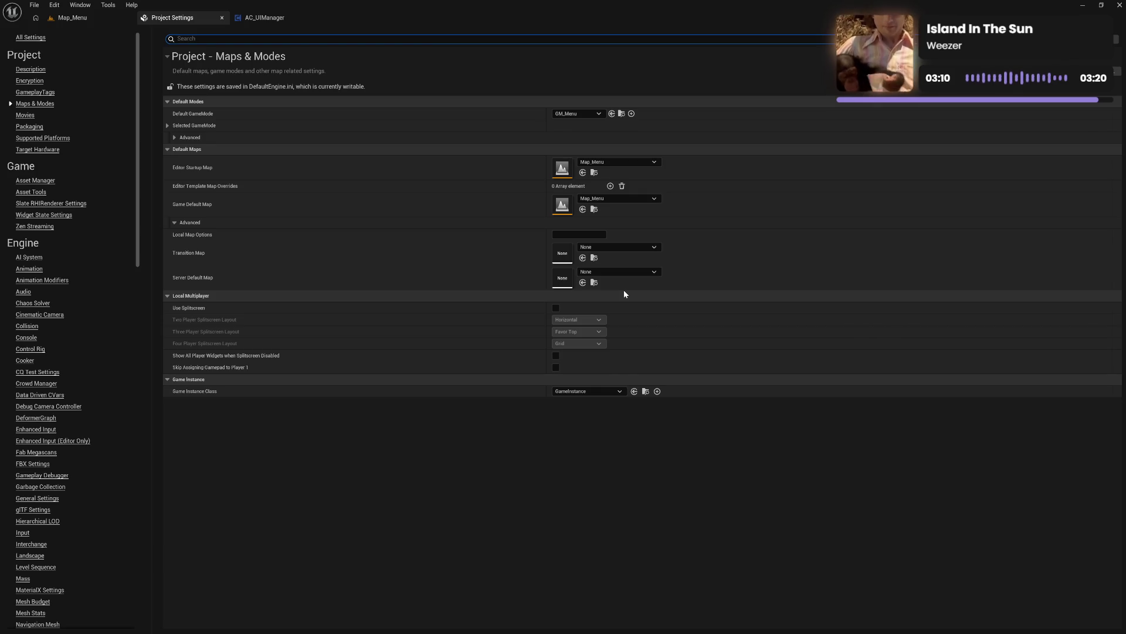
left_click(599, 390)
left_click(490, 458)
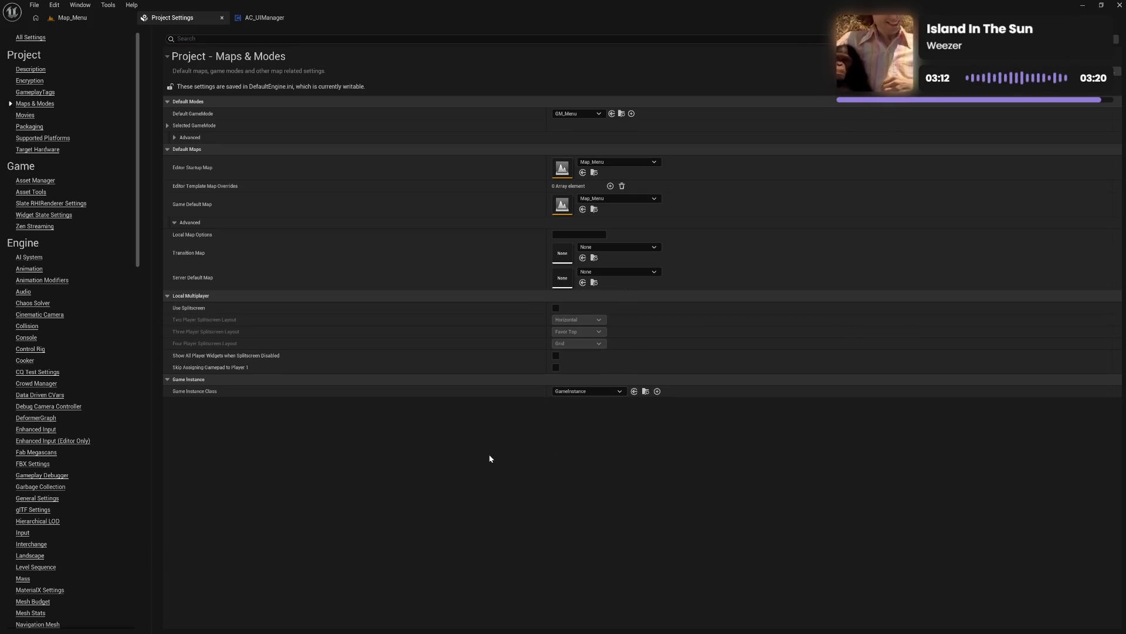
left_click(73, 17)
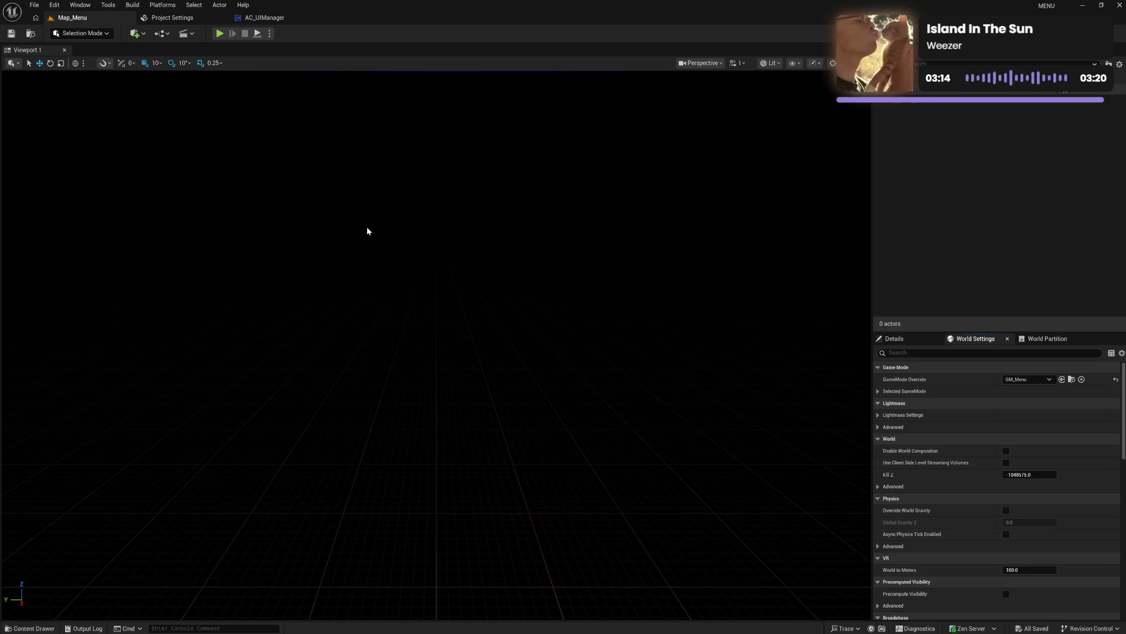
key("ctrl+space")
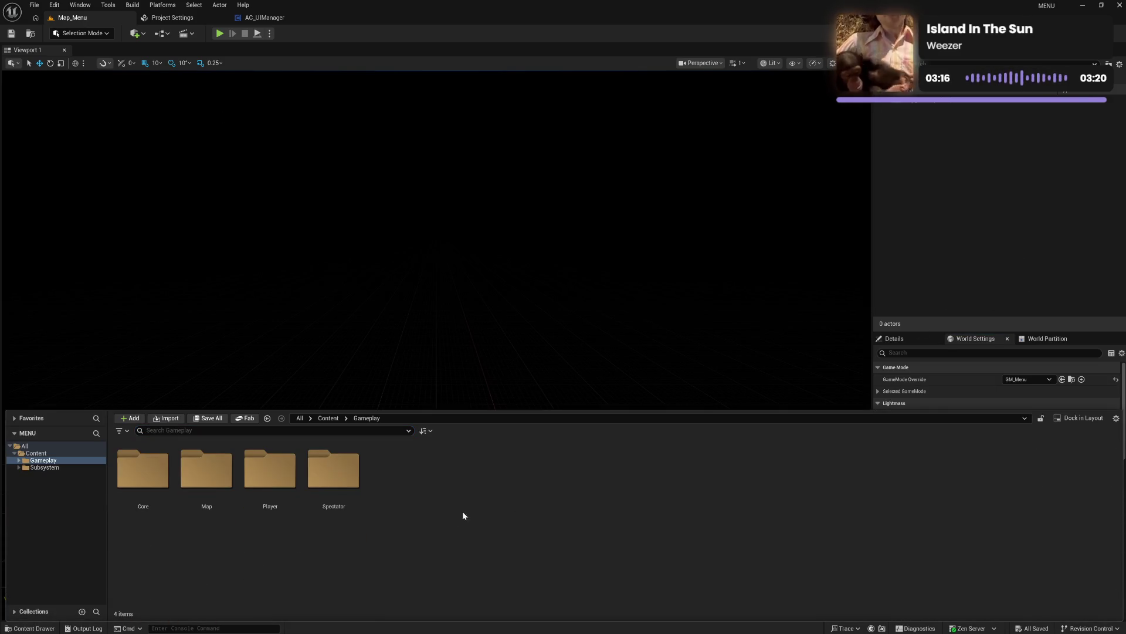
Step: Create an Instance folder inside Gameplay and open it
right_click(403, 508)
left_click(431, 218)
key("BackSpace")
type("tance")
key("Return")
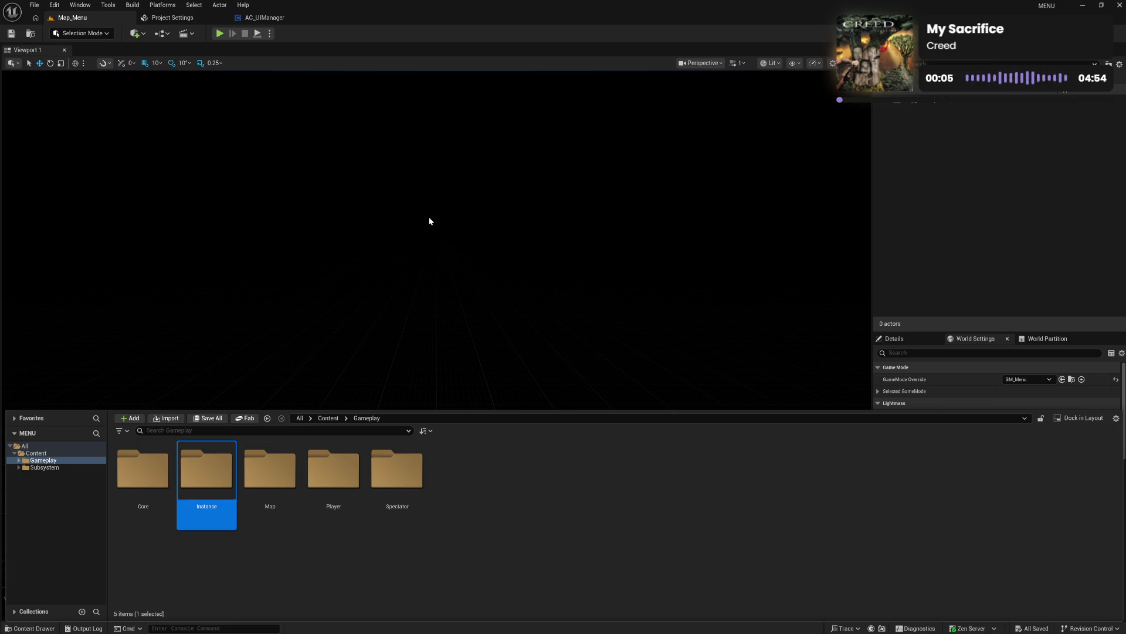
double_click(223, 467)
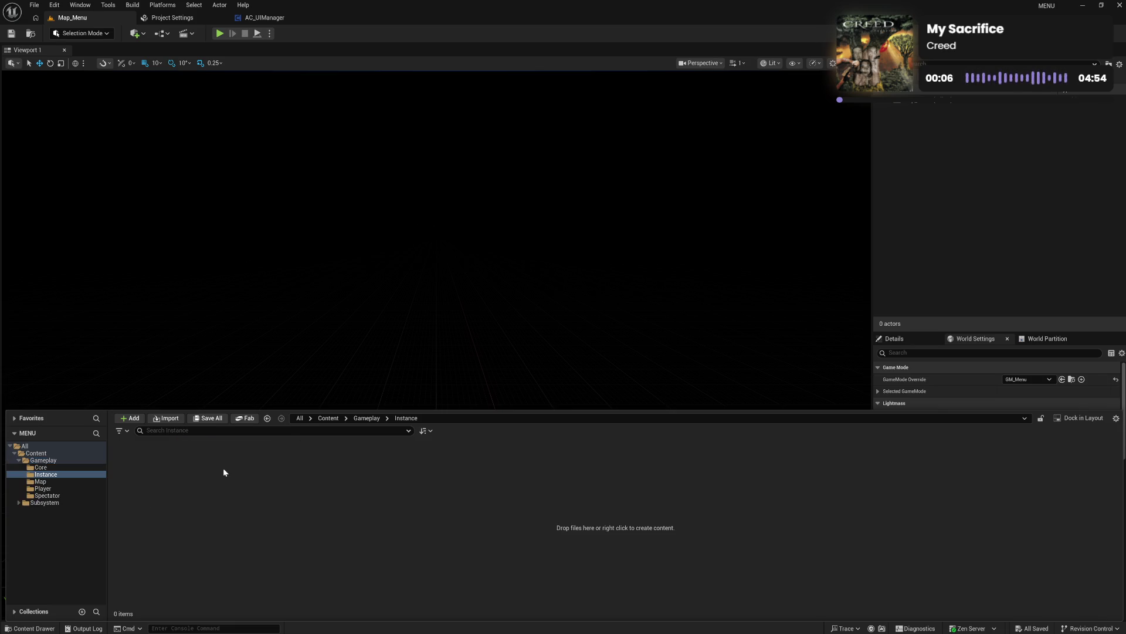
Step: Create a GameInstance-based Blueprint named GI_Menu and close the Project Settings tab
right_click(206, 513)
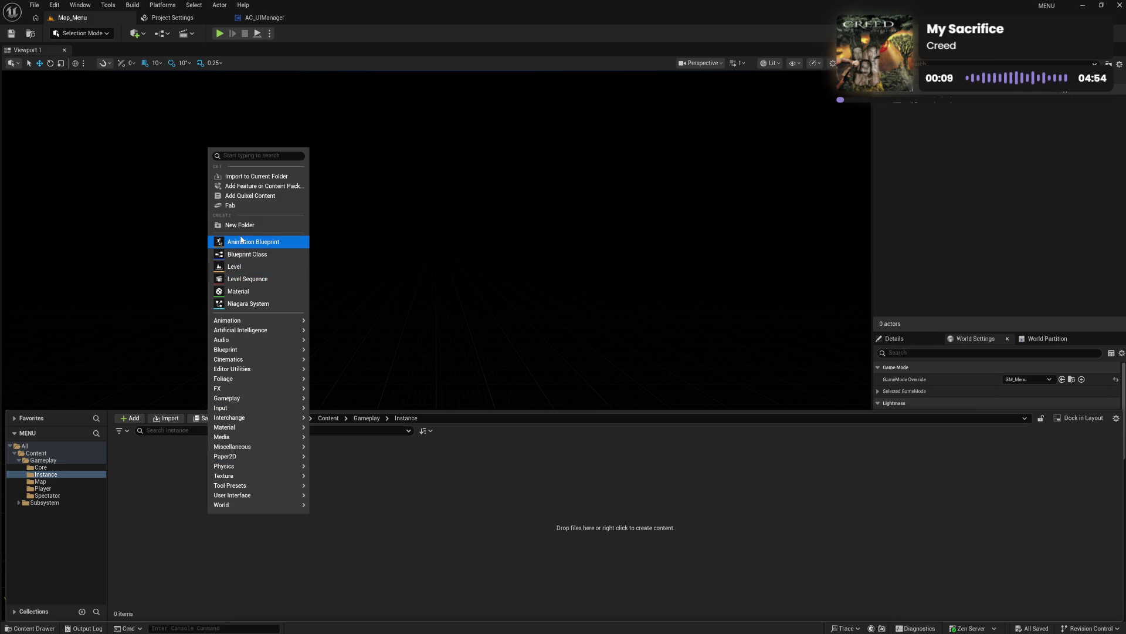
left_click(246, 255)
type("ga")
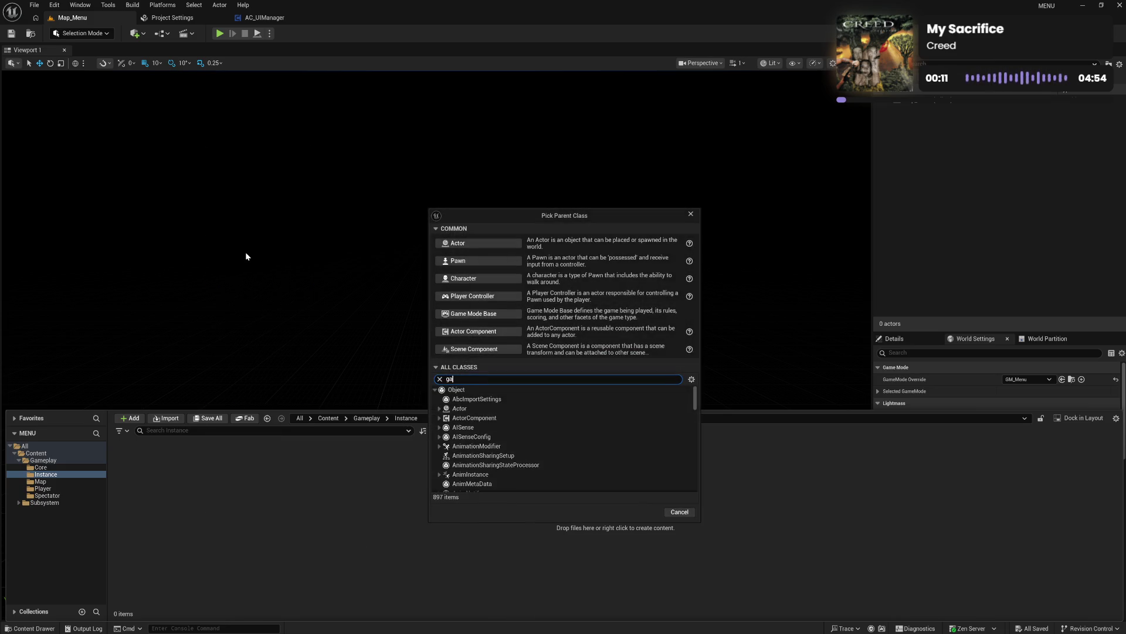
type("m ins")
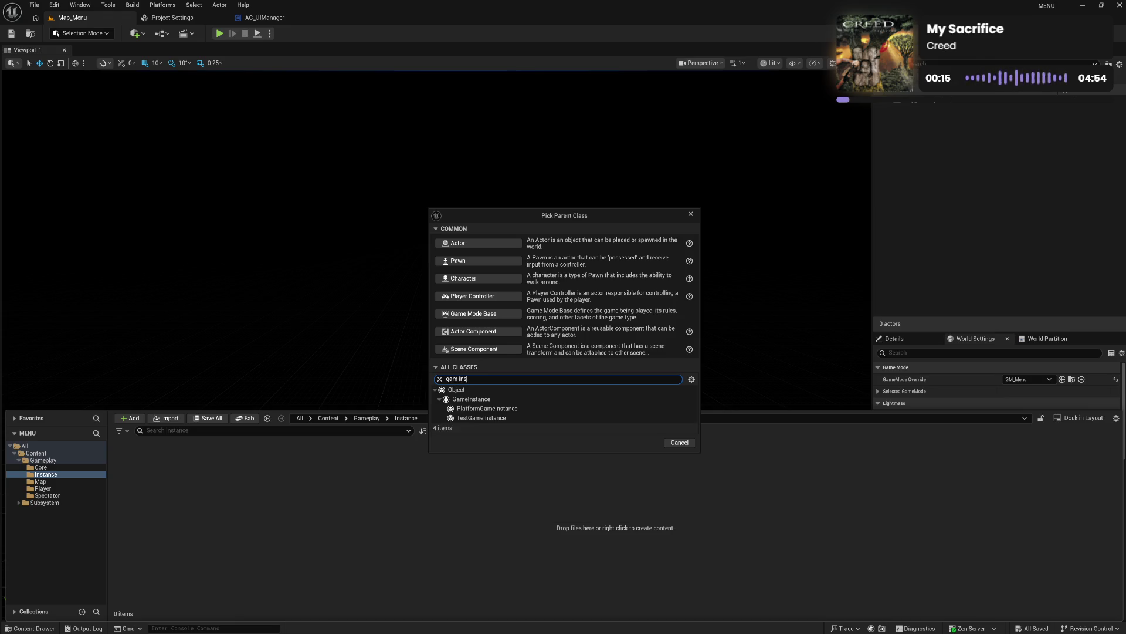
left_click(540, 400)
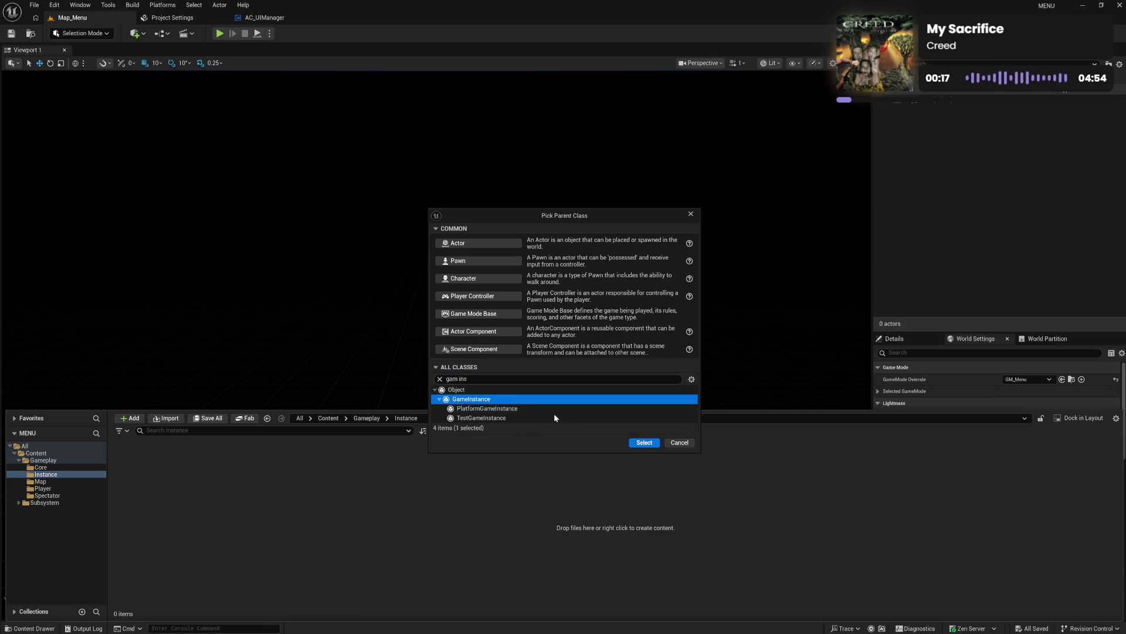
left_click(636, 441)
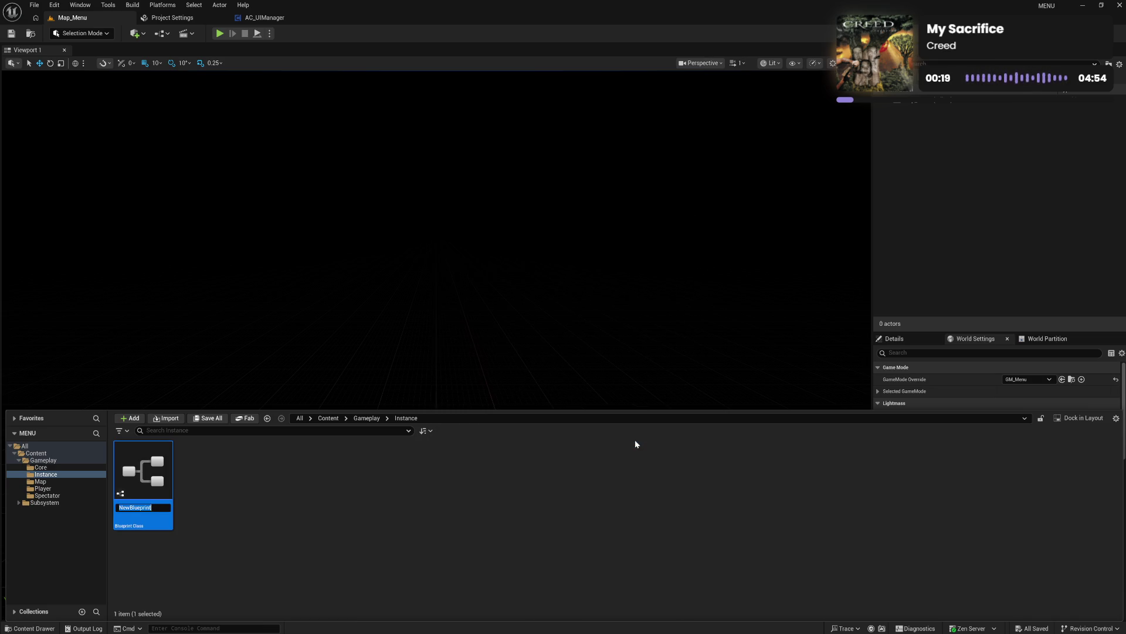
type("GI_Menu")
key("Return")
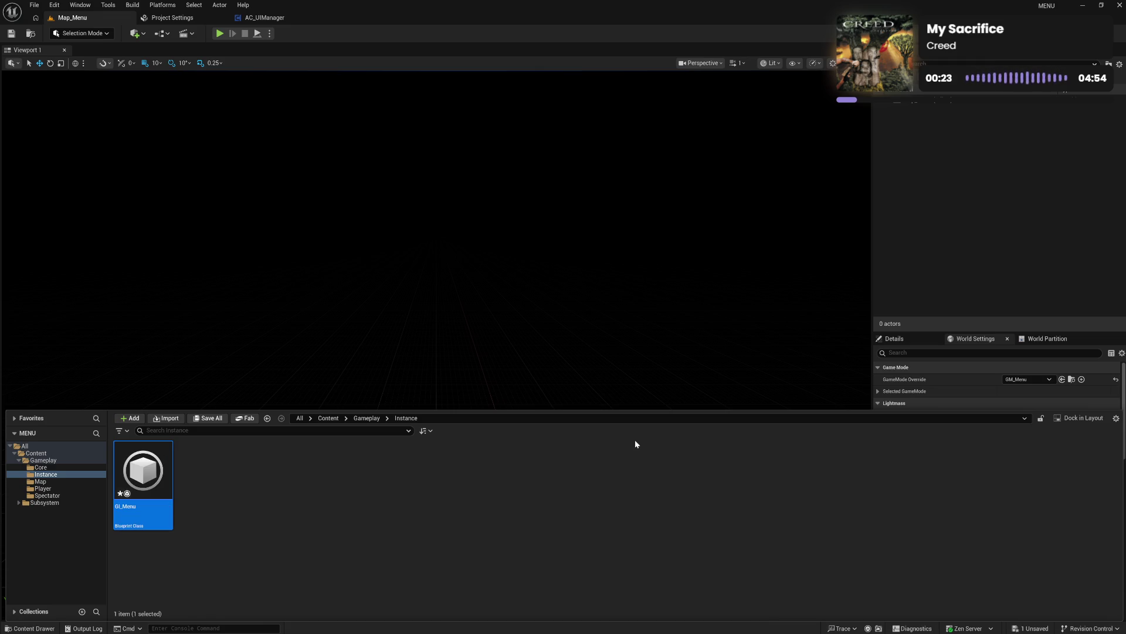
left_click(179, 224)
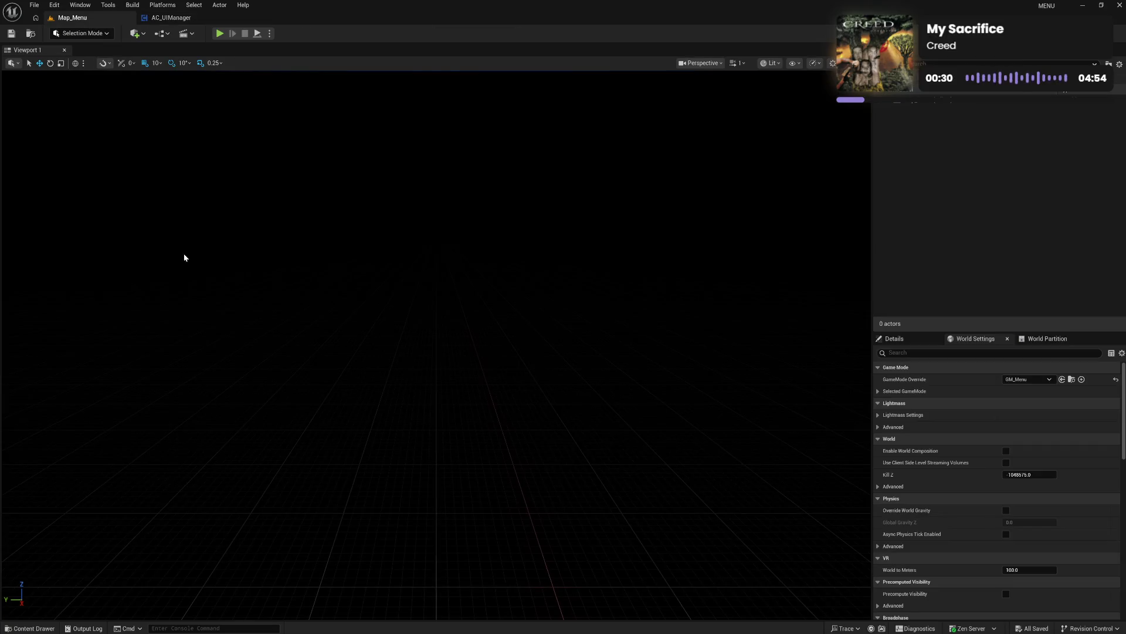
left_click(34, 628)
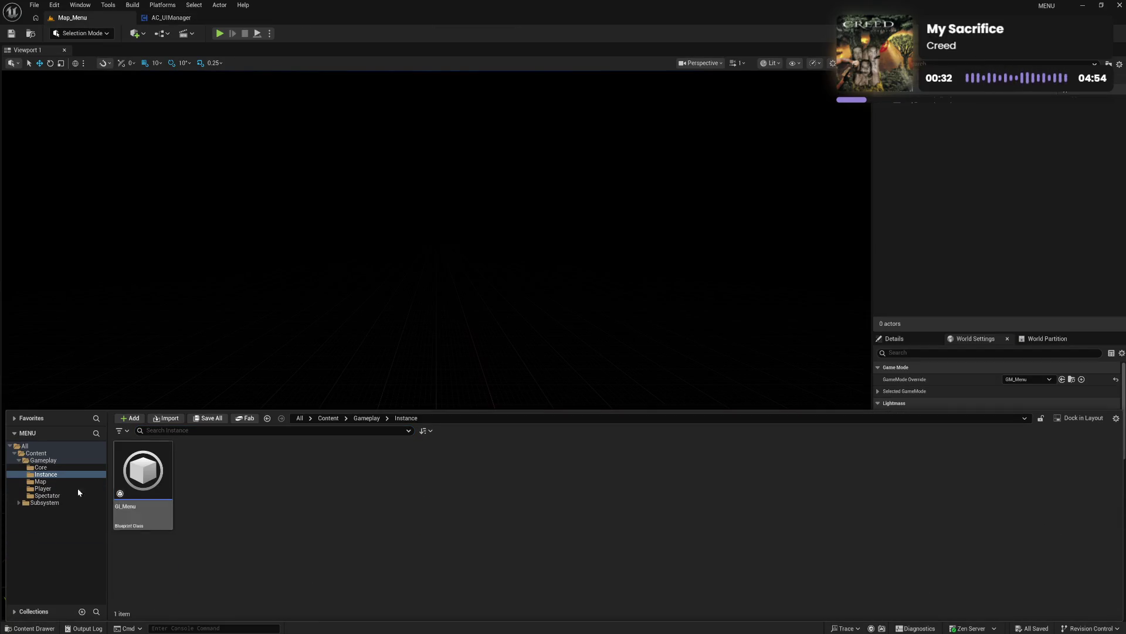
Step: Browse the Gameplay subfolders and open PH_Menu from the Player folder
left_click(56, 481)
left_click(57, 488)
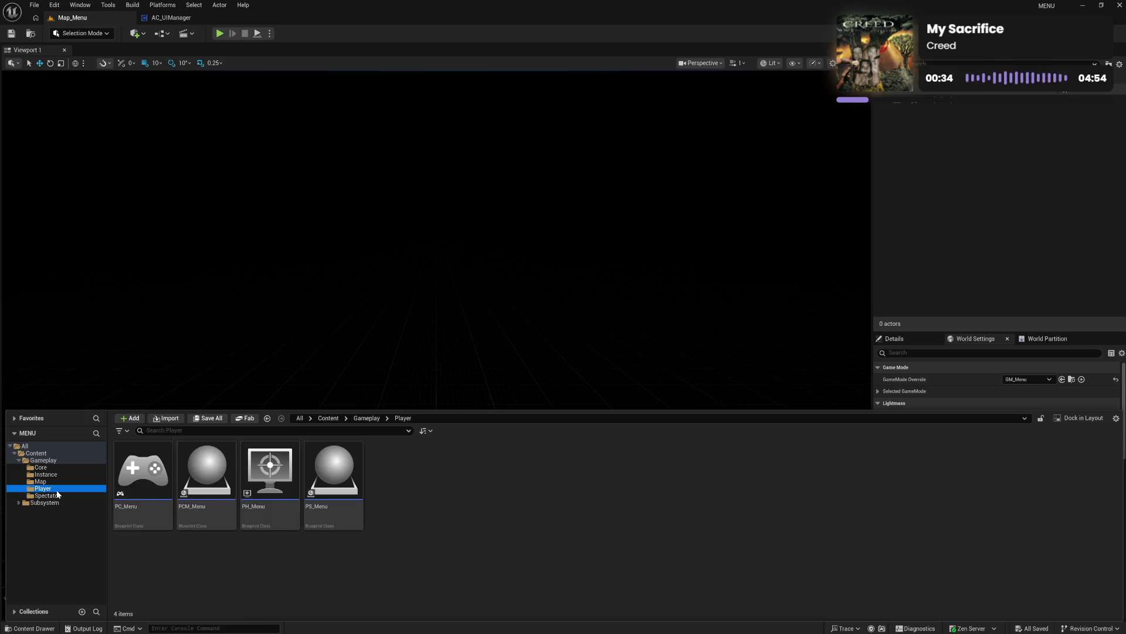
left_click(47, 496)
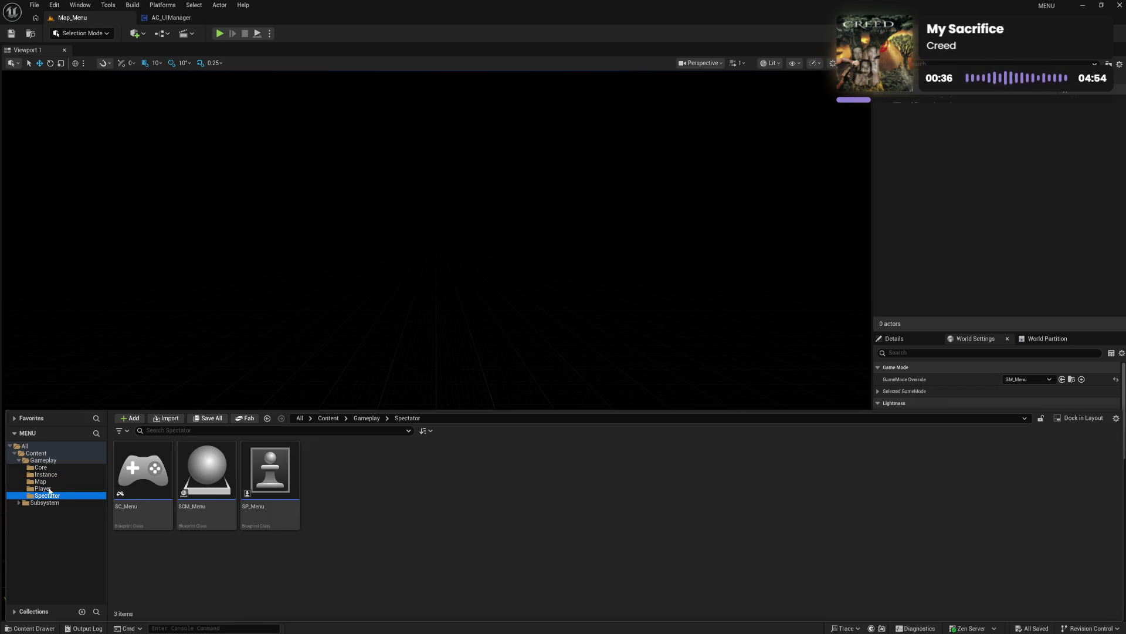
left_click(43, 460, "ctrl")
left_click(20, 459)
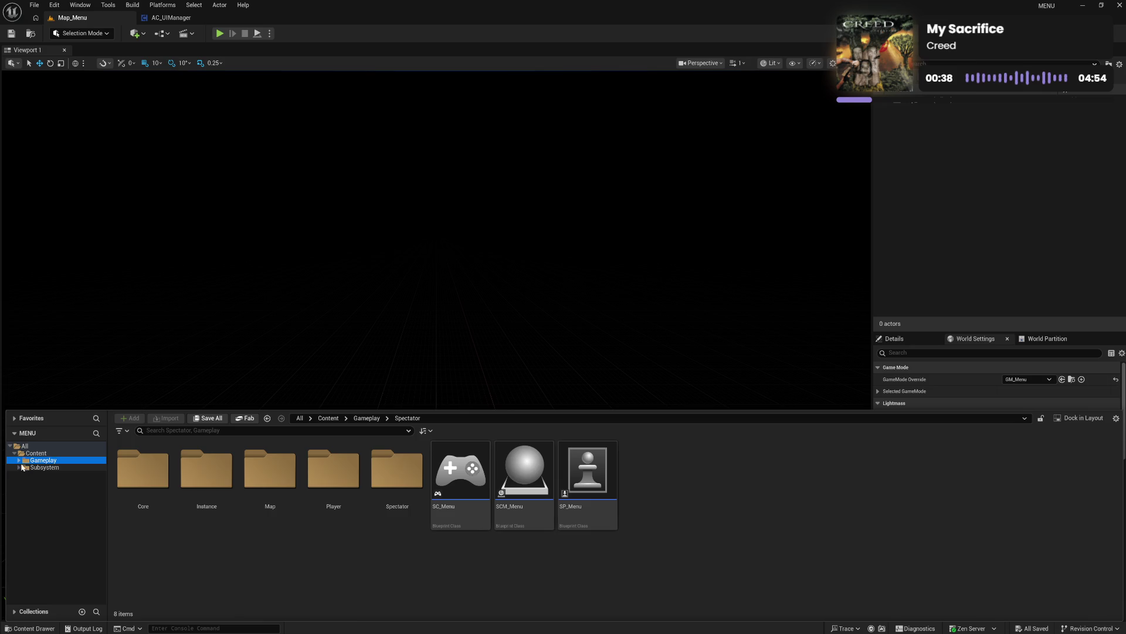
left_click(20, 460)
left_click(59, 488)
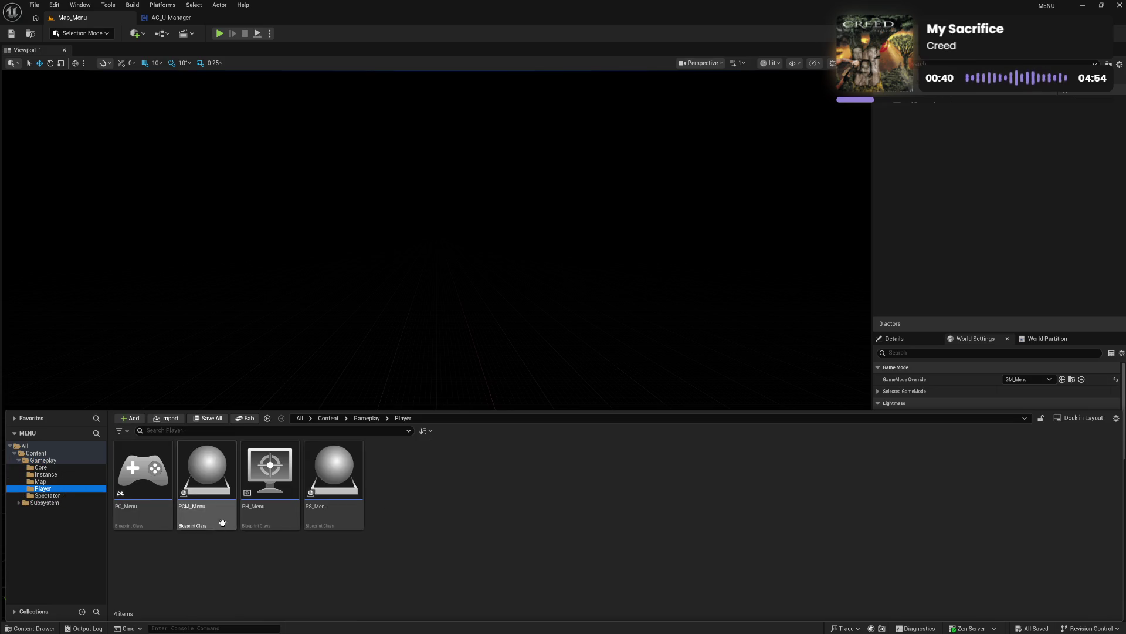
double_click(270, 475)
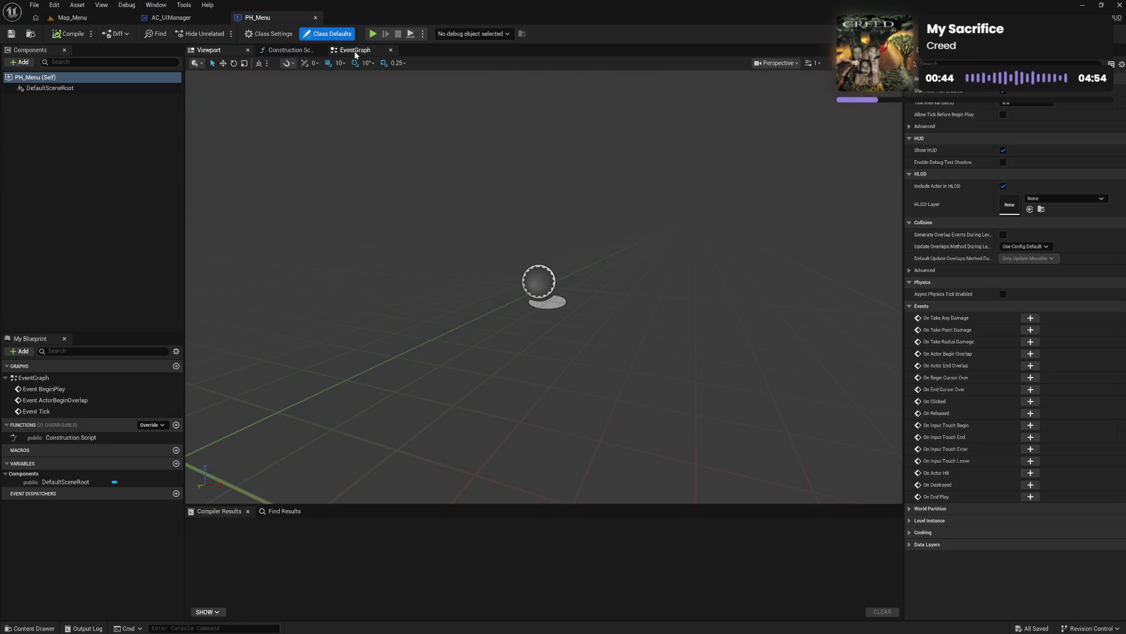
Step: Delete the three default event nodes from PH_Menu's EventGraph and compile
left_click(355, 50)
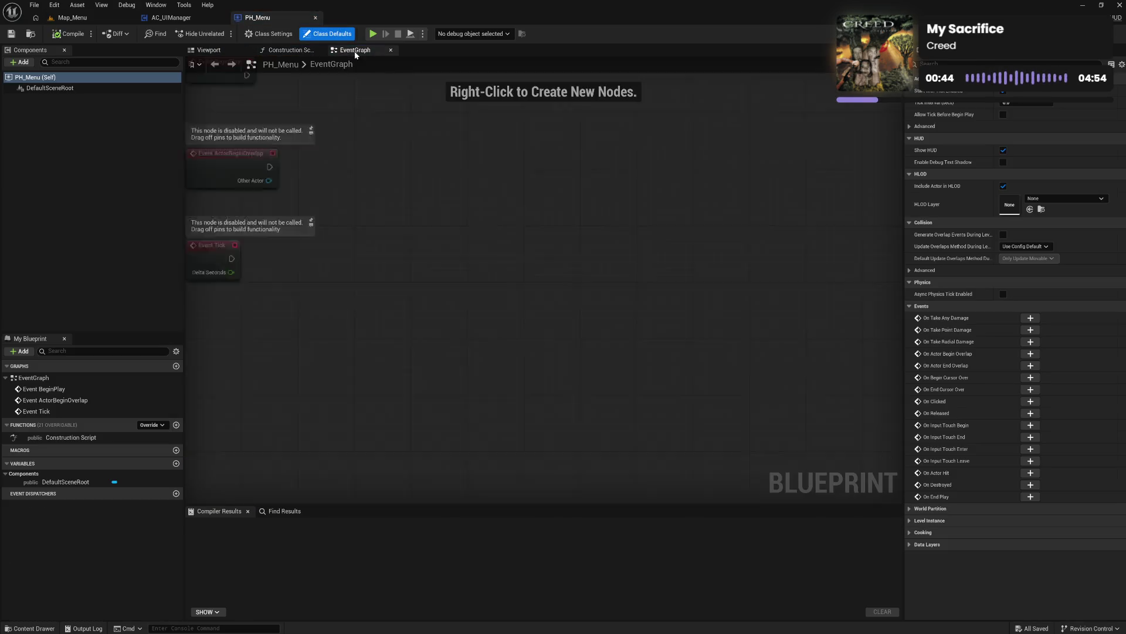
left_click_drag(452, 183, 601, 424)
key("Delete")
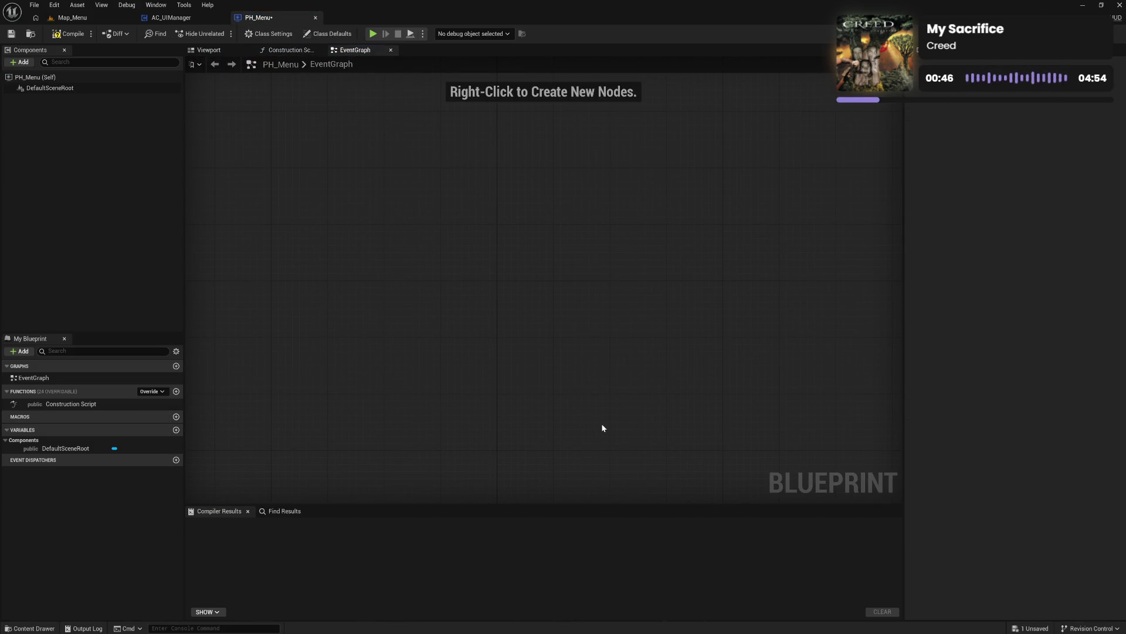
left_click(78, 36)
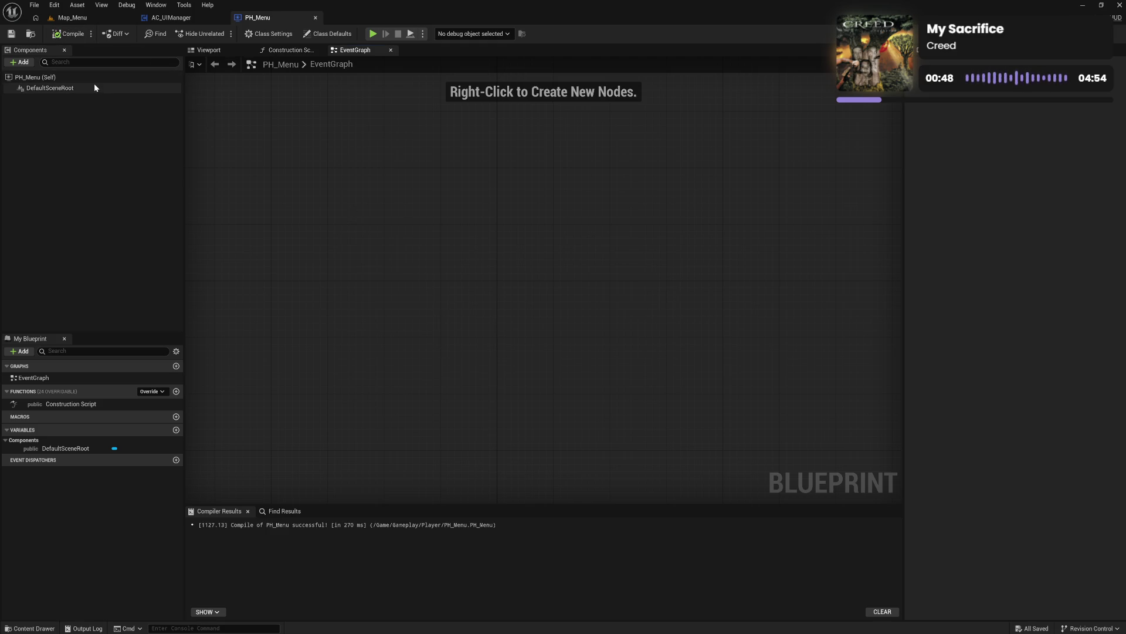
Step: Add an AC_UIManager component named UIManager and recompile PH_Menu
left_click(23, 62)
type("ac")
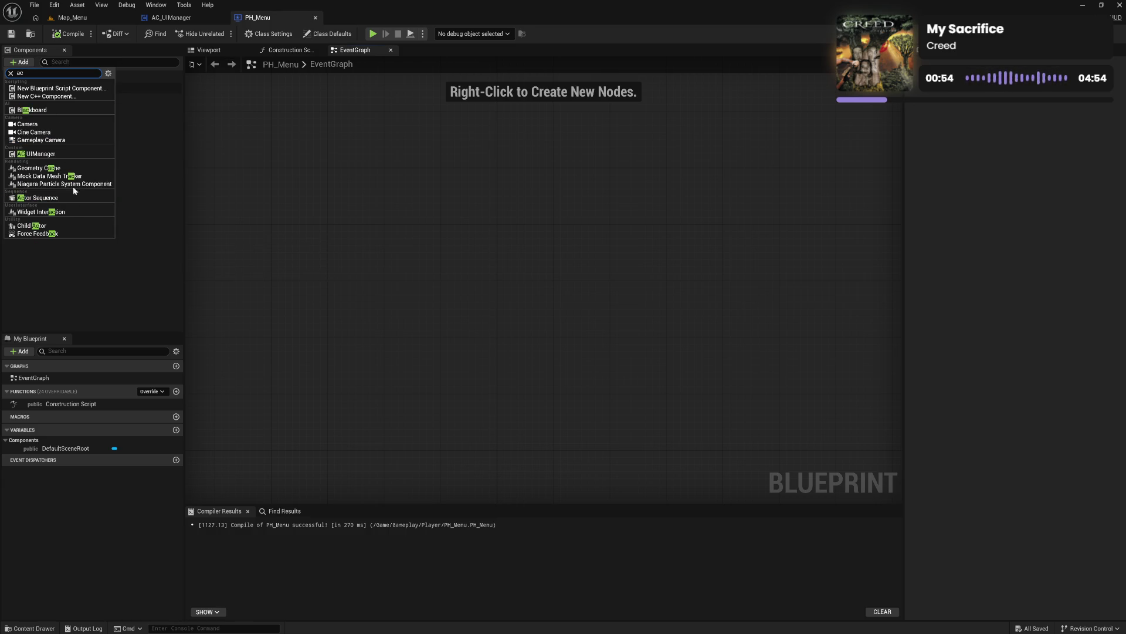
left_click(69, 154)
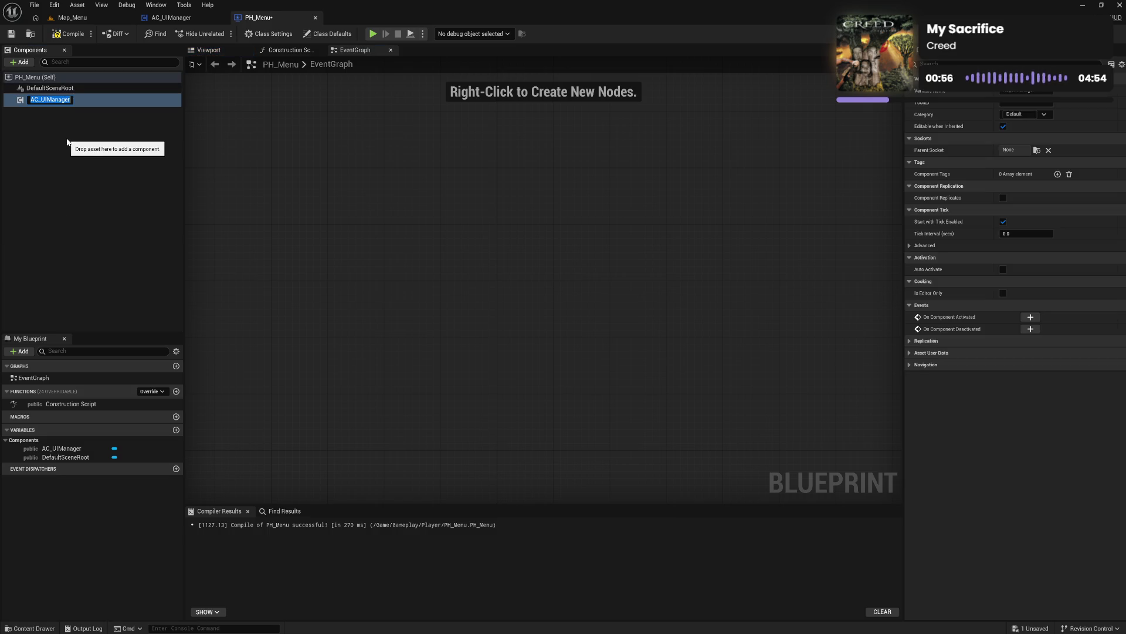
type("UIManager")
key("Return")
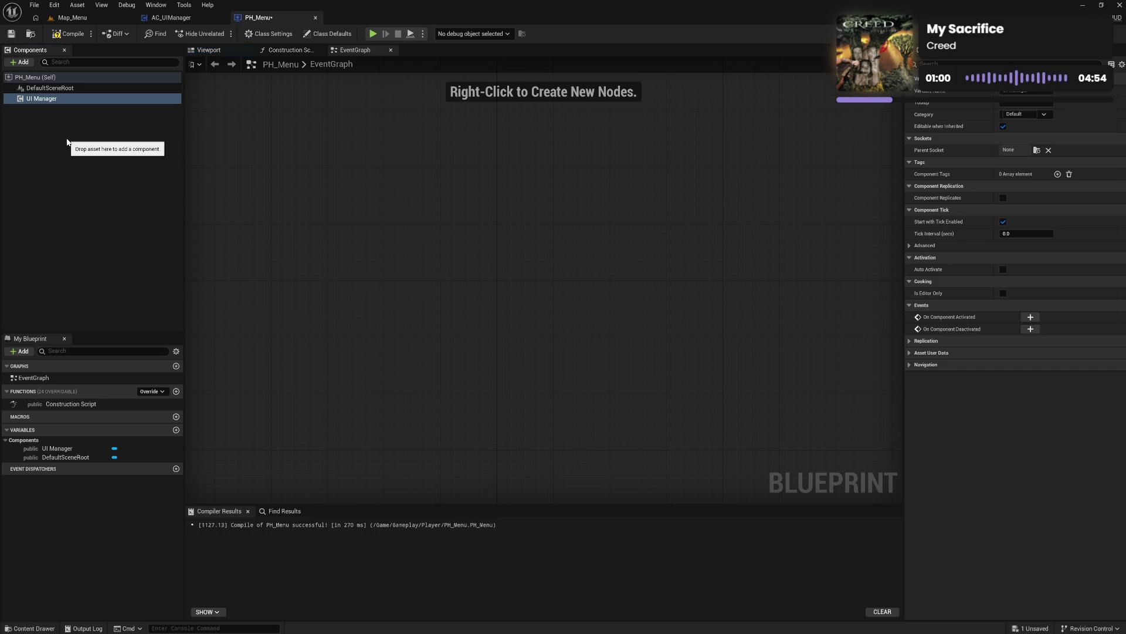
left_click(64, 35)
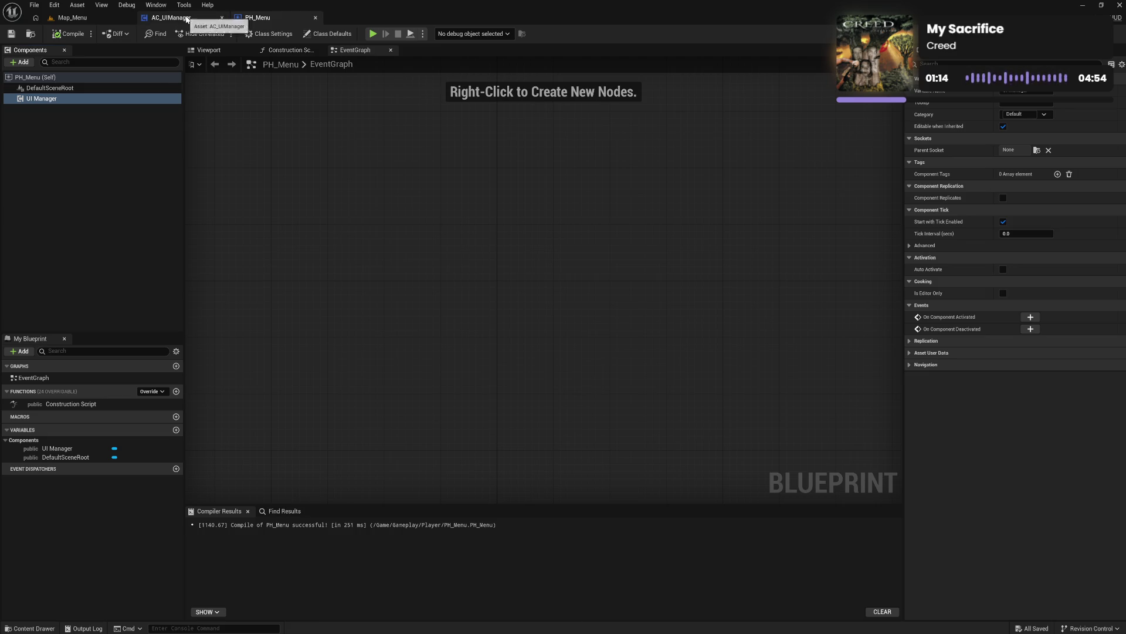
left_click(173, 17)
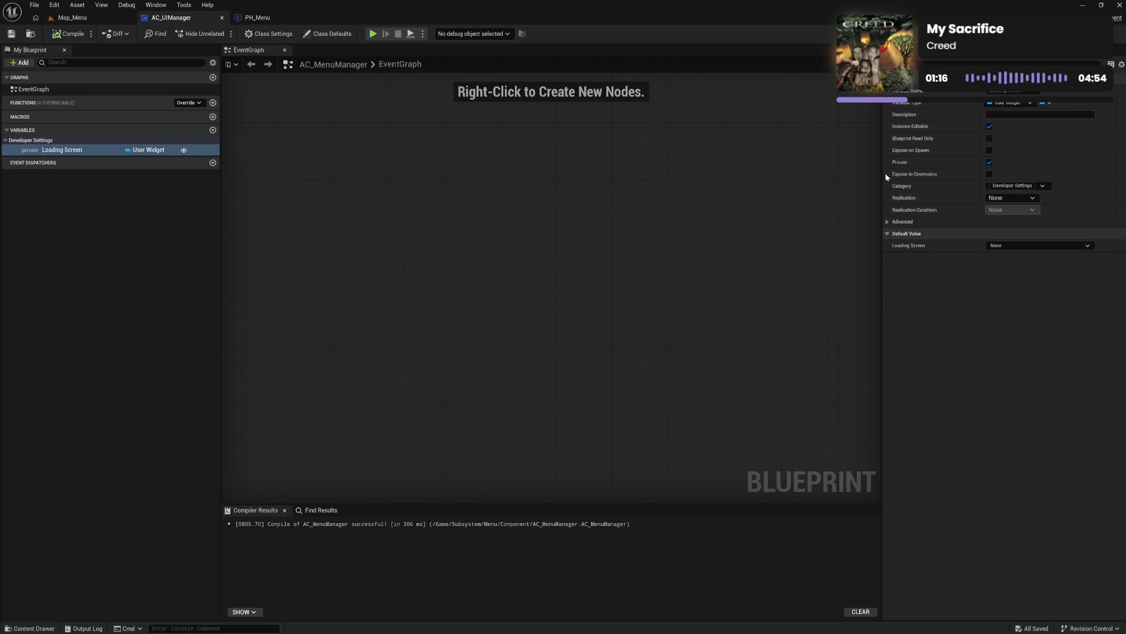
left_click(989, 161)
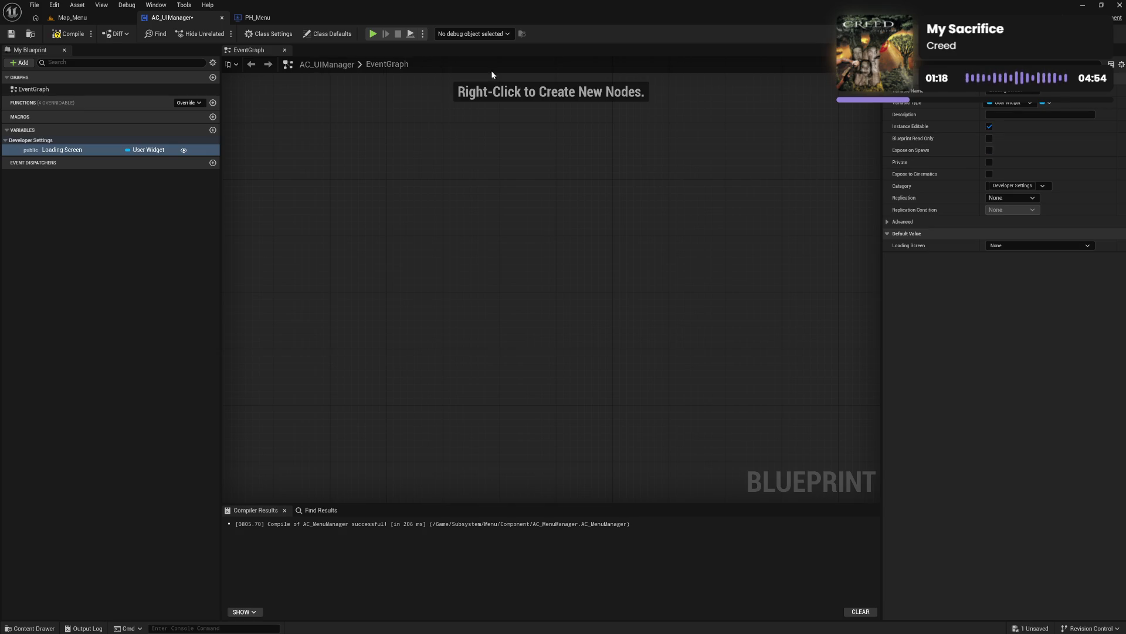
left_click(69, 33)
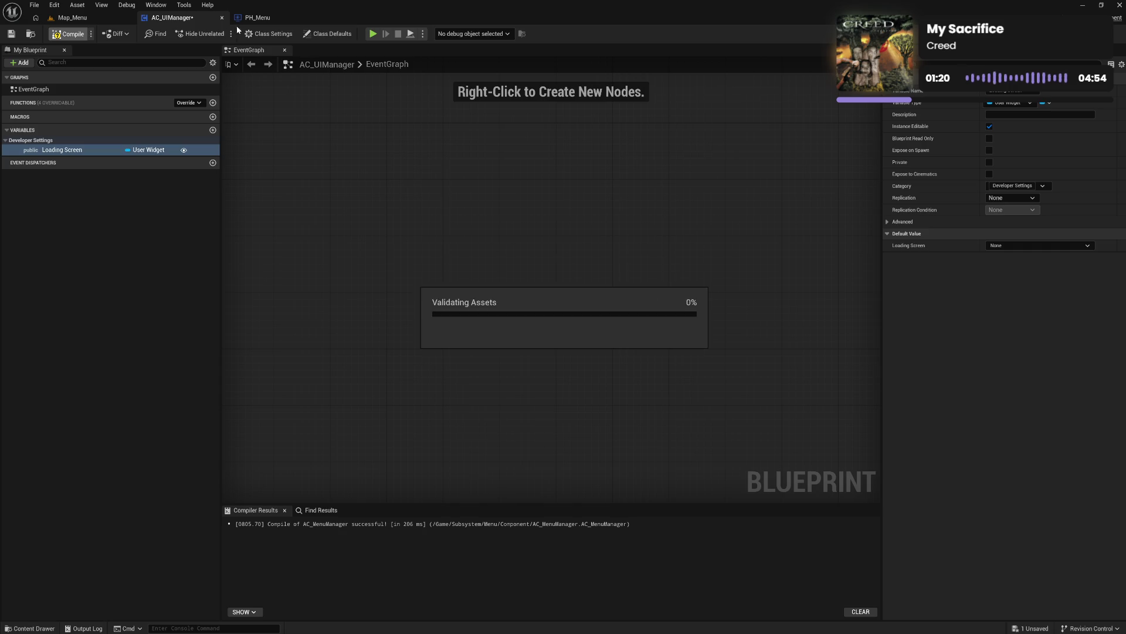
left_click(257, 17)
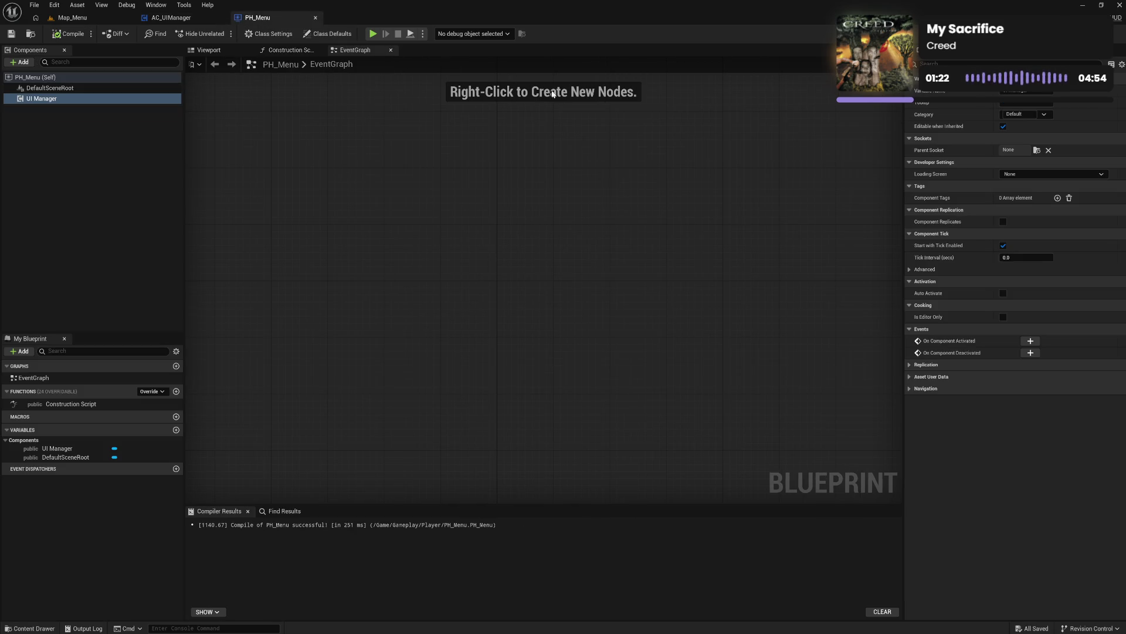
left_click(1037, 175)
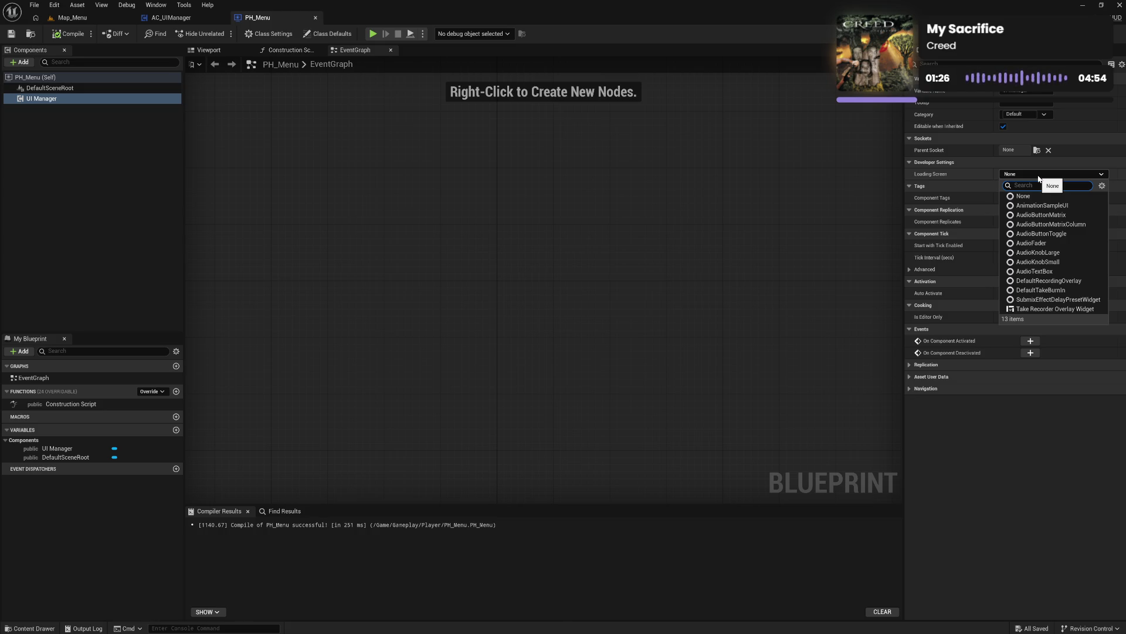
left_click(1037, 175)
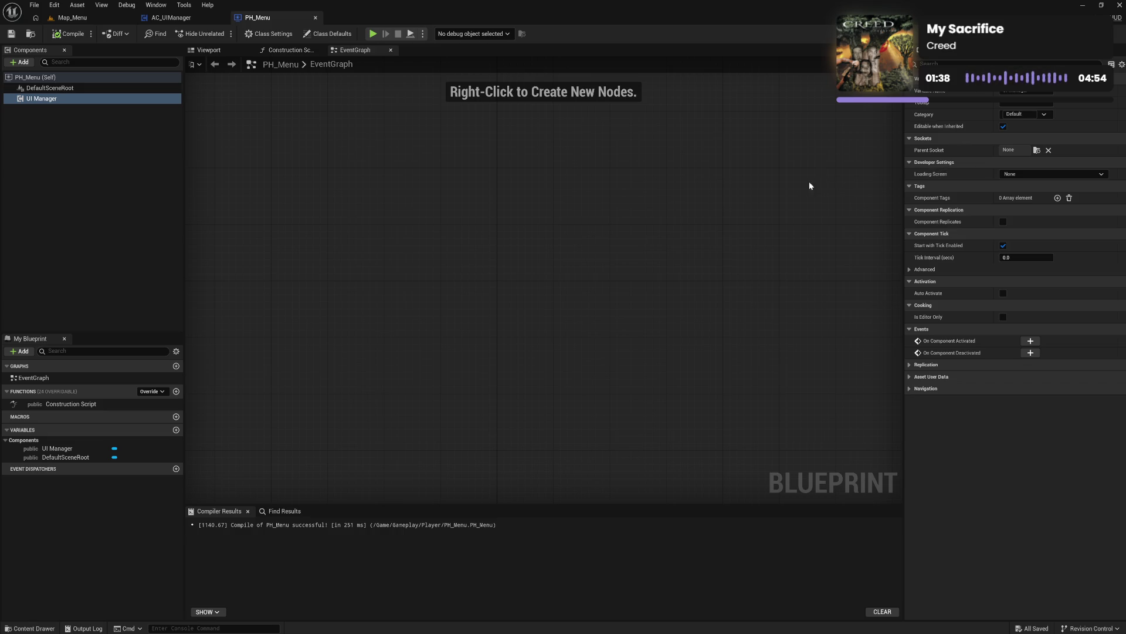
Step: In AC_UIManager, add an overridden Event Begin Play node and position it
left_click(171, 18)
left_click(196, 104)
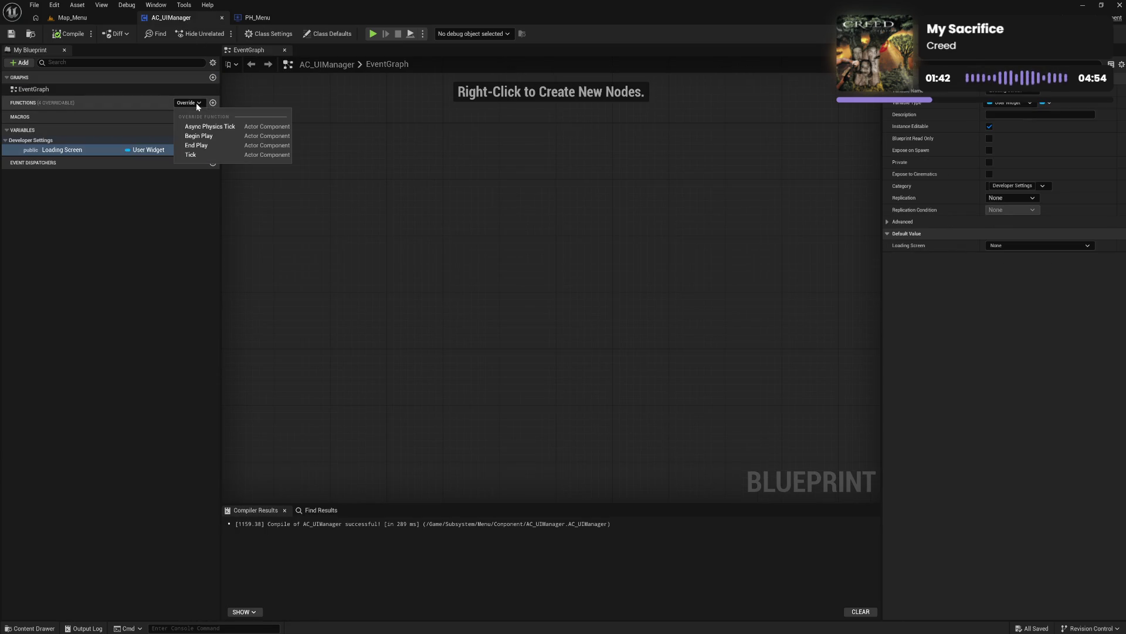
left_click(219, 136)
left_click_drag(548, 285, 553, 174)
left_click(599, 229)
mouse_move(600, 230)
left_mouse_down()
mouse_move(611, 233)
mouse_move(287, 196)
left_mouse_up()
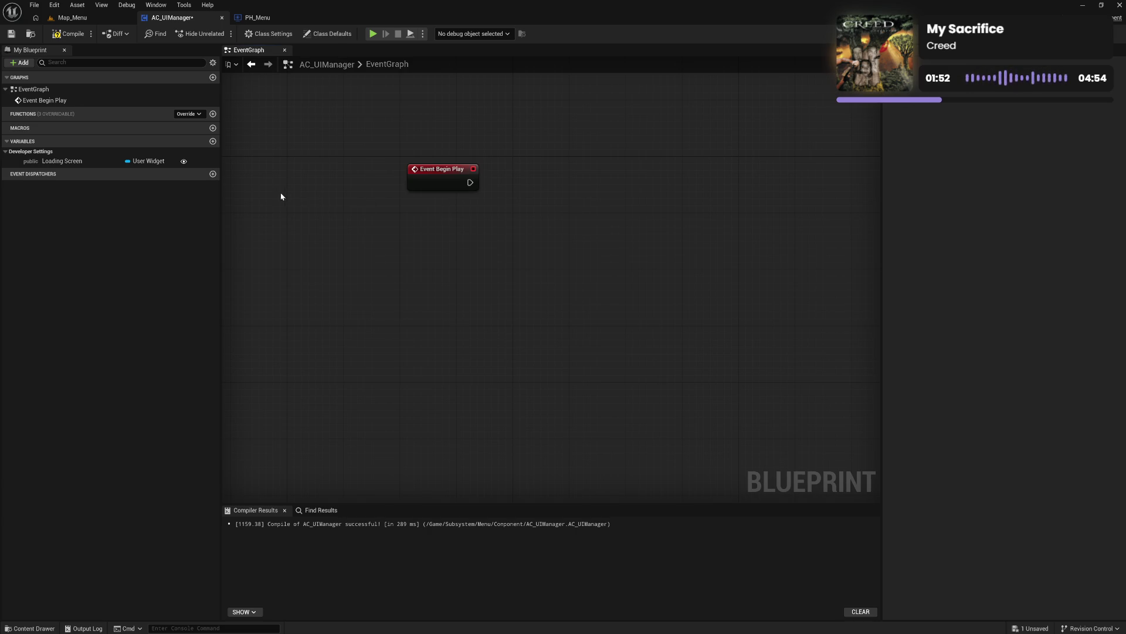
Step: Add a Loading Screen validated Get wired from Event Begin Play, then compile and save
mouse_move(62, 161)
left_mouse_down()
mouse_move(239, 220)
mouse_move(528, 265)
left_mouse_up()
left_click(508, 279)
left_click(485, 273)
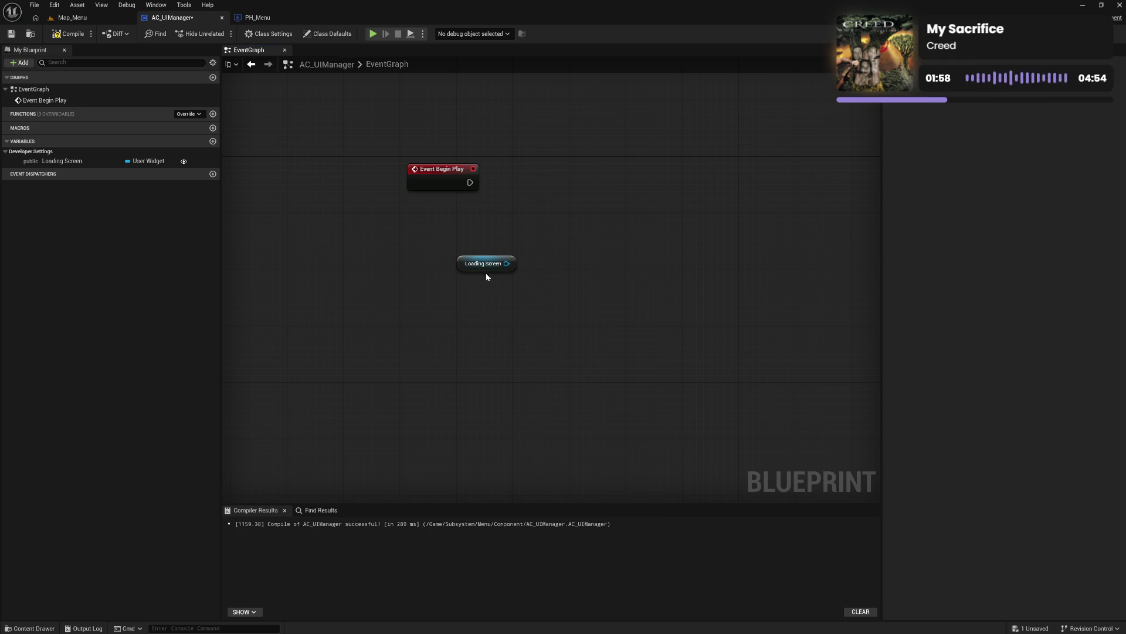
right_click(486, 269)
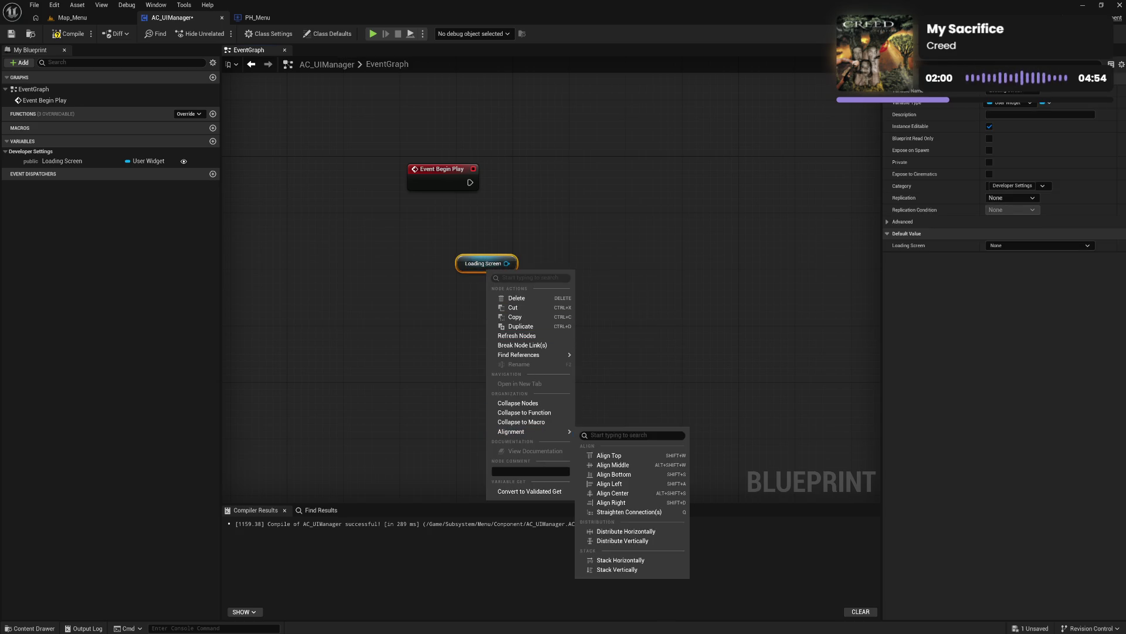
left_click(537, 490)
left_click_drag(508, 258, 529, 223)
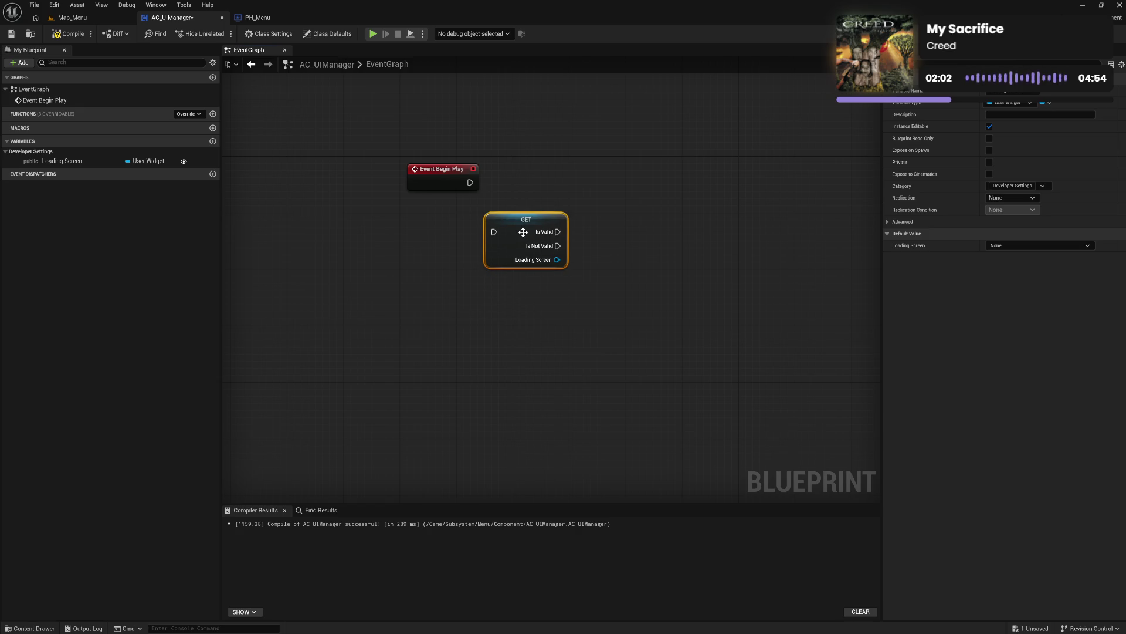
mouse_move(469, 182)
left_mouse_down()
mouse_move(493, 232)
mouse_move(535, 179)
left_mouse_up()
left_click(486, 240)
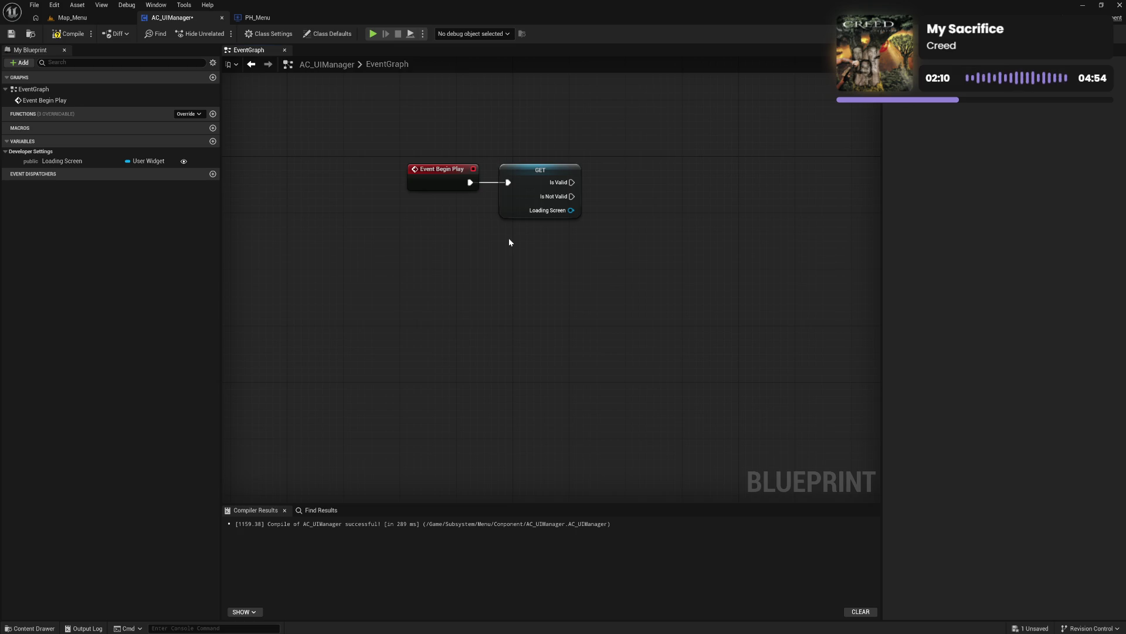
left_click(69, 33)
Step: Add a second Loading Screen getter and search for Create Widget without adding it
mouse_move(62, 161)
left_mouse_down()
mouse_move(475, 280)
mouse_move(531, 274)
left_mouse_up()
left_click(476, 284)
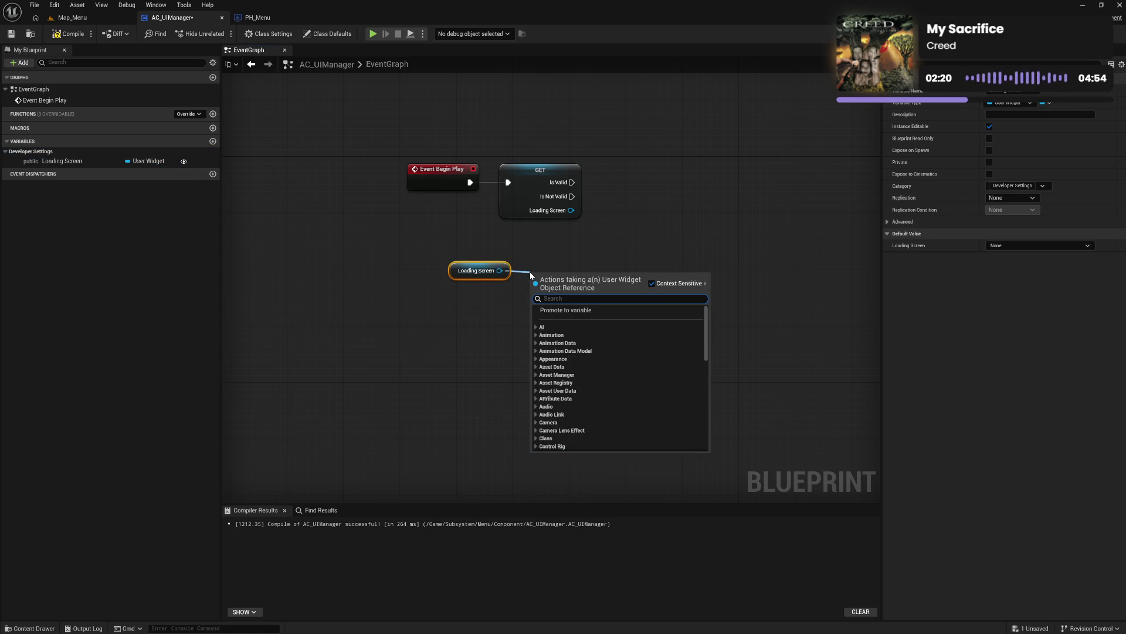
type("creat")
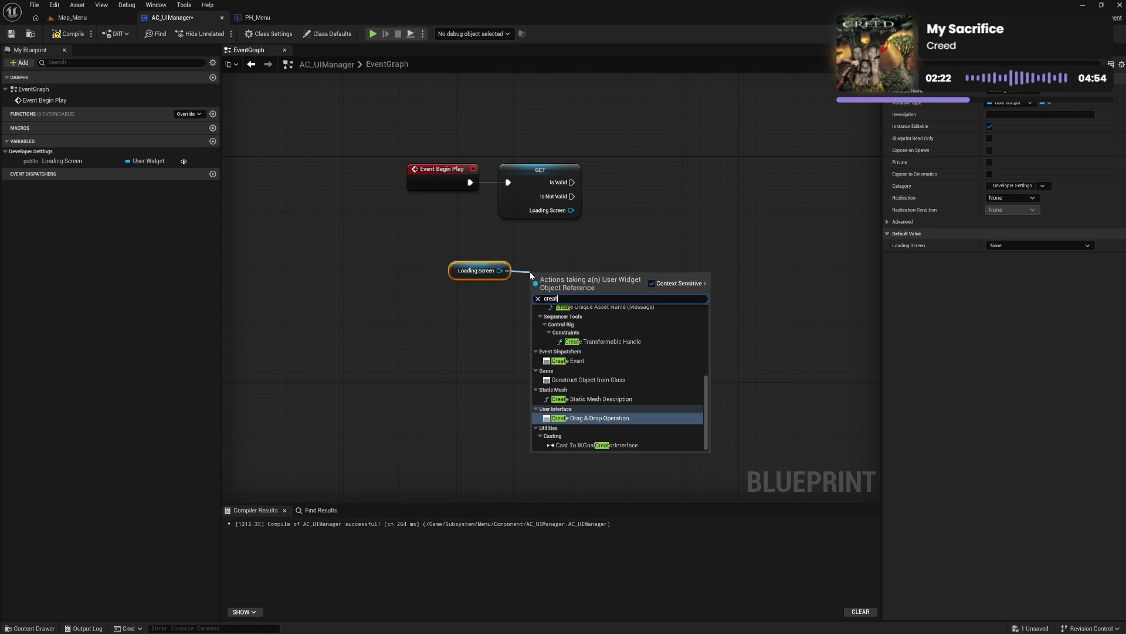
type(" wi")
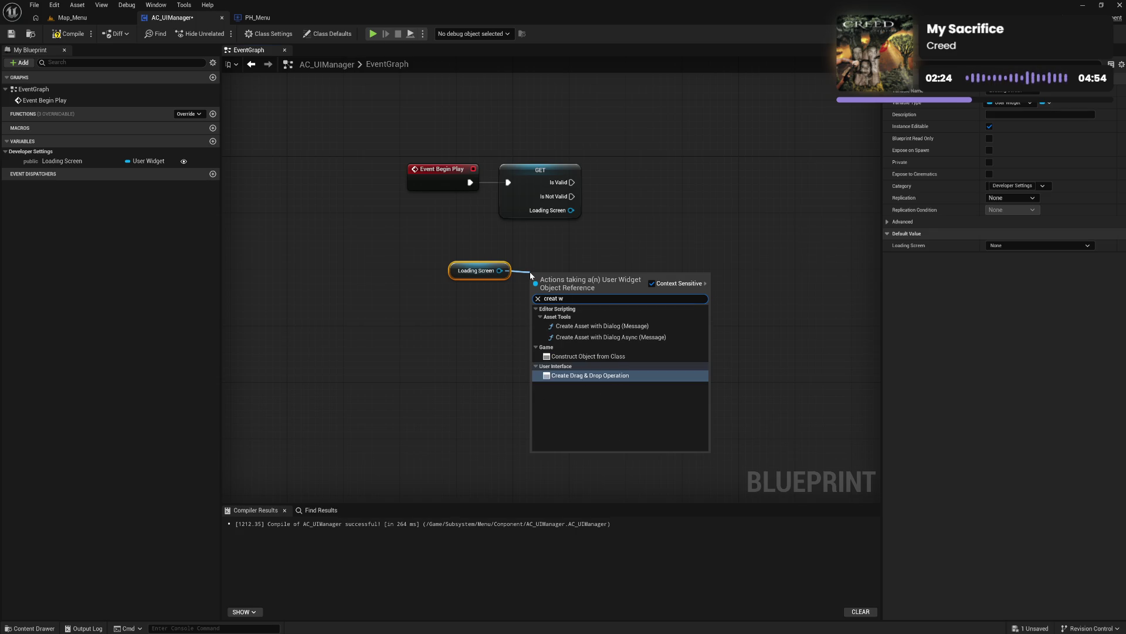
left_click(519, 310)
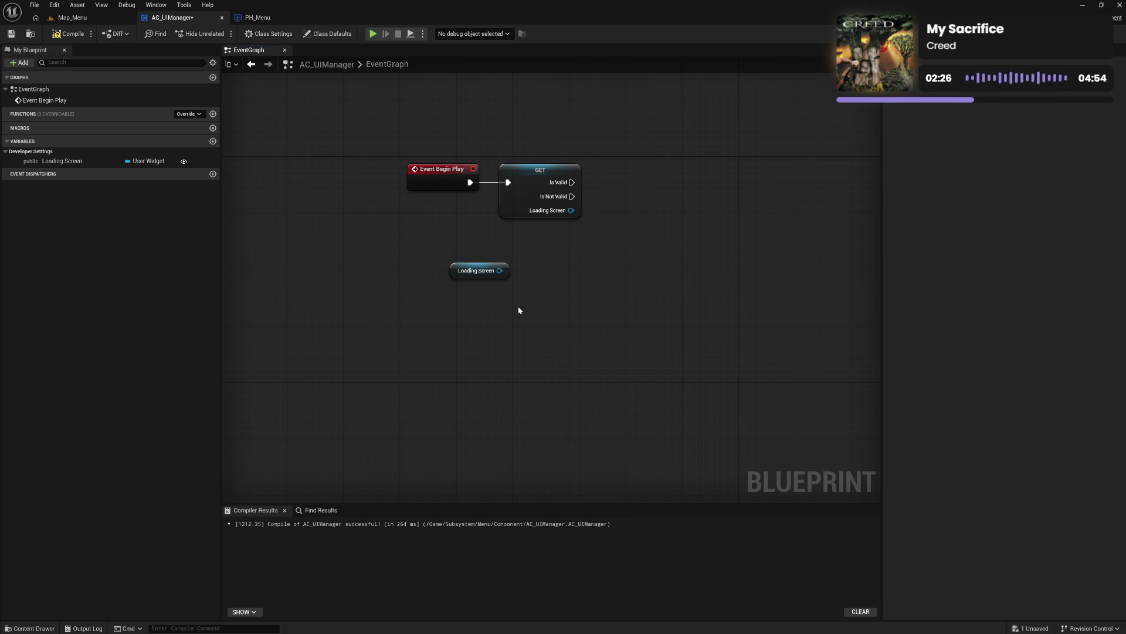
Step: Add a Create Widget node to the AC_UIManager graph
right_click(564, 323)
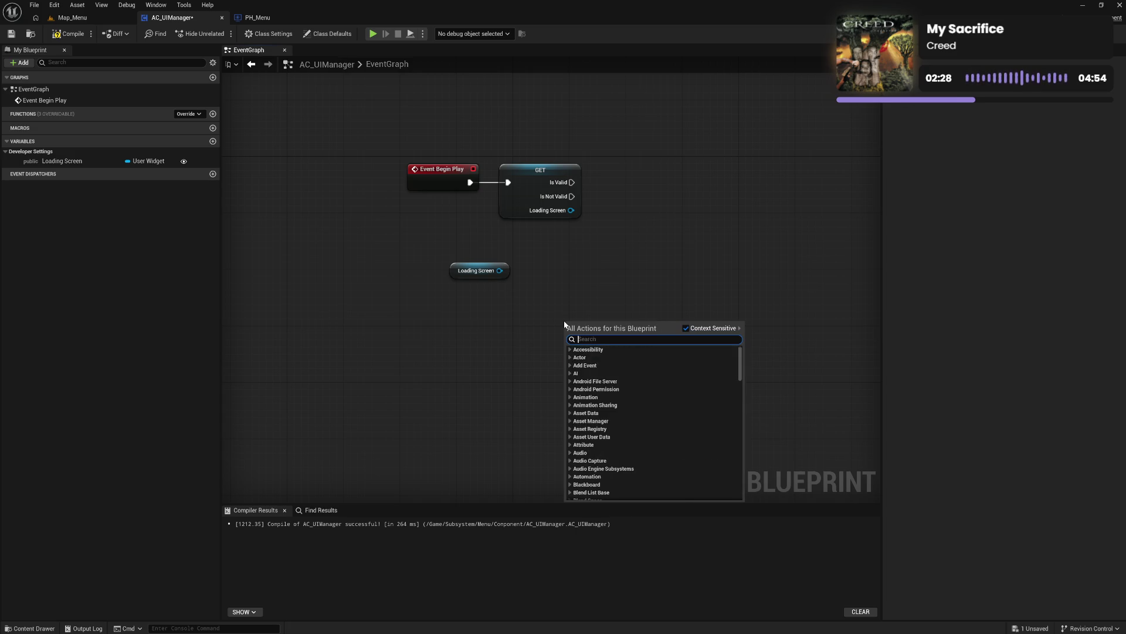
type("create widget")
key("Return")
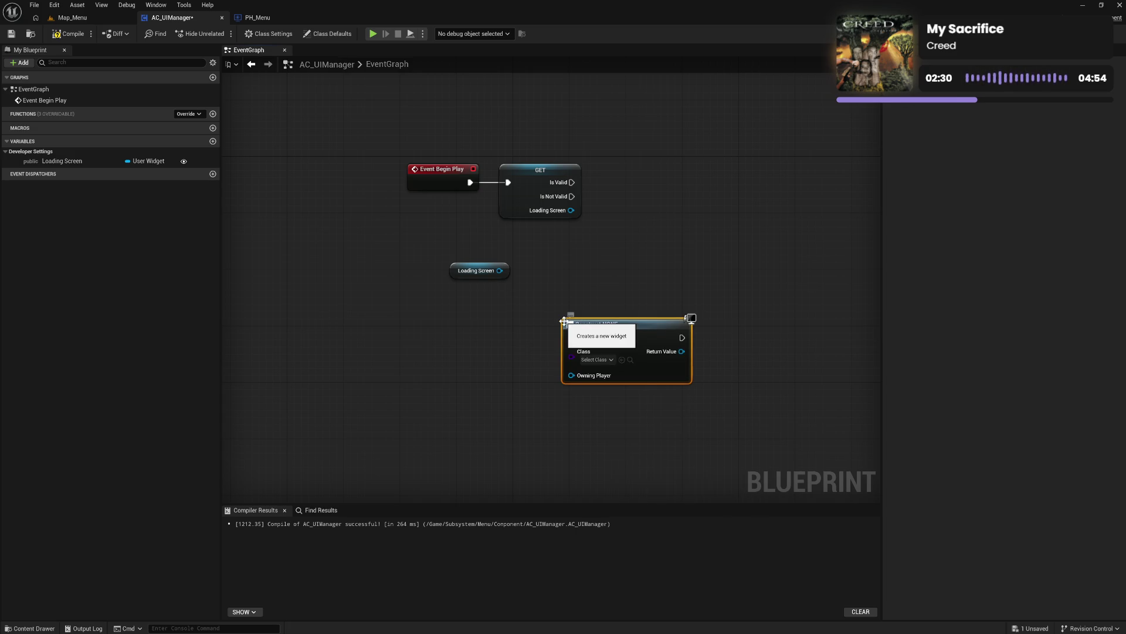
mouse_move(613, 329)
left_mouse_down()
mouse_move(585, 265)
mouse_move(507, 290)
left_mouse_up()
left_click(453, 305)
Step: Delete the Loading Screen getter and the validated GET node, compiling after each
left_click(477, 271)
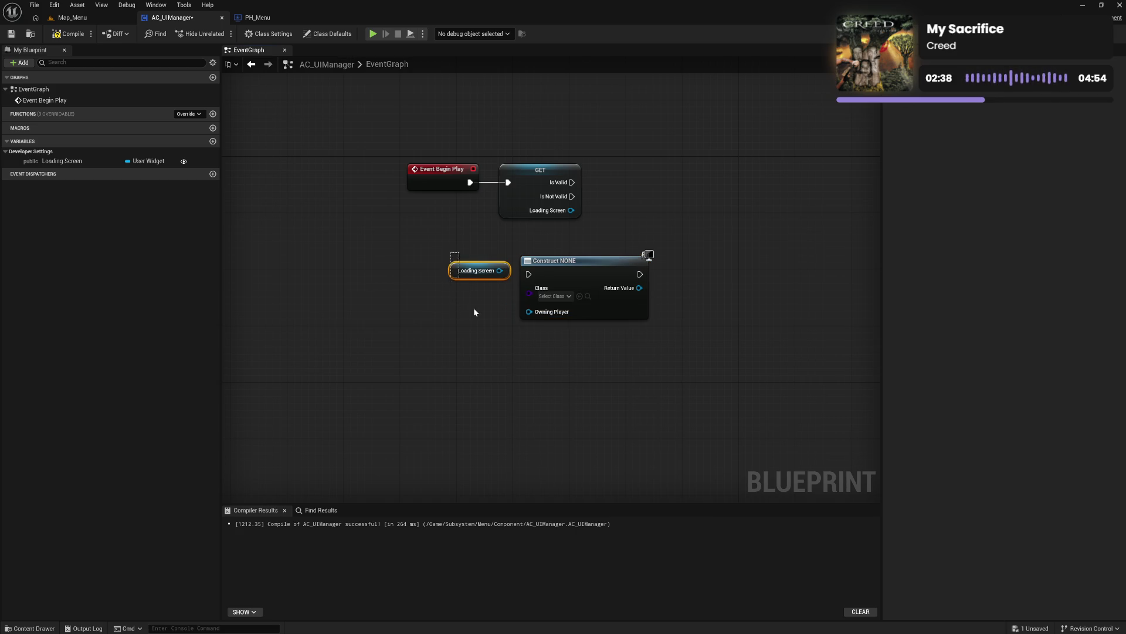
key("Delete")
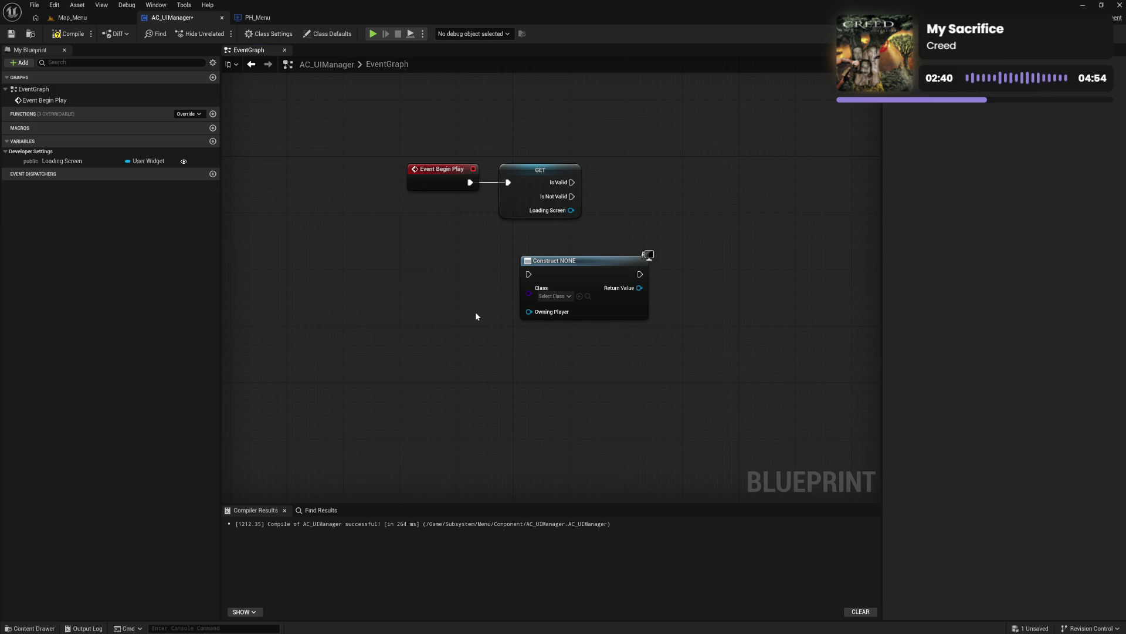
left_click(68, 34)
left_click(532, 181)
key("Delete")
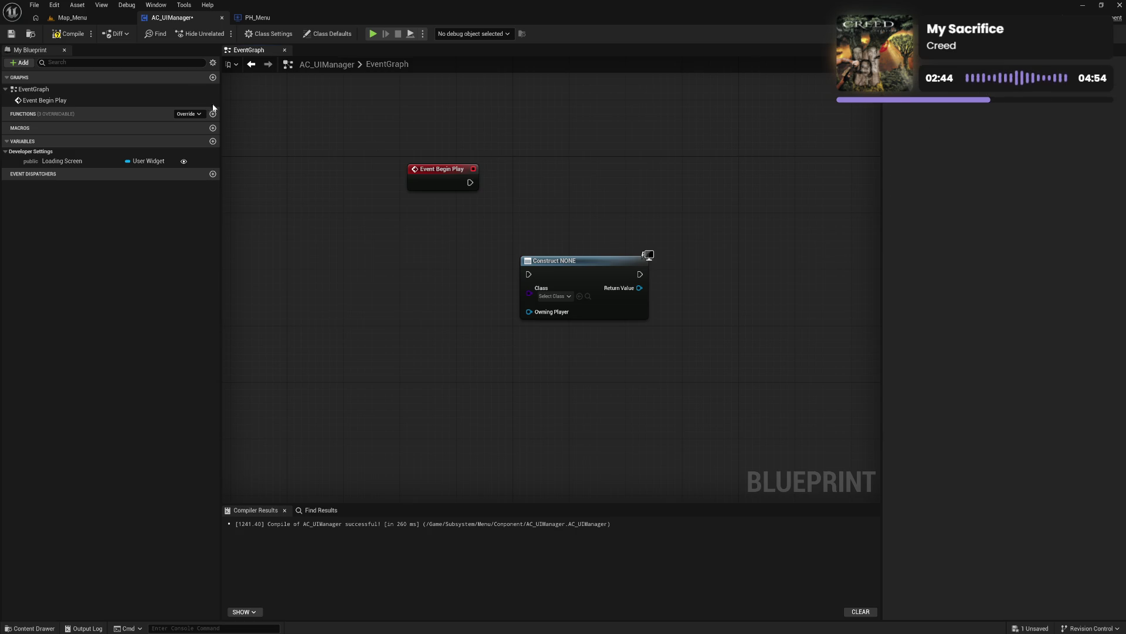
left_click(70, 35)
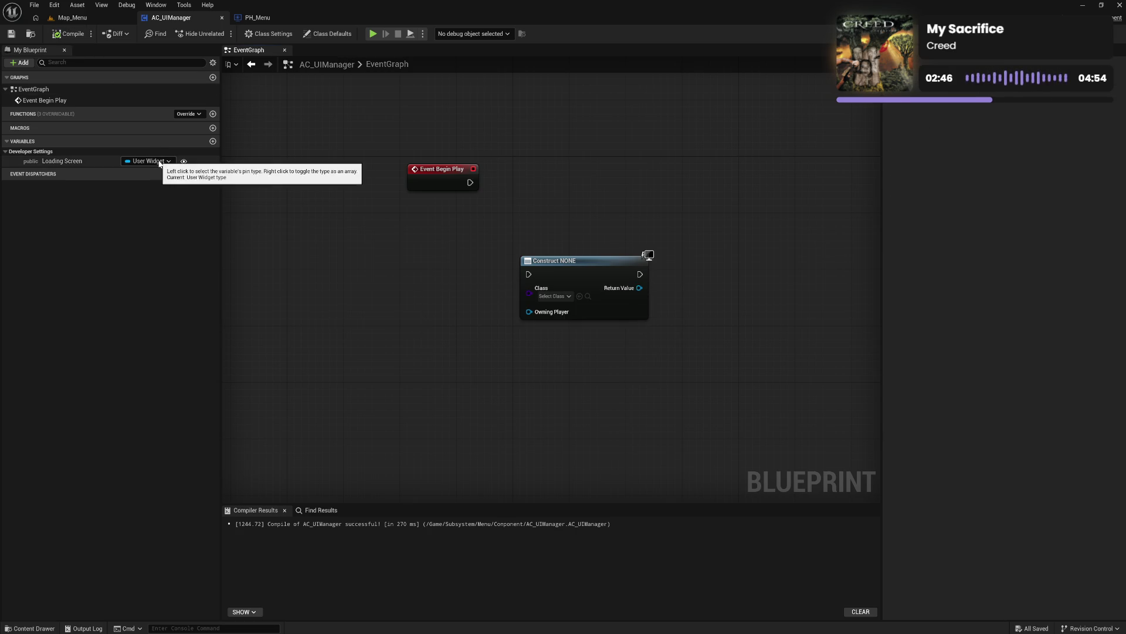
Step: Change Loading Screen to a class reference, compile, and place its getter beside Create Widget
left_click(150, 160)
left_click(155, 372)
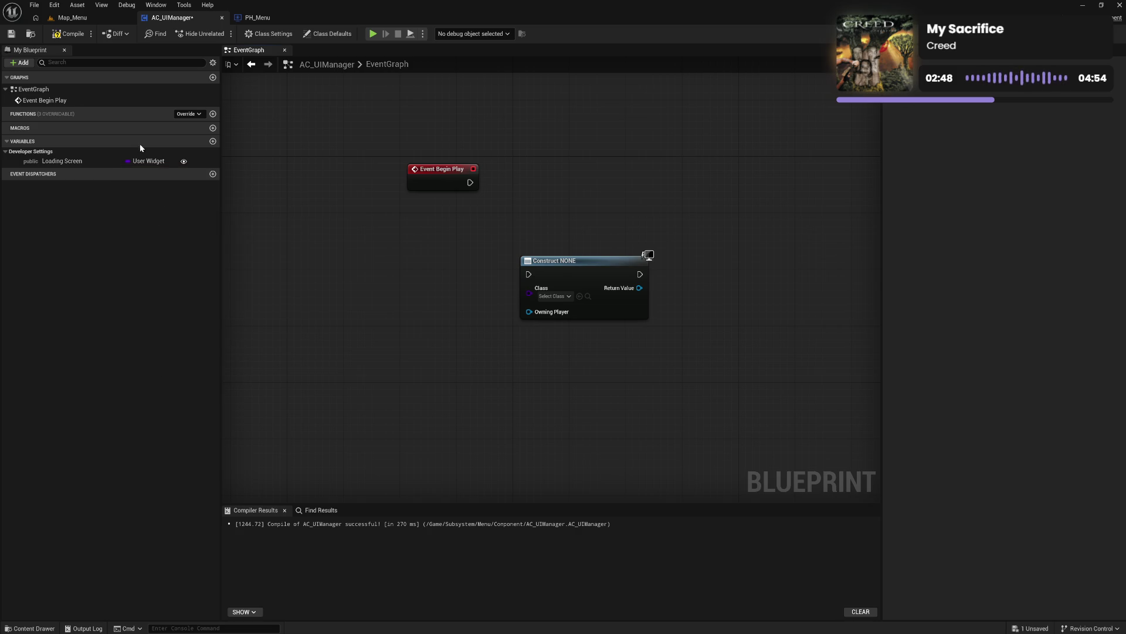
left_click(70, 36)
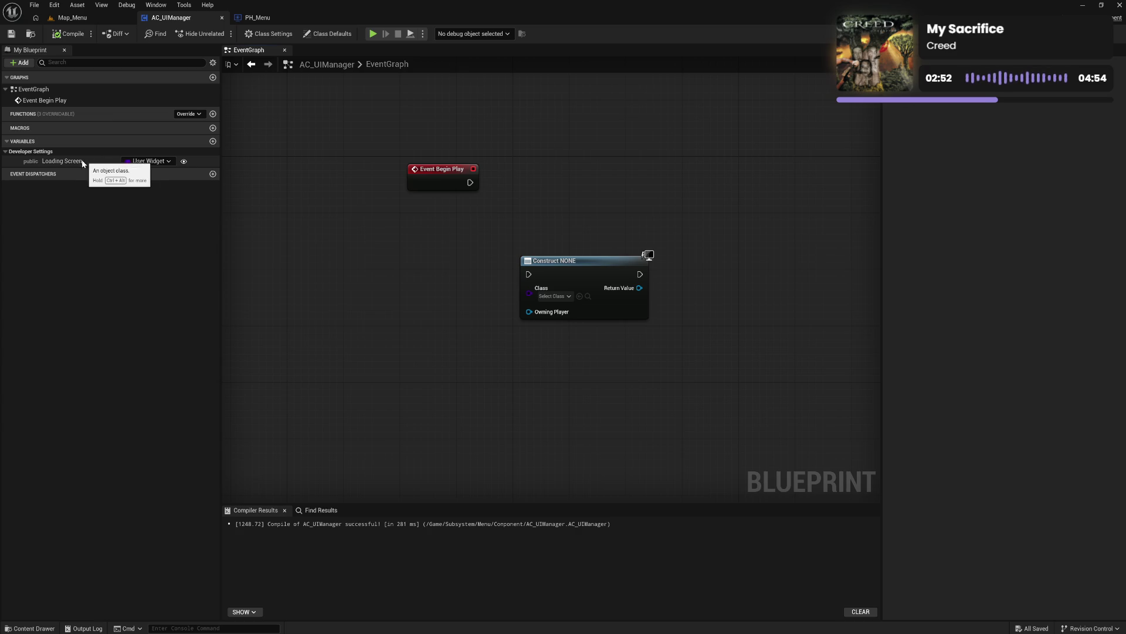
mouse_move(76, 162)
left_mouse_down()
mouse_move(384, 262)
mouse_move(529, 292)
mouse_move(516, 254)
mouse_move(488, 261)
left_mouse_up()
left_click(432, 282)
mouse_move(409, 227)
left_mouse_down()
mouse_move(464, 267)
mouse_move(570, 252)
left_mouse_up()
left_click(605, 164)
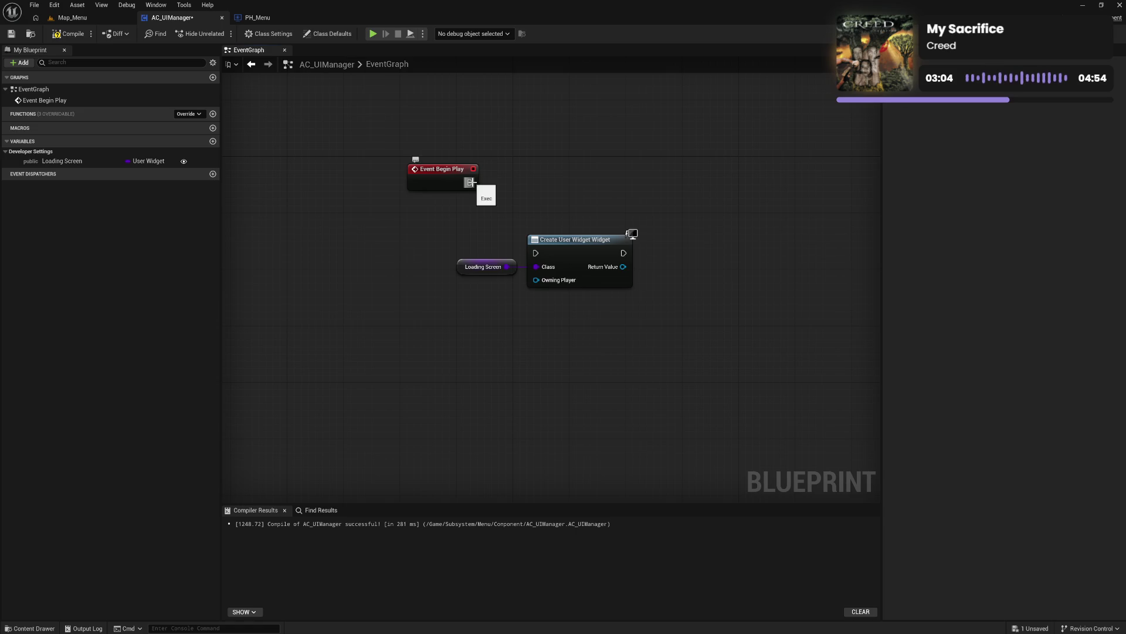
Step: Add a Loading Screen getter, convert it to a validated get beside Event Begin Play, and compile
mouse_move(499, 241)
left_mouse_down()
mouse_move(630, 263)
mouse_move(657, 256)
mouse_move(693, 299)
left_mouse_up()
left_click_drag(73, 163, 478, 222)
left_click(496, 236)
right_click(494, 232)
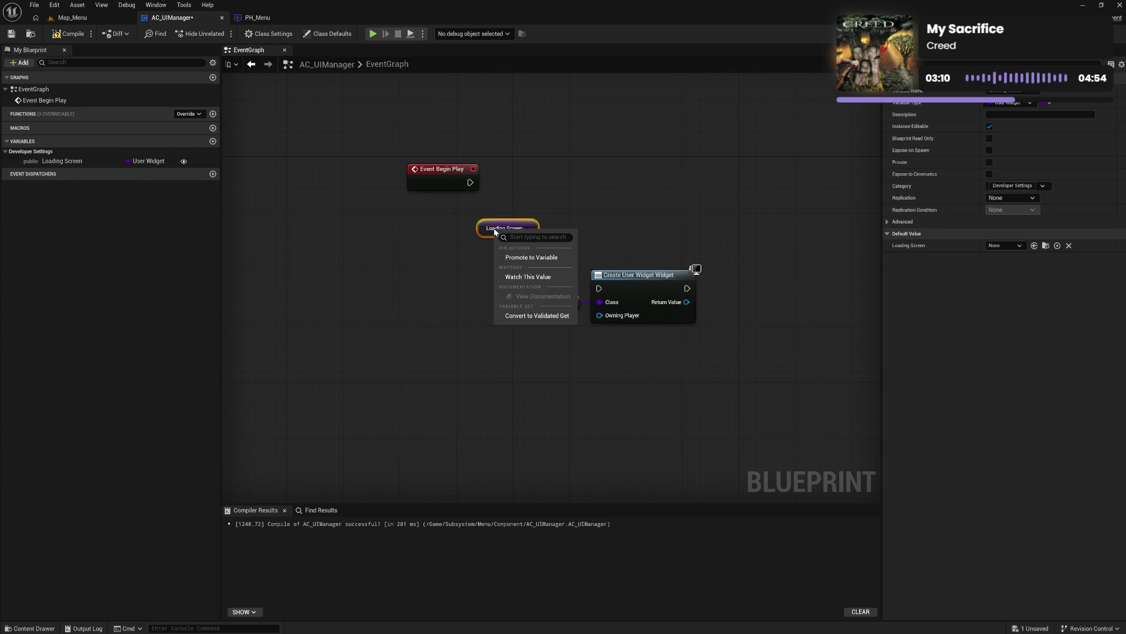
left_click(528, 315)
mouse_move(503, 227)
left_mouse_down()
mouse_move(530, 176)
mouse_move(515, 188)
mouse_move(530, 198)
left_mouse_up()
left_click(438, 203)
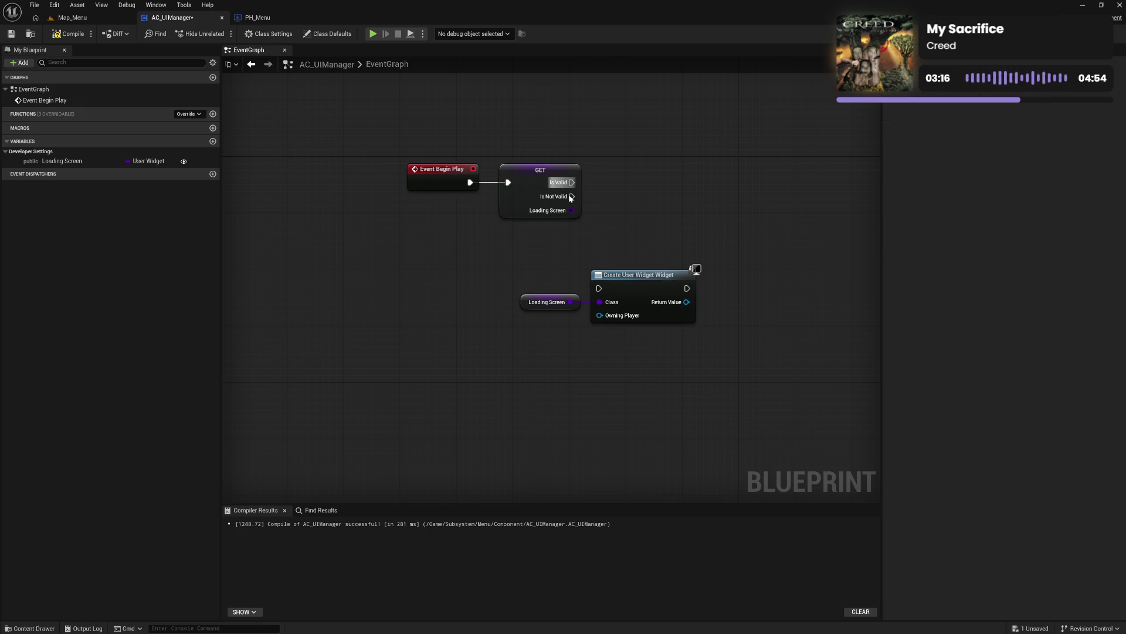
left_click_drag(461, 264, 459, 260)
left_click(69, 34)
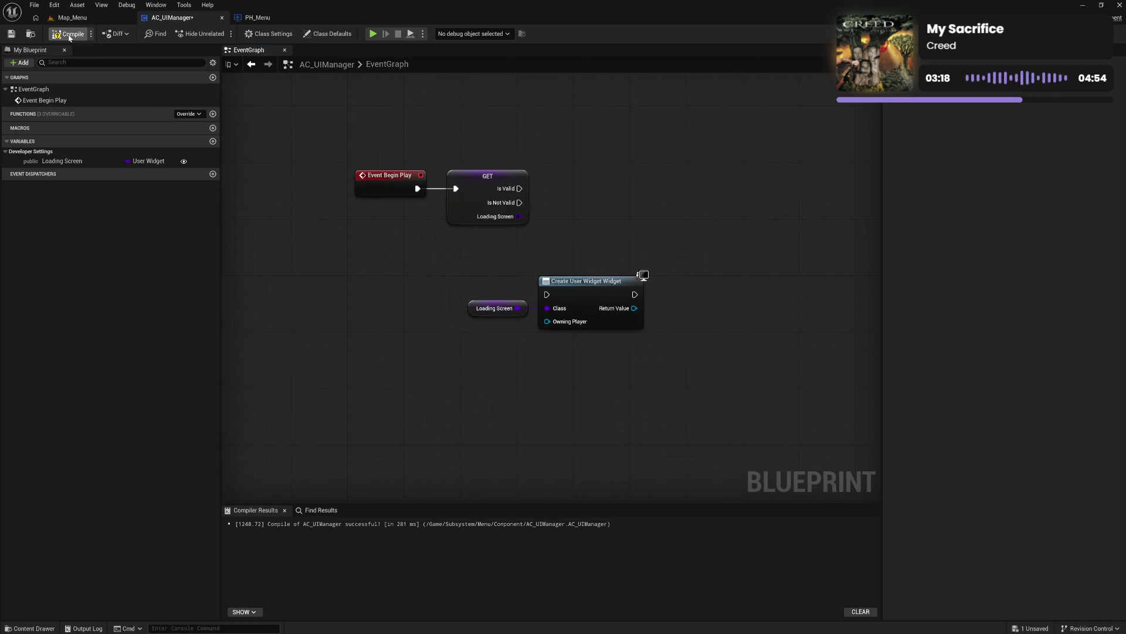
Step: Turn off Instance Editable on Loading Screen, recompile, and check its option in PH_Menu's UI Manager
left_click(98, 159)
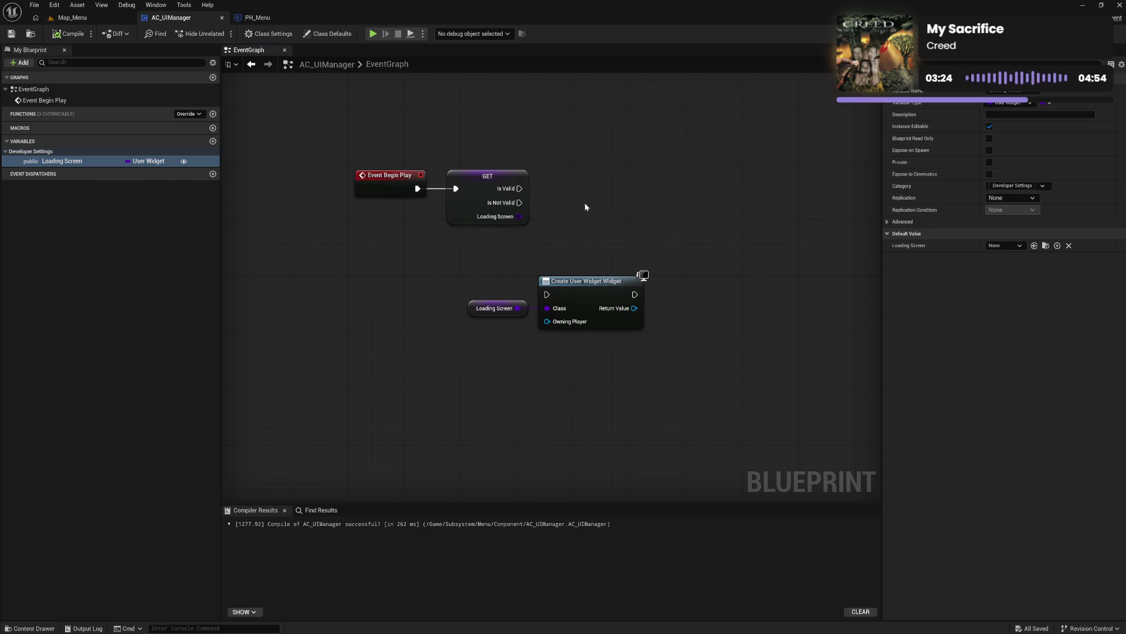
left_click(183, 160)
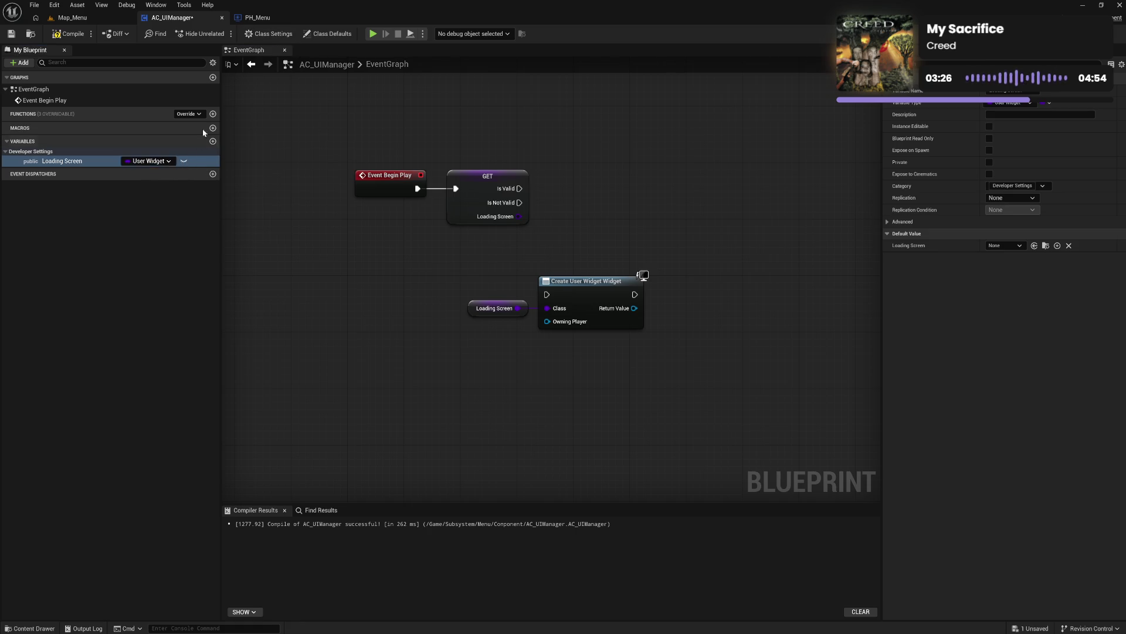
left_click(69, 34)
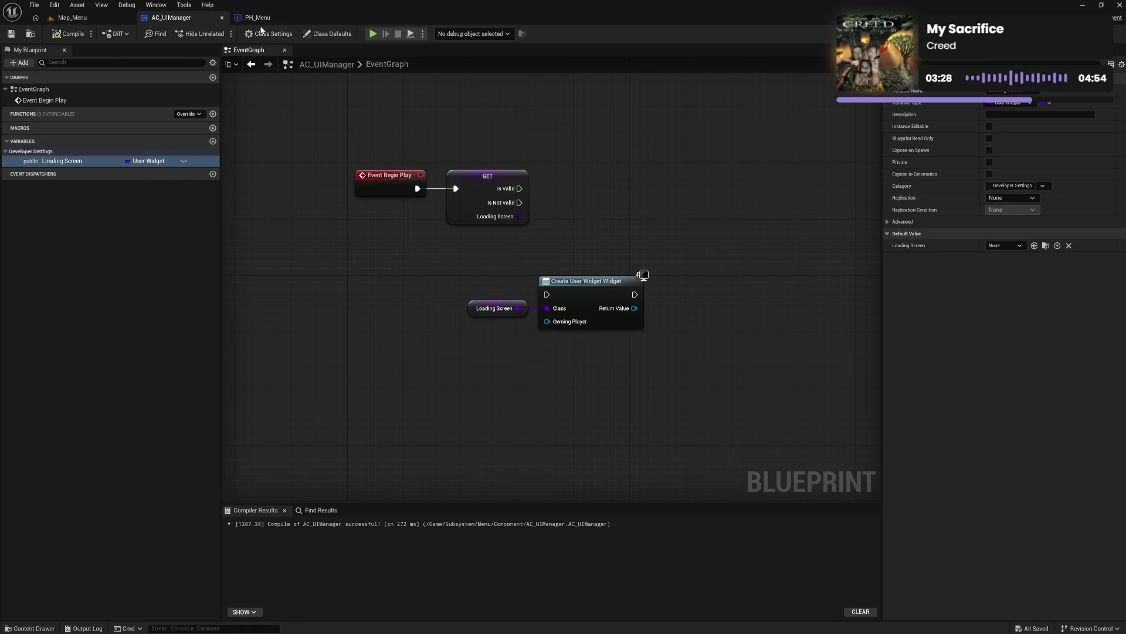
left_click(267, 19)
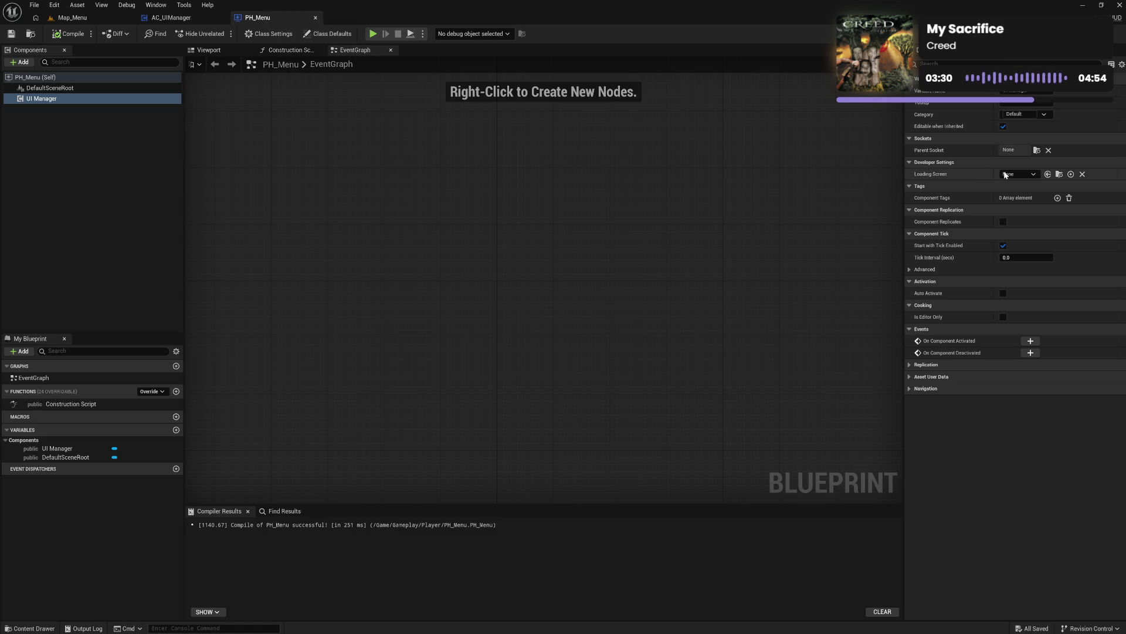
left_click(1023, 175)
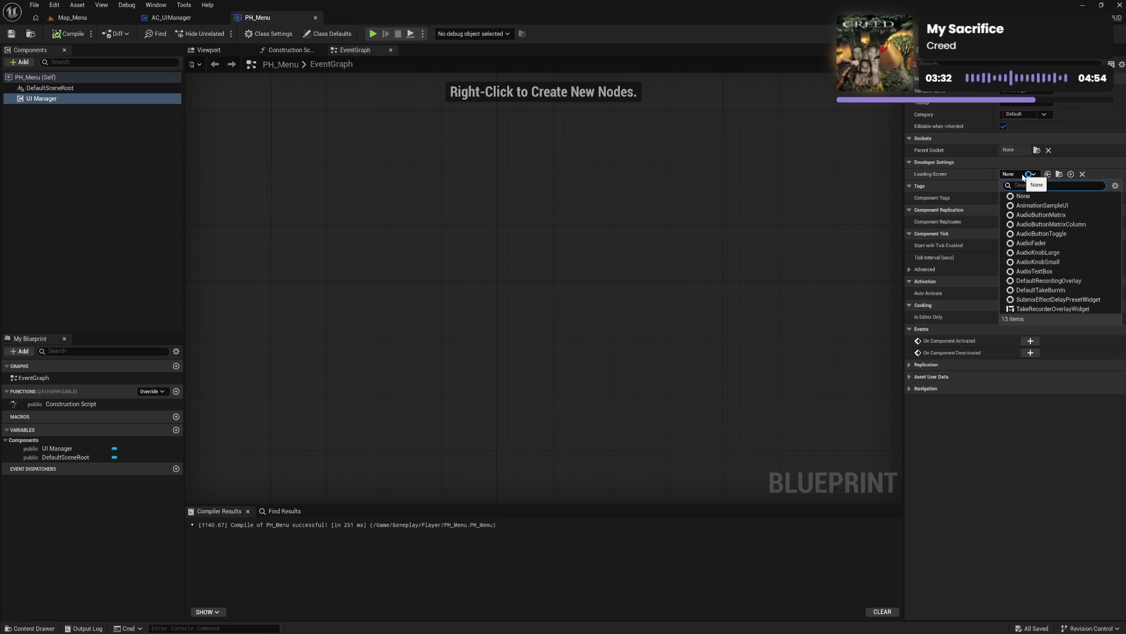
left_click(1024, 176)
left_click(171, 17)
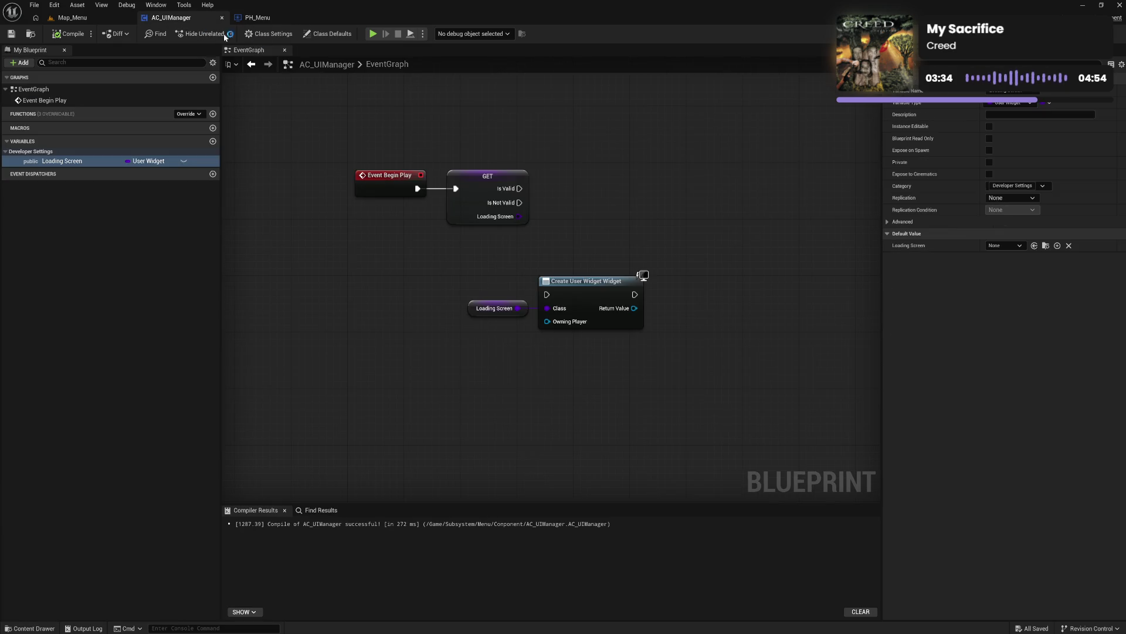
Step: Make Loading Screen private, exposed on spawn and instance editable, recompiling and checking PH_Menu
left_click(991, 162)
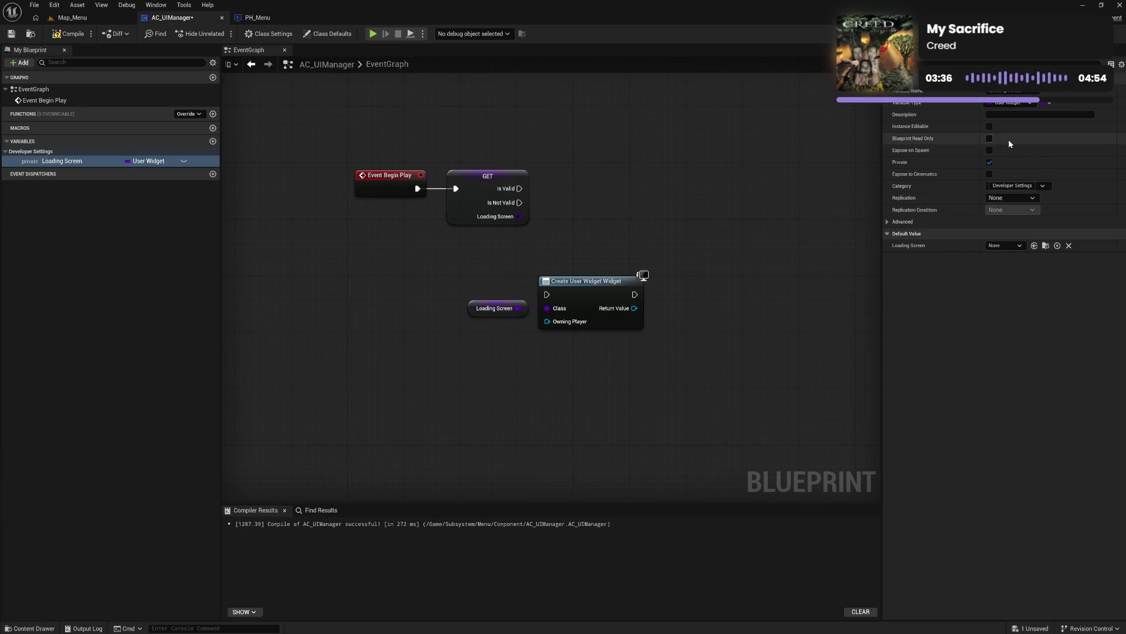
left_click(990, 150)
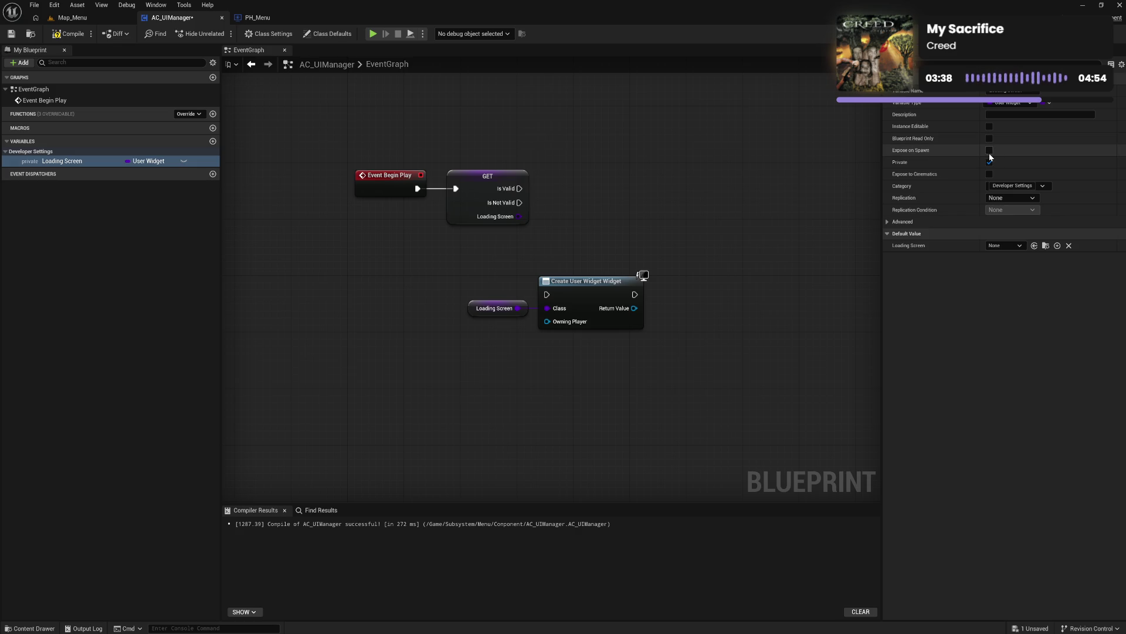
left_click(69, 34)
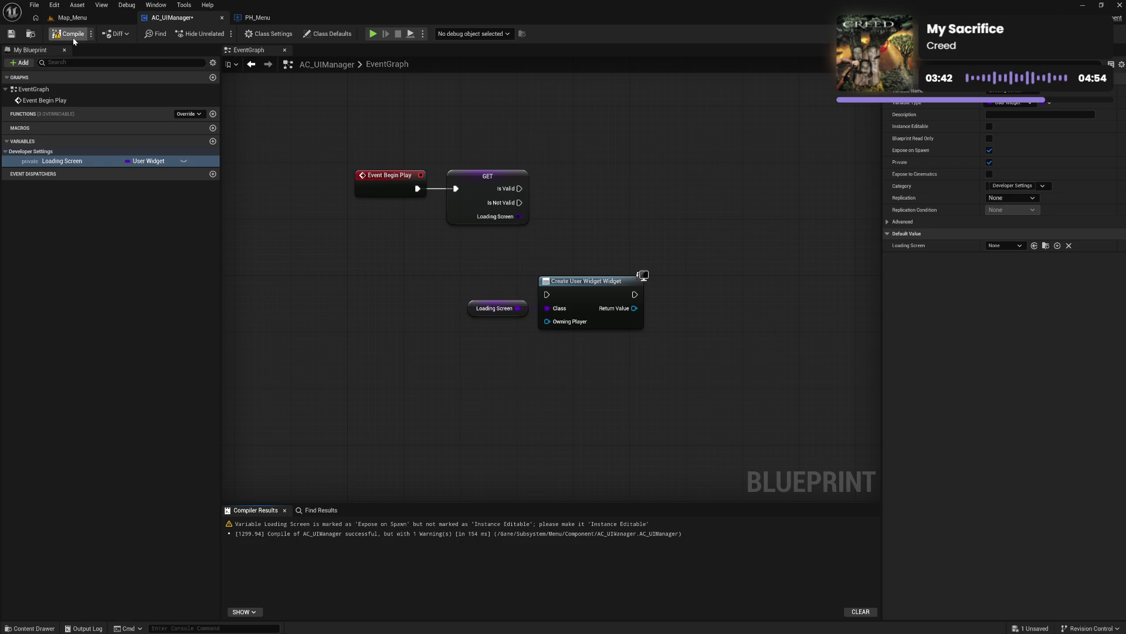
left_click(257, 19)
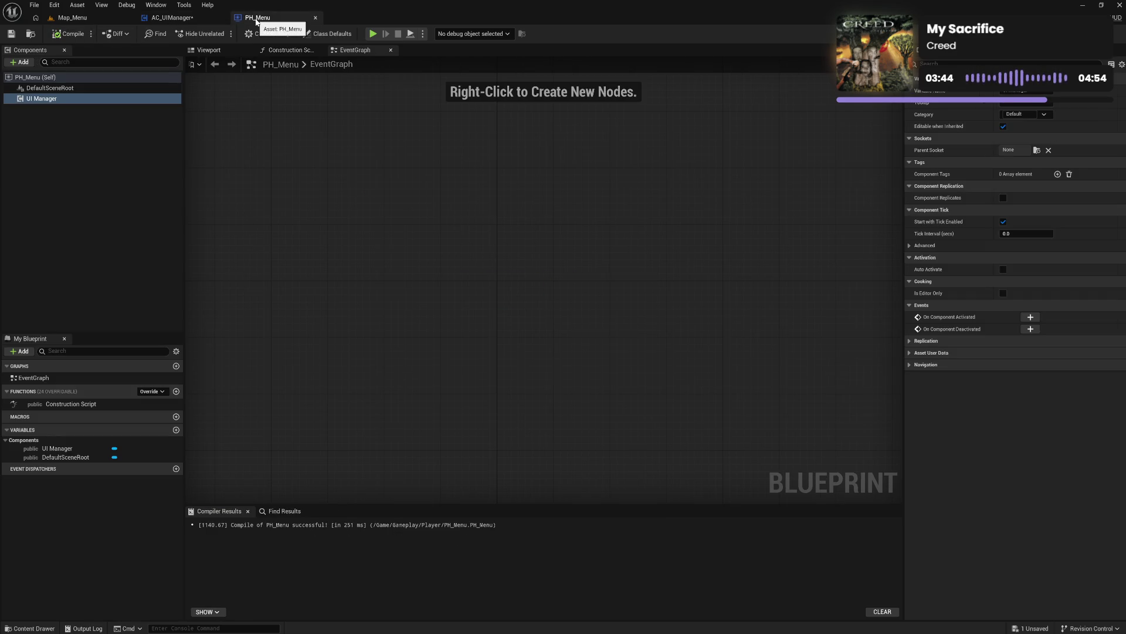
left_click(172, 18)
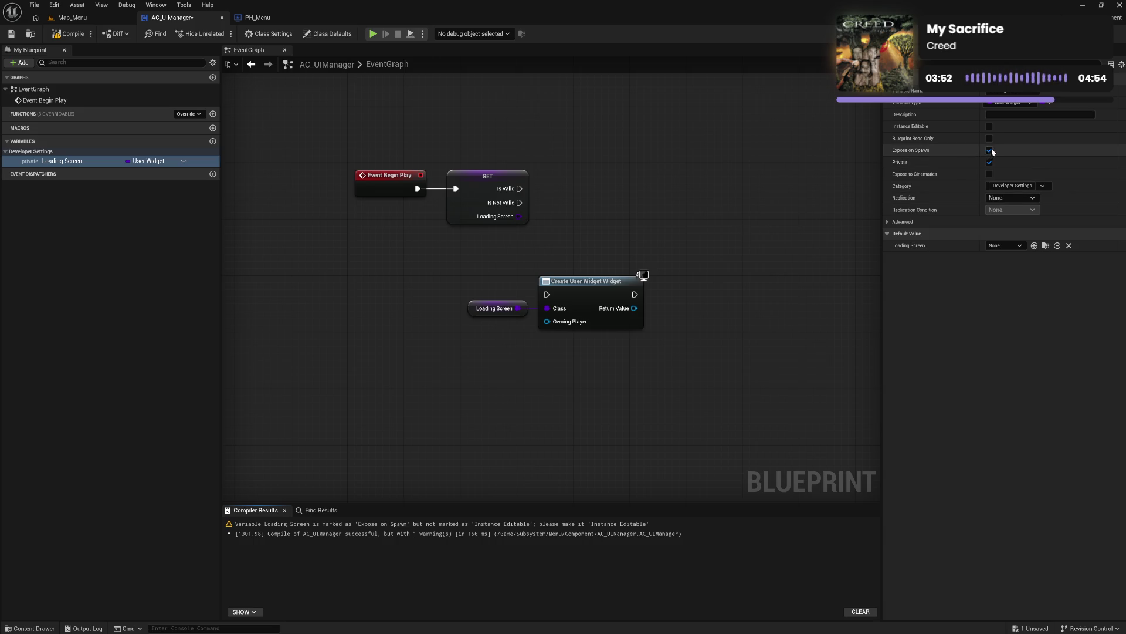
left_click(990, 127)
left_click(69, 34)
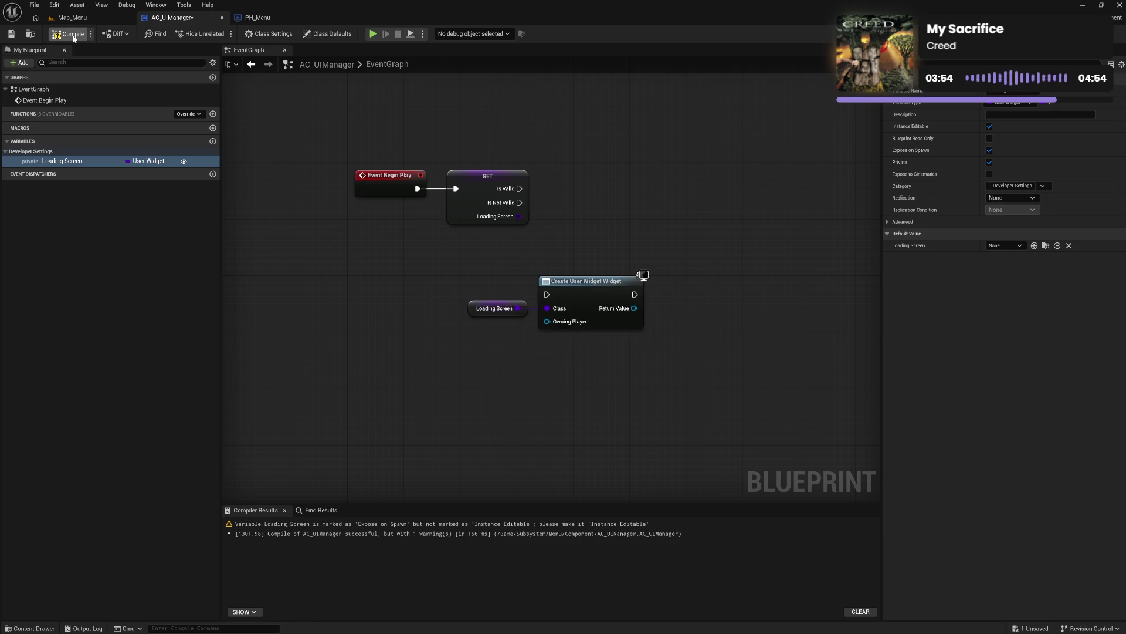
left_click(258, 18)
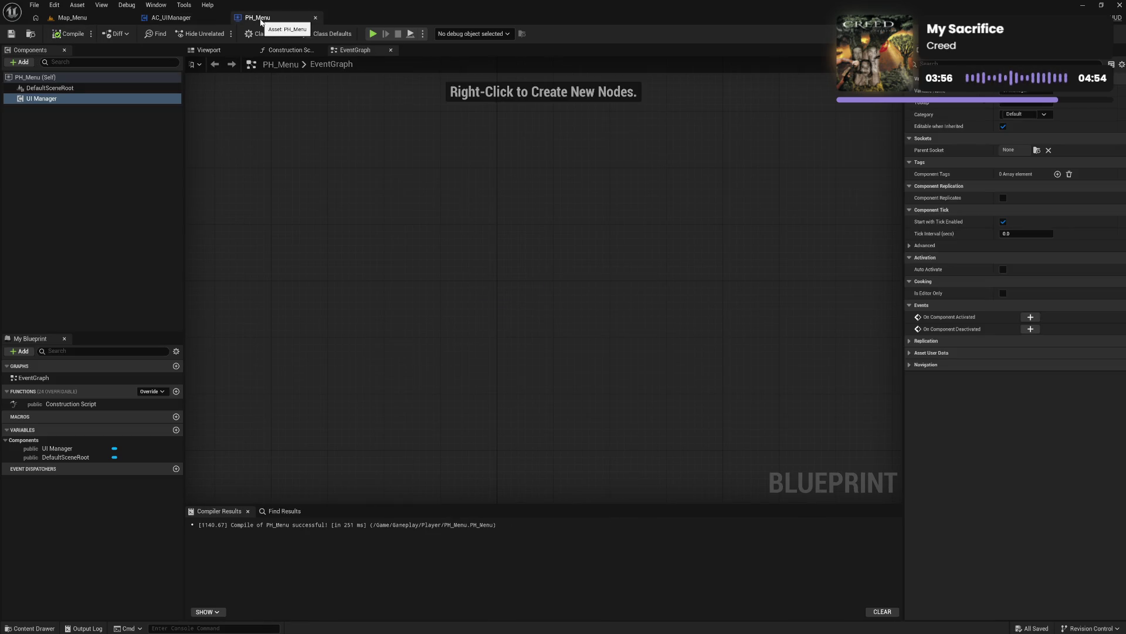
left_click(170, 18)
Step: Revert Loading Screen to public with spawn exposure and instance editing off, then recompile and check PH_Menu
left_click(989, 163)
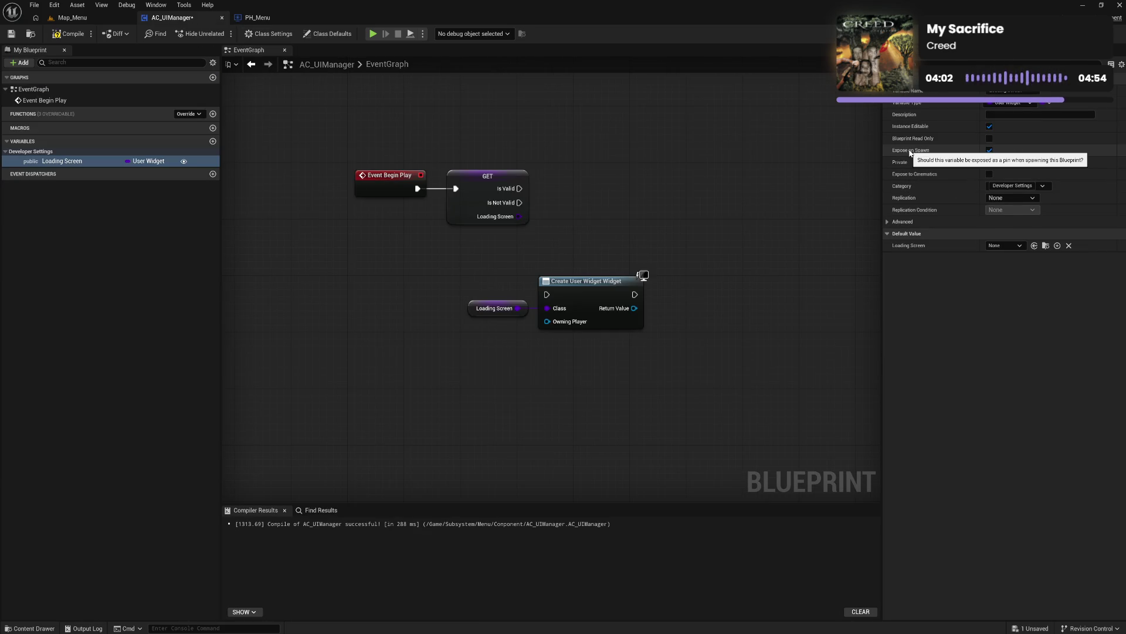
left_click(989, 151)
left_click(990, 126)
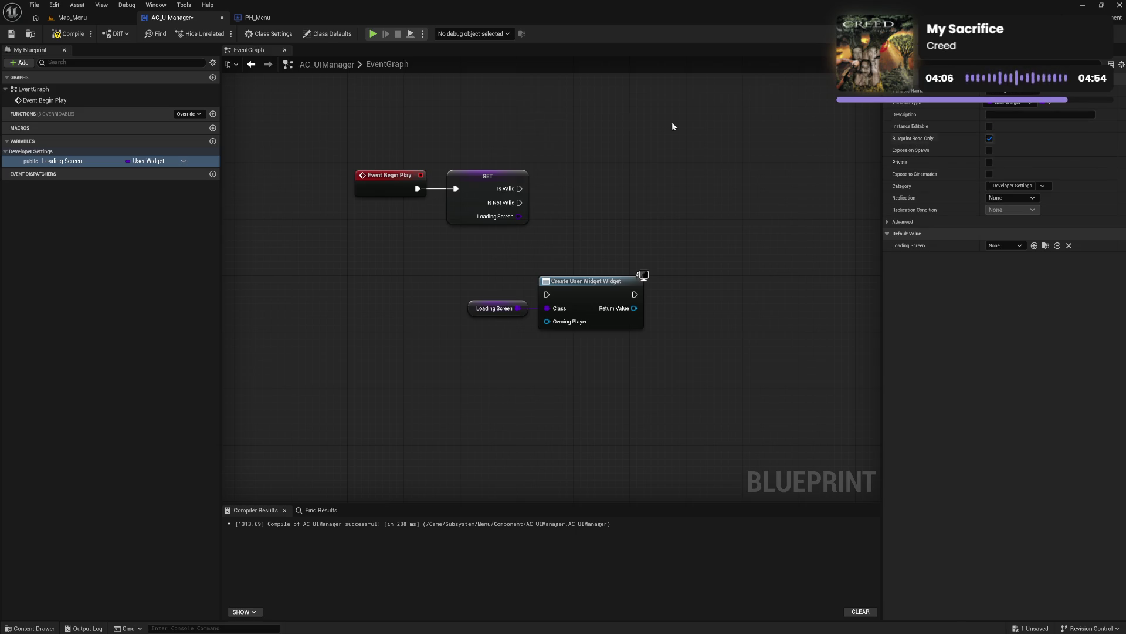
left_click(66, 35)
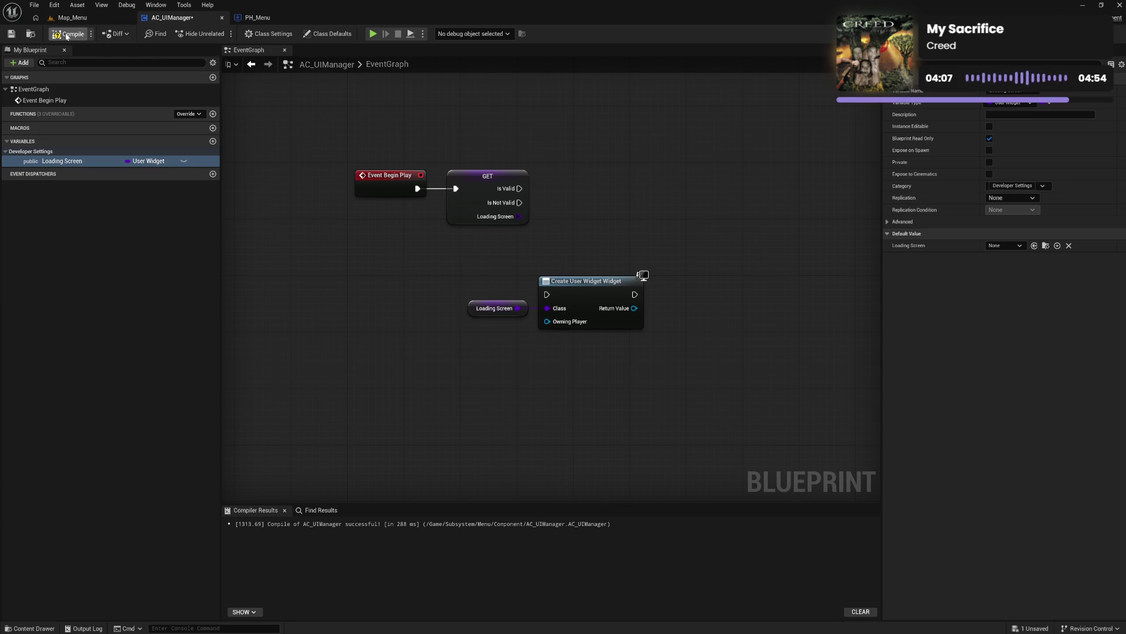
left_click(271, 18)
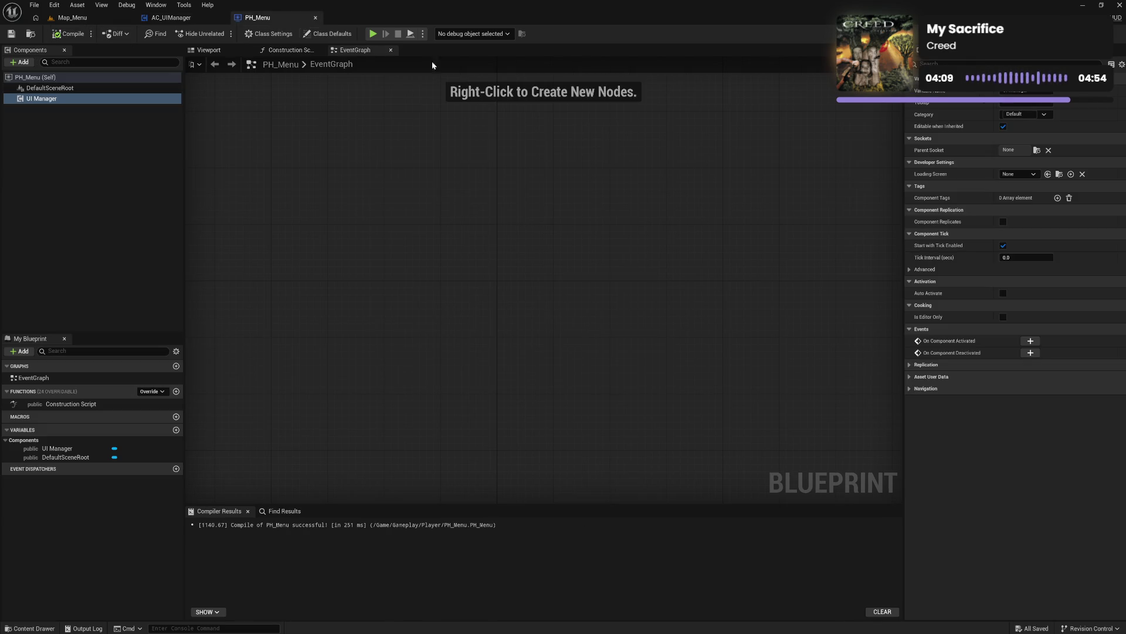
left_click(1007, 175)
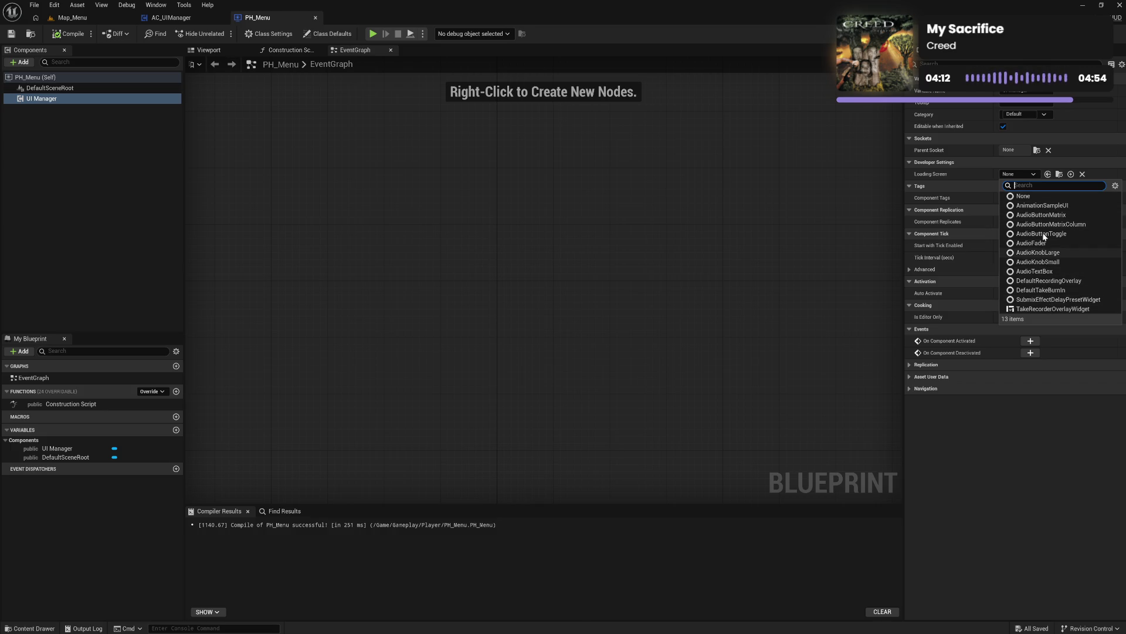
left_click(970, 174)
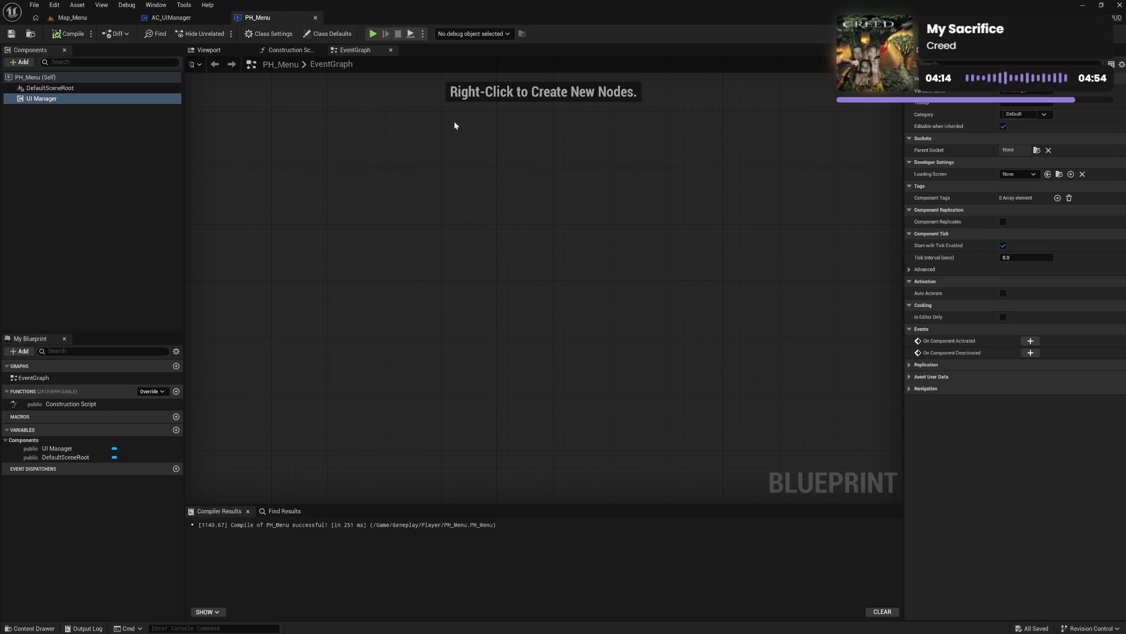
left_click(170, 17)
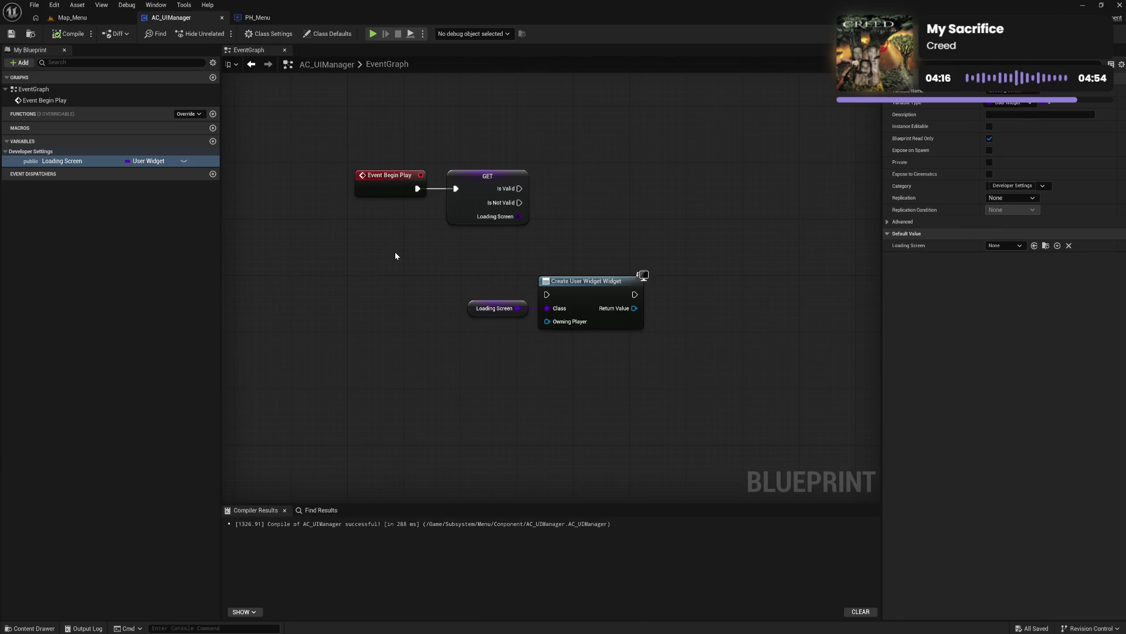
Step: Create a new folder named Core inside Subsystem/Menu
left_click(31, 627)
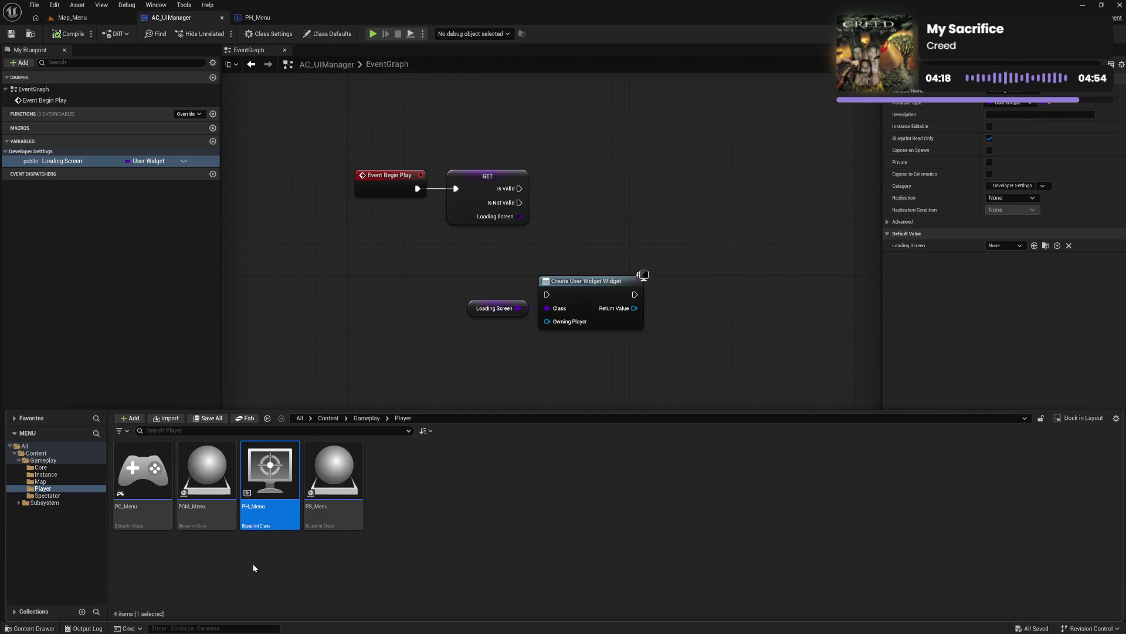
double_click(50, 502)
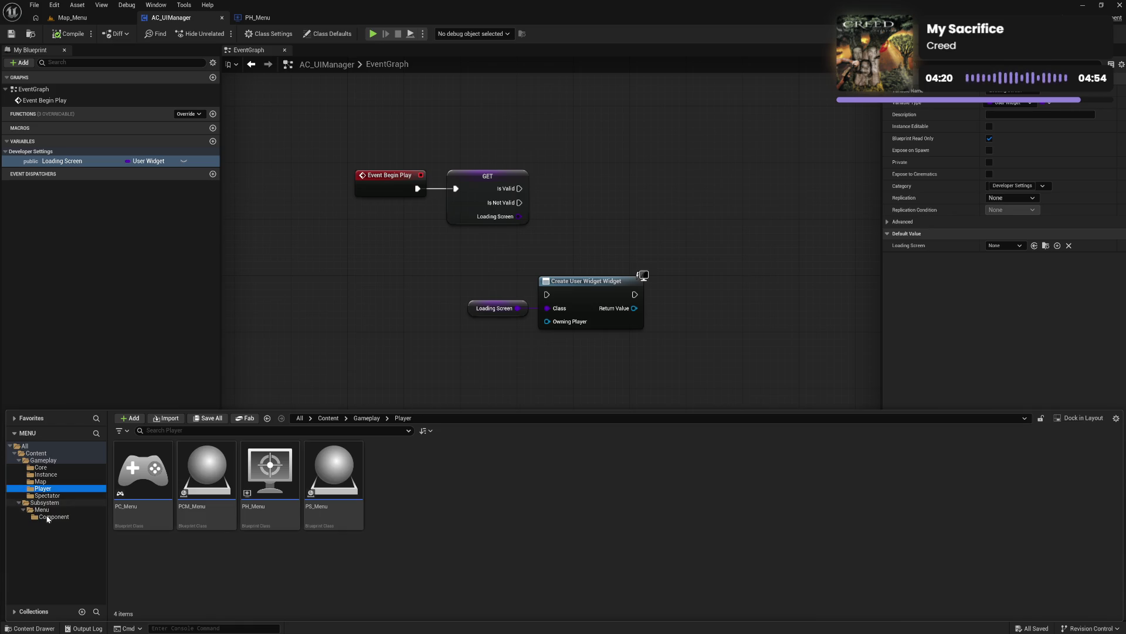
left_click(59, 516)
left_click(59, 509)
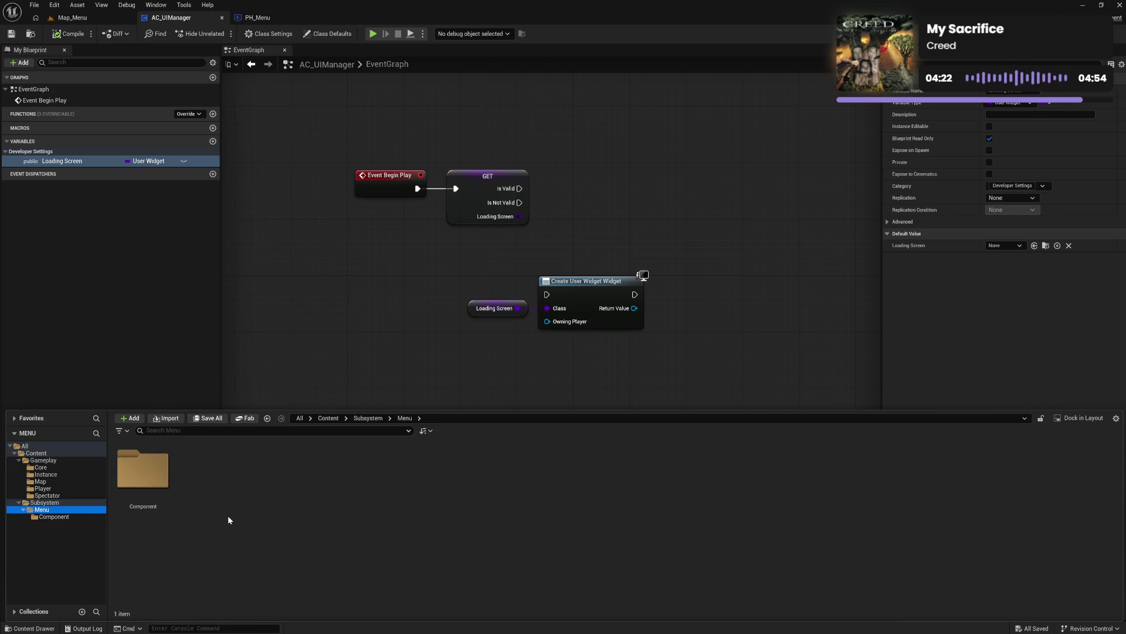
left_click(59, 517)
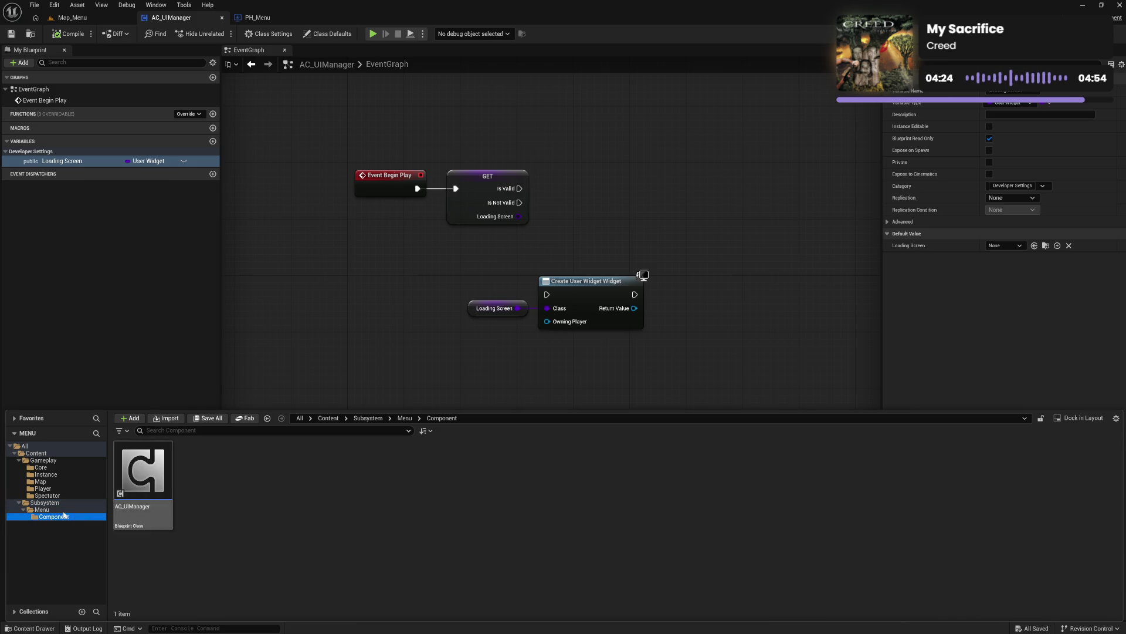
left_click(43, 509)
right_click(247, 487)
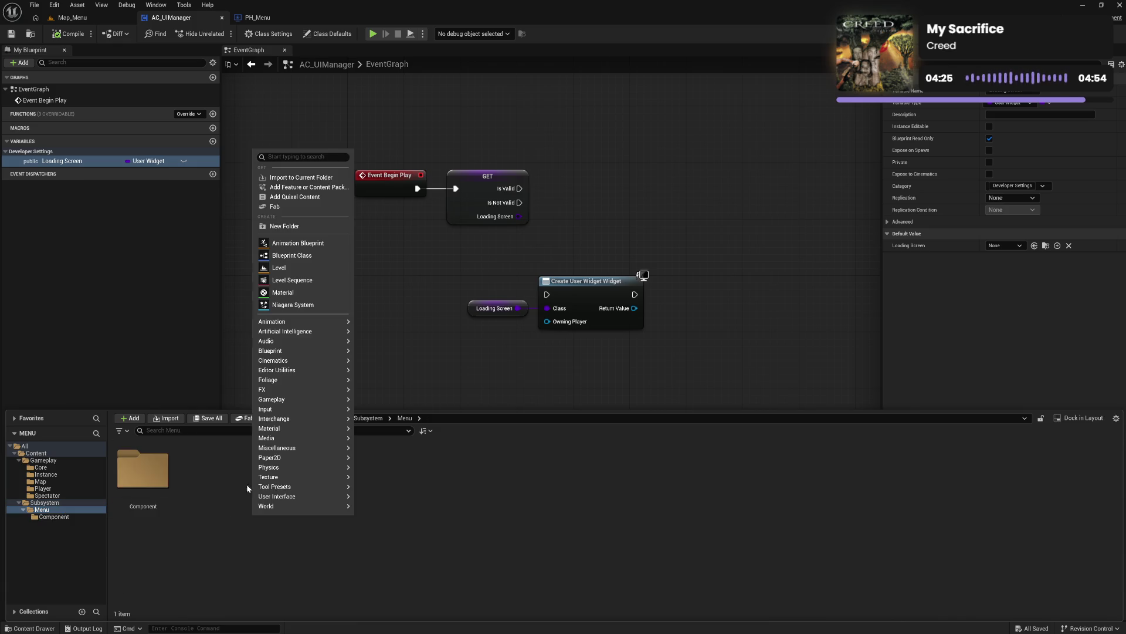
left_click(281, 226)
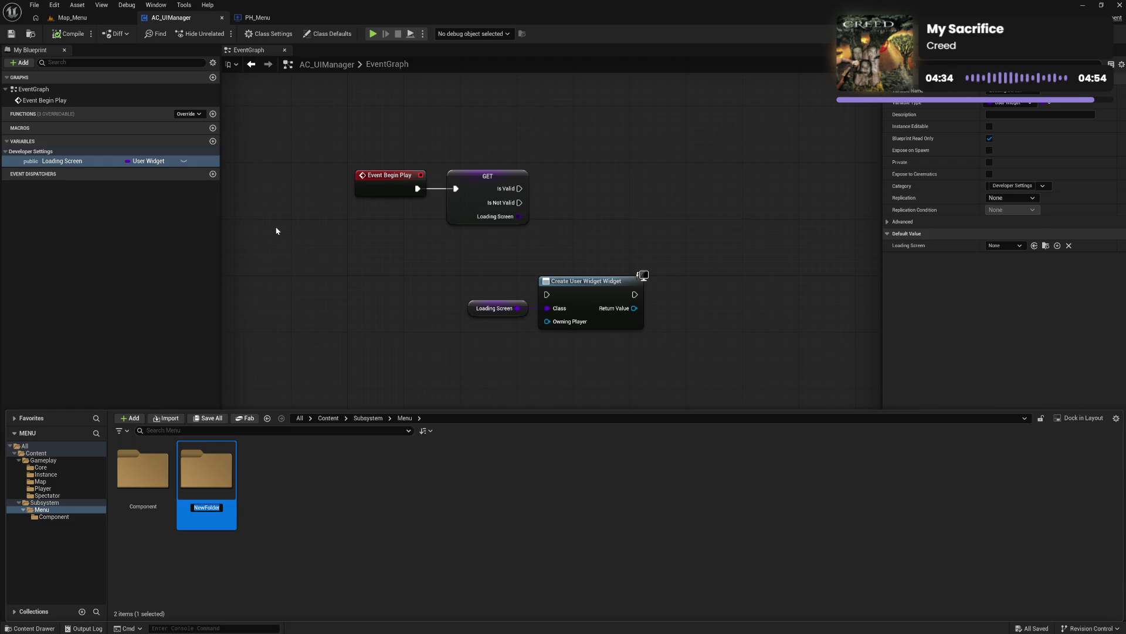
type("Core")
key("Return")
Step: Move the Component folder into Core and add a new Widget folder inside Core
mouse_move(158, 494)
left_mouse_down()
mouse_move(155, 483)
mouse_move(189, 482)
left_mouse_up()
left_click(215, 501)
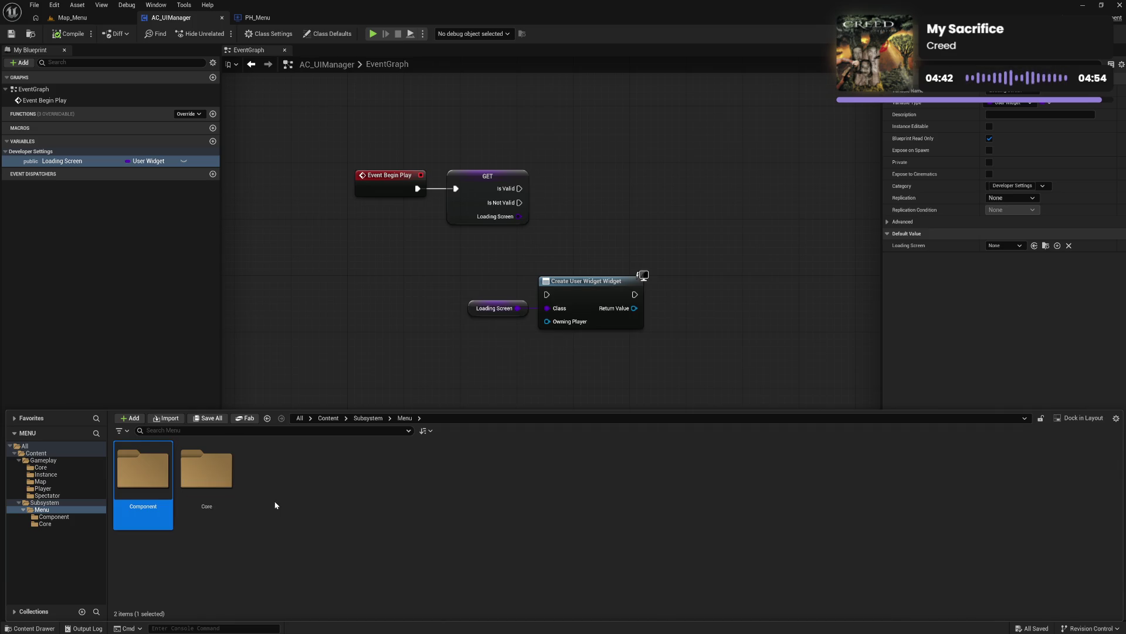
double_click(142, 469)
right_click(222, 500)
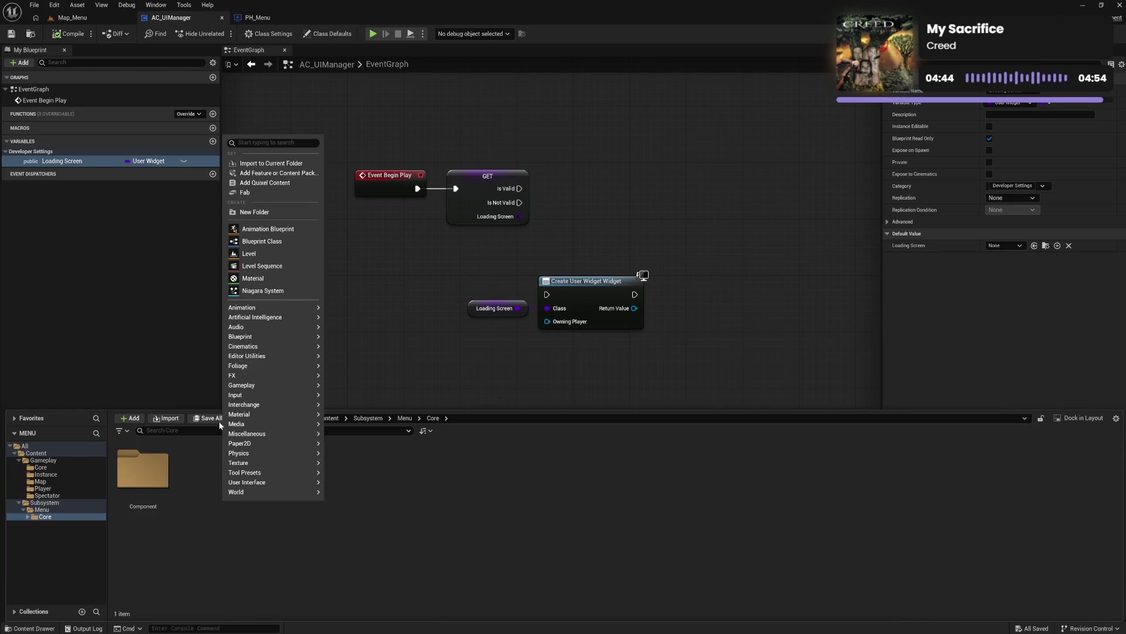
left_click(254, 212)
type("Widget")
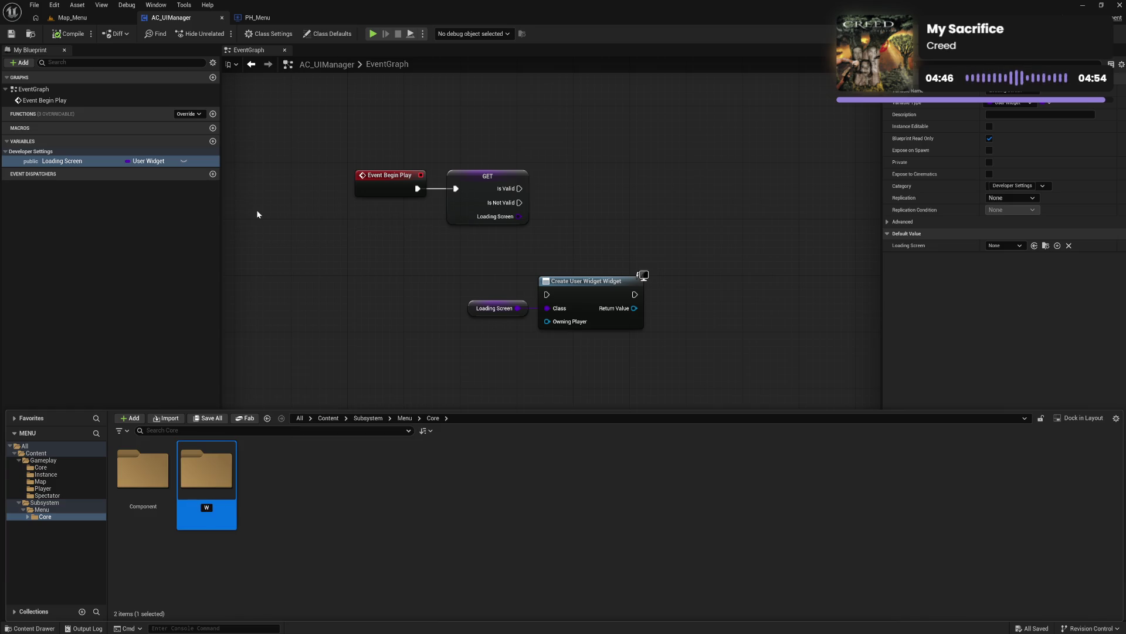
key("Return")
double_click(207, 469)
right_click(223, 505)
Step: Create WBP_Master from the User Widget parent class and save it with Ctrl+S
mouse_move(247, 477)
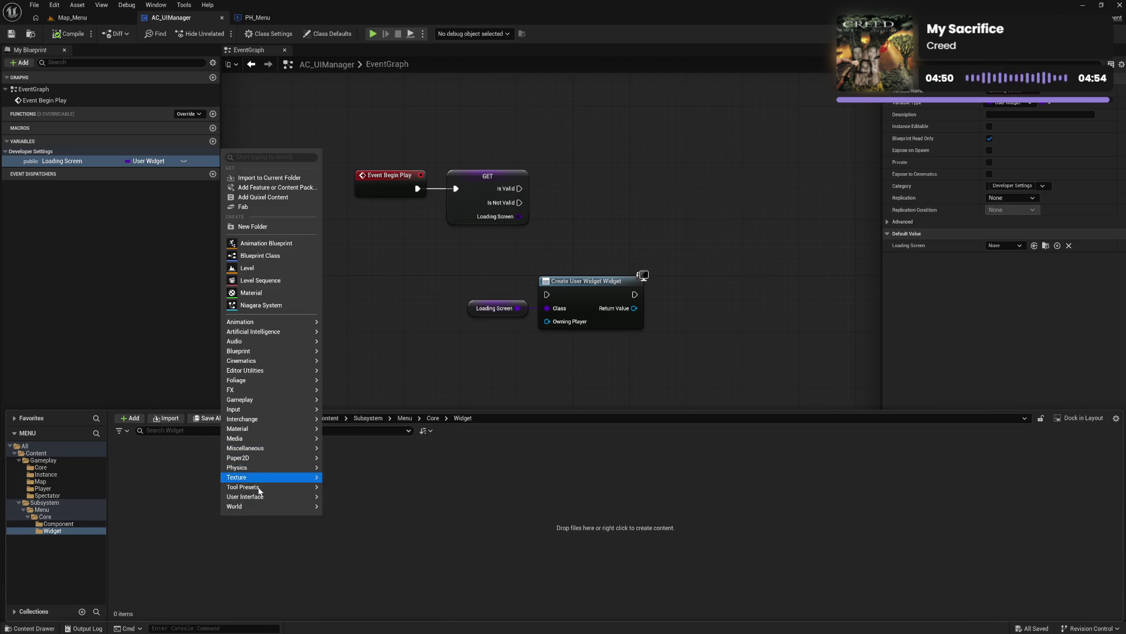
mouse_move(258, 496)
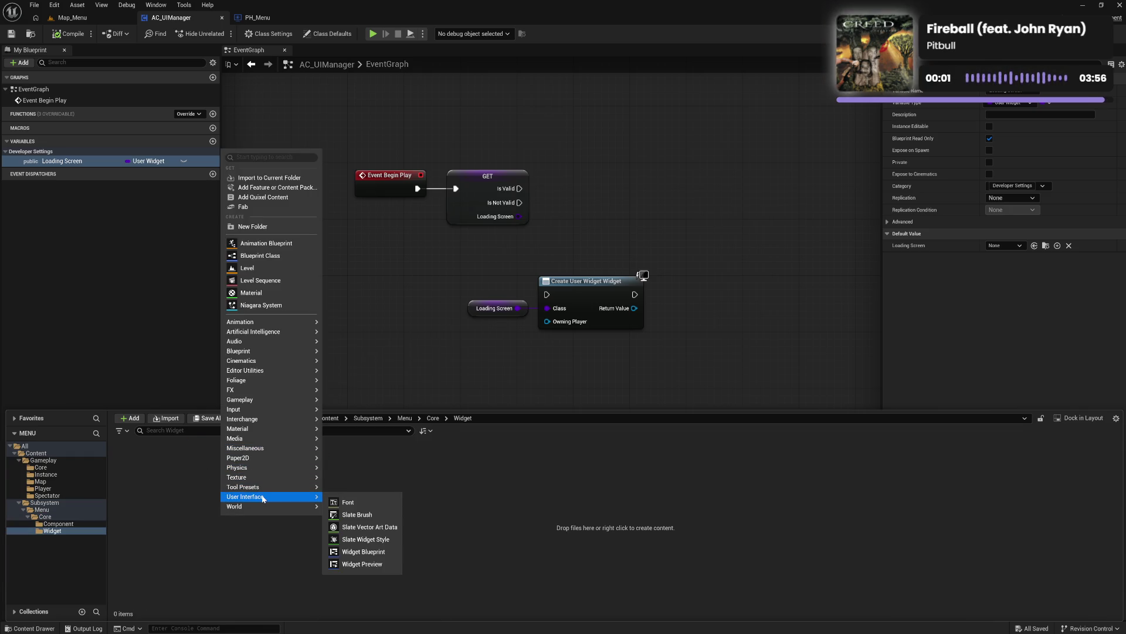
left_click(376, 553)
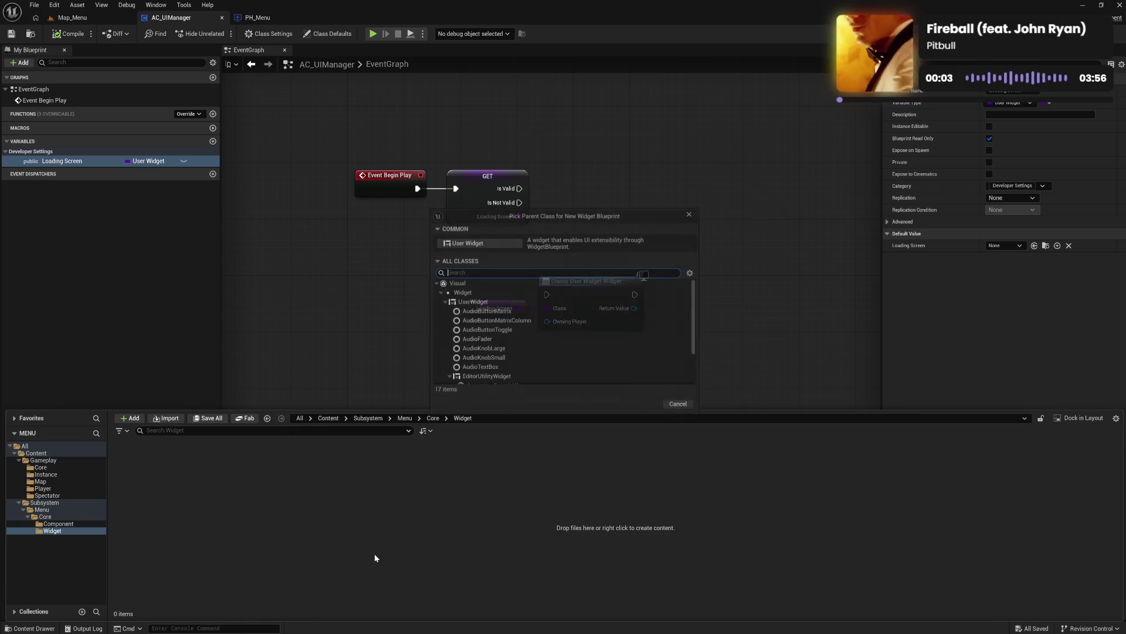
left_click(464, 244)
type("WBP_Master")
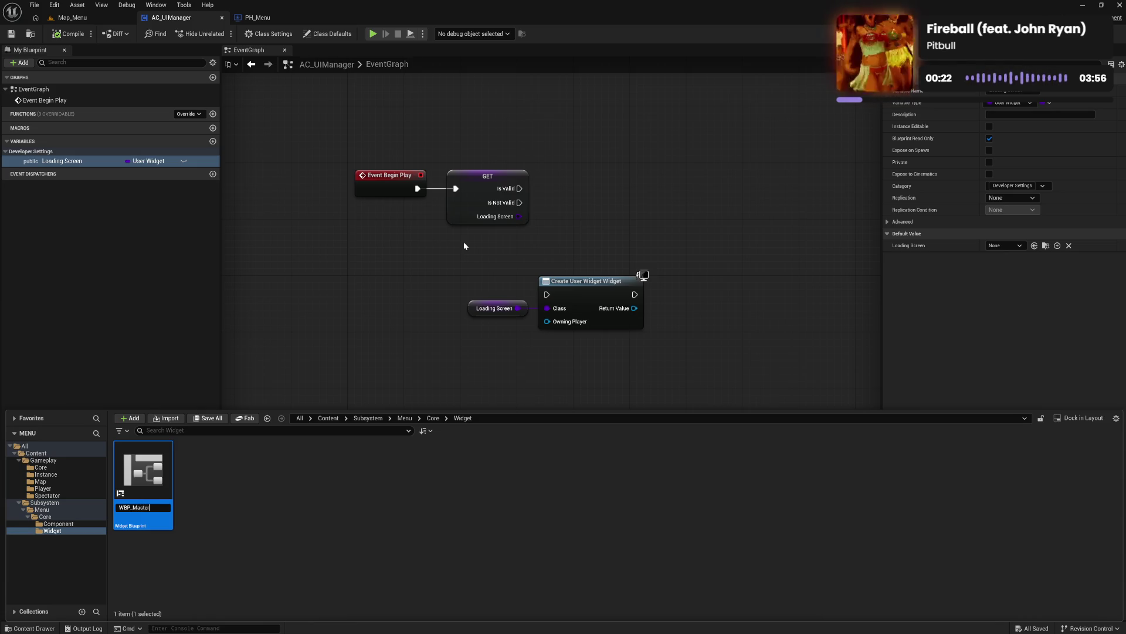
key("Return")
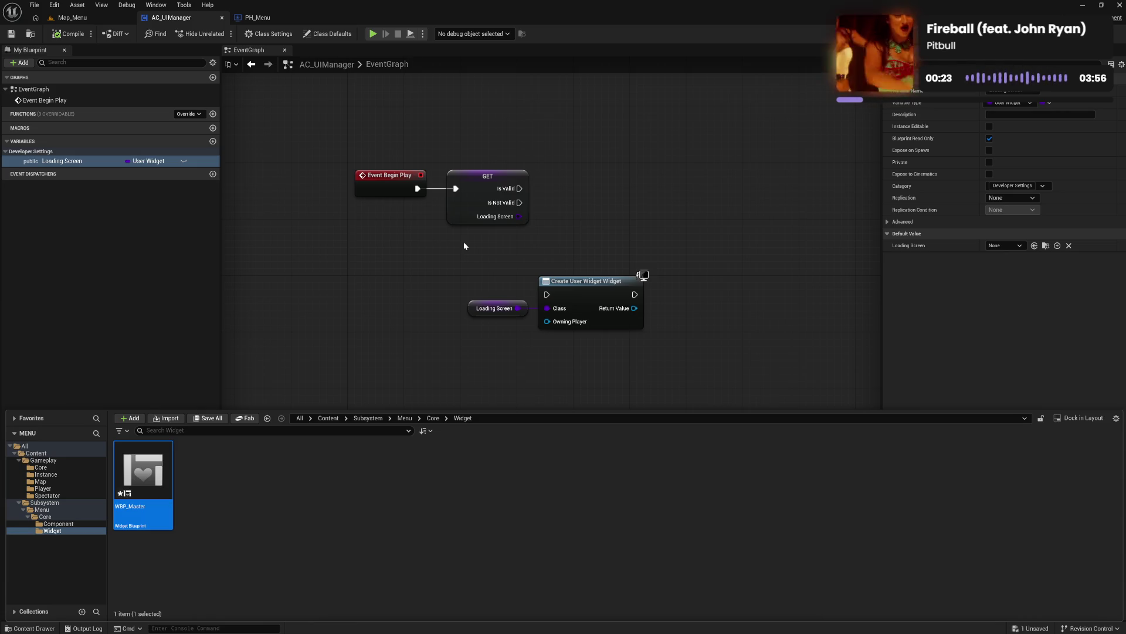
key("ctrl+s")
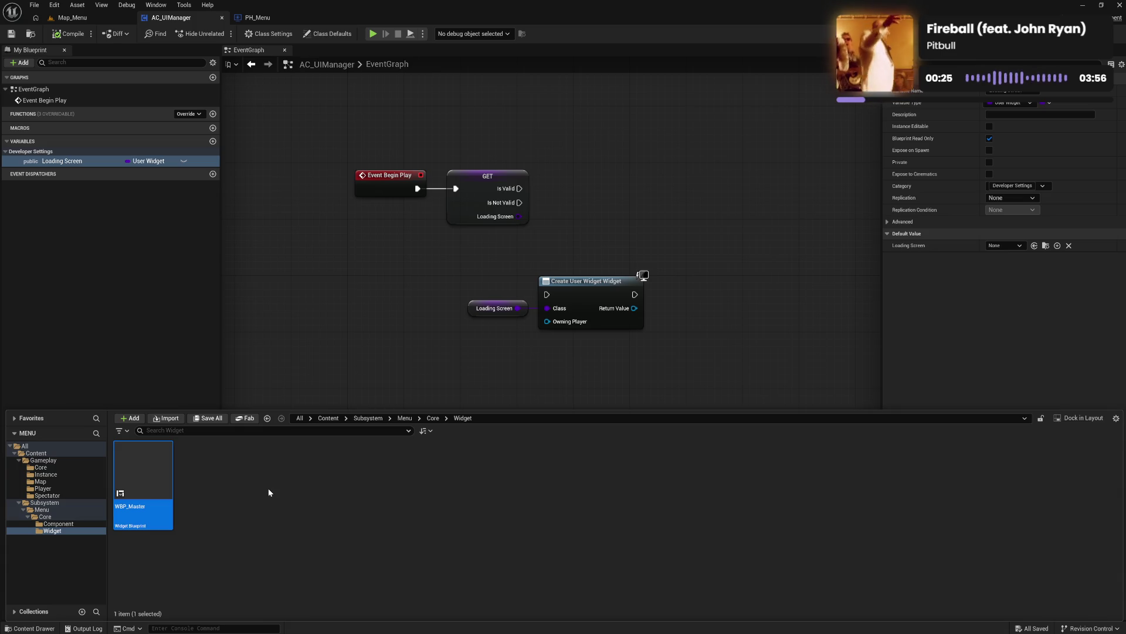
Step: Create a new folder named Utility in the Menu folder beside Core
left_click(250, 500)
left_click(33, 522)
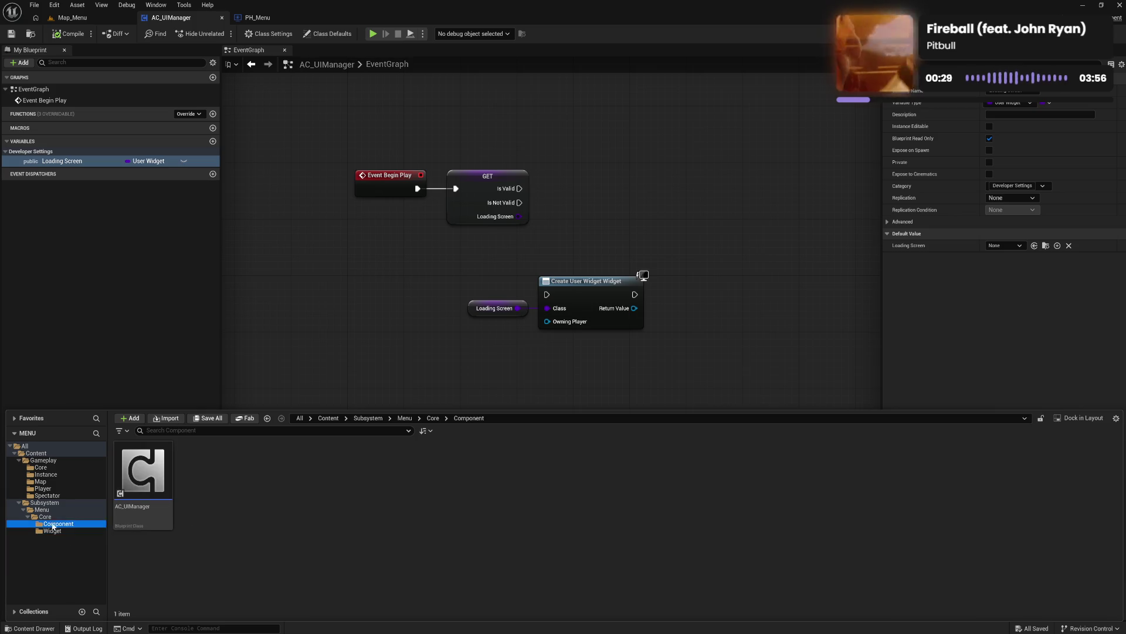
left_click(28, 517)
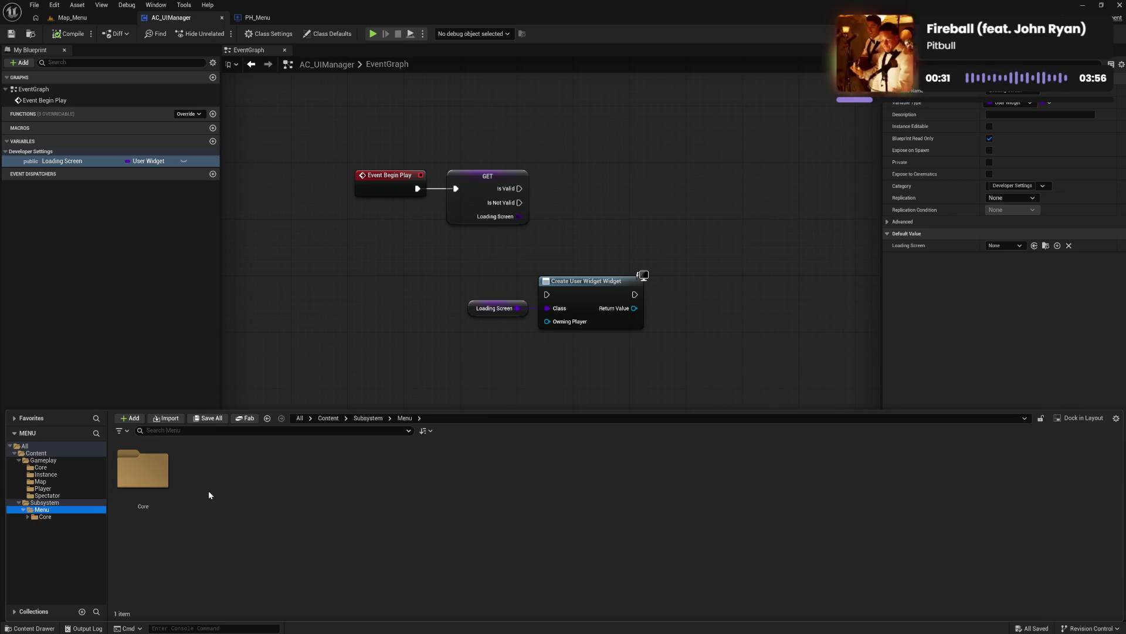
right_click(211, 494)
left_click(251, 203)
type("Utility")
key("Return")
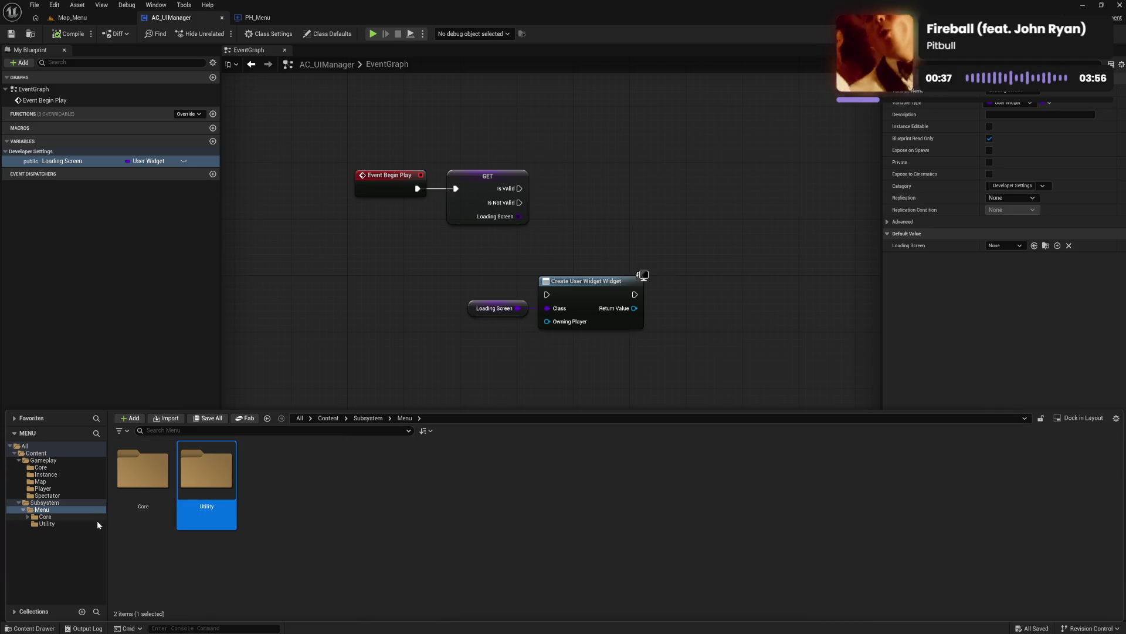
Step: Browse Core's Component and Widget folders, then return to the empty Utility folder
left_click(56, 524)
left_click(27, 516)
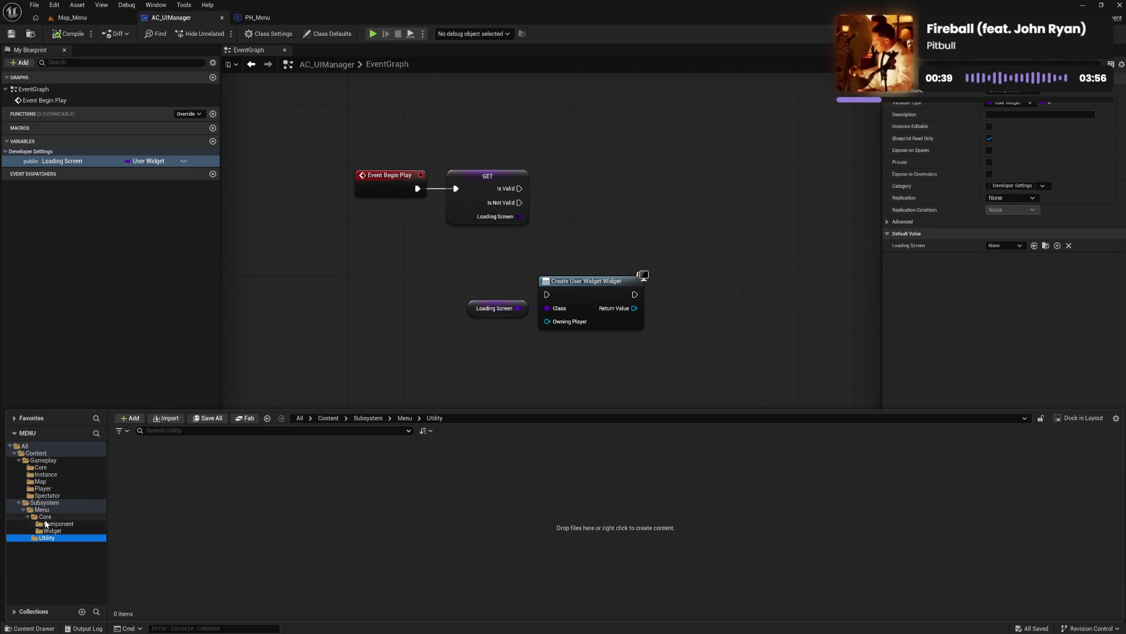
left_click(58, 517)
left_click(65, 525)
left_click(66, 531)
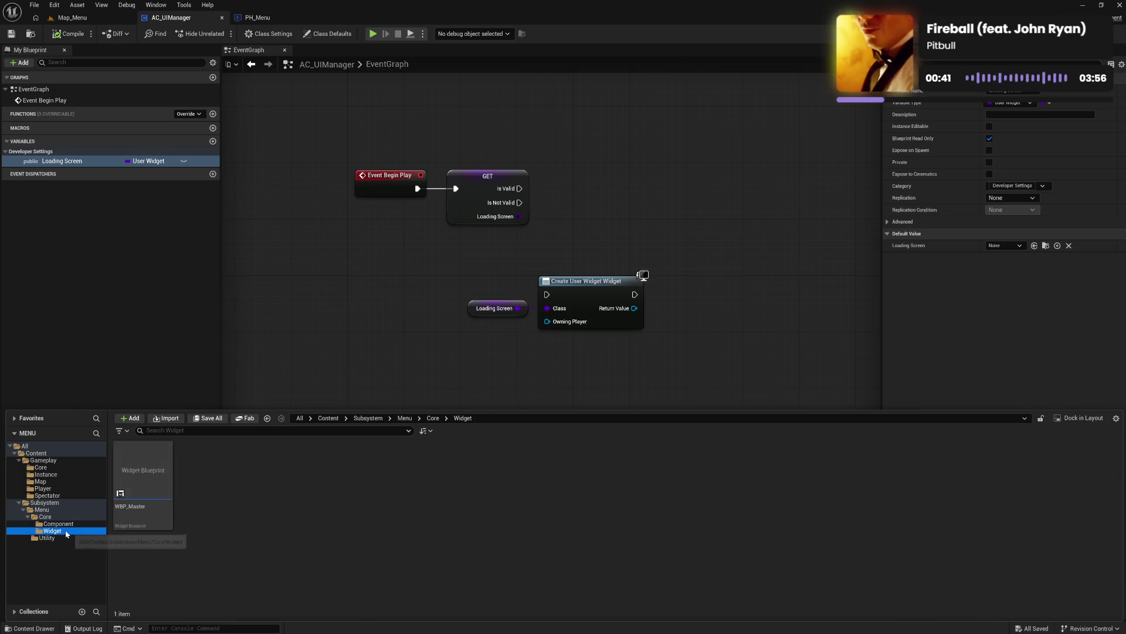
left_click(56, 518)
left_click(47, 537)
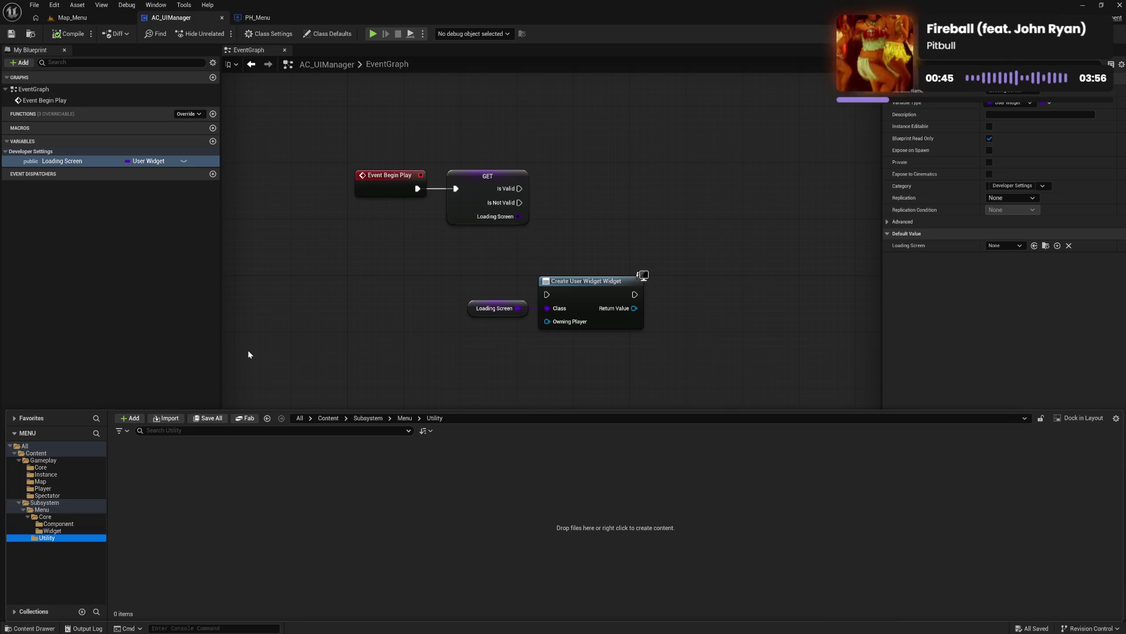
left_click(146, 162)
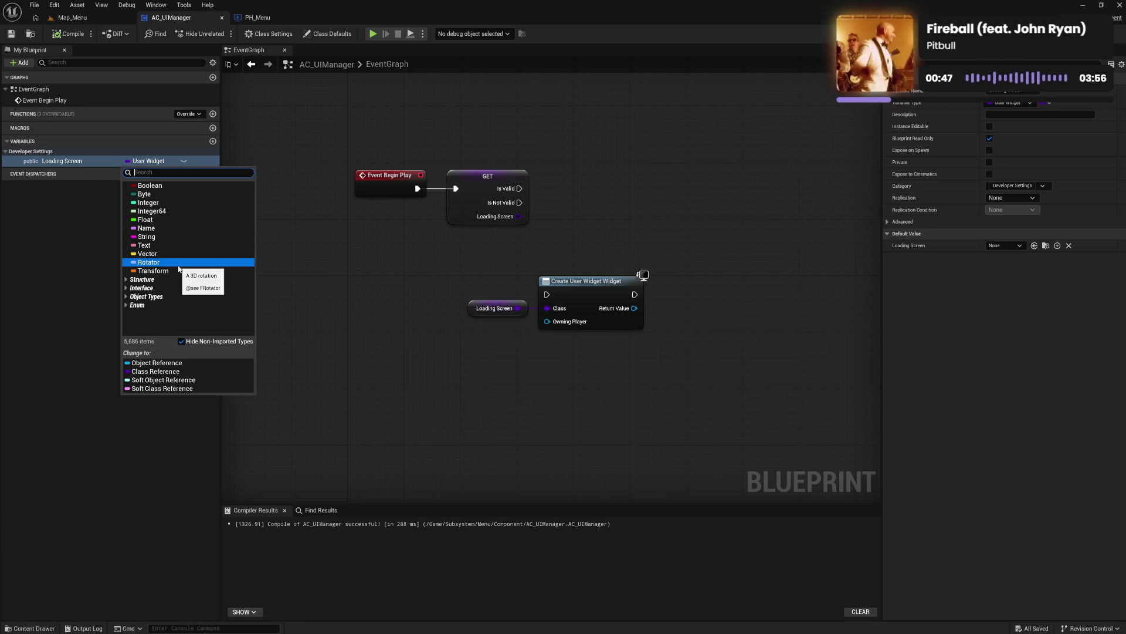
Step: Change Loading Screen's type to a WBP Master class reference and compile AC_UIManager
type("maste")
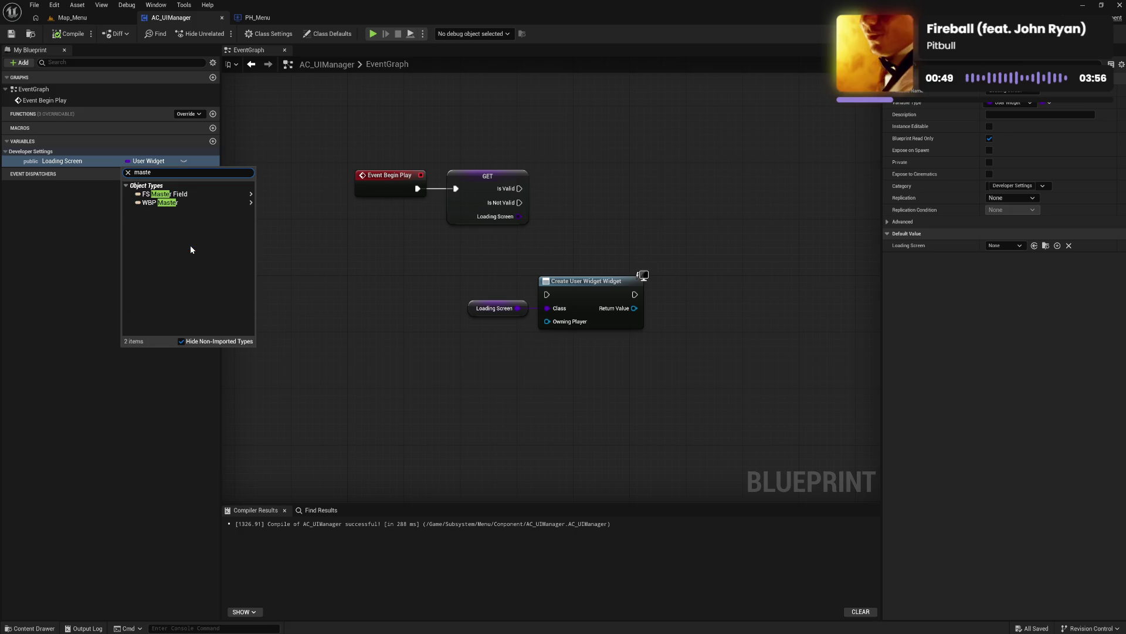
left_click(185, 201)
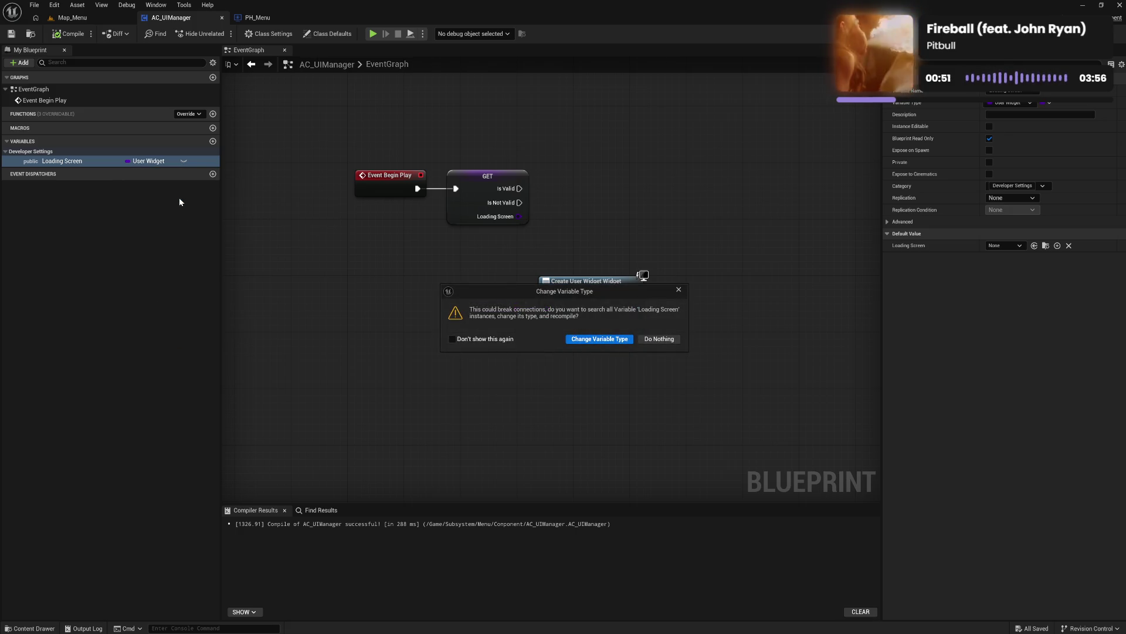
left_click(601, 339)
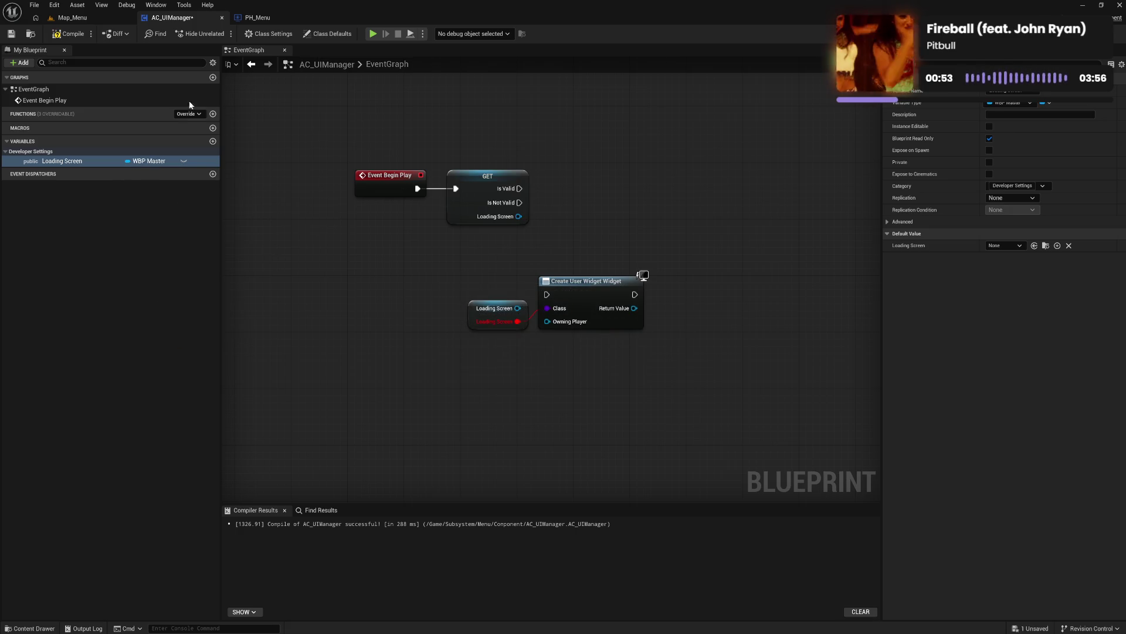
left_click(134, 161)
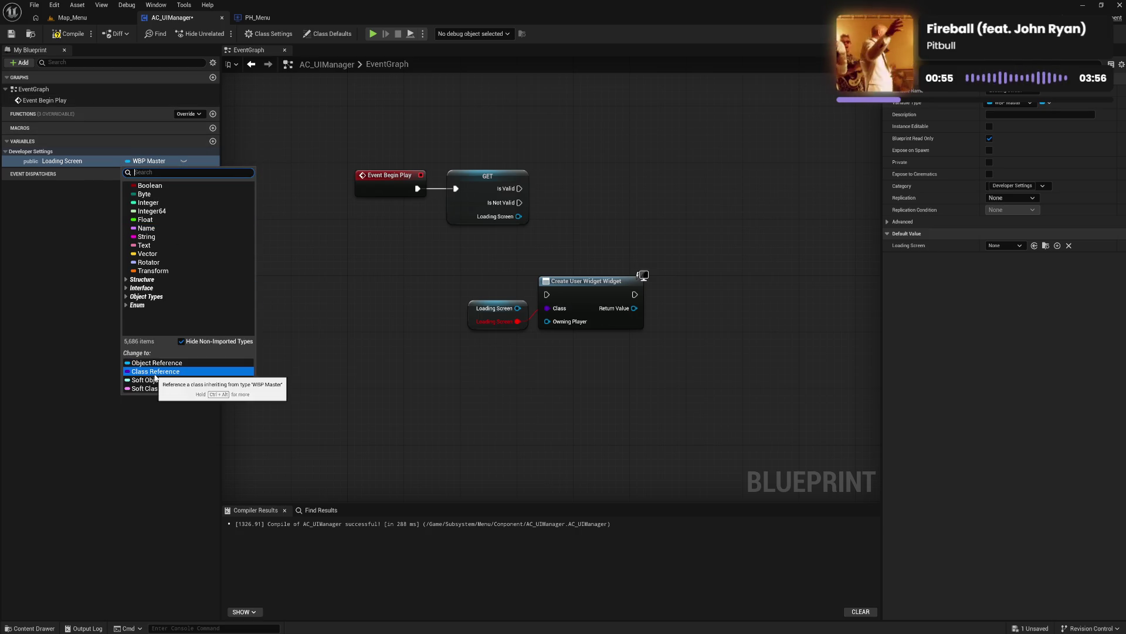
left_click(155, 371)
left_click(578, 339)
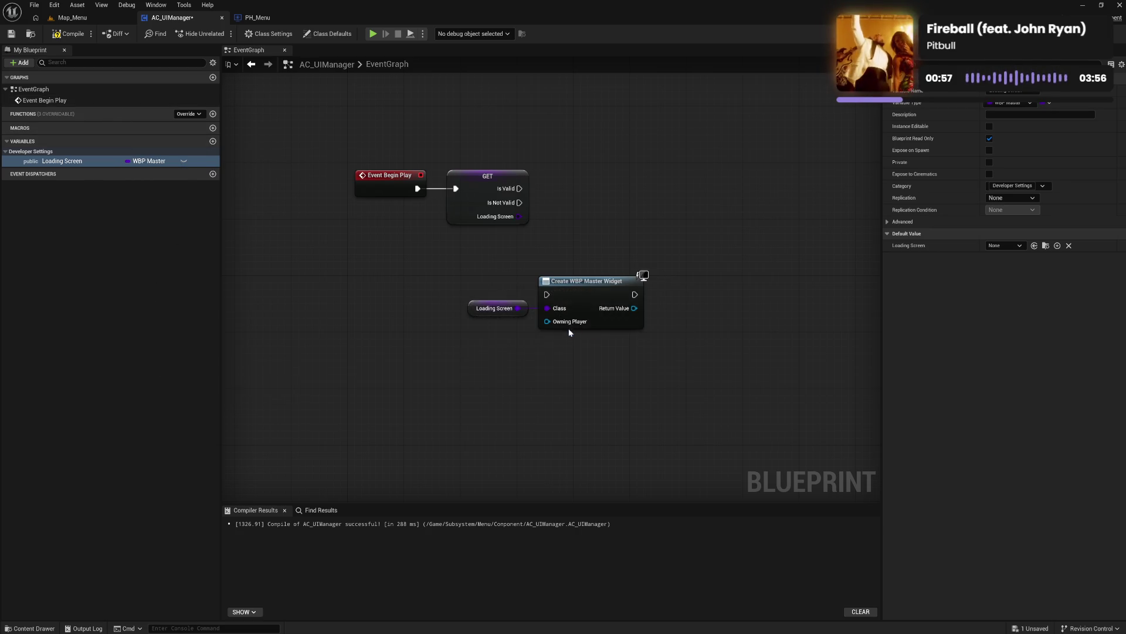
left_click(69, 33)
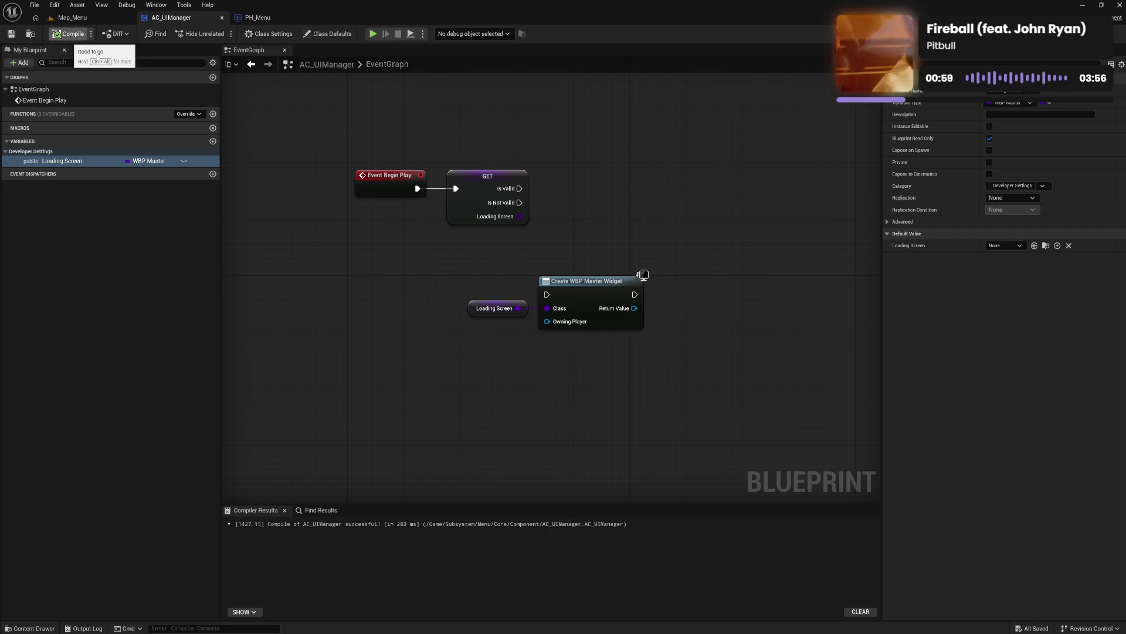
Step: Check Loading Screen's default value options and select WBP_Master in the Core/Widget folder
left_click(1003, 247)
left_click(1002, 246)
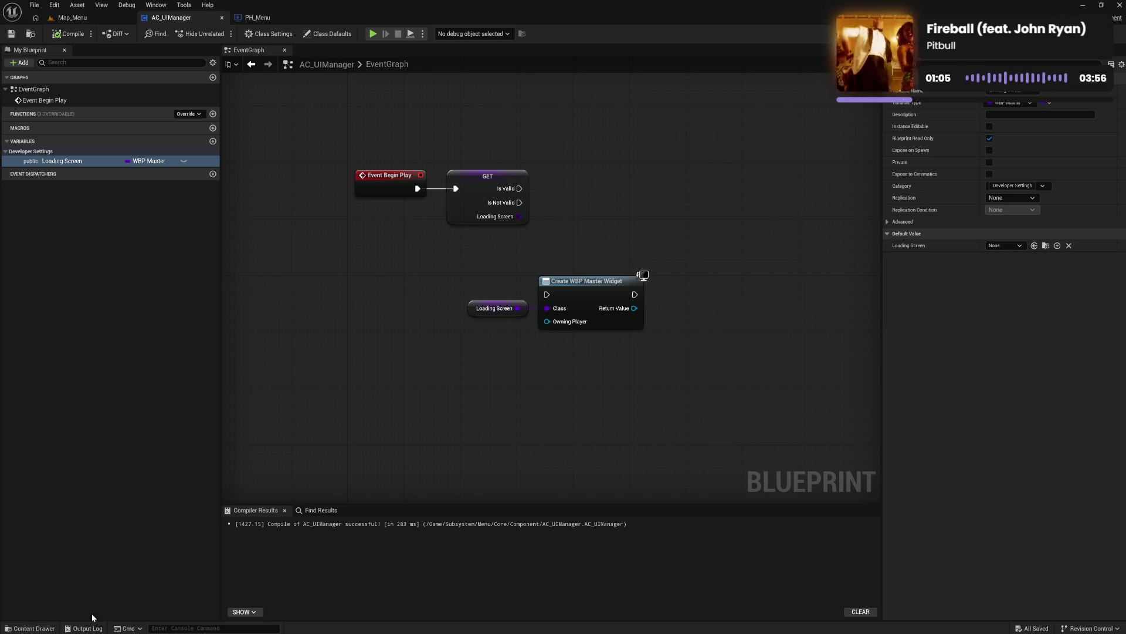
left_click(29, 628)
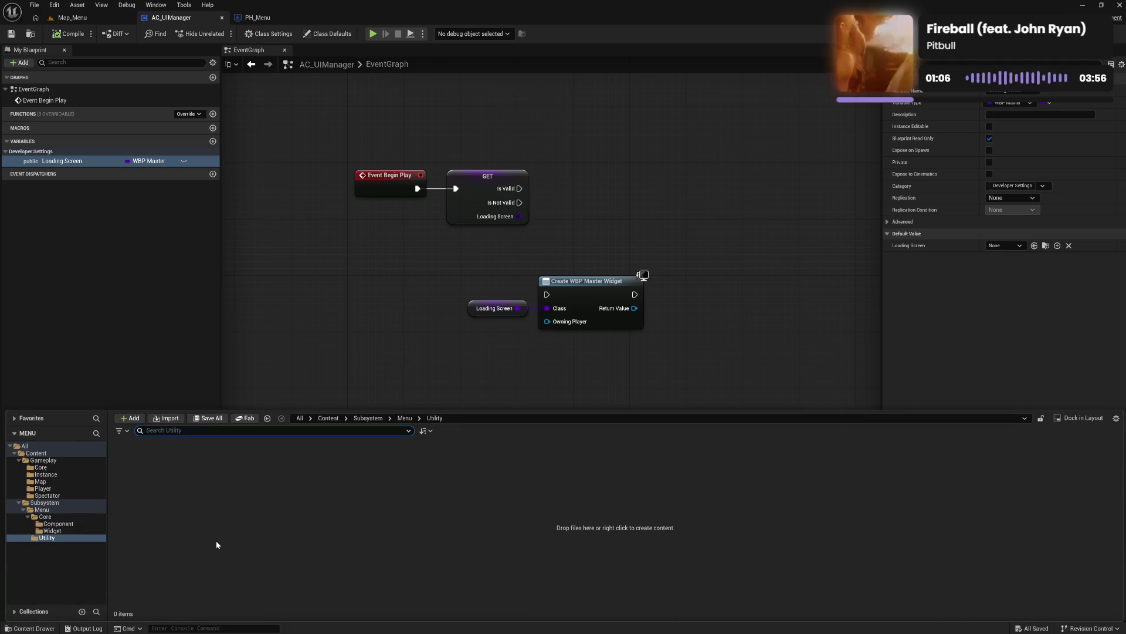
left_click(52, 531)
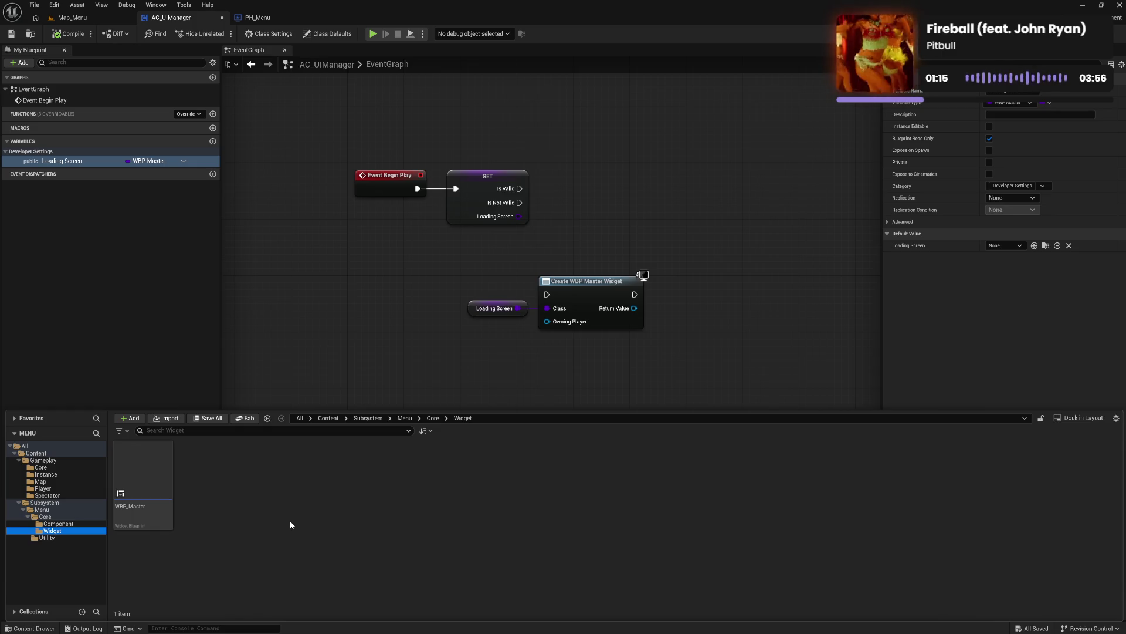
left_click(169, 517)
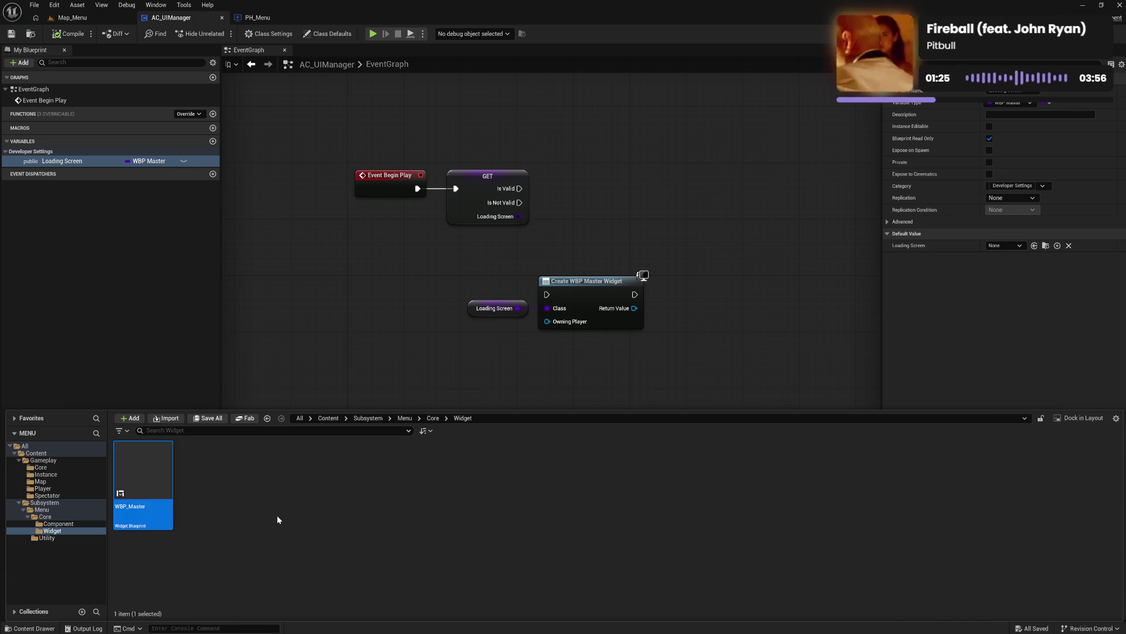
left_click(85, 523)
left_click(78, 530)
left_click(79, 523)
left_click(80, 529)
left_click(78, 523)
left_click(80, 531)
left_click(80, 523)
left_click(83, 531)
left_click(84, 523)
left_click(84, 531)
left_click(83, 523)
left_click(86, 529)
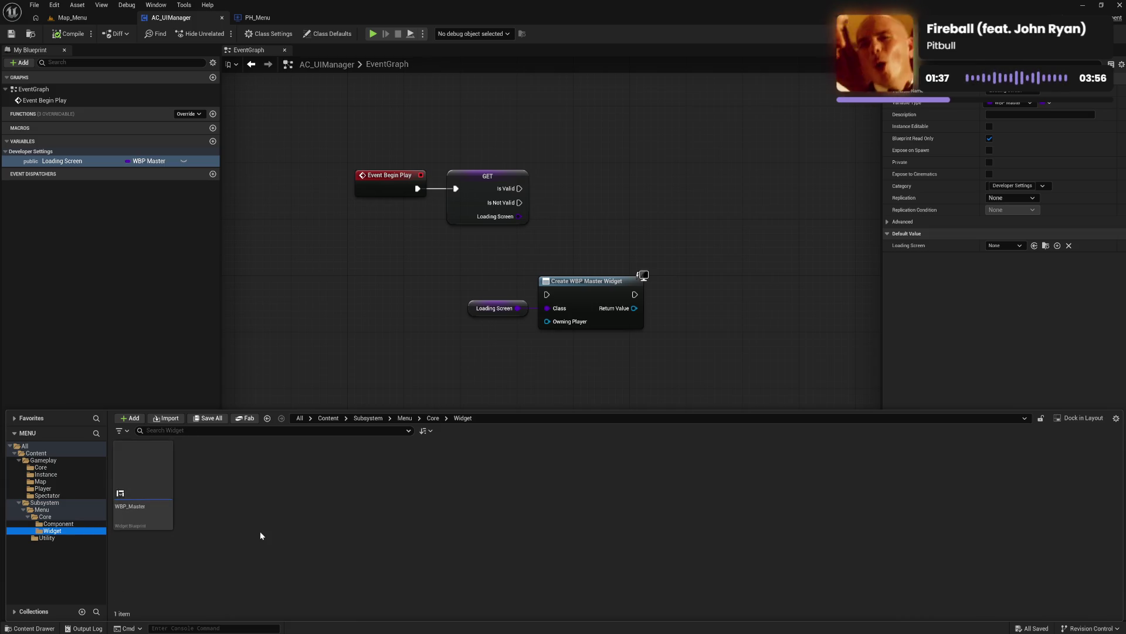
left_click(131, 513)
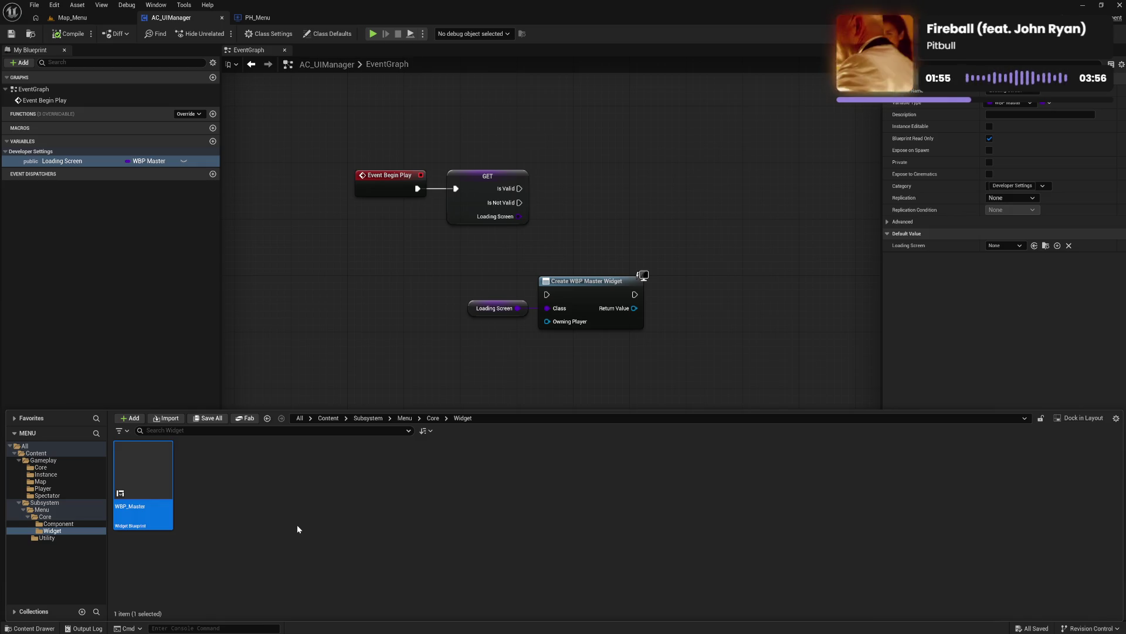
left_click(297, 526)
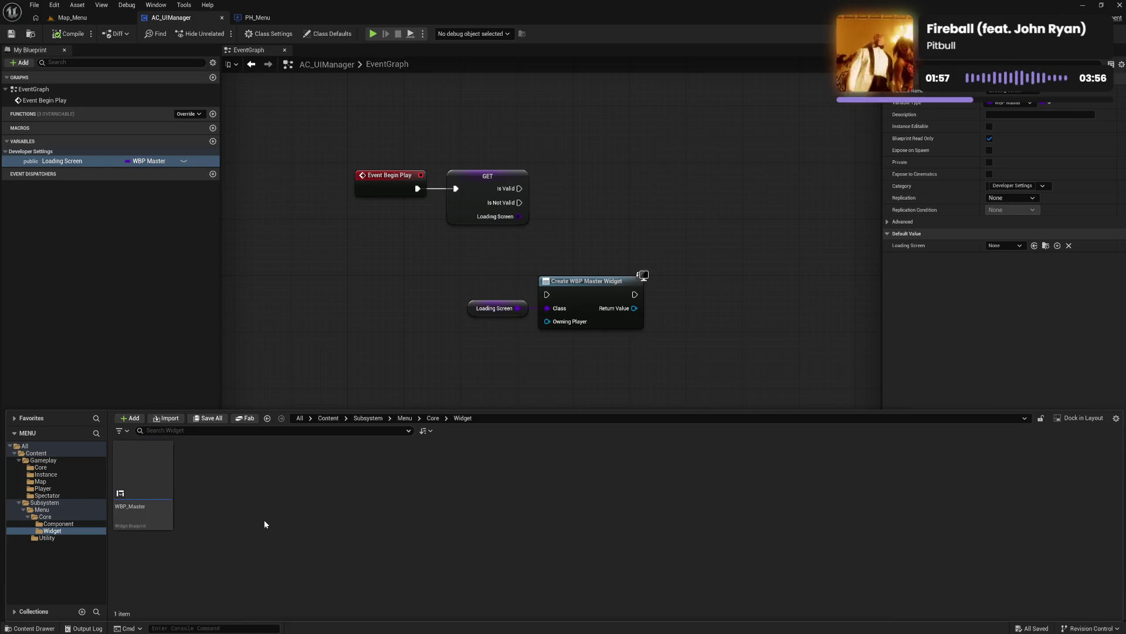
left_click(147, 516)
left_click(289, 522)
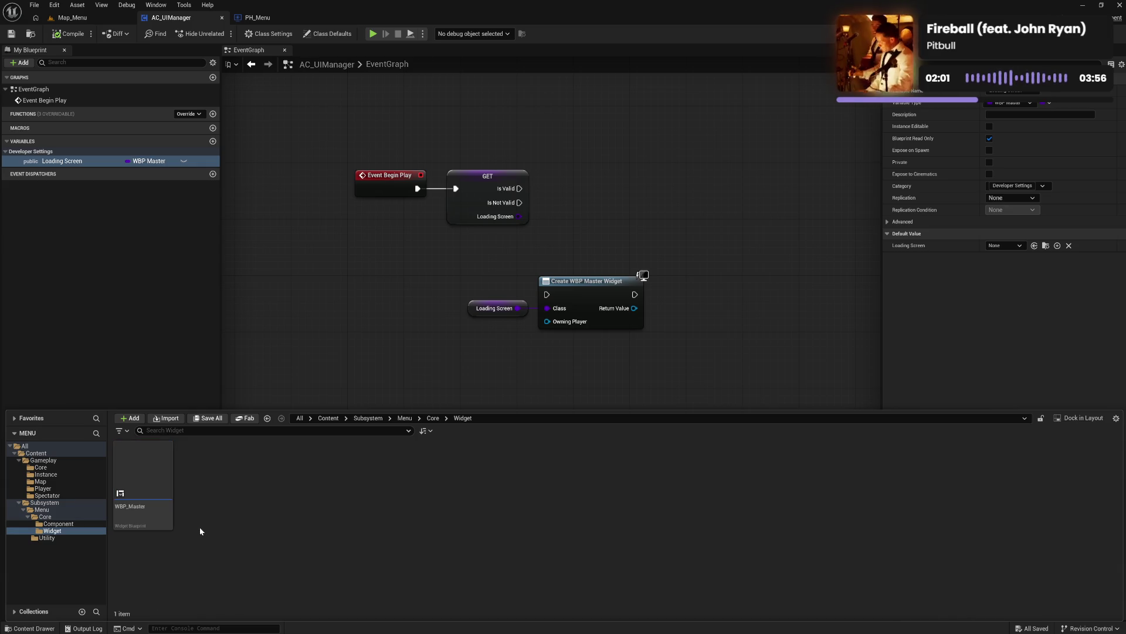
left_click(27, 516)
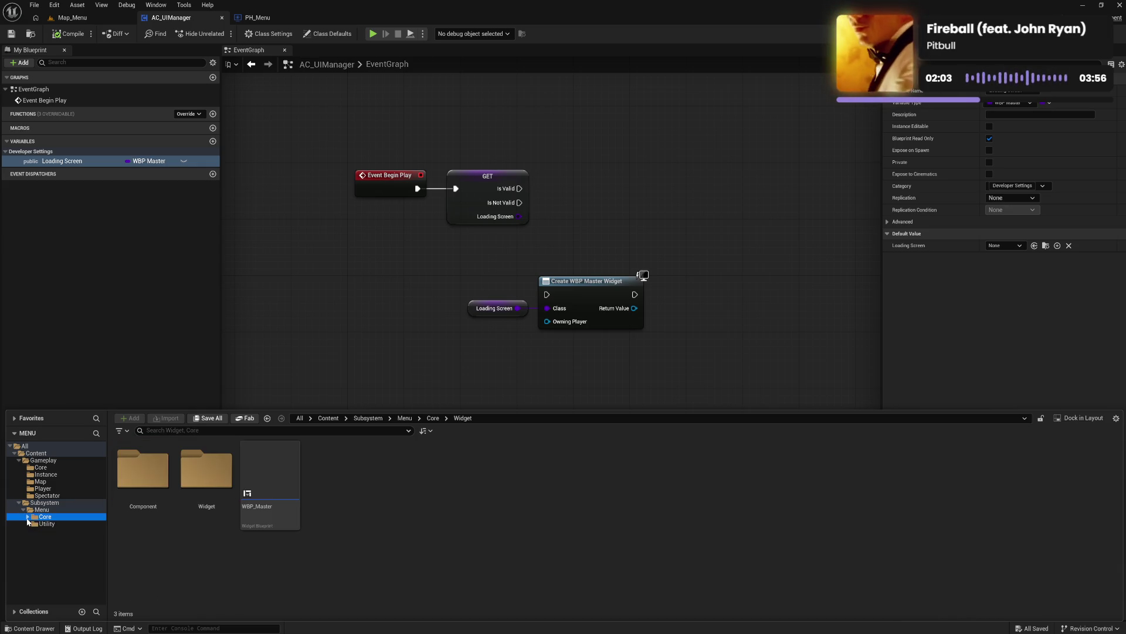
left_click(58, 518)
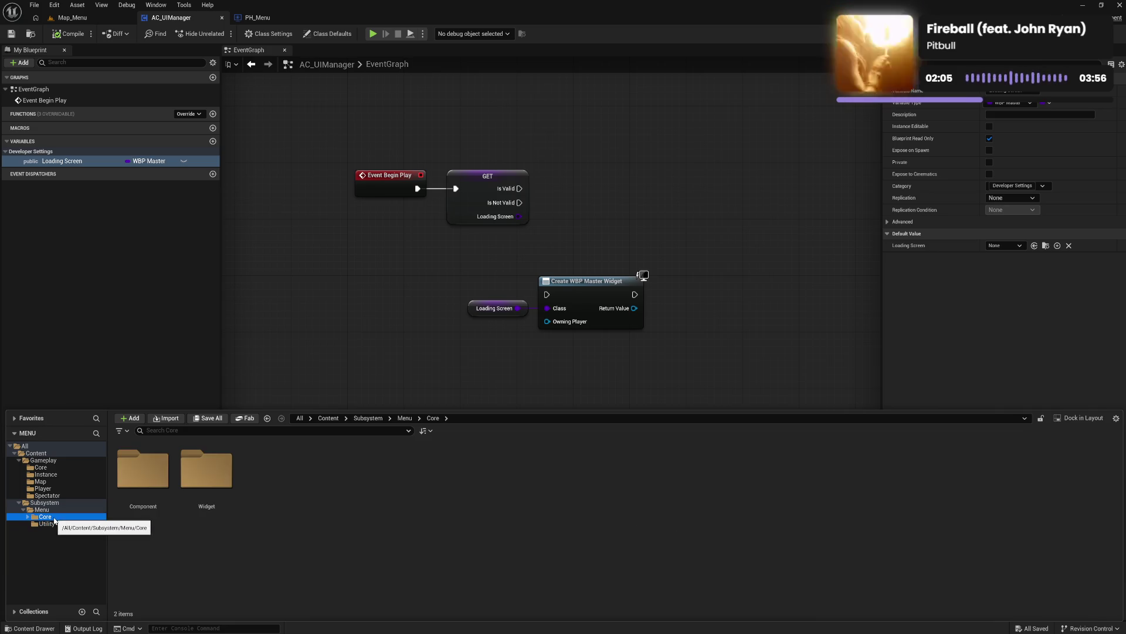
left_click(27, 516)
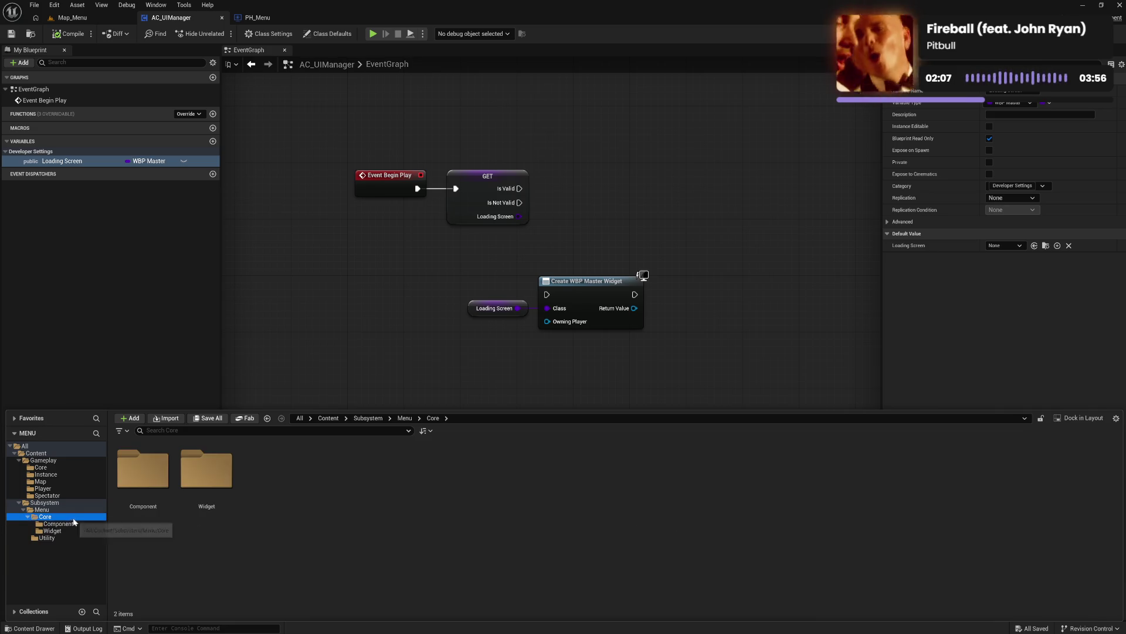
right_click(284, 501)
left_click(245, 484)
left_click(200, 476)
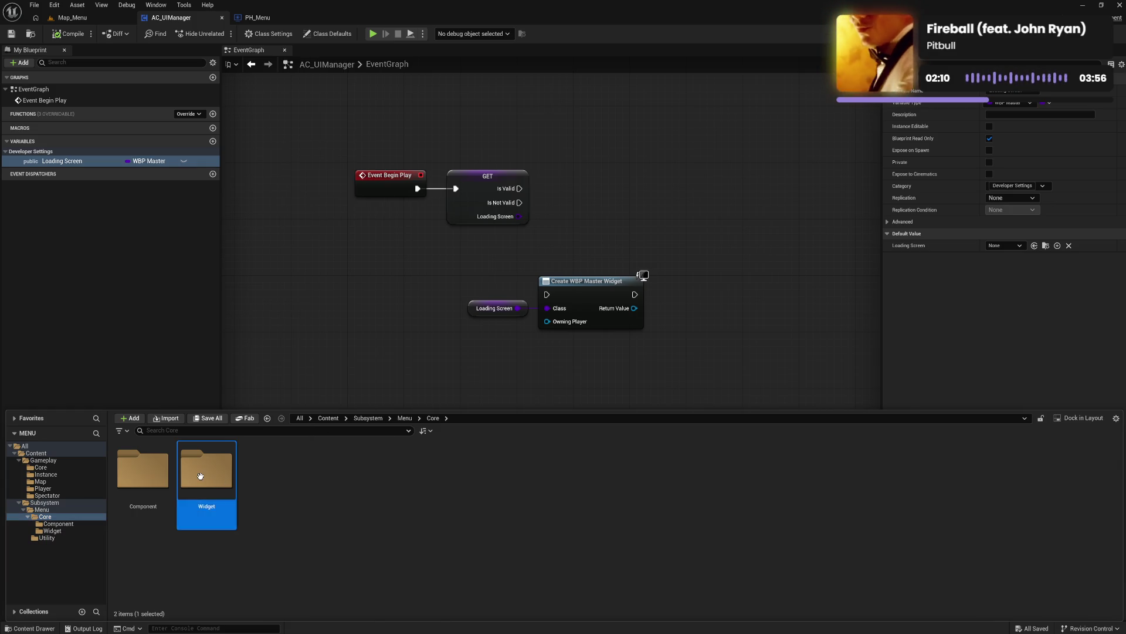
left_click(304, 484)
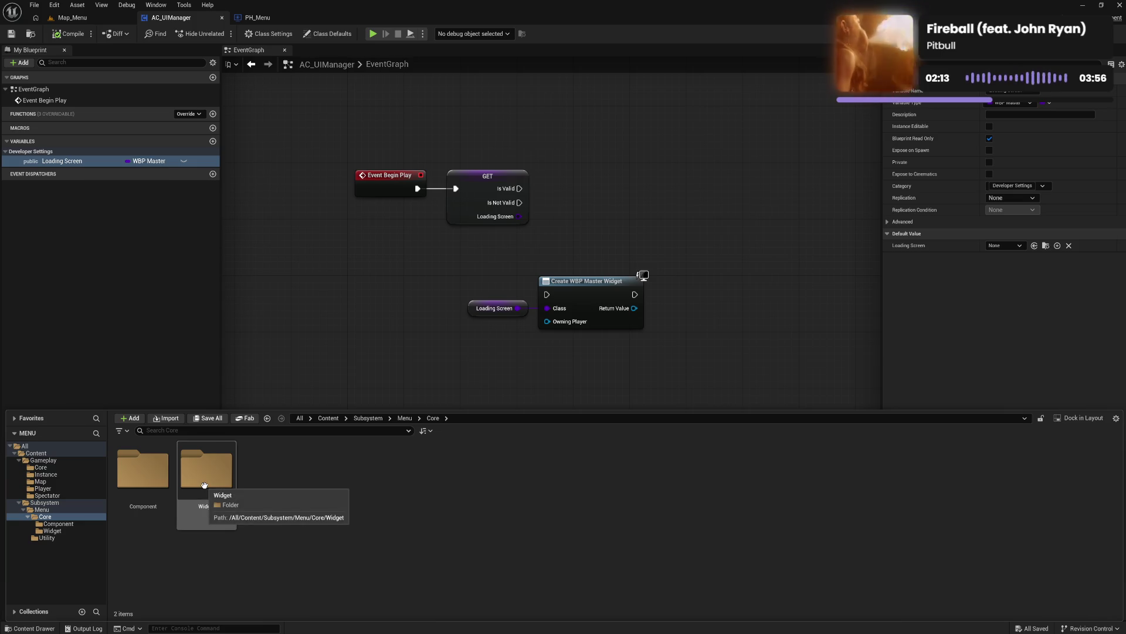
double_click(204, 484)
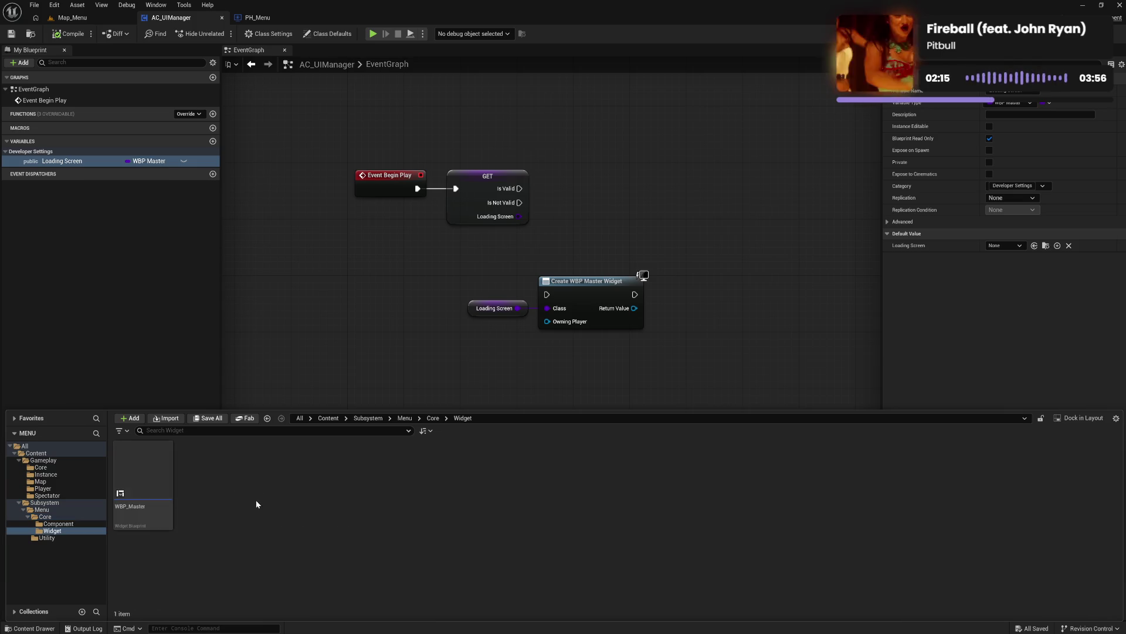
Step: Create a widget blueprint parented to WBP_Master and name it WBP_Load
right_click(219, 515)
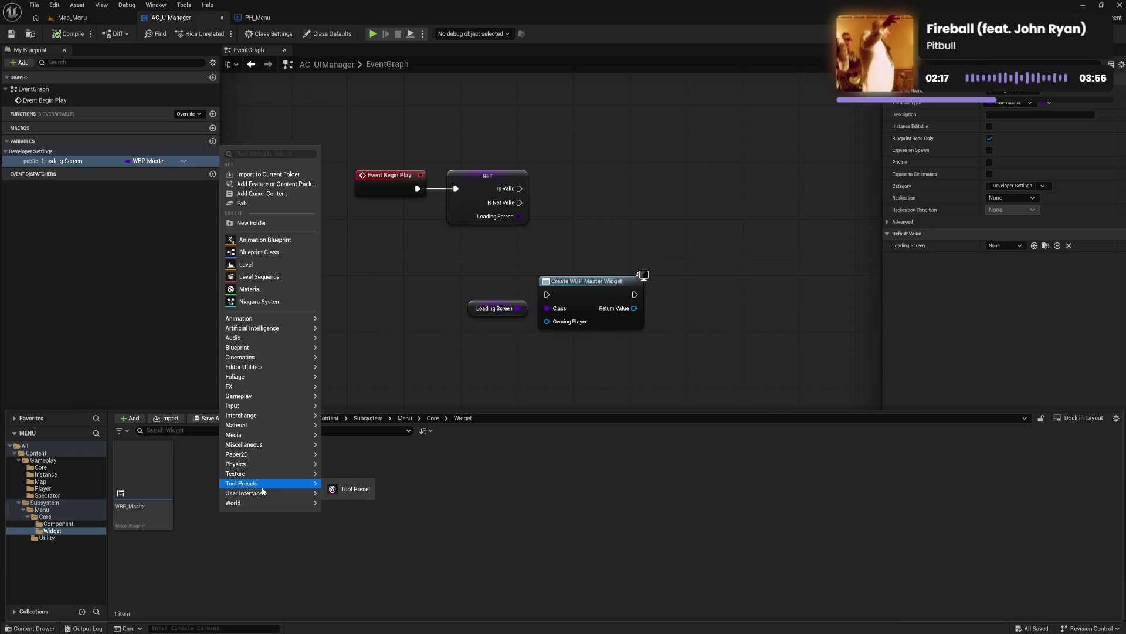
mouse_move(266, 494)
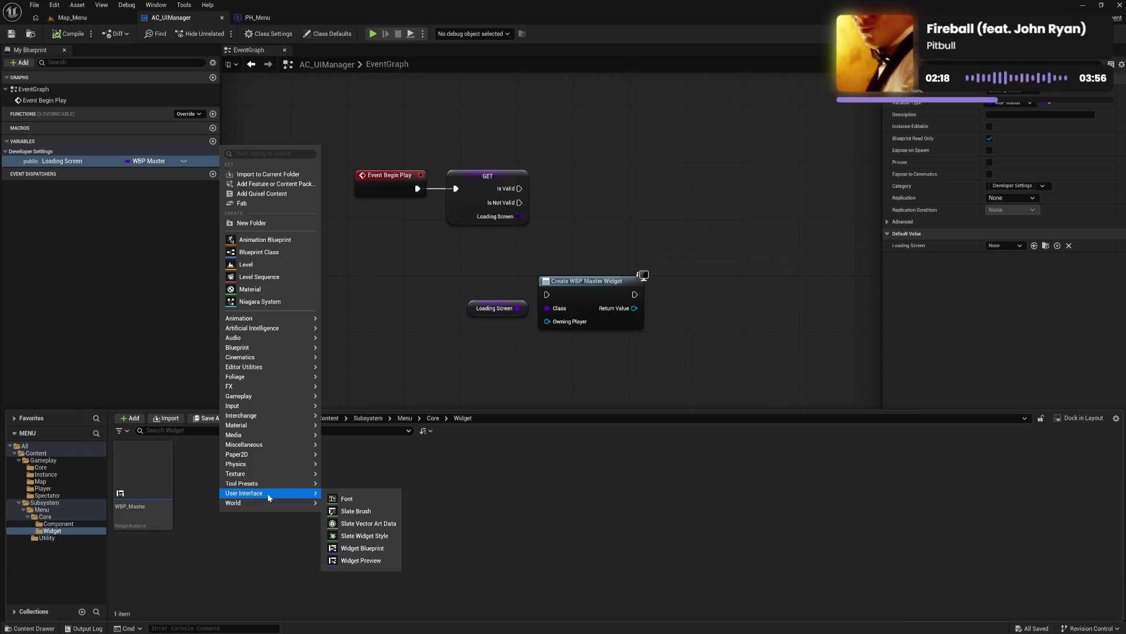
left_click(366, 550)
type("m")
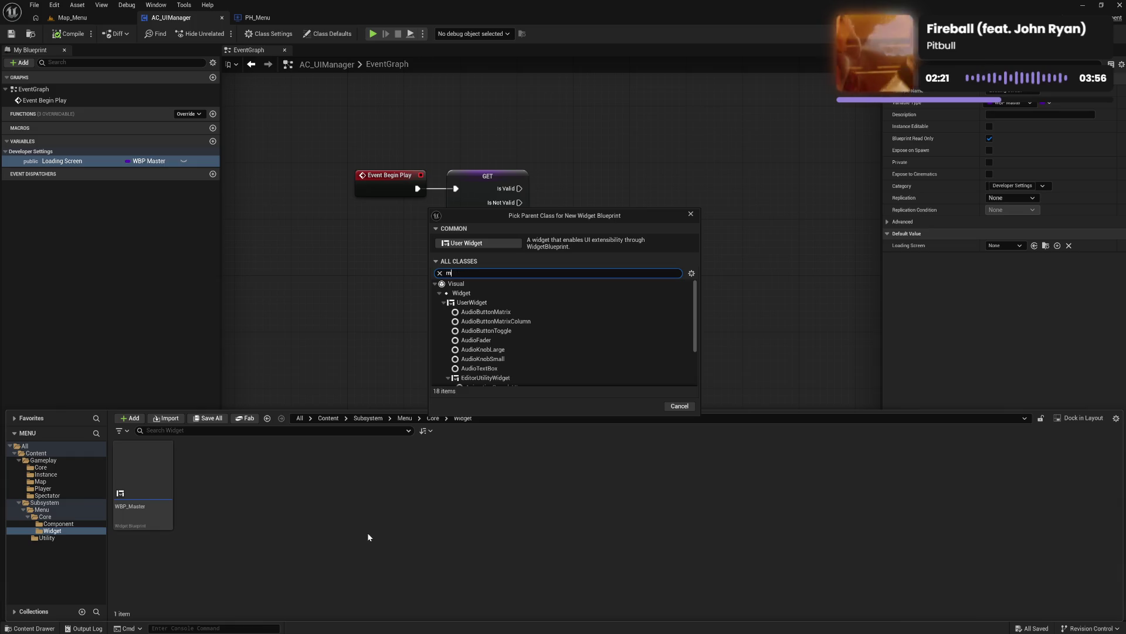
type("ast")
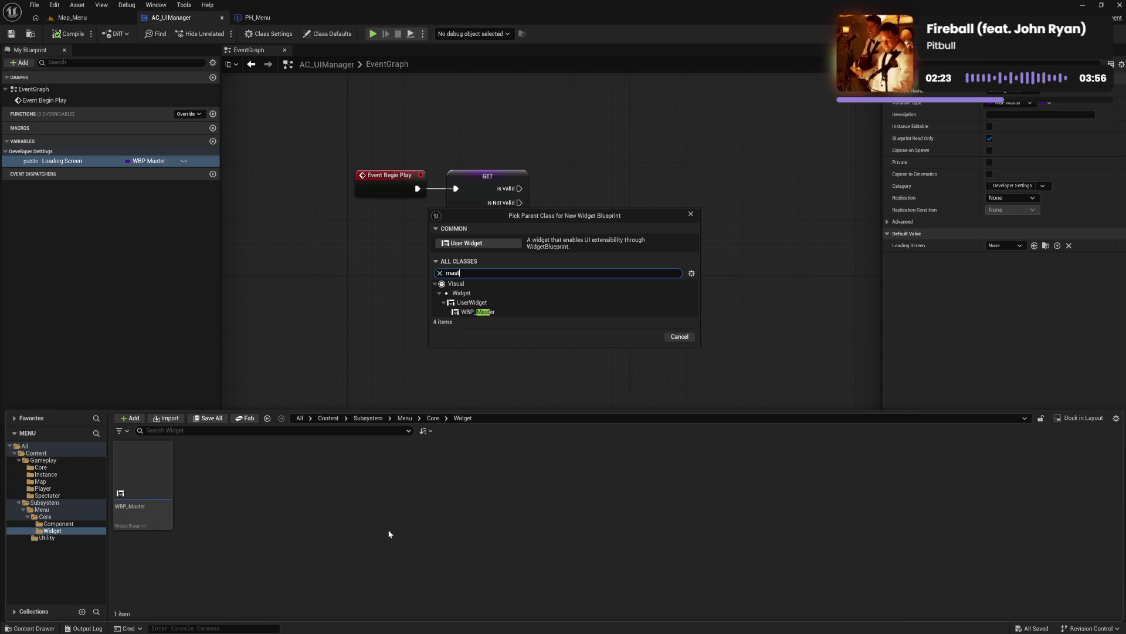
left_click(502, 313)
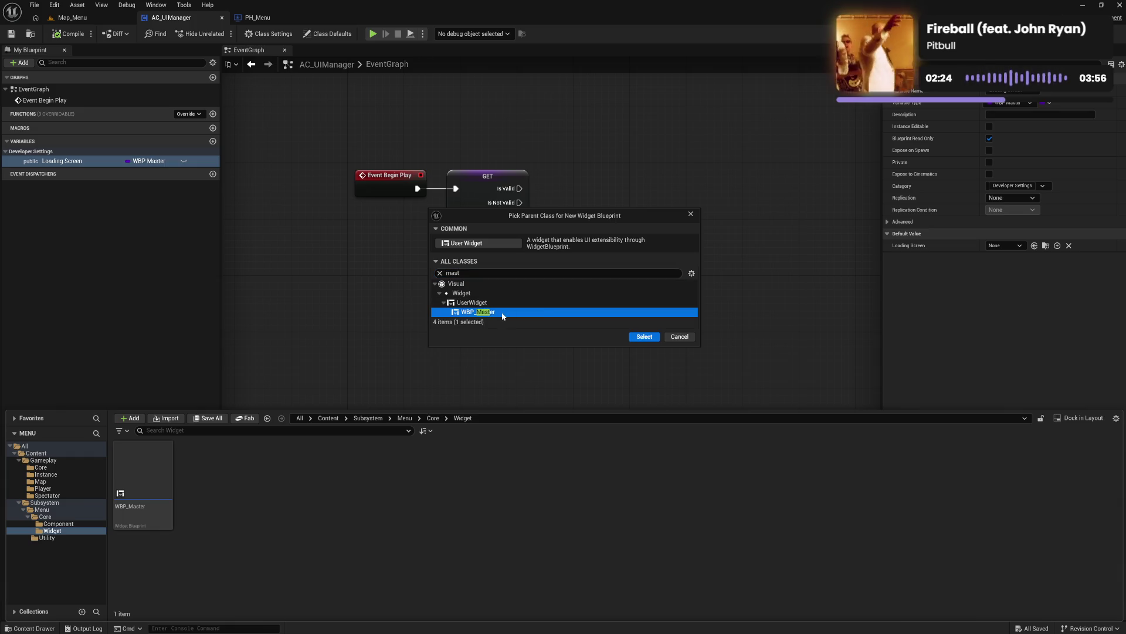
left_click(648, 336)
type("WBP_Load")
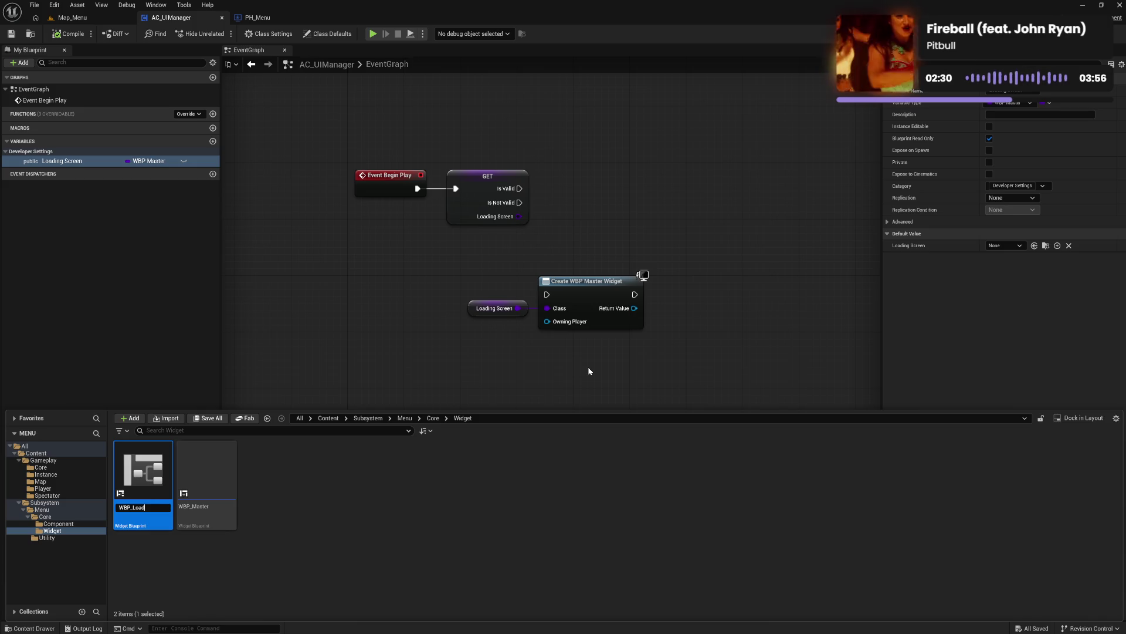
key("Return")
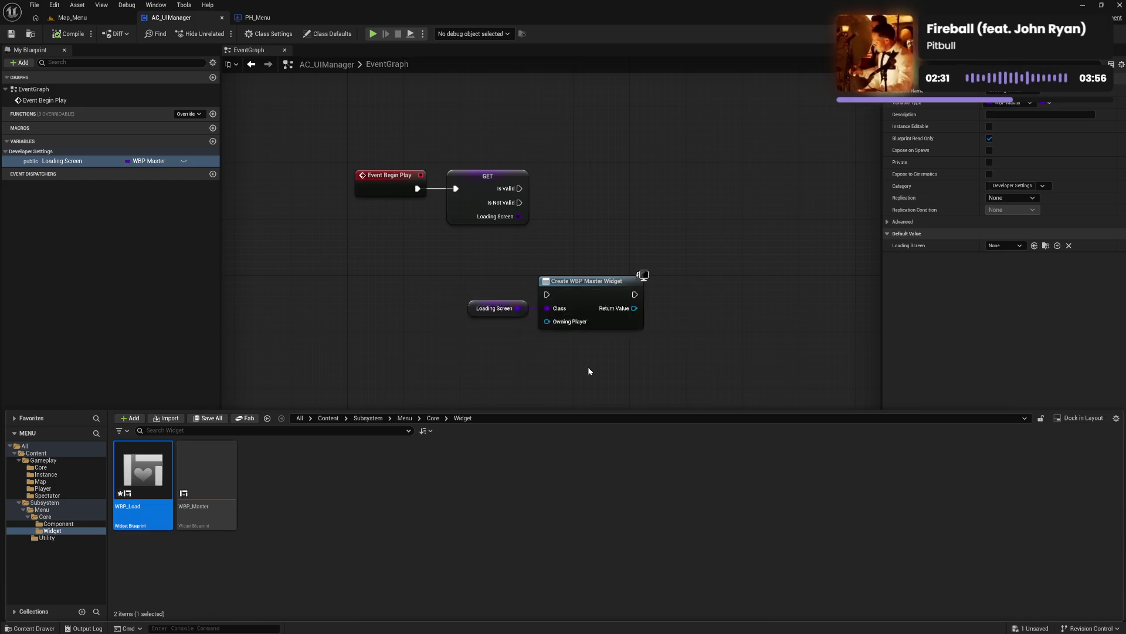
Step: Deselect WBP_Load and dismiss the Widget folder's creation menu without adding anything
left_click(301, 503)
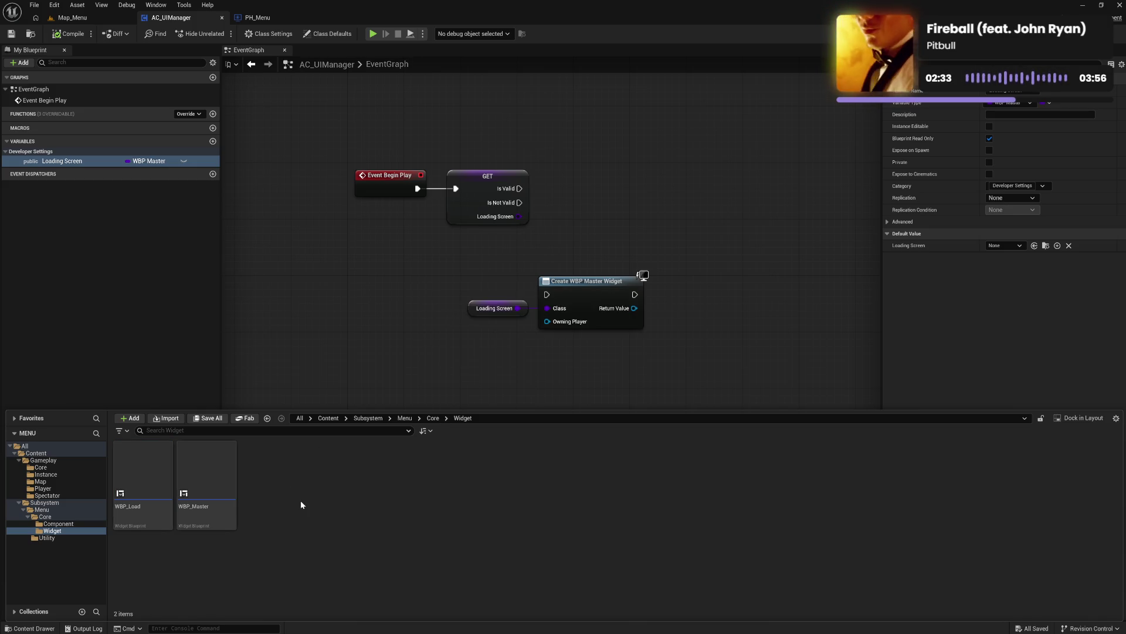
right_click(281, 523)
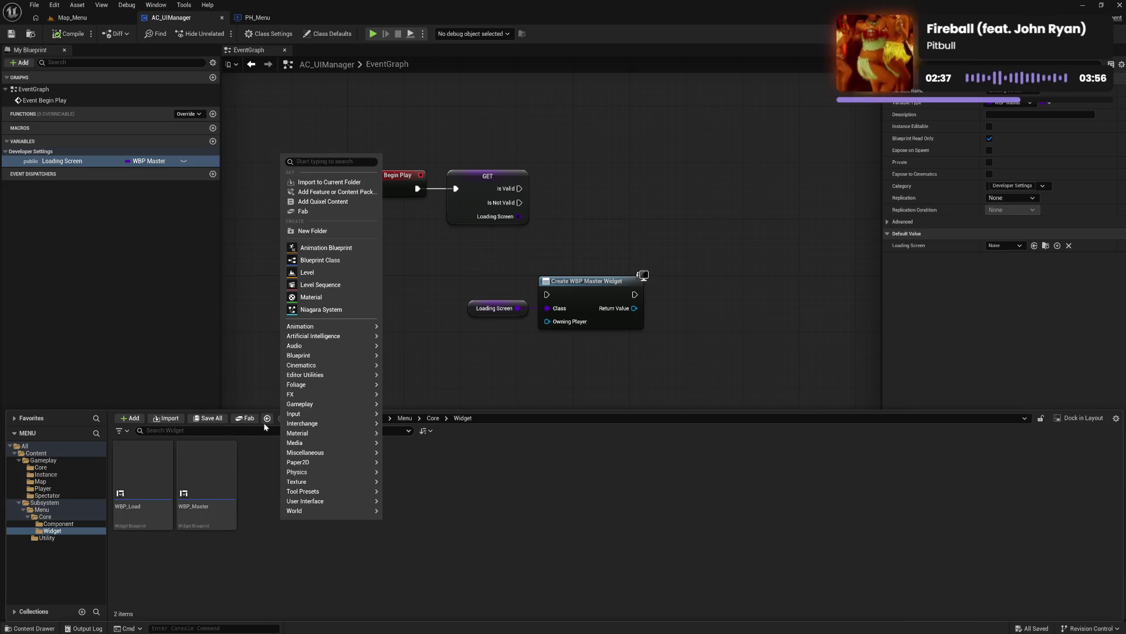
mouse_move(329, 384)
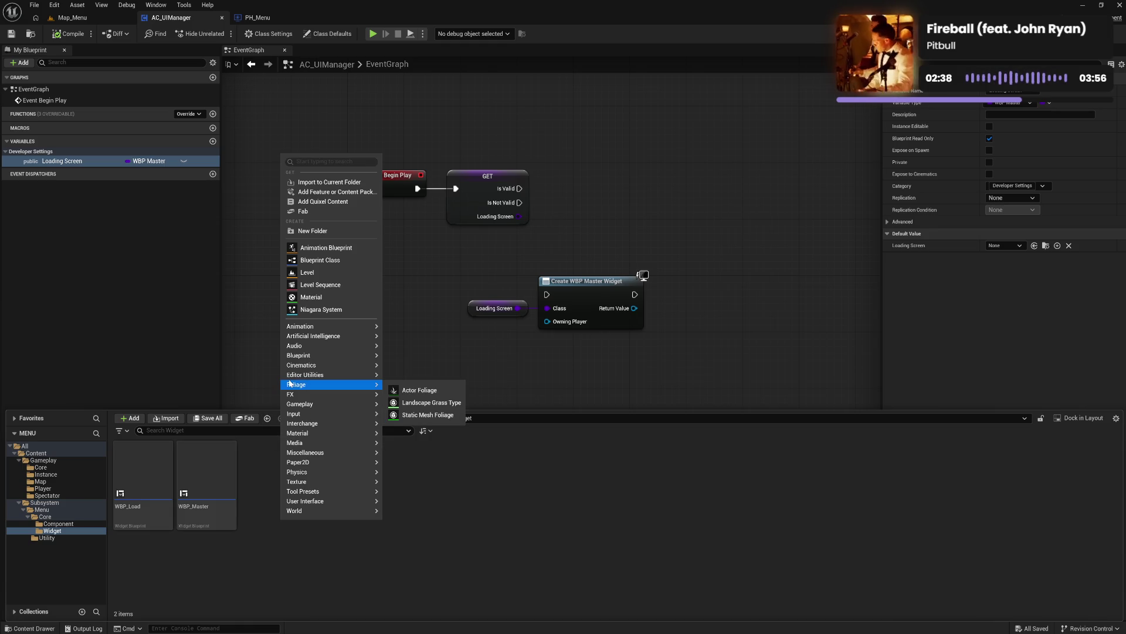
left_click(262, 491)
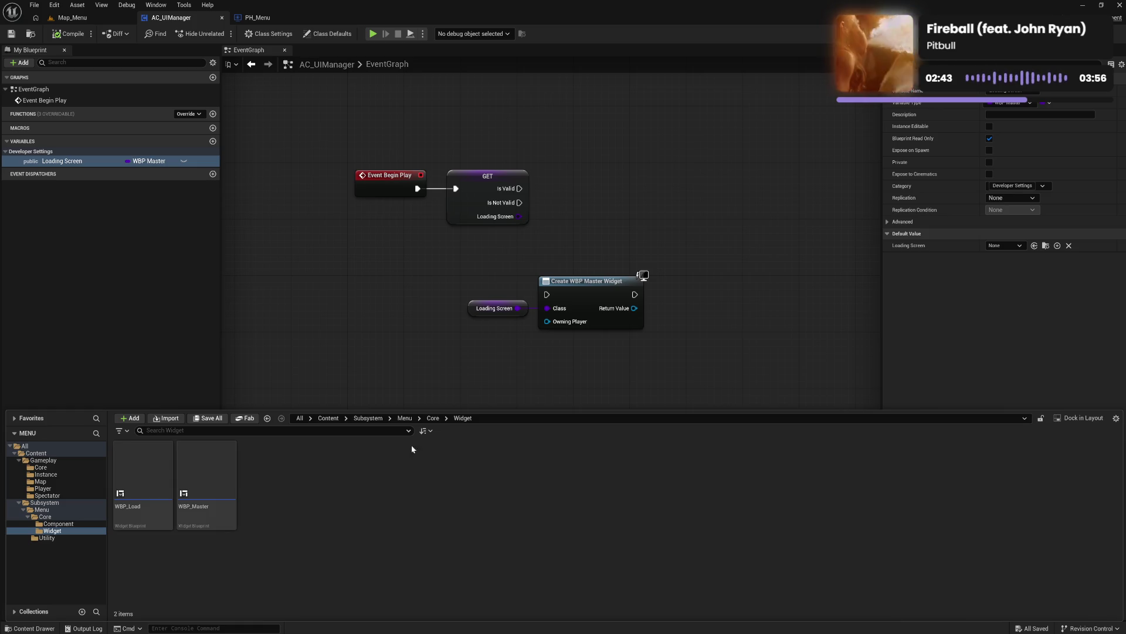
Step: Retype Loading Screen as a WBP Load class reference, compile, and confirm its default stays None
left_click(150, 163)
type("load")
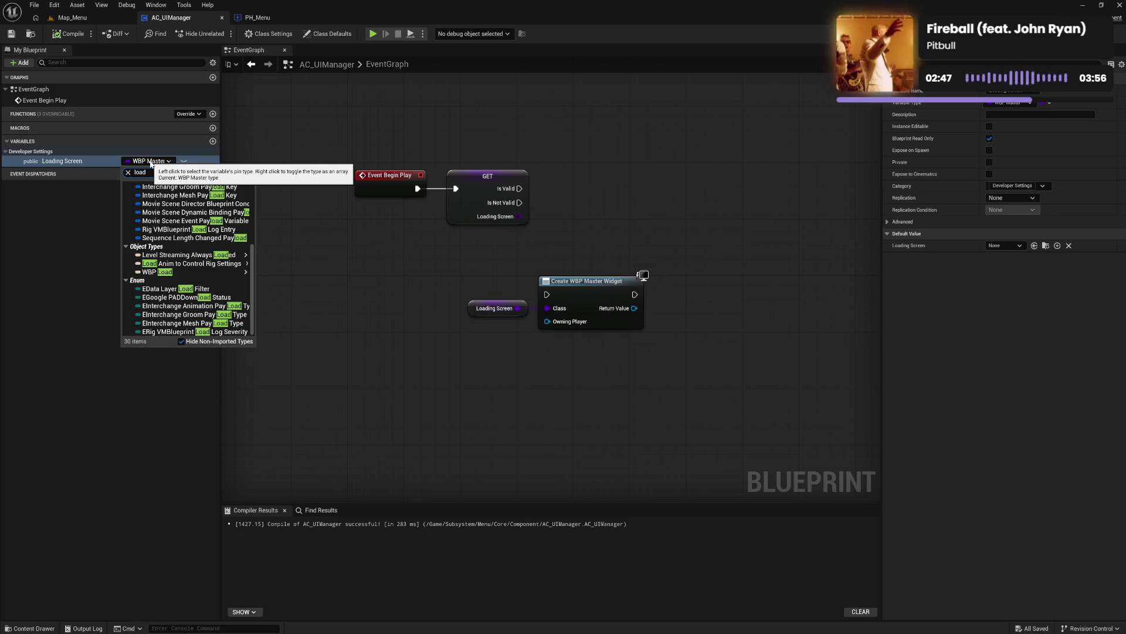
mouse_move(187, 272)
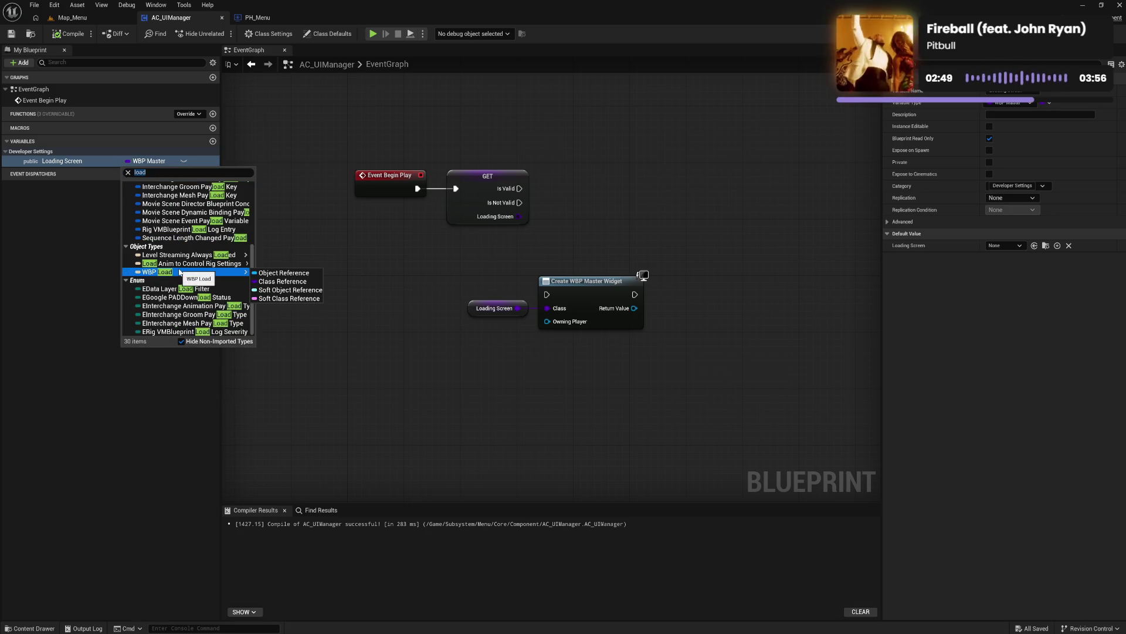
left_click(280, 282)
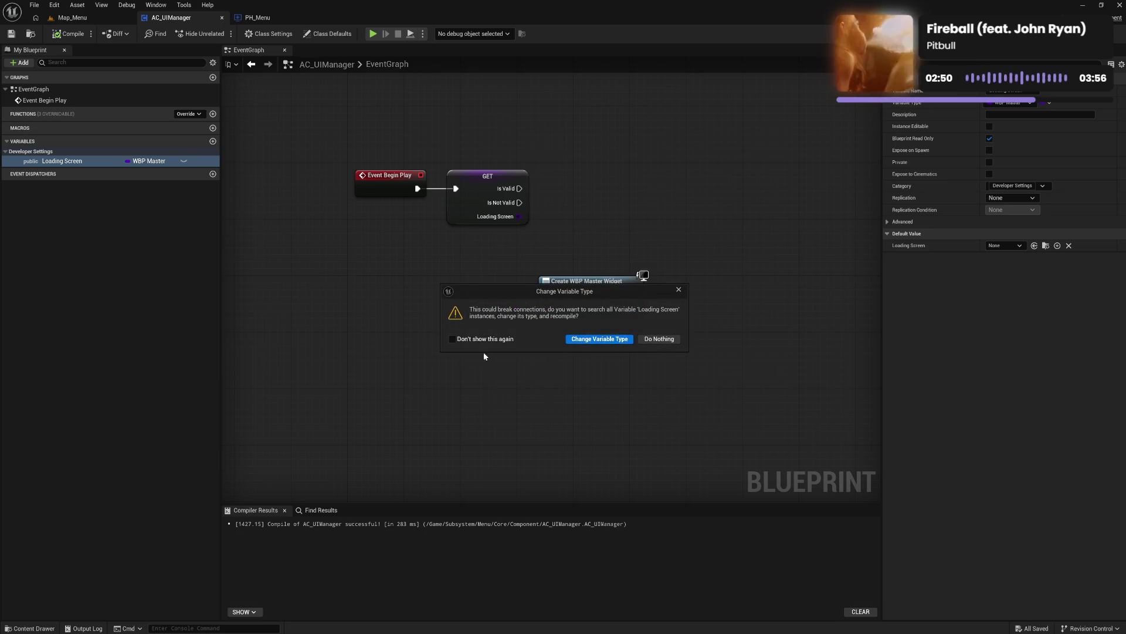
left_click(594, 341)
left_click(69, 34)
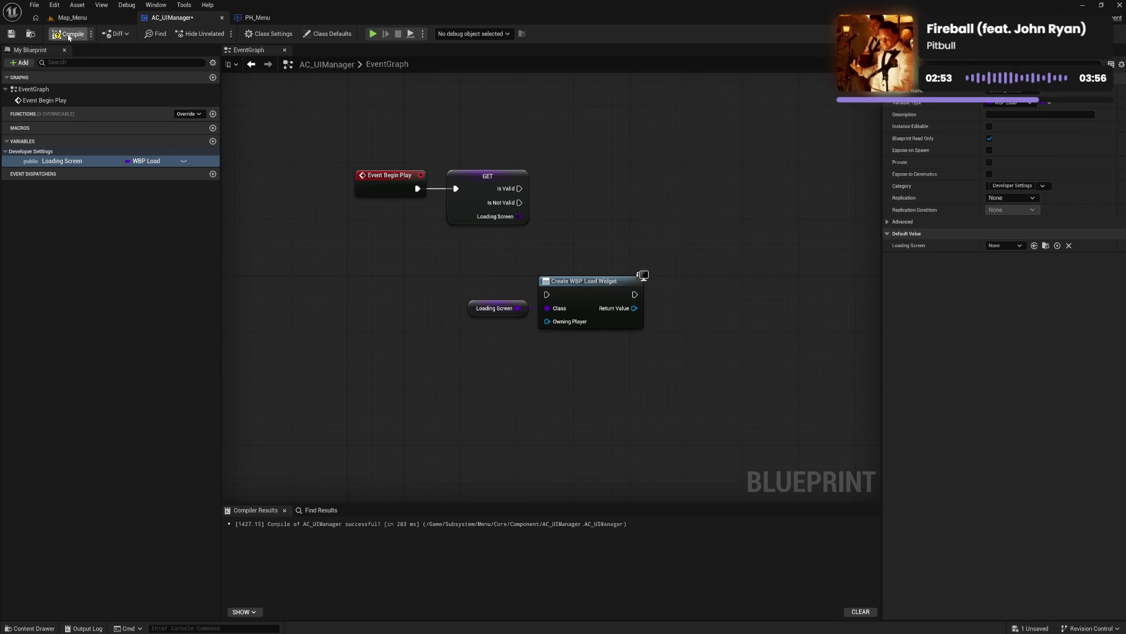
left_click(1002, 246)
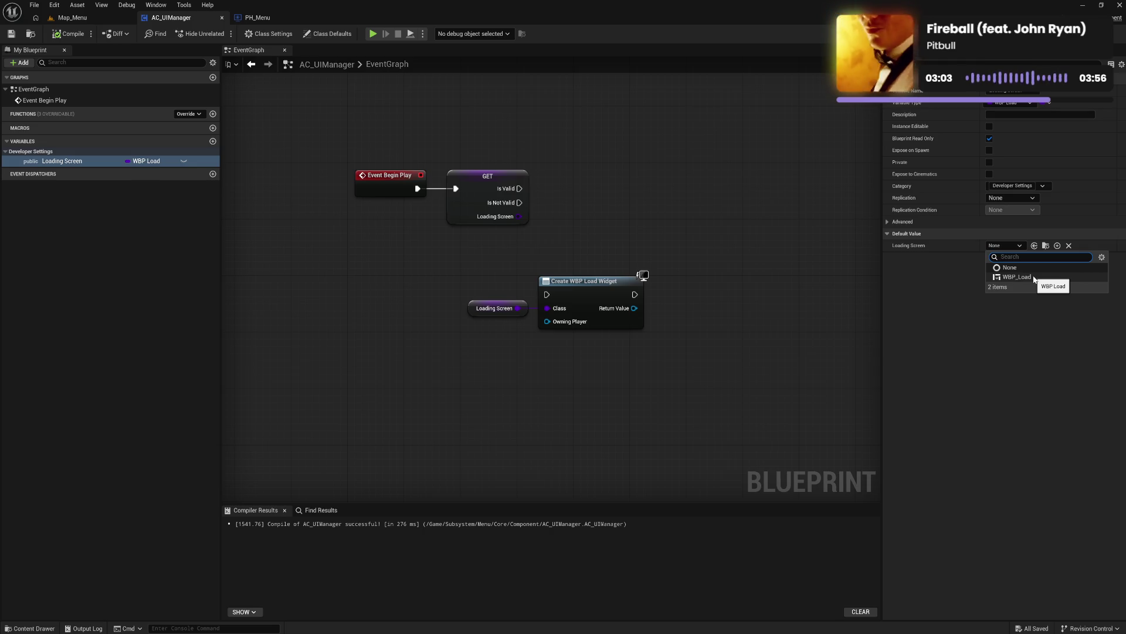
left_click(408, 272)
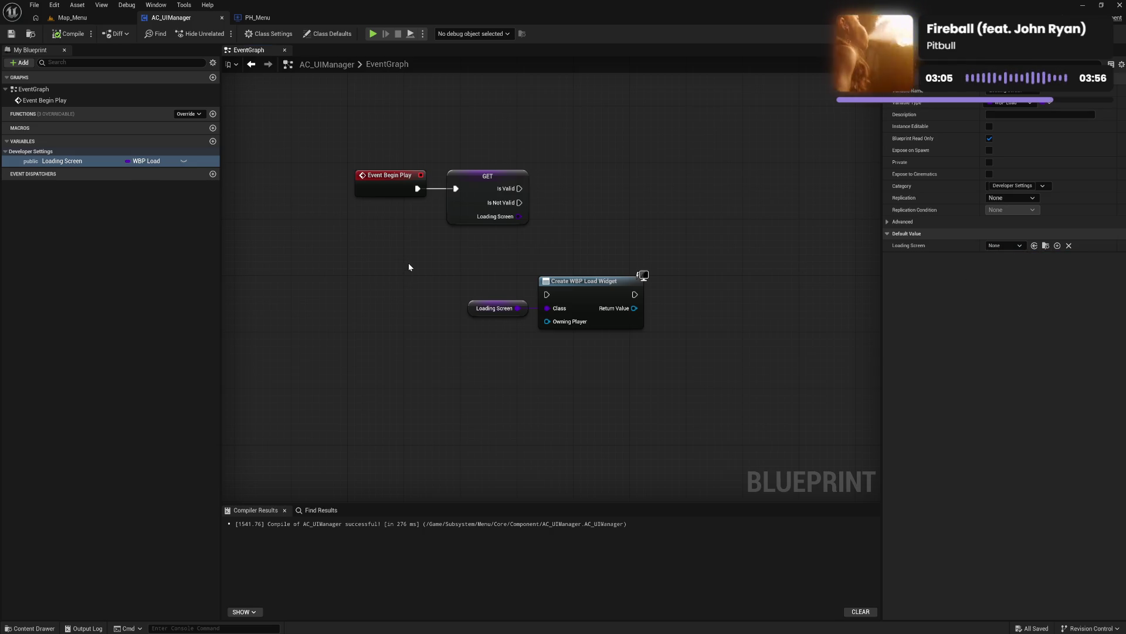
left_click(33, 628)
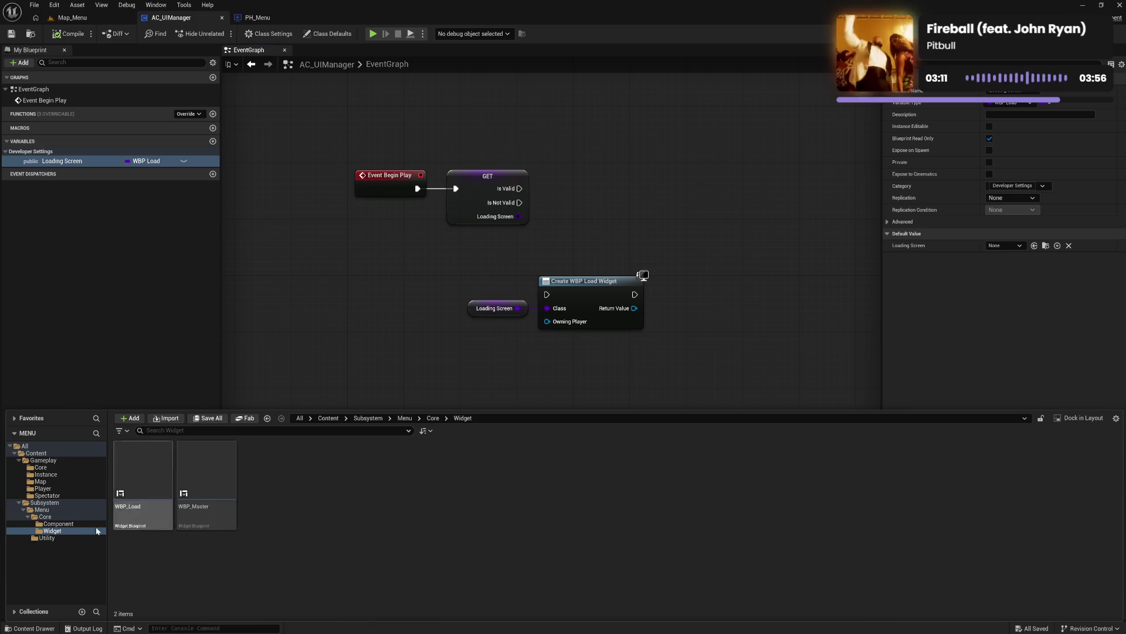
Step: Change Loading Screen's type back to WBP Master without updating existing nodes
left_click(59, 531)
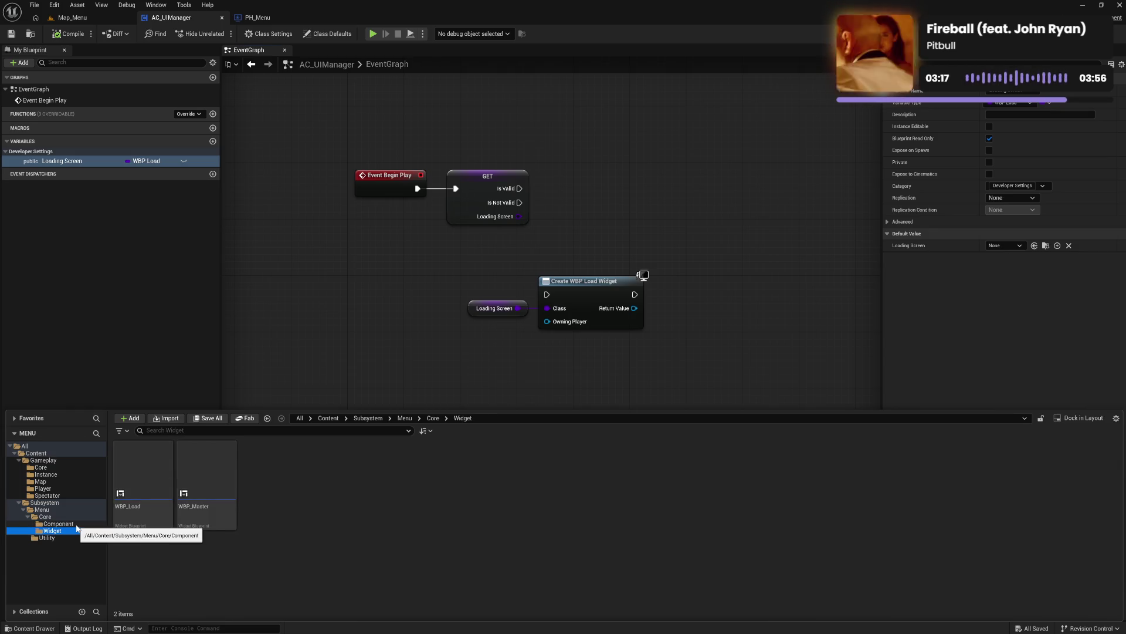
left_click(150, 161)
type("m")
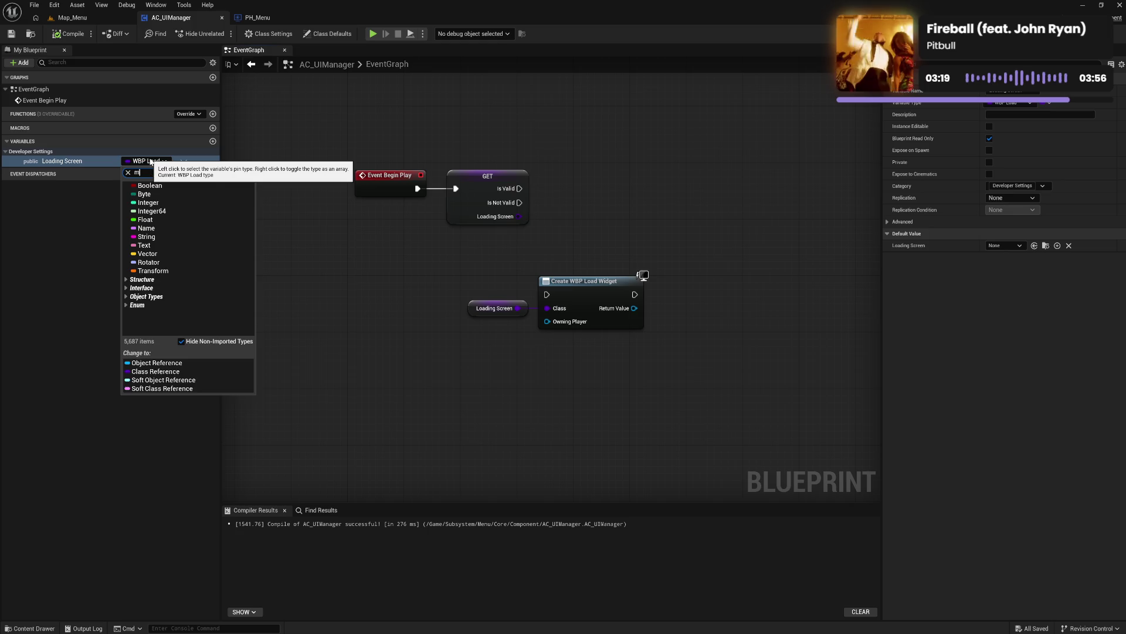
type("ast")
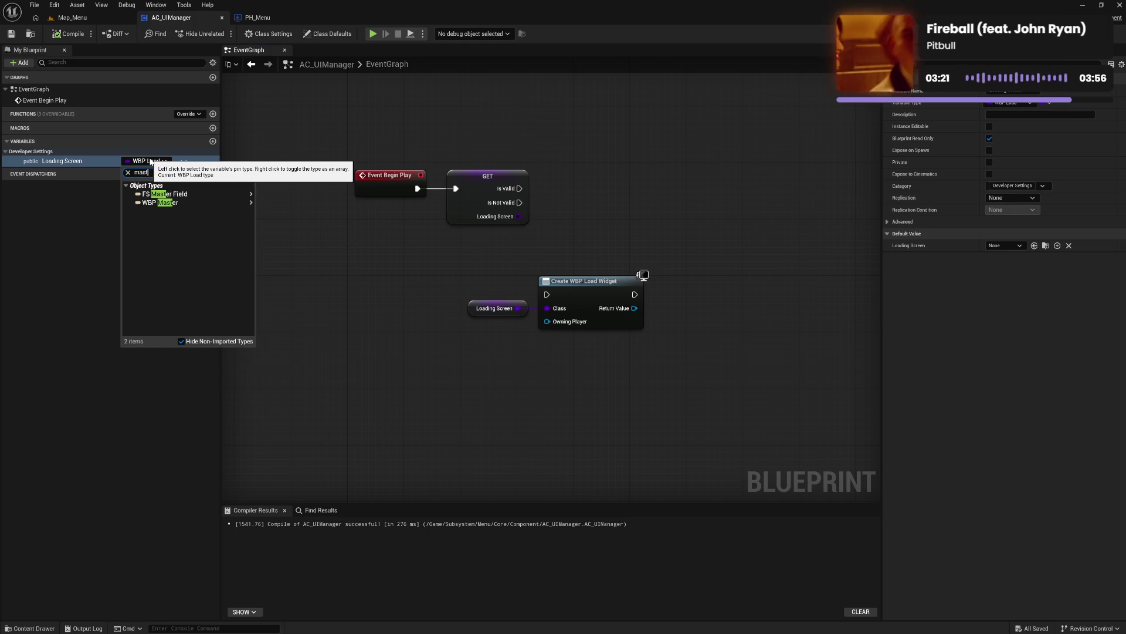
mouse_move(164, 202)
left_click(281, 205)
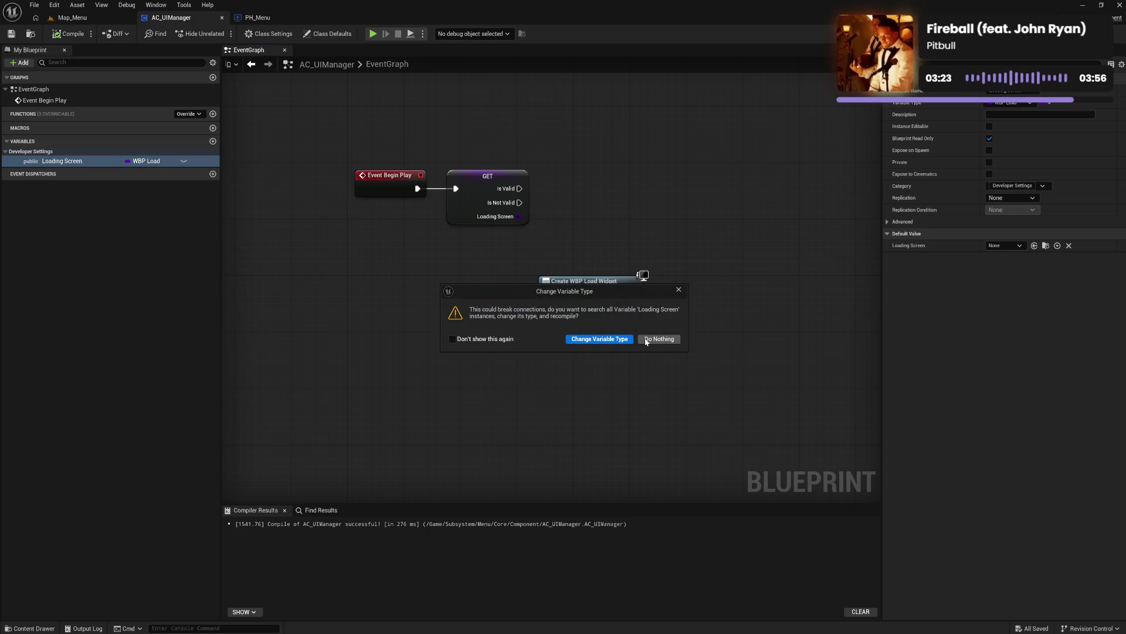
left_click(598, 340)
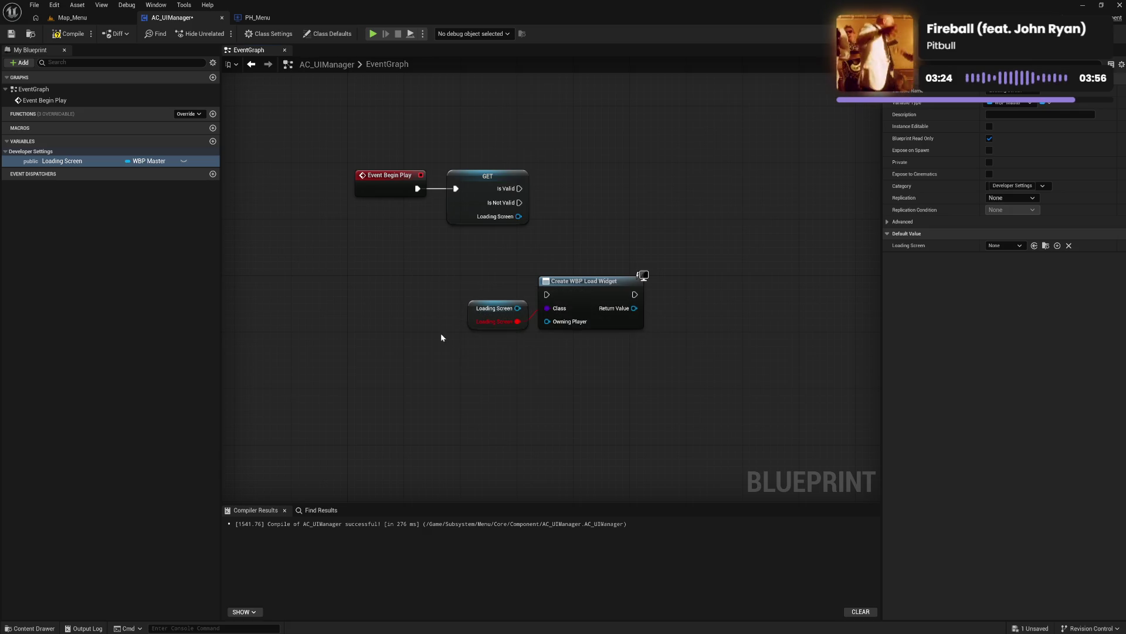
Step: Reapply the WBP Master class reference, rewire the getter into Class, recompile, and check defaults
left_click(161, 159)
left_click(167, 370)
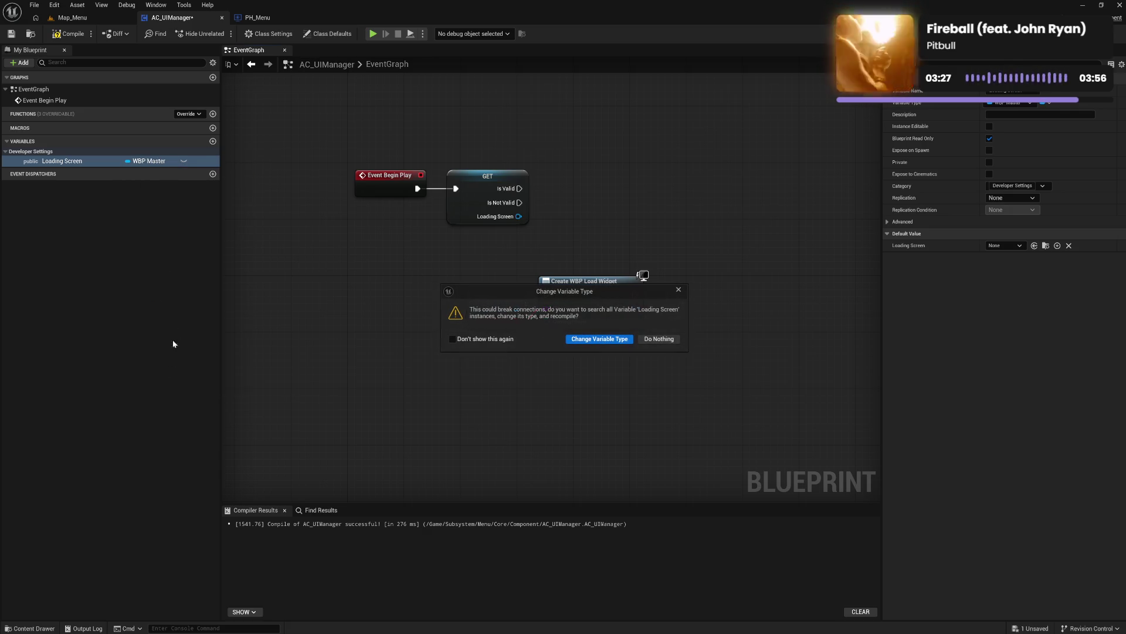
left_click(593, 339)
left_click_drag(518, 314, 547, 308)
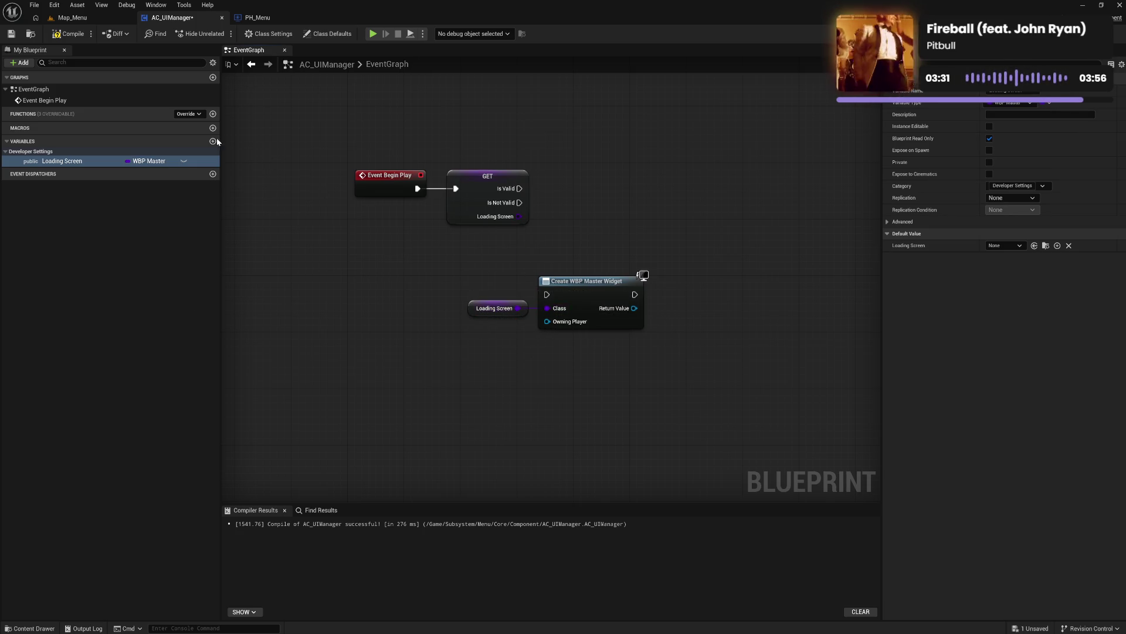
left_click(70, 34)
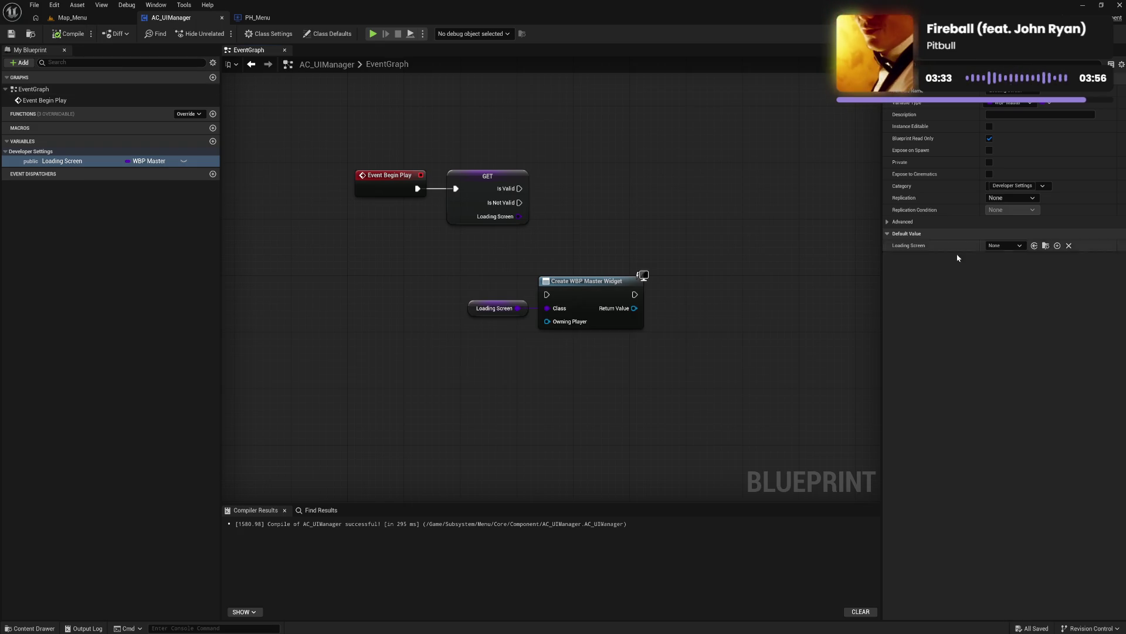
left_click(1003, 245)
left_click(640, 371)
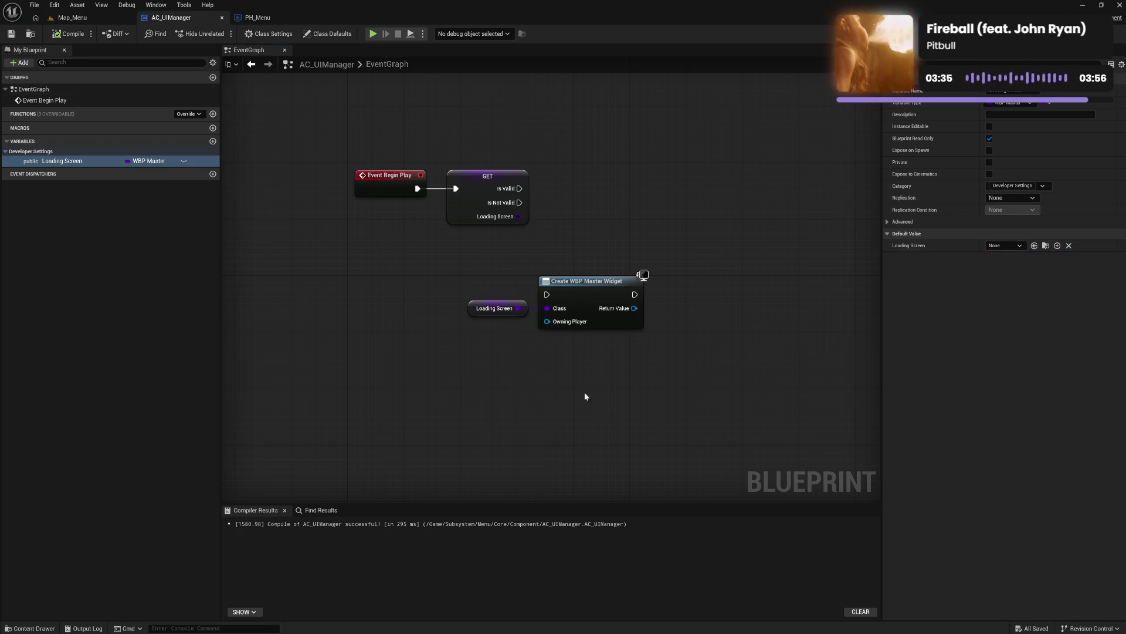
left_click(29, 628)
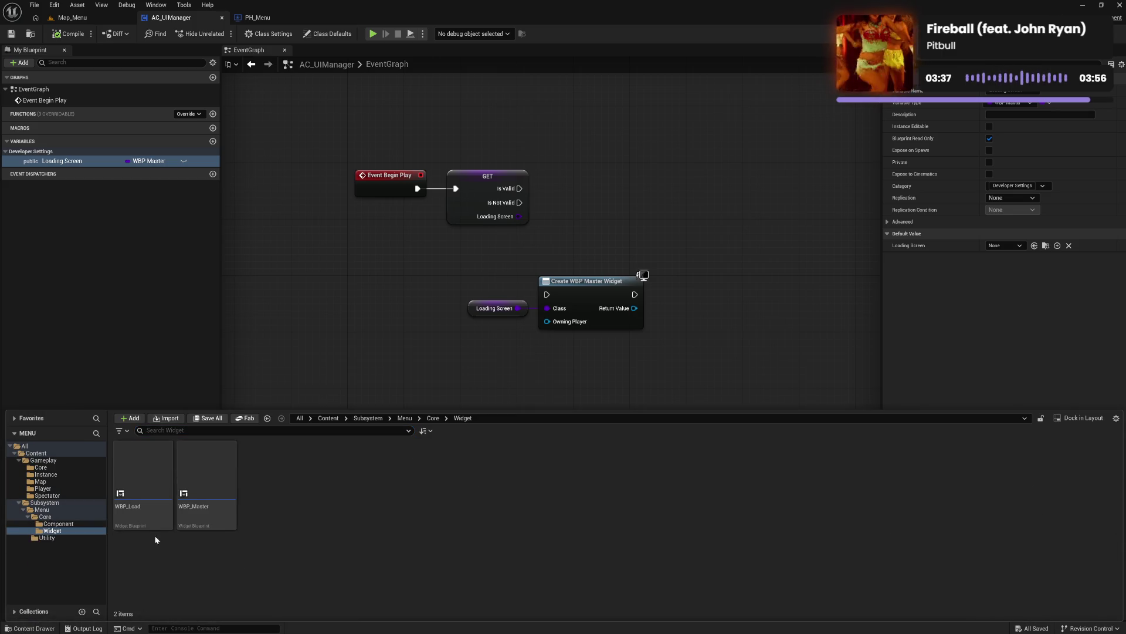
Step: Delete the WBP_Load widget blueprint
left_click(140, 525)
key("Delete")
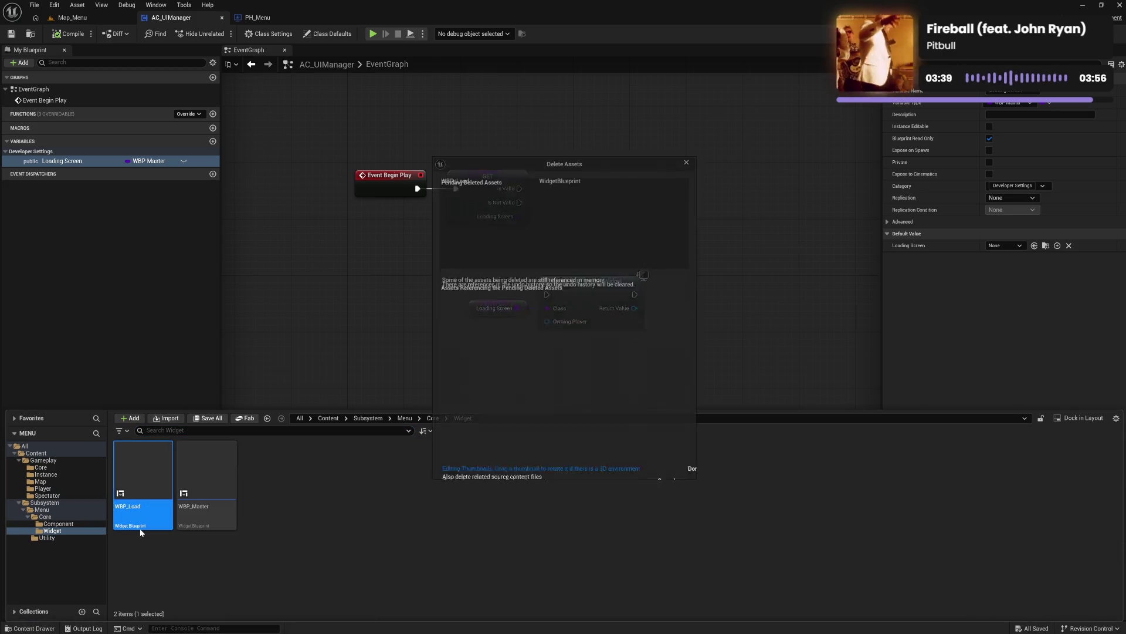
left_click(488, 466)
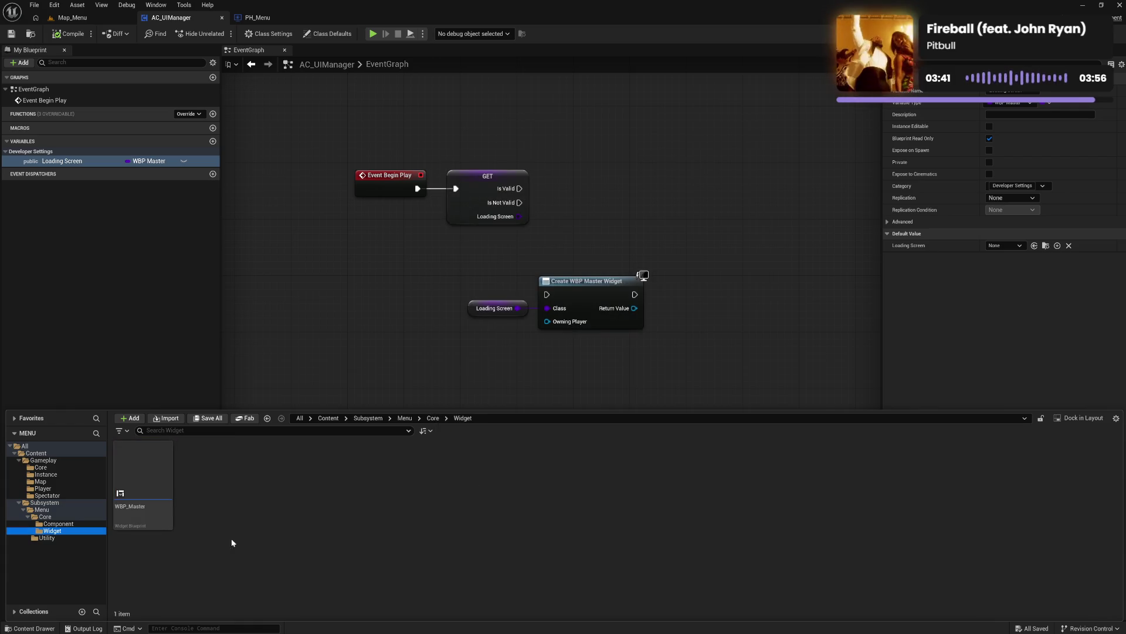
Step: Create a new folder named Button inside the Utility folder
left_click(78, 523)
left_click(86, 531)
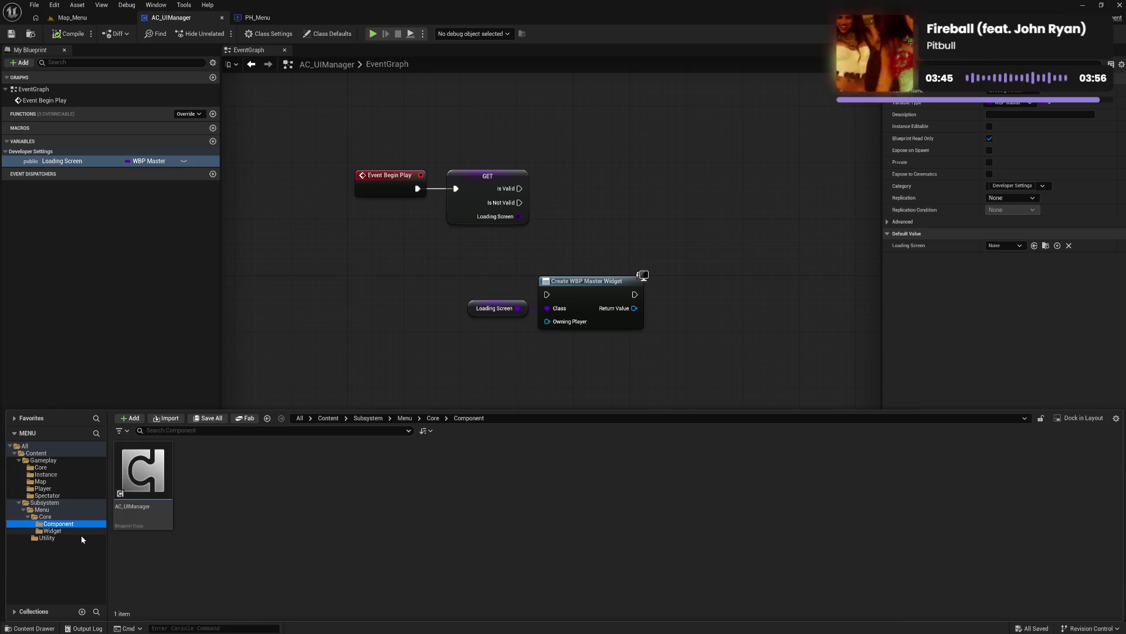
left_click(81, 538)
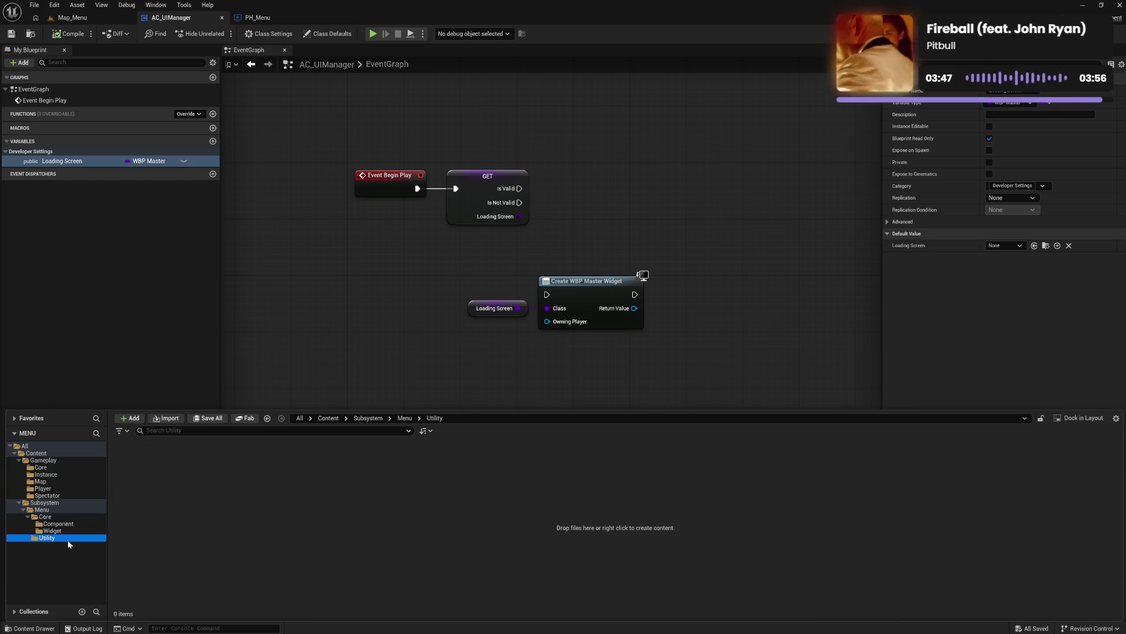
right_click(181, 505)
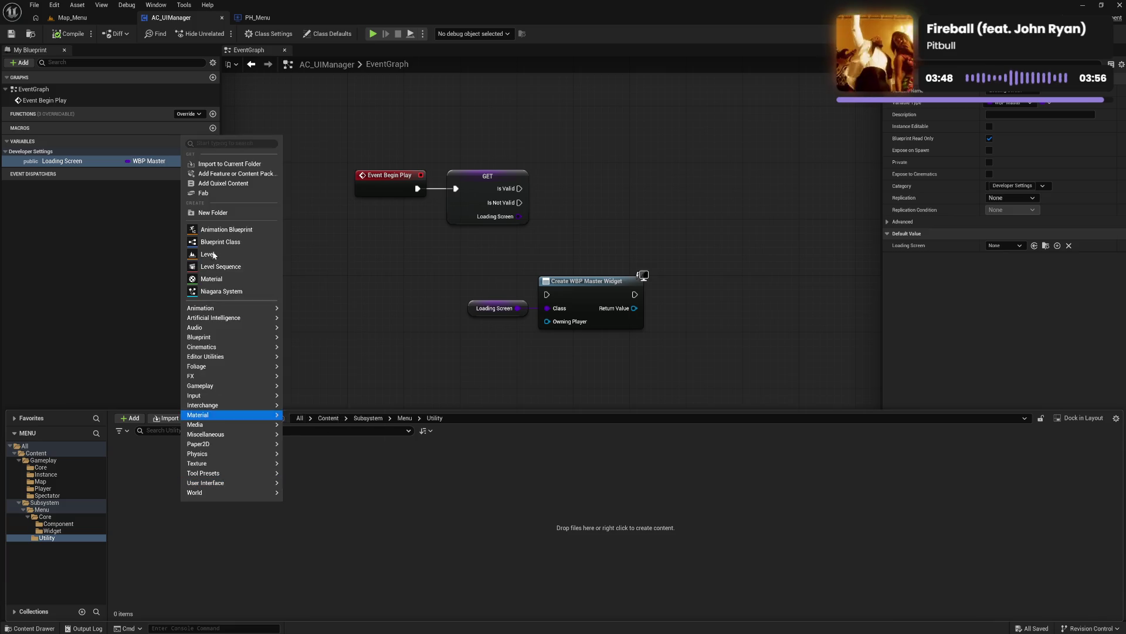
left_click(216, 216)
type("Button")
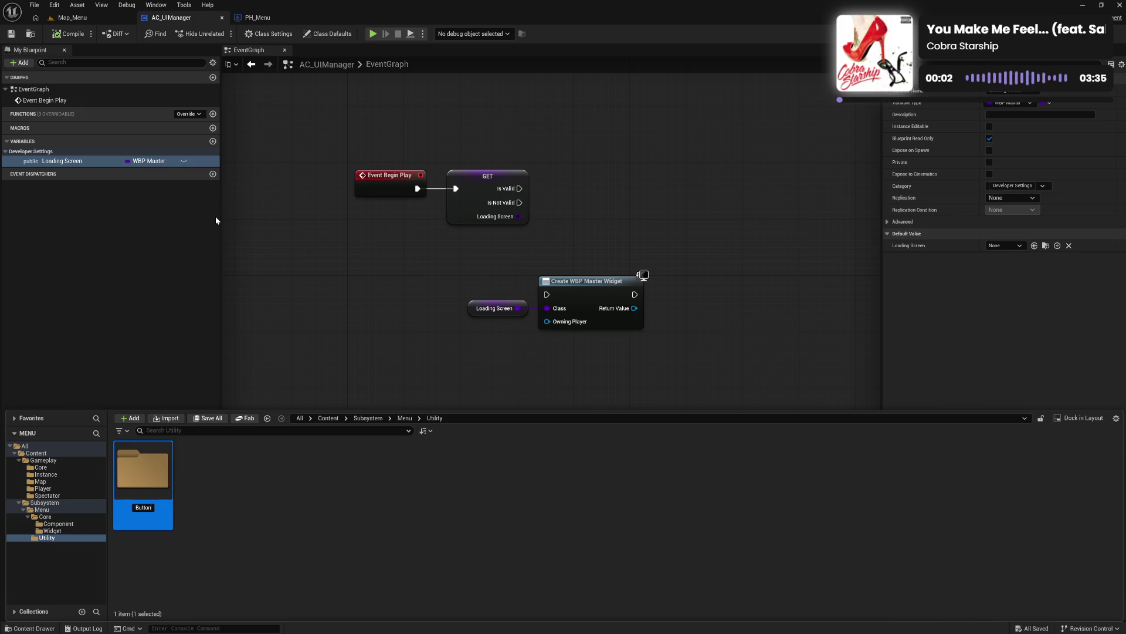
key("Return")
left_click(247, 558)
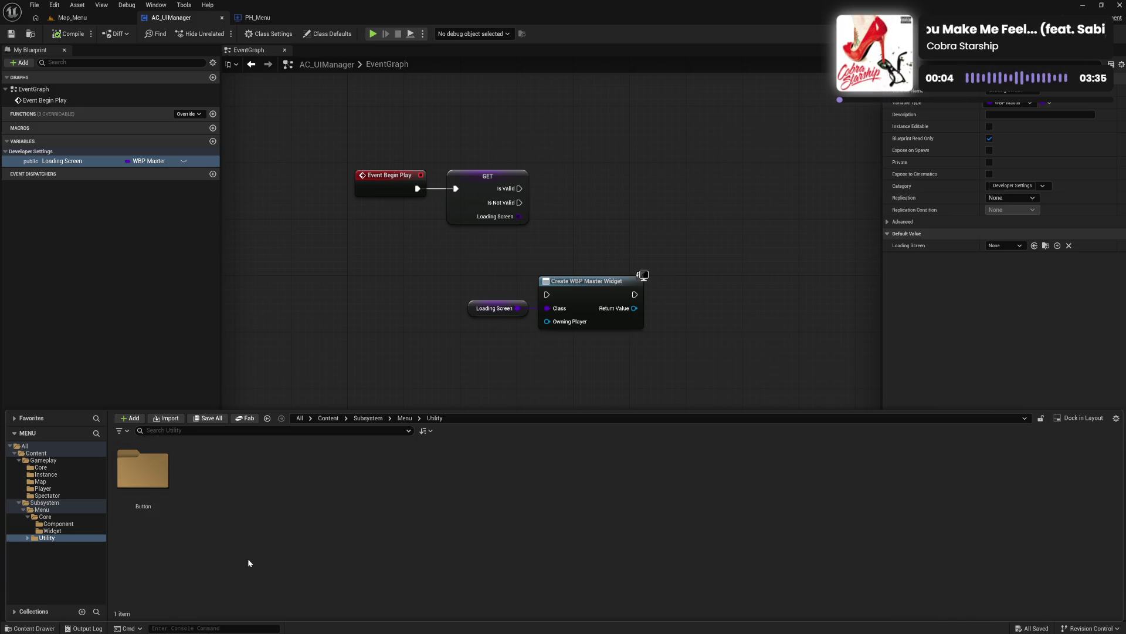
Step: In the Button folder, create a new widget blueprint with WBP_Master as its parent class
double_click(151, 471)
right_click(171, 535)
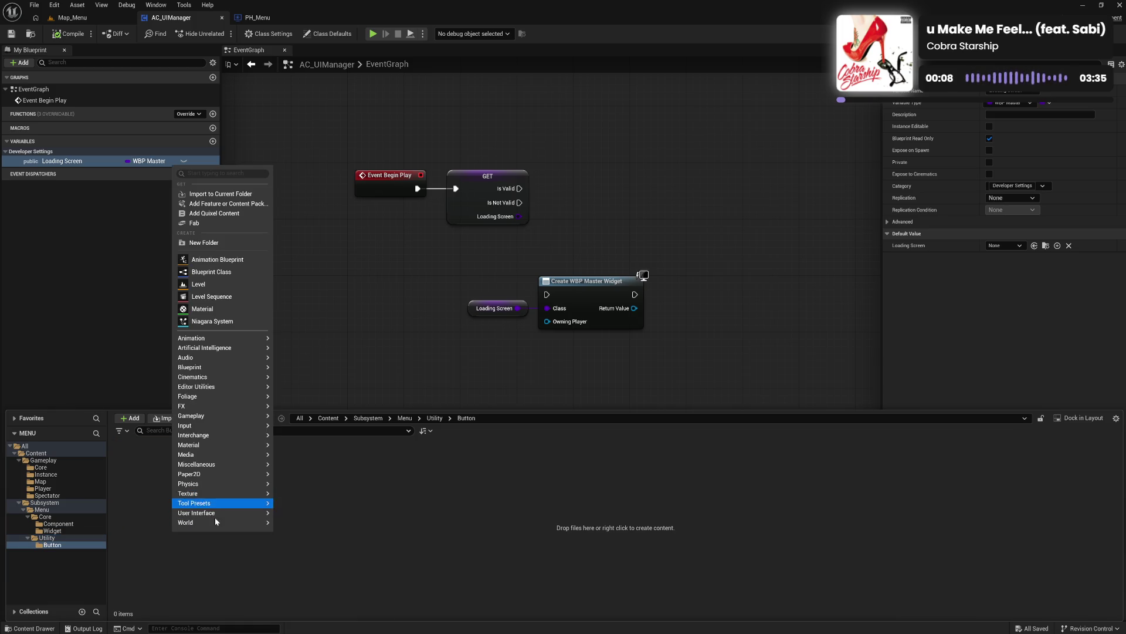
mouse_move(273, 516)
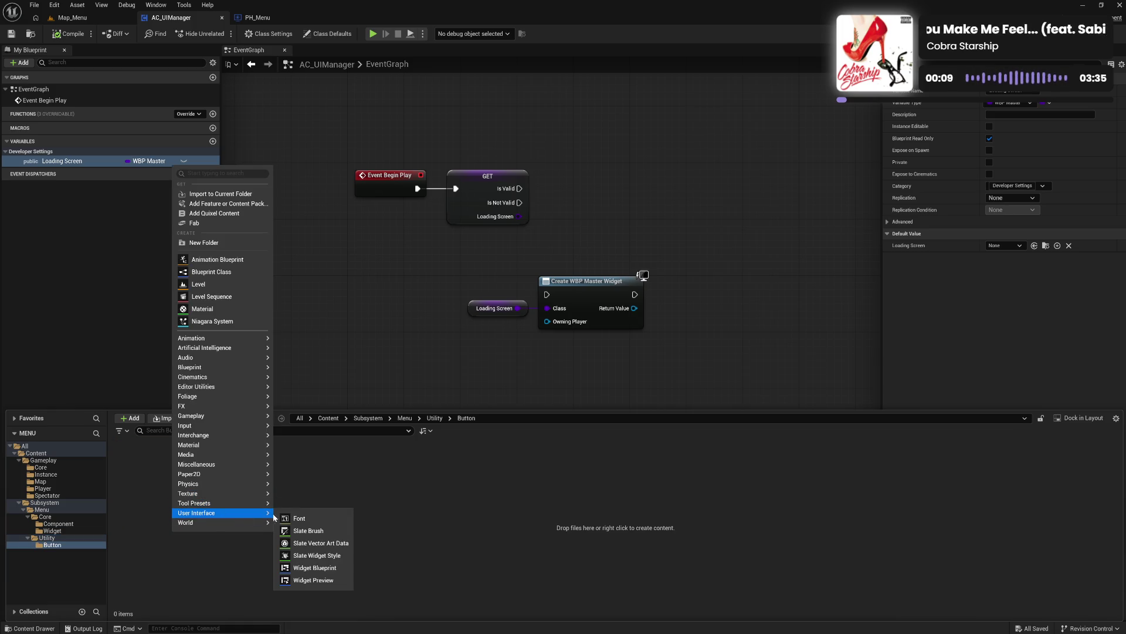
left_click(318, 569)
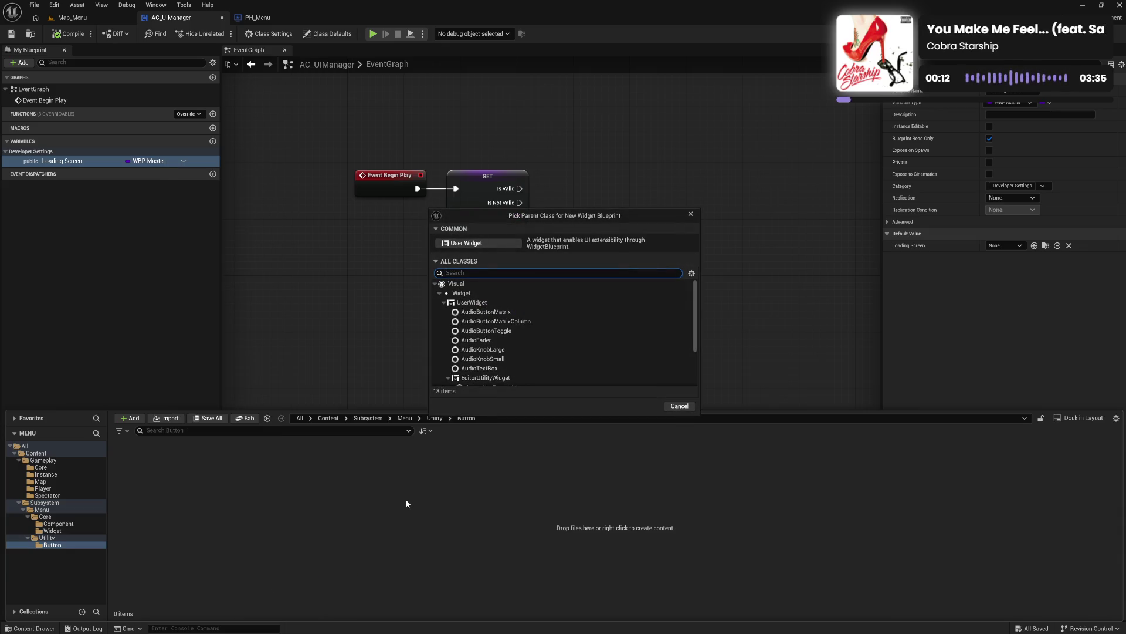
type("mast")
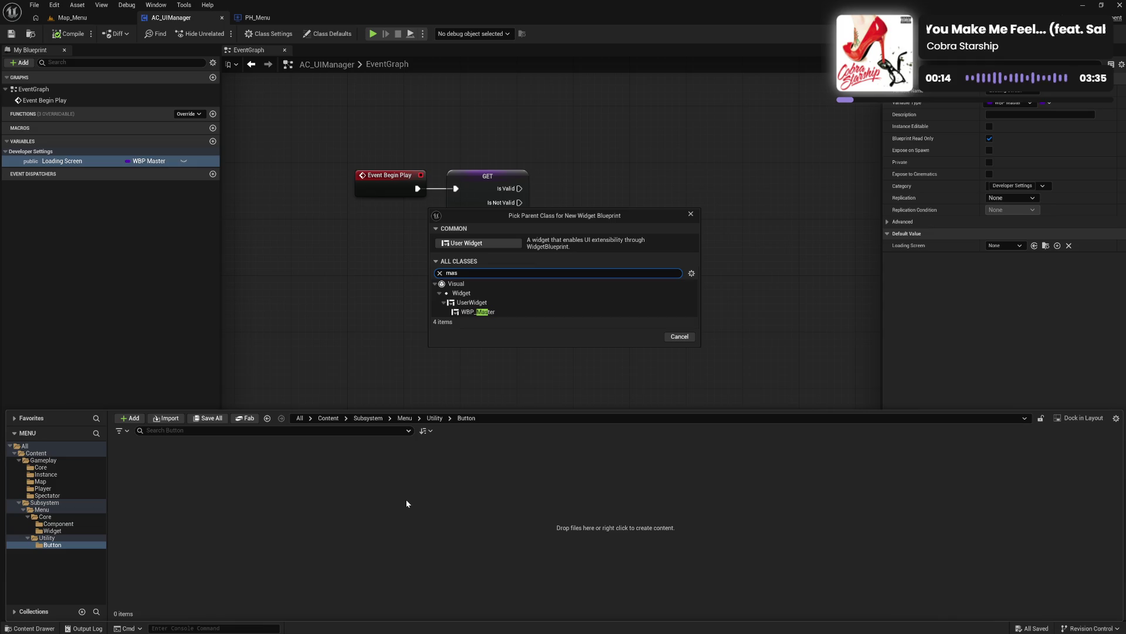
left_click(508, 312)
left_click(644, 337)
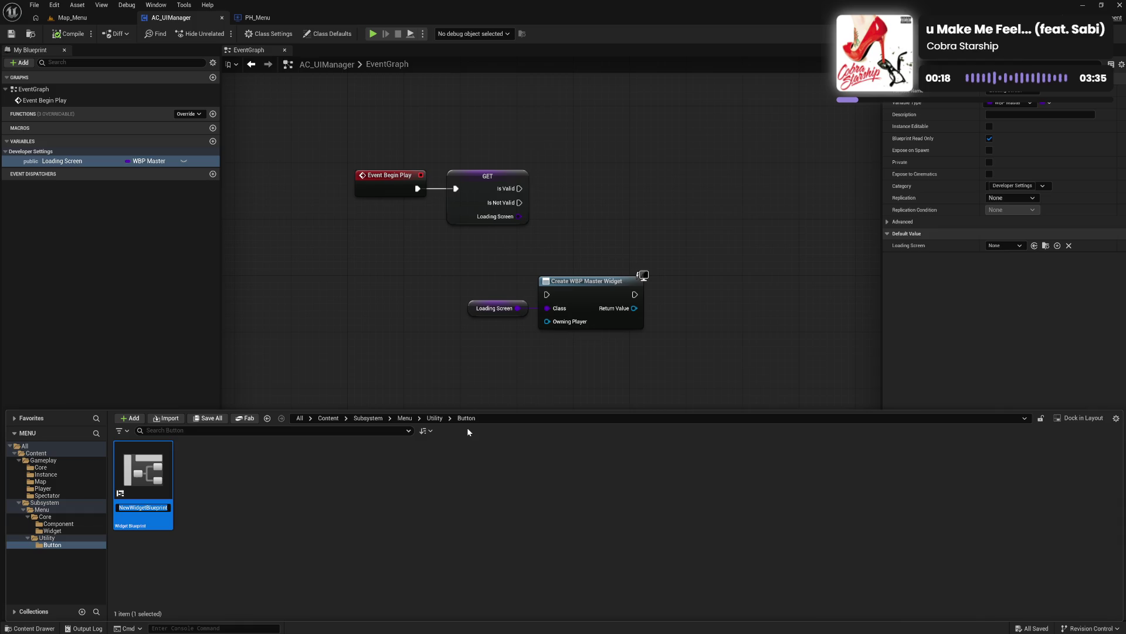
Step: Name the new widget blueprint WBP_Button_MainMenu and select it
type("WBP_Button_")
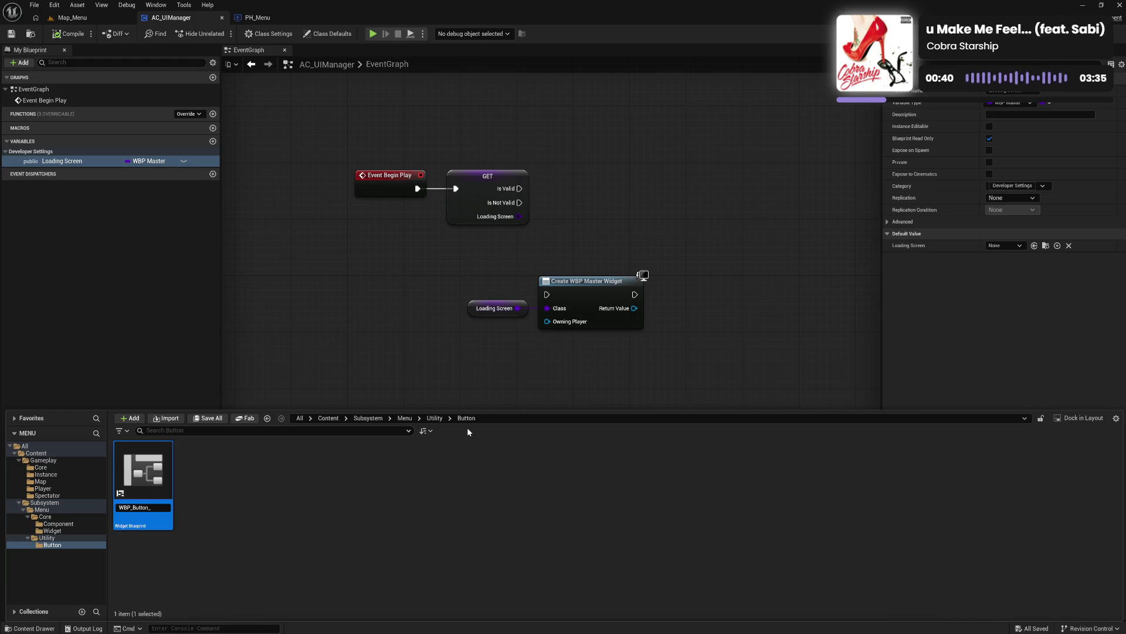
type("Mani")
type("Menu")
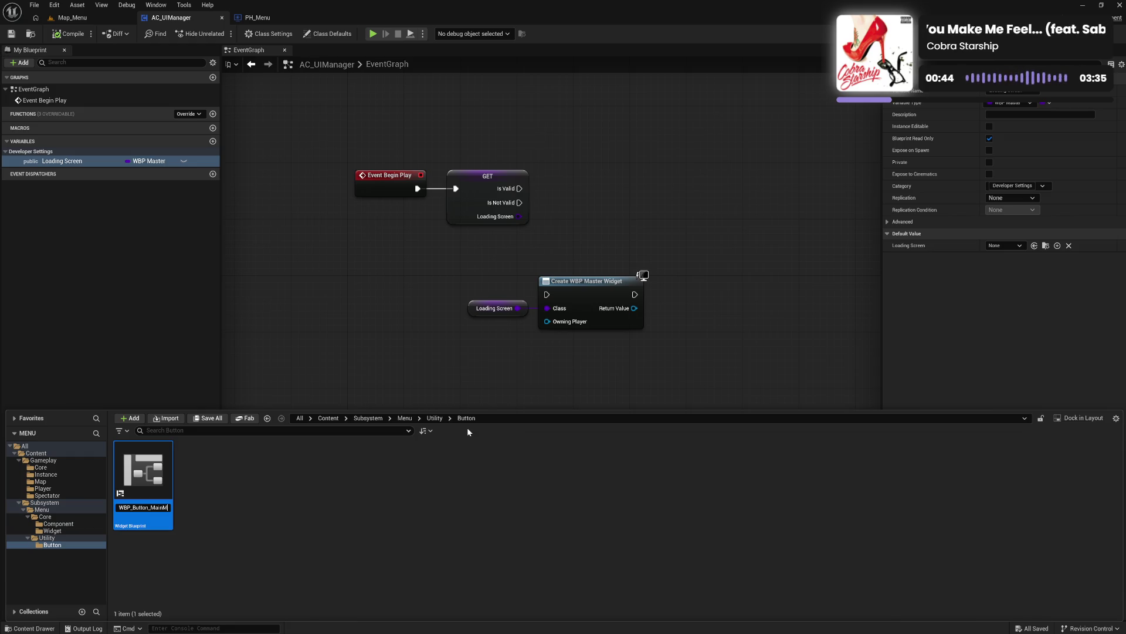
key("Return")
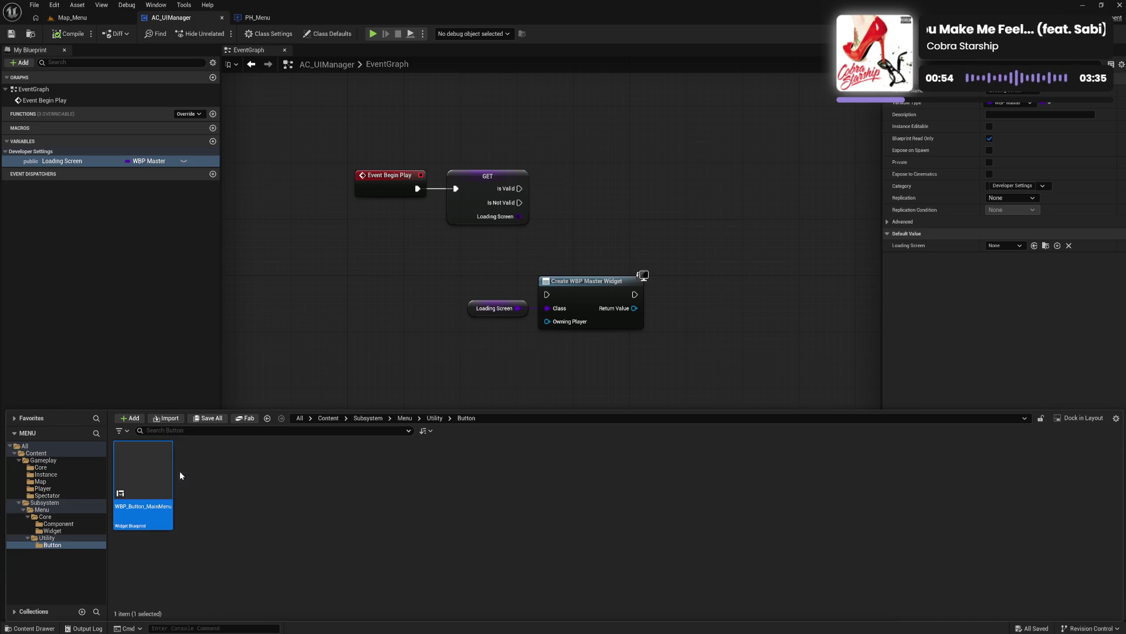
left_click(232, 539)
left_click(51, 545)
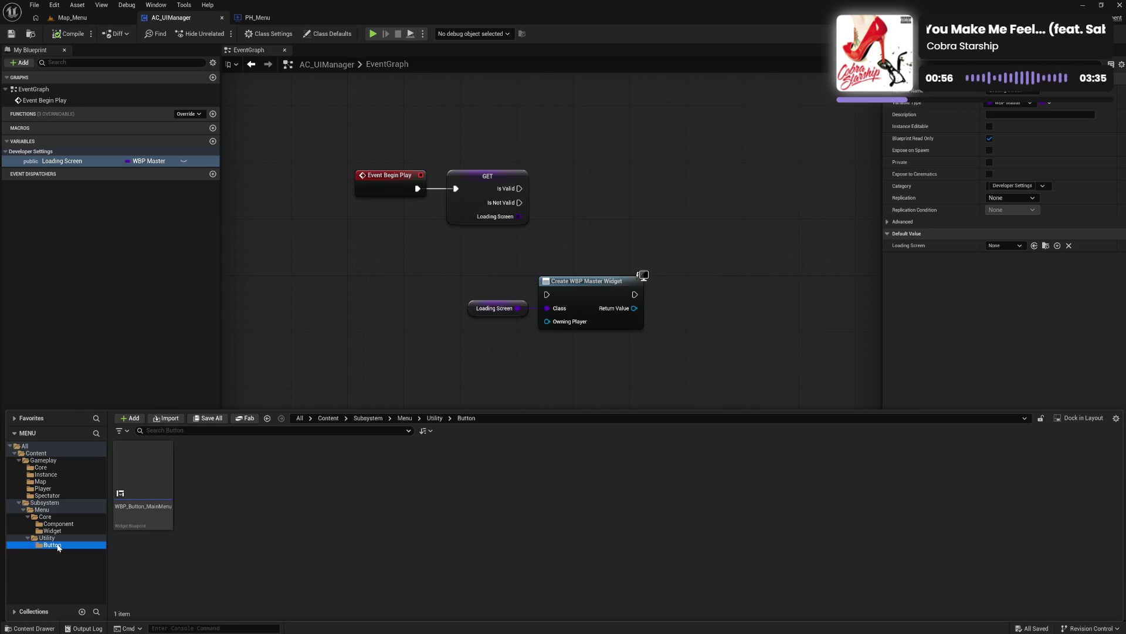
left_click(147, 522)
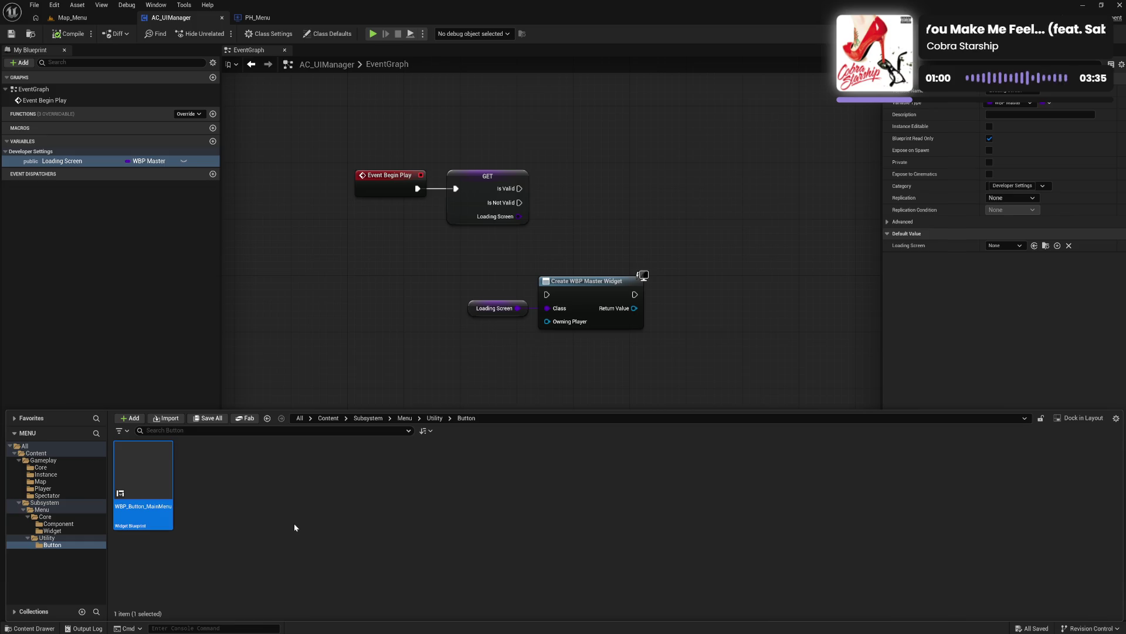
Step: Rename WBP_Button_MainMenu to WBP_Button_01
key("F2")
key("End")
key("BackSpace")
key("BackSpace")
key("BackSpace")
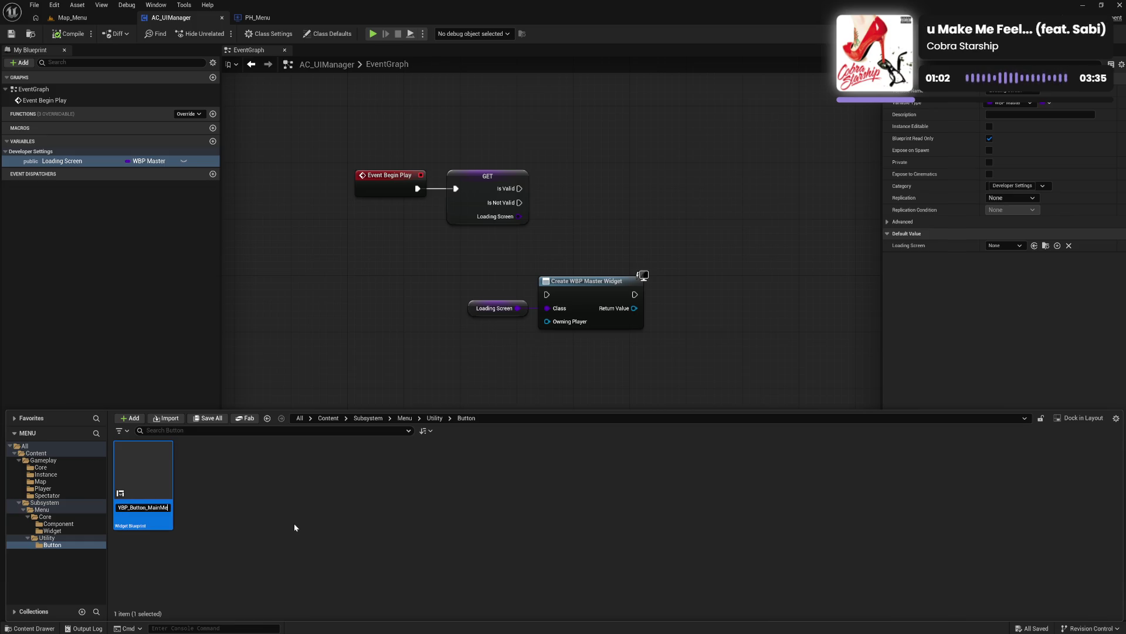
type("01")
key("Return")
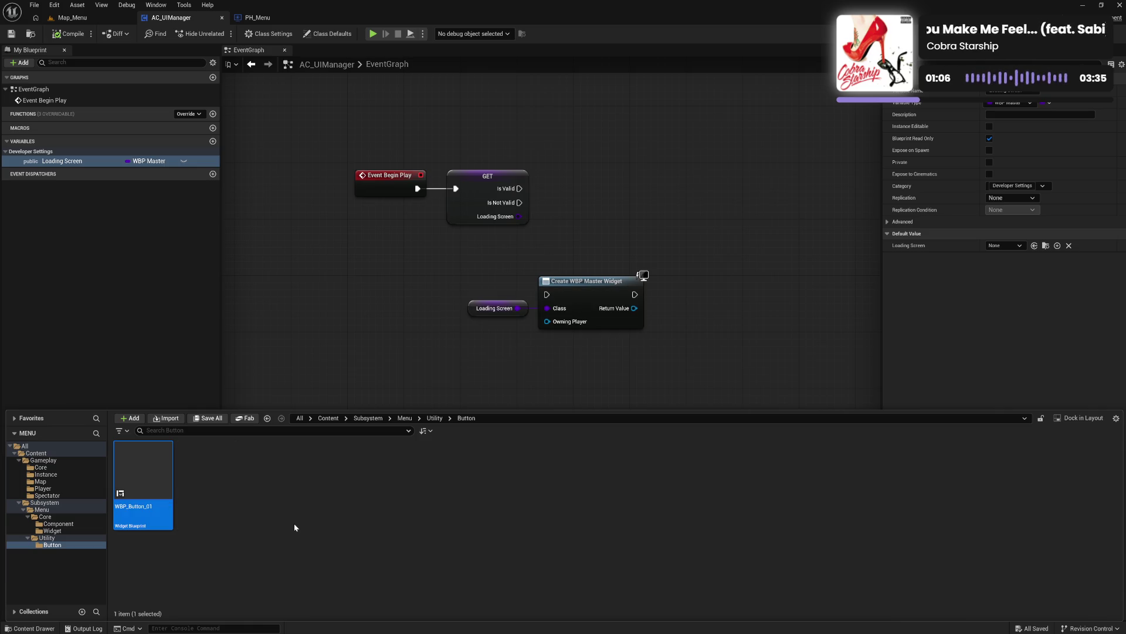
Step: Duplicate it into WBP_Button_02, 03 and 04, then save all four button widgets
key("ctrl+d")
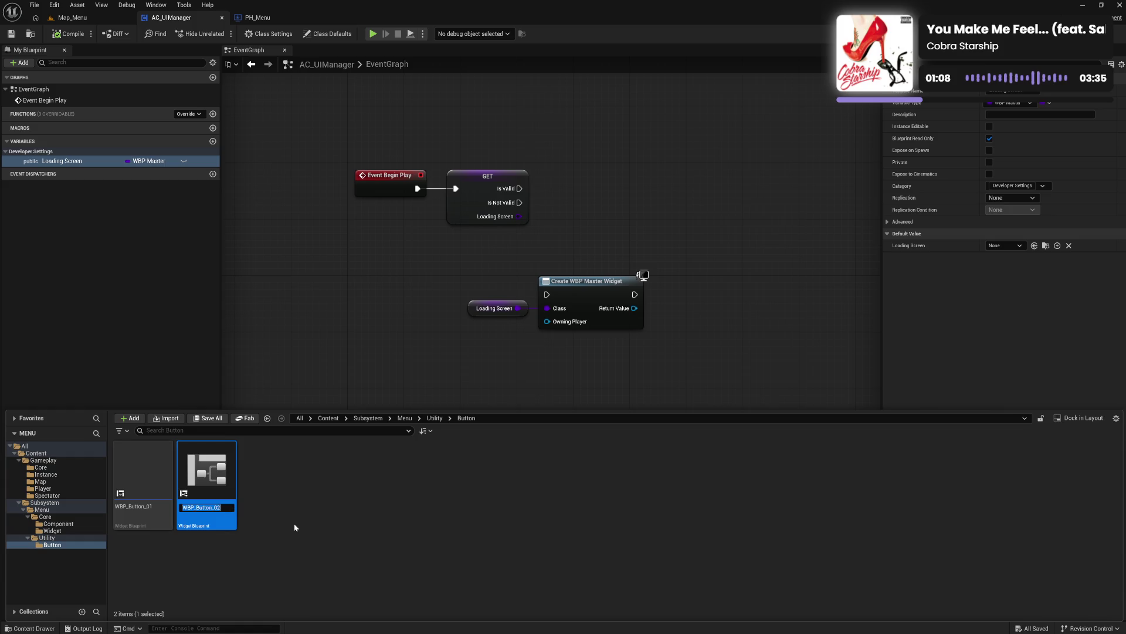
key("Return")
key("ctrl+d")
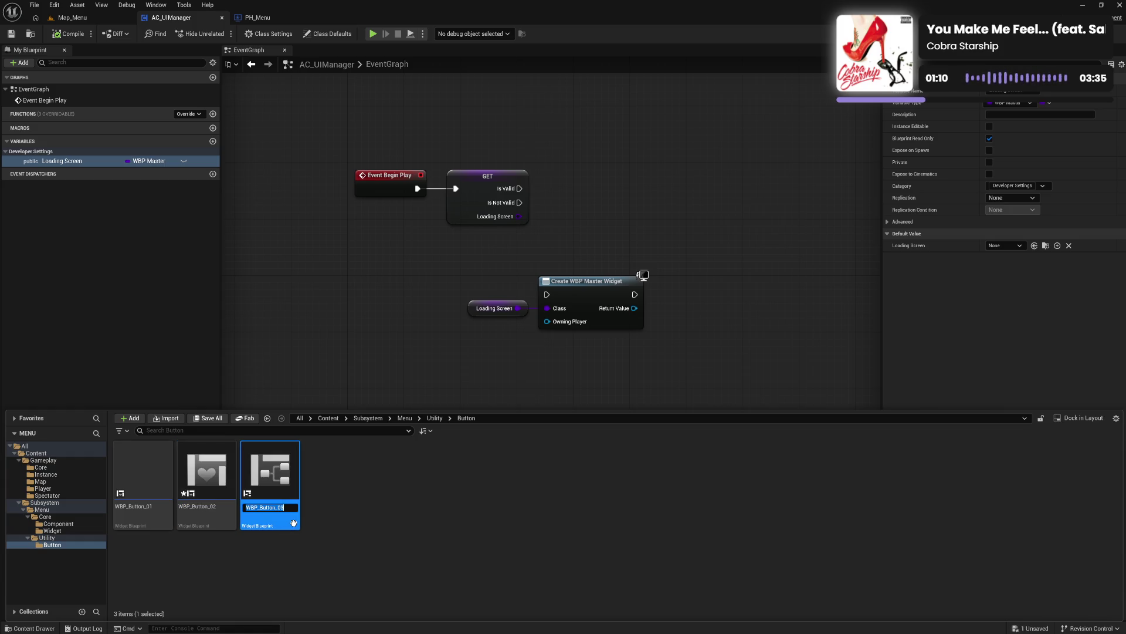
key("Return")
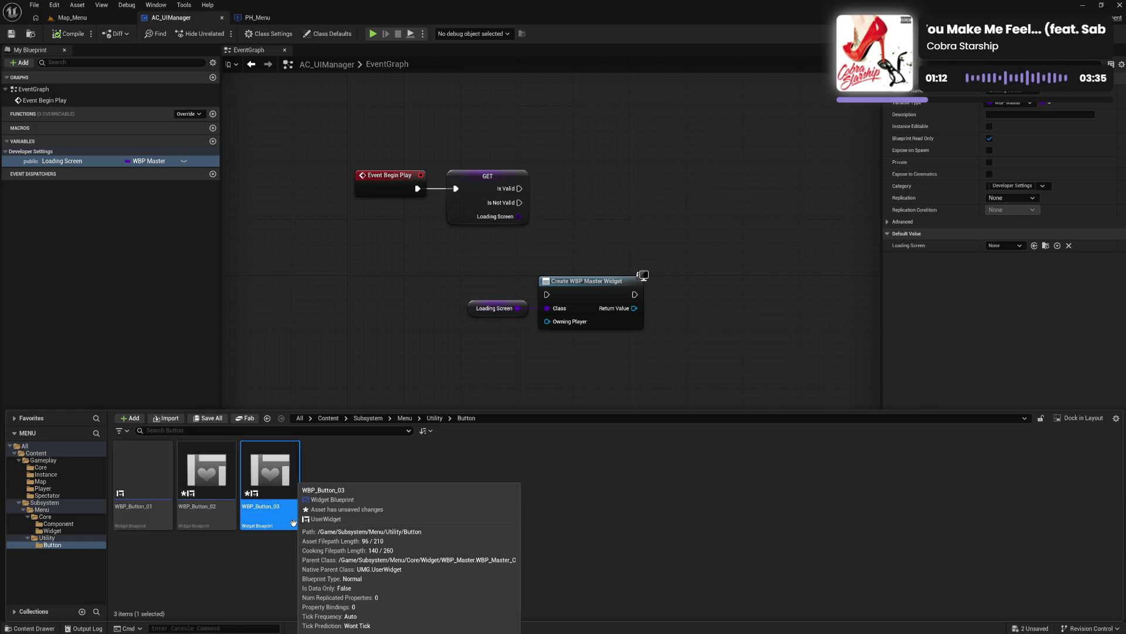
key("ctrl+d")
key("Return")
key("shift+Left")
key("shift+Left")
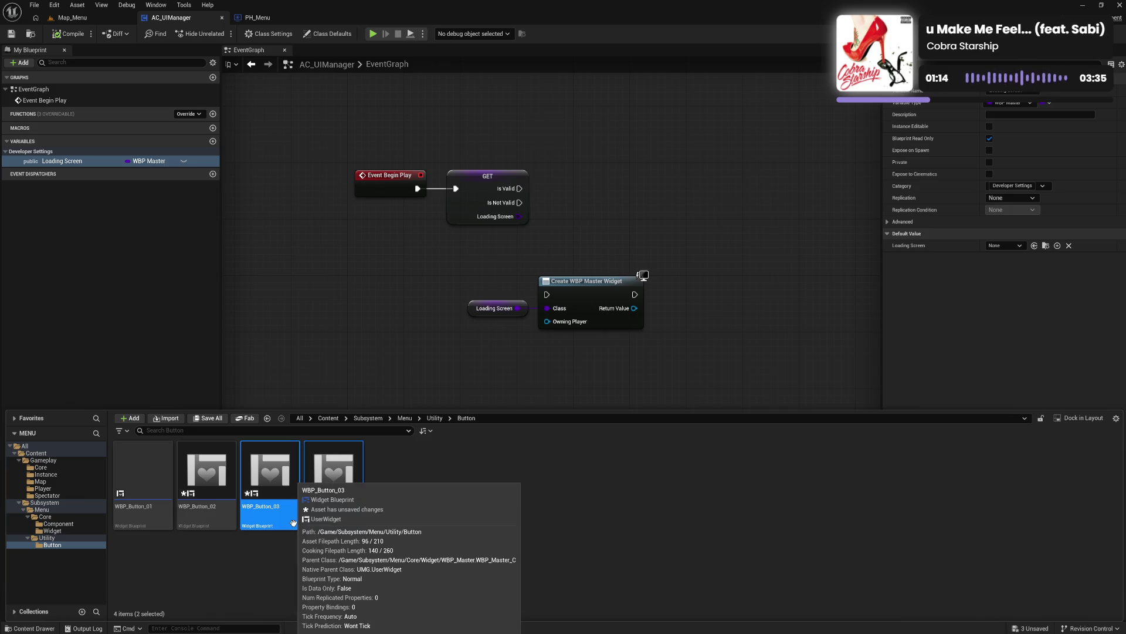
key("ctrl+s")
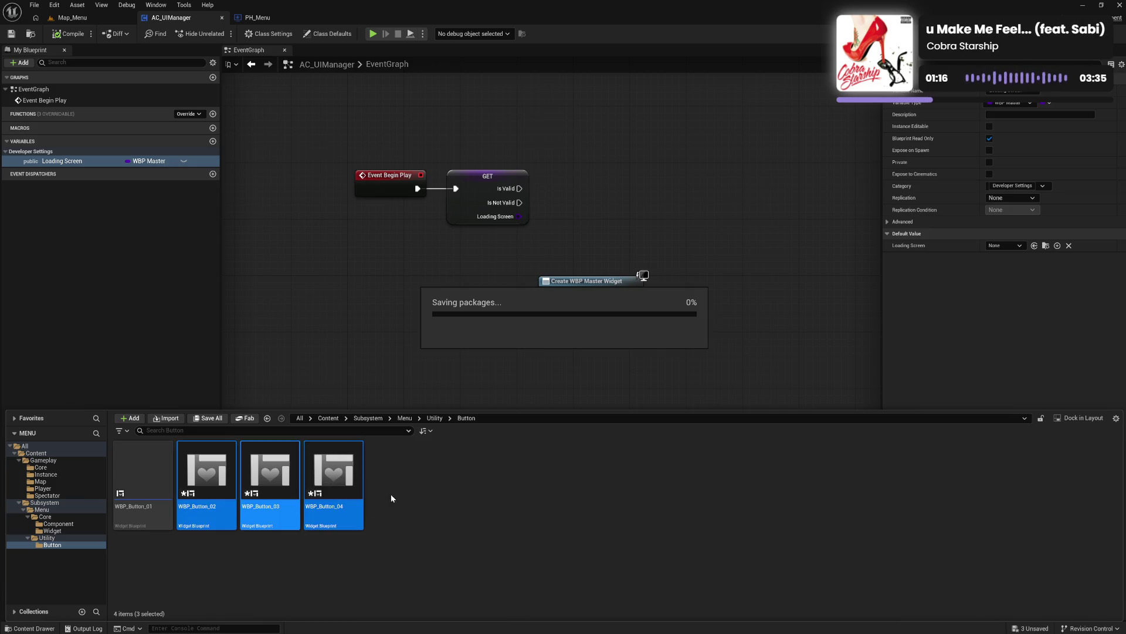
left_click(465, 542)
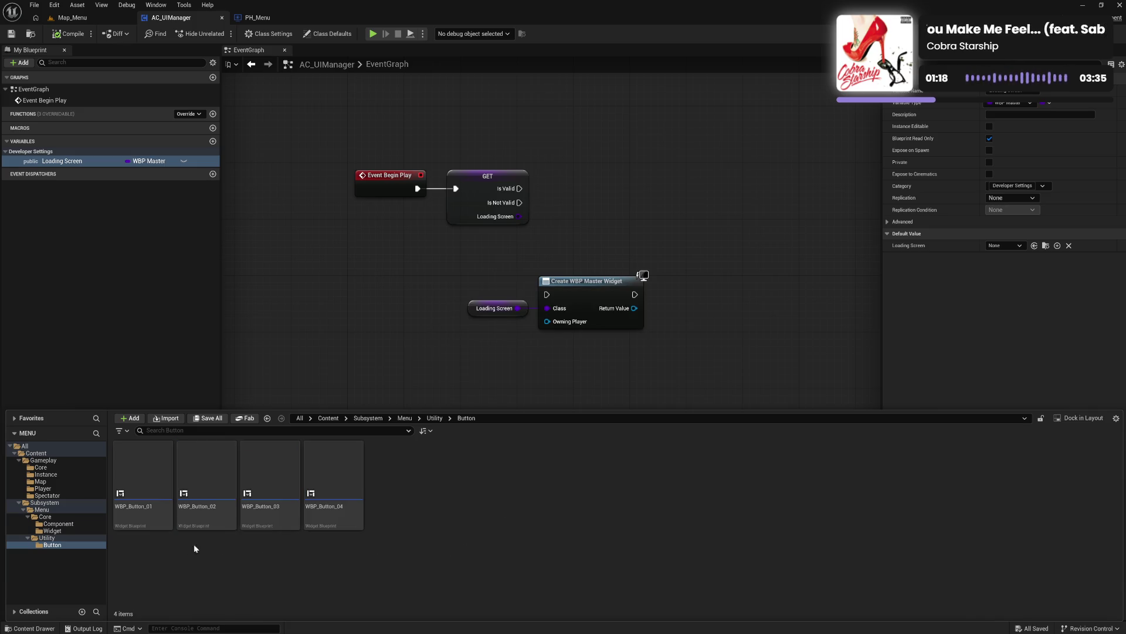
left_click(69, 538)
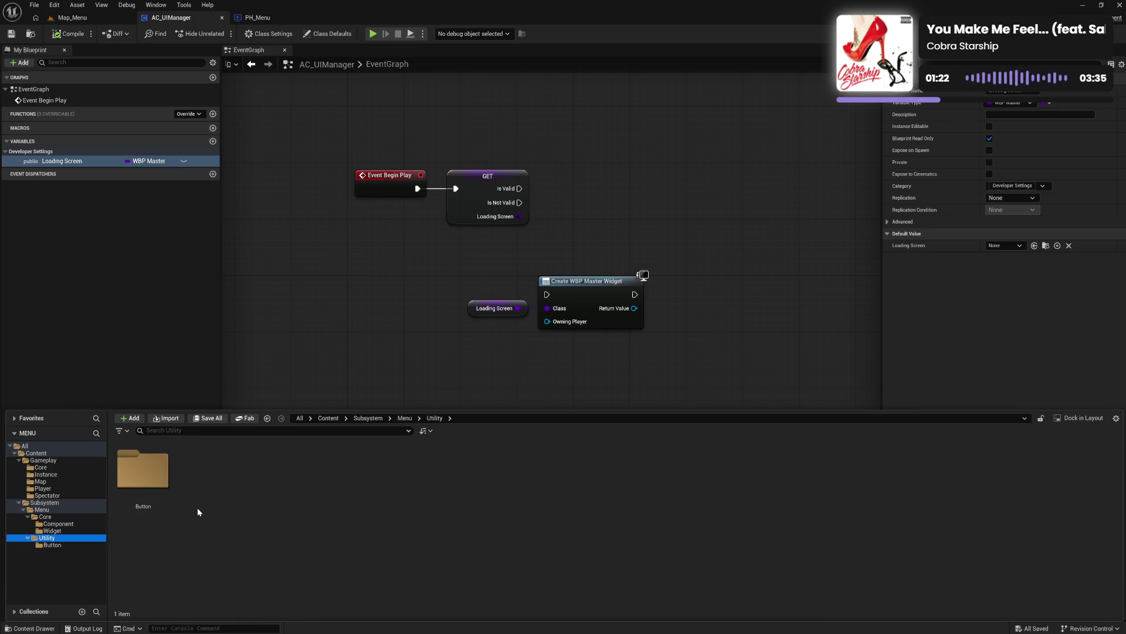
Step: Make a new folder named Title in Utility, next to Button, and open it
left_click(75, 545)
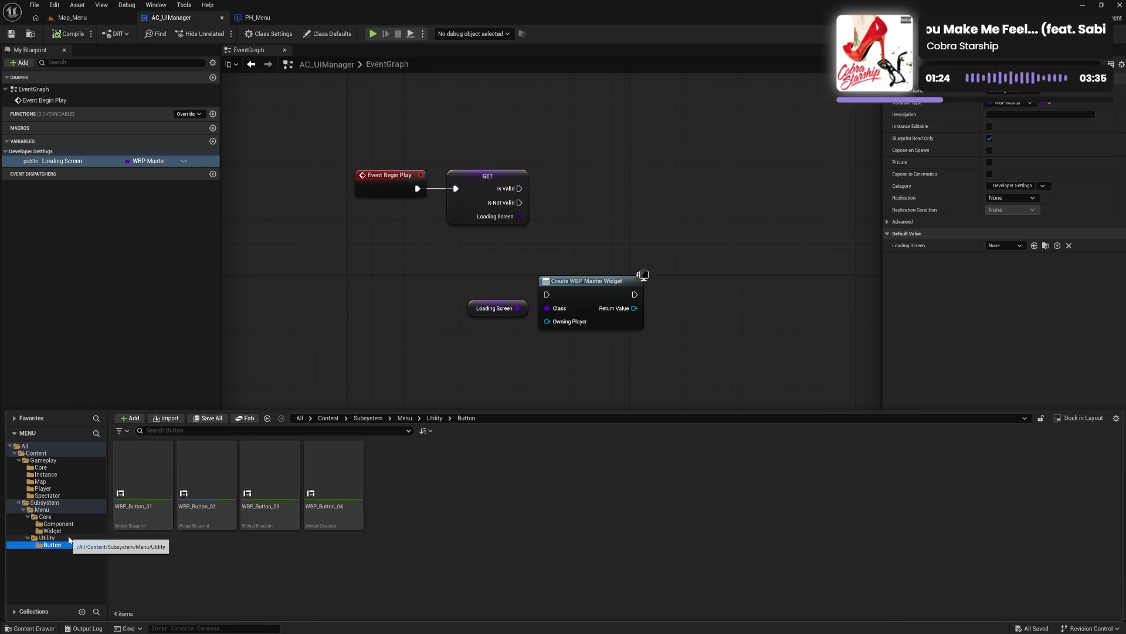
left_click(47, 538)
right_click(259, 506)
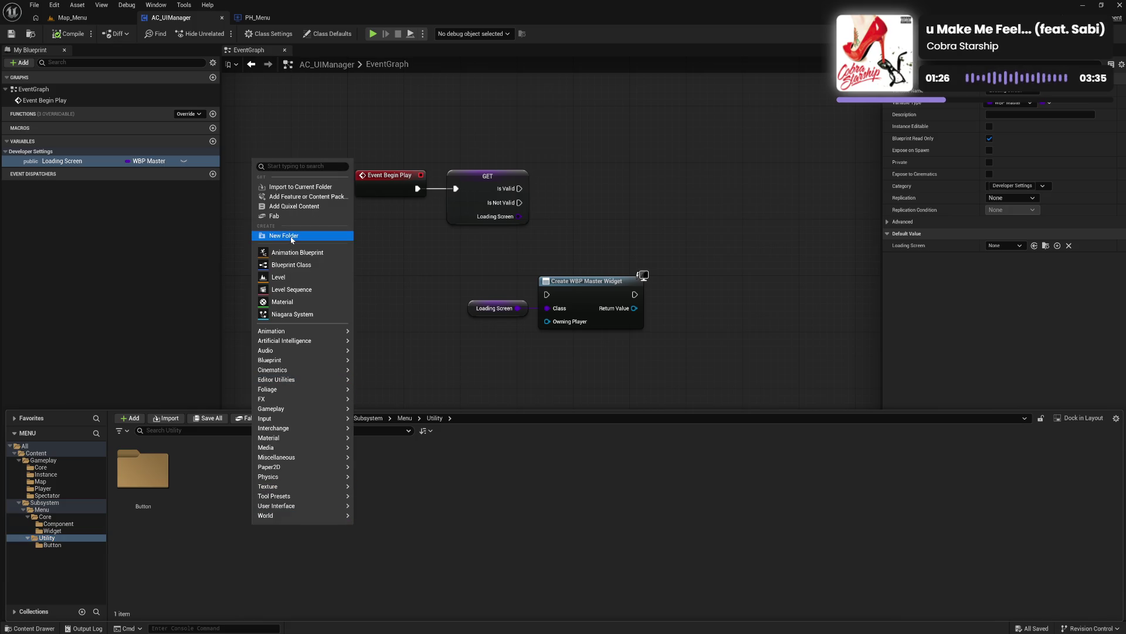
left_click(286, 235)
type("Tit")
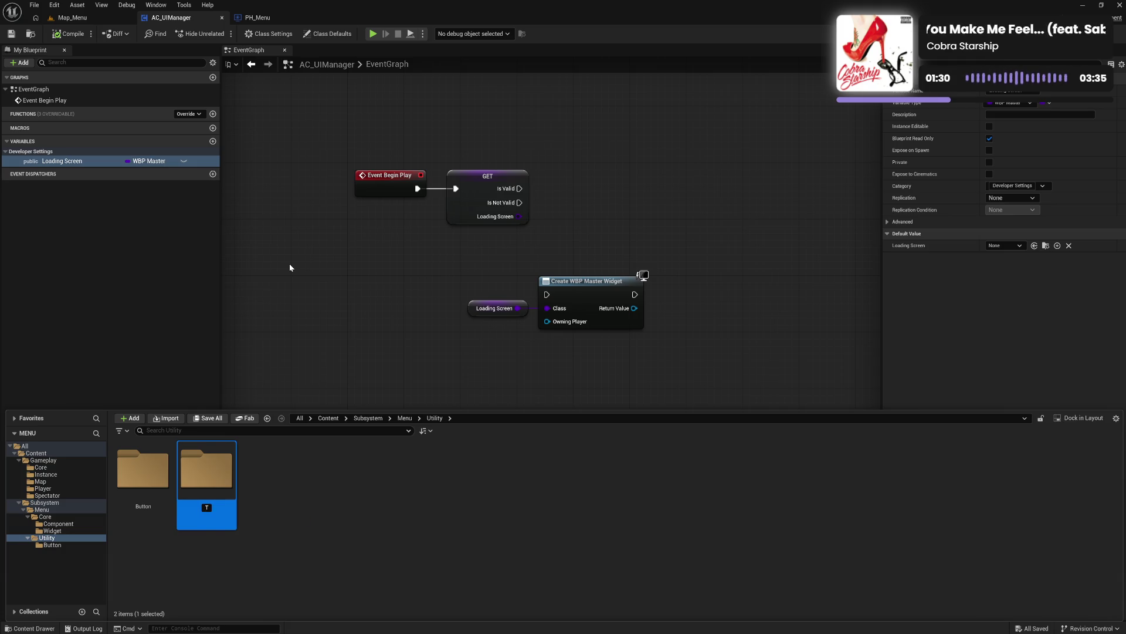
type("le")
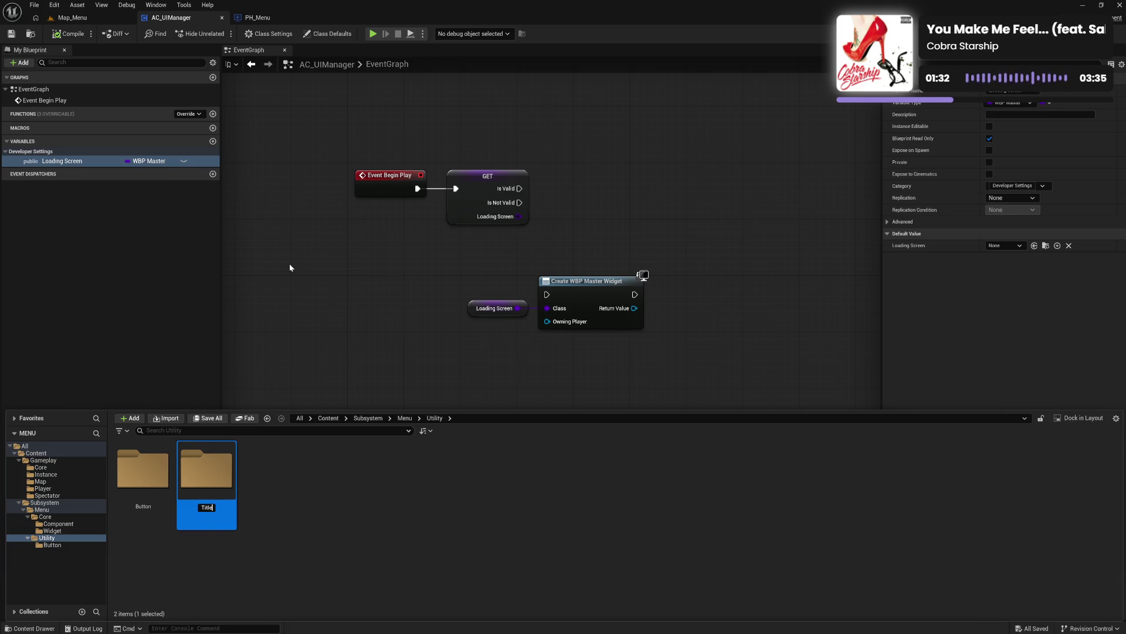
key("Return")
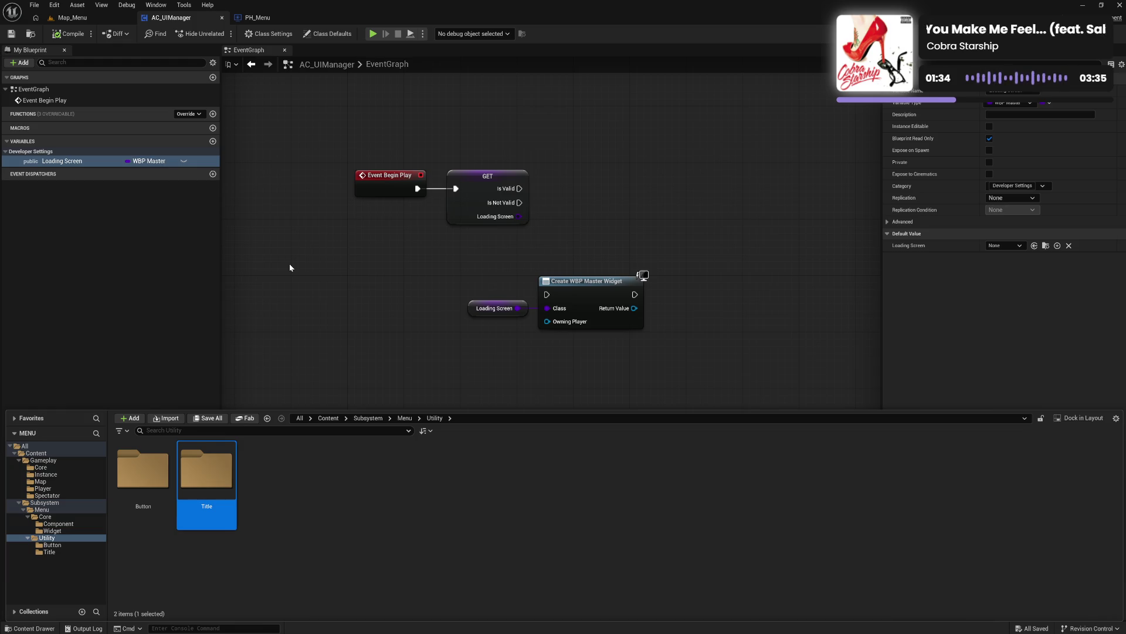
double_click(205, 478)
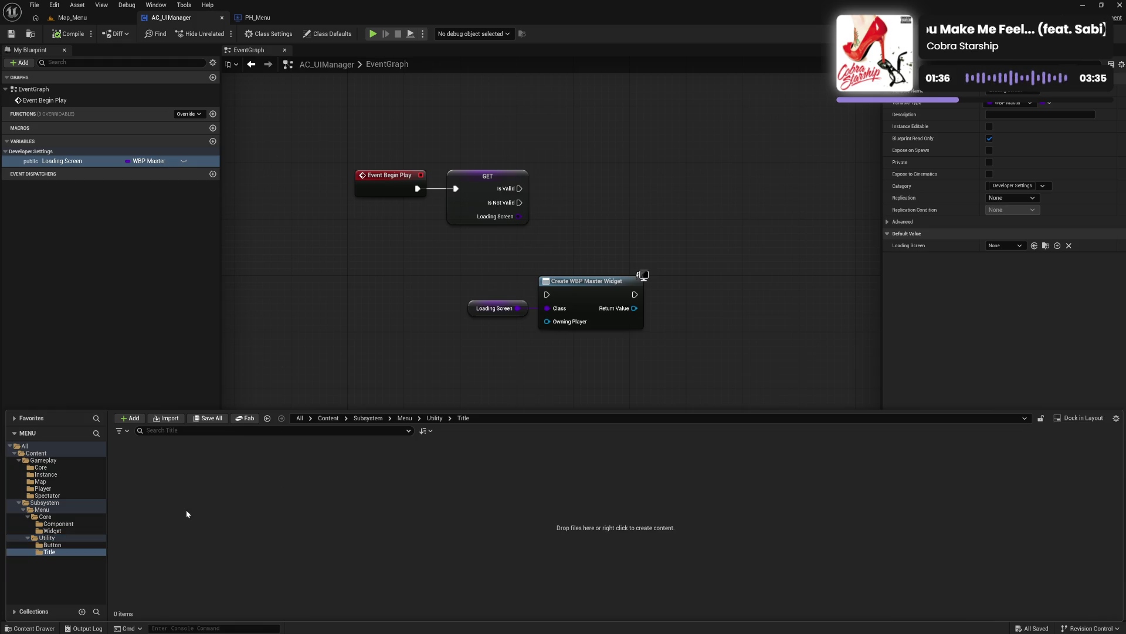
Step: Copy the four WBP_Button widgets from the Button folder and paste them into Title
right_click(186, 509)
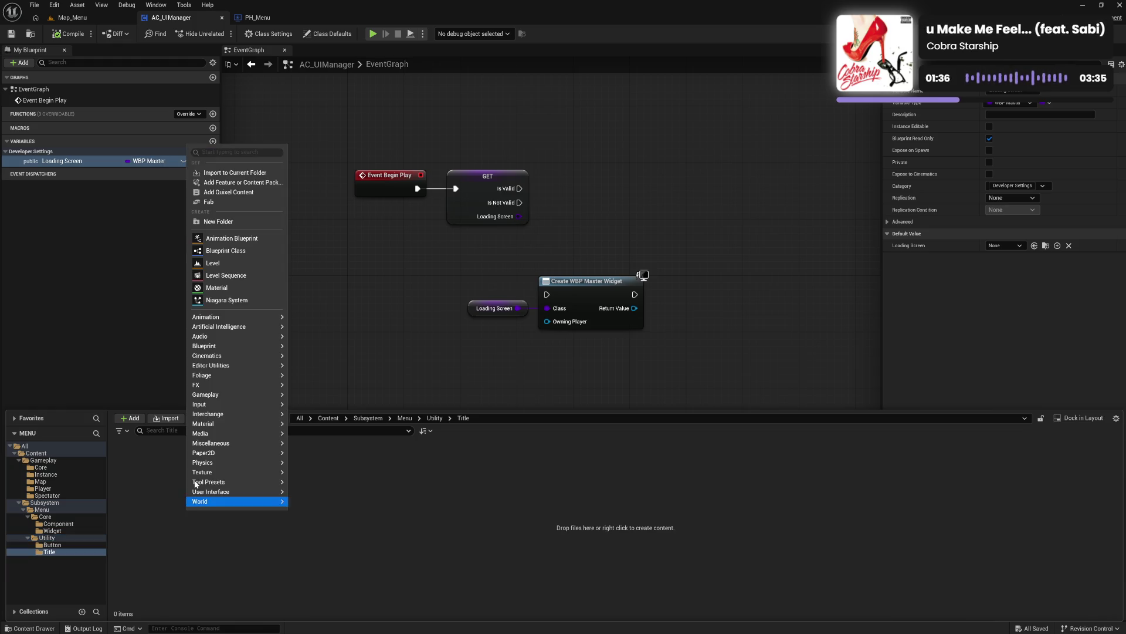
left_click(54, 546)
left_click(143, 505)
left_click(318, 518, "shift")
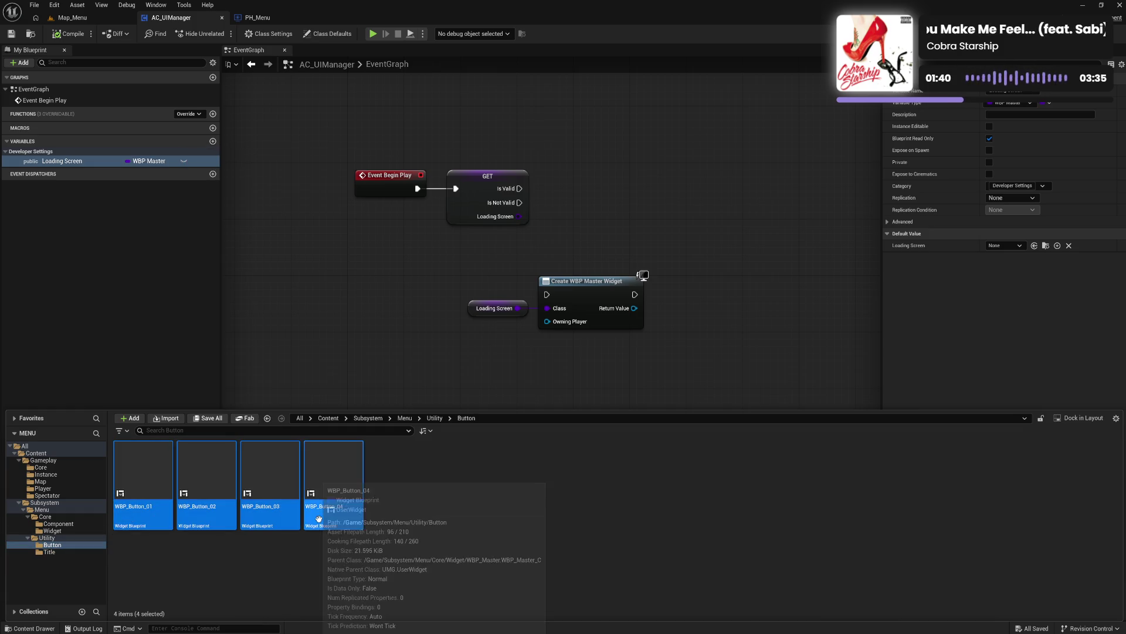
left_click(49, 551)
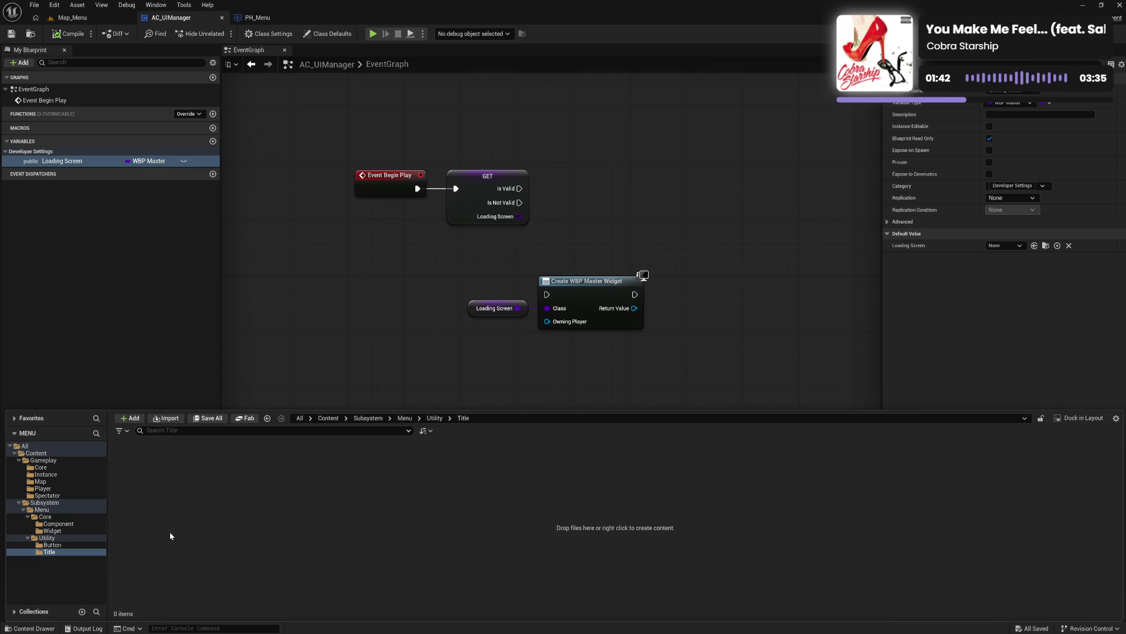
key("ctrl+v")
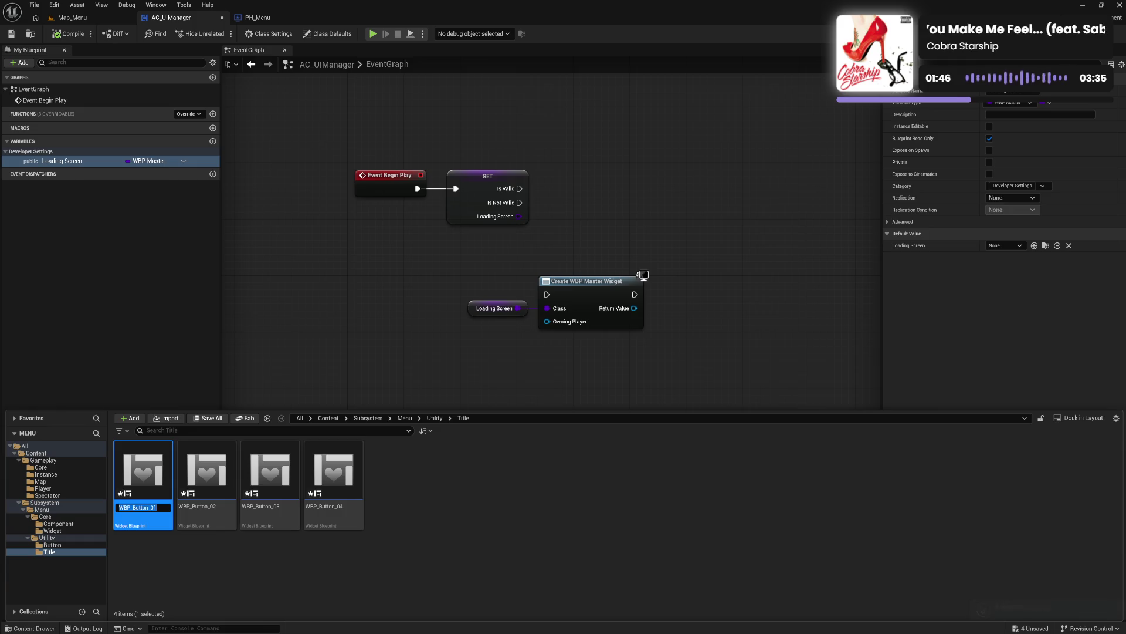
Step: Rename the pasted copies to WBP_Title_01 and WBP_Title_04
left_click_drag(148, 507, 139, 507)
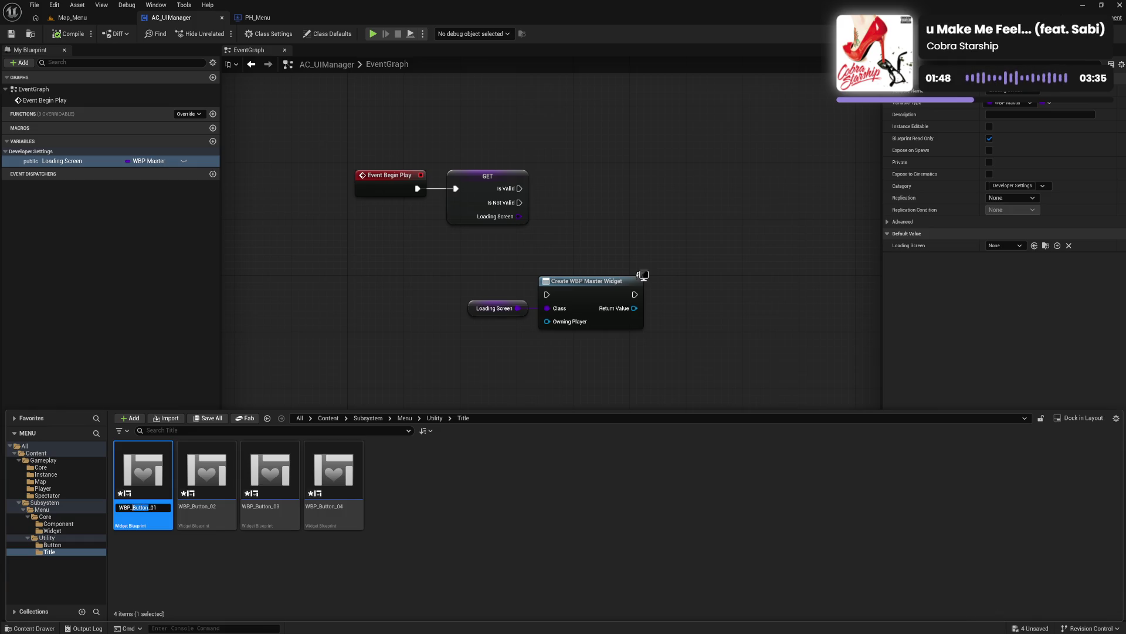
type("Title")
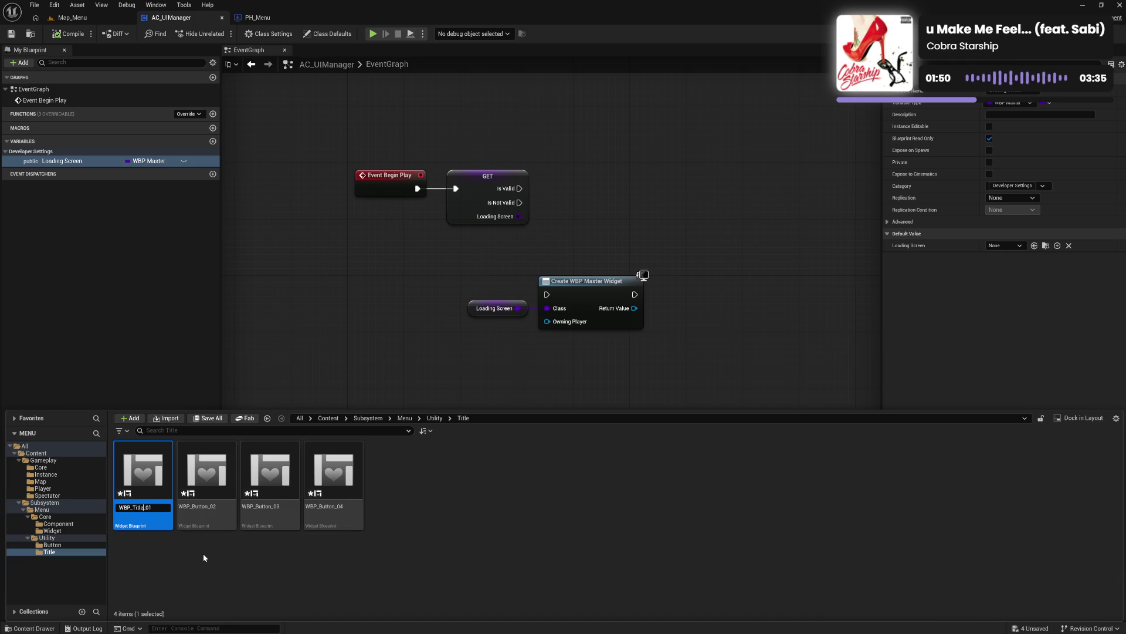
key("Return")
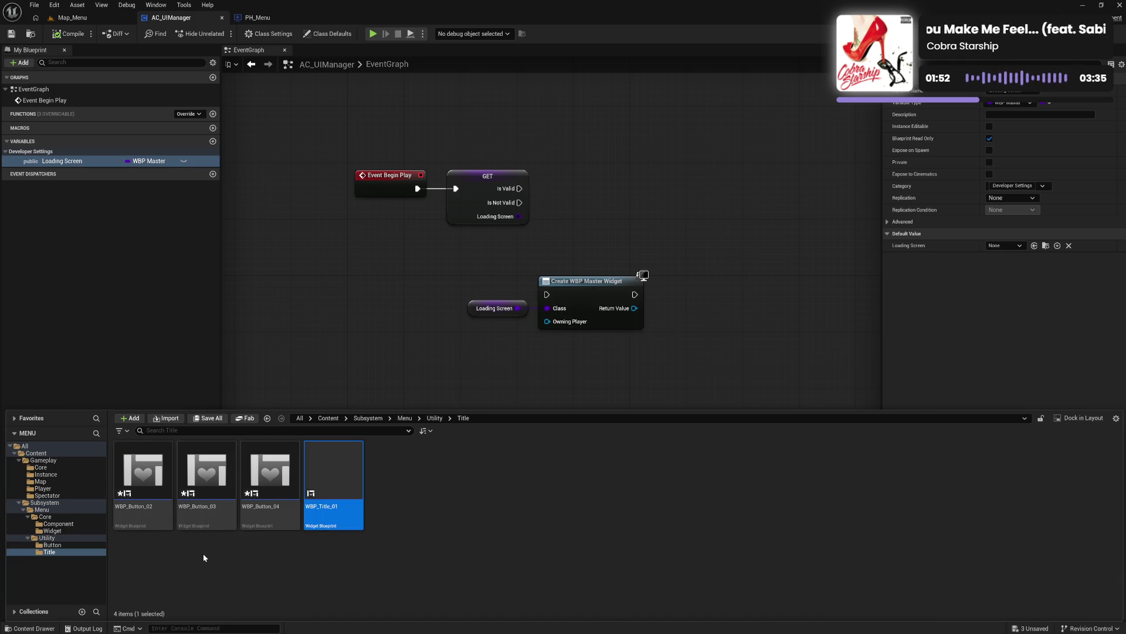
key("Left")
key("F2")
key("End")
key("BackSpace")
key("BackSpace")
key("BackSpace")
type("Title")
key("Return")
Step: Rename the remaining copies to WBP_Title_03 and WBP_Title_02
key("Left")
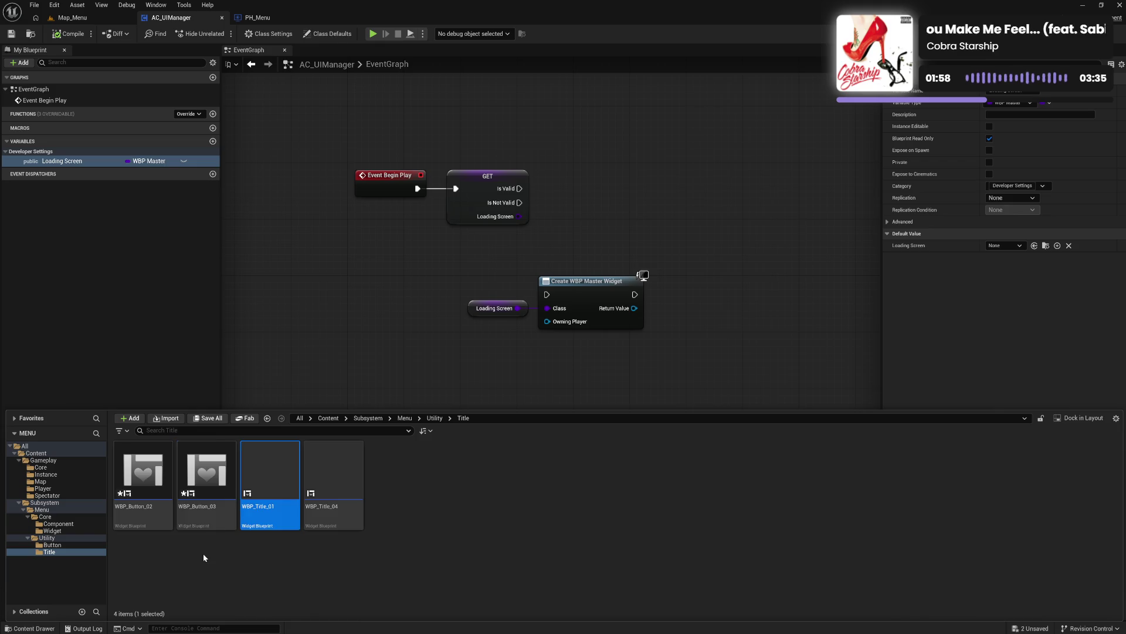
key("Left")
key("F2")
key("End")
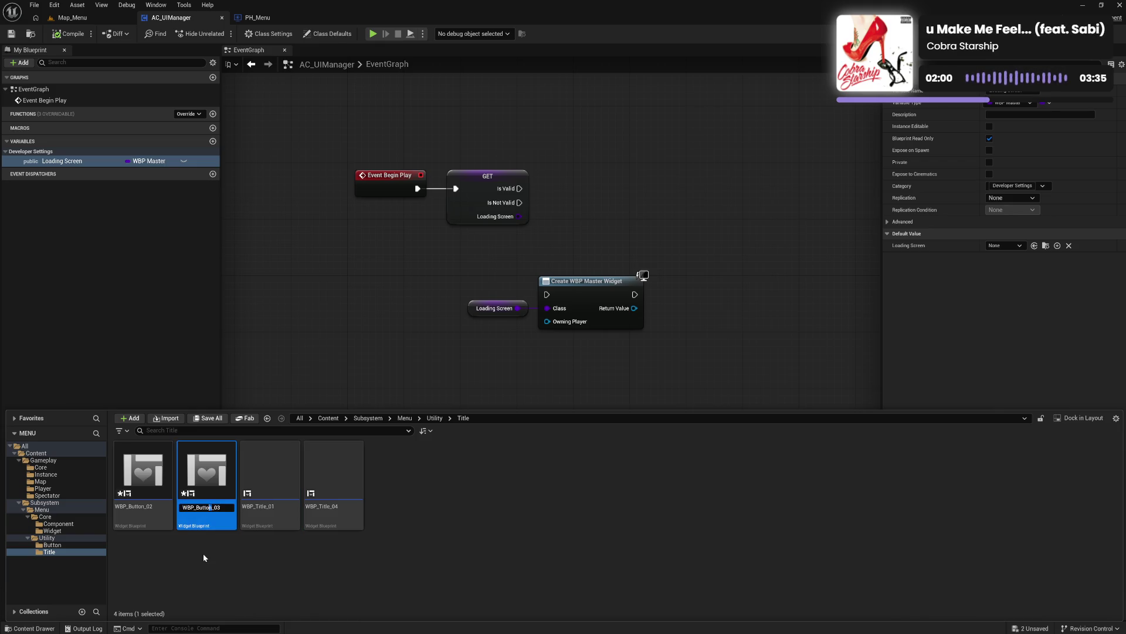
key("BackSpace")
key("BackSpace")
key("BackSpace")
type("Title")
key("Return")
key("Left")
key("Left")
key("F2")
key("End")
key("Left")
key("Left")
key("Left")
key("BackSpace")
key("BackSpace")
key("BackSpace")
type("Title")
key("Return")
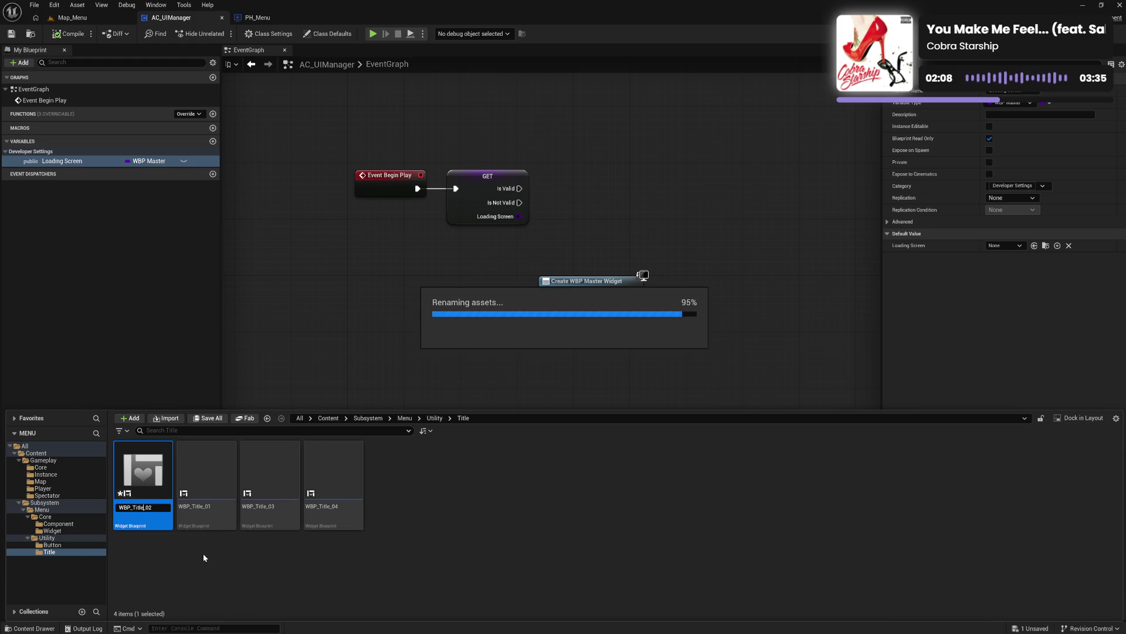
left_click(372, 588)
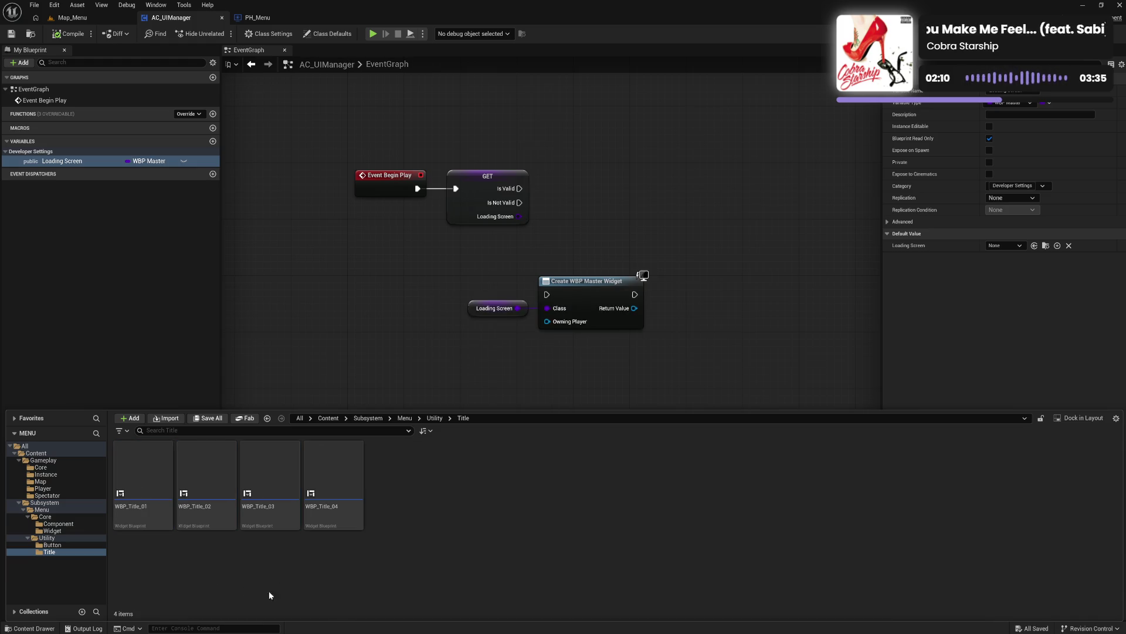
Step: Expand Utility in the folder tree and review the Title and Button widget folders
left_click(57, 540)
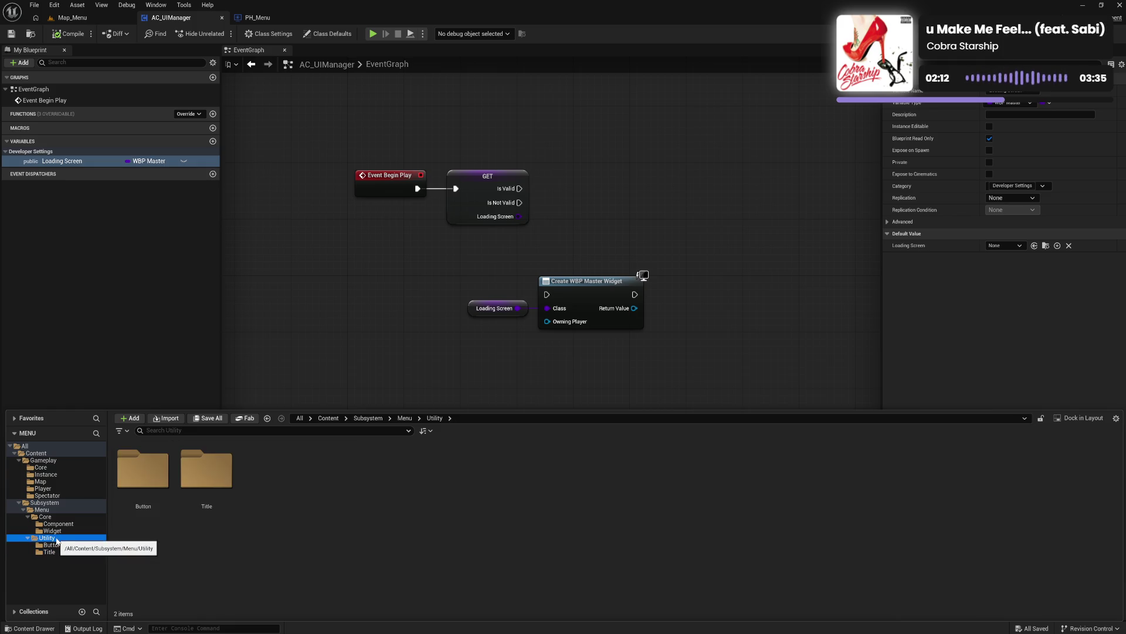
left_click(27, 517)
left_click(28, 523)
left_click(28, 517)
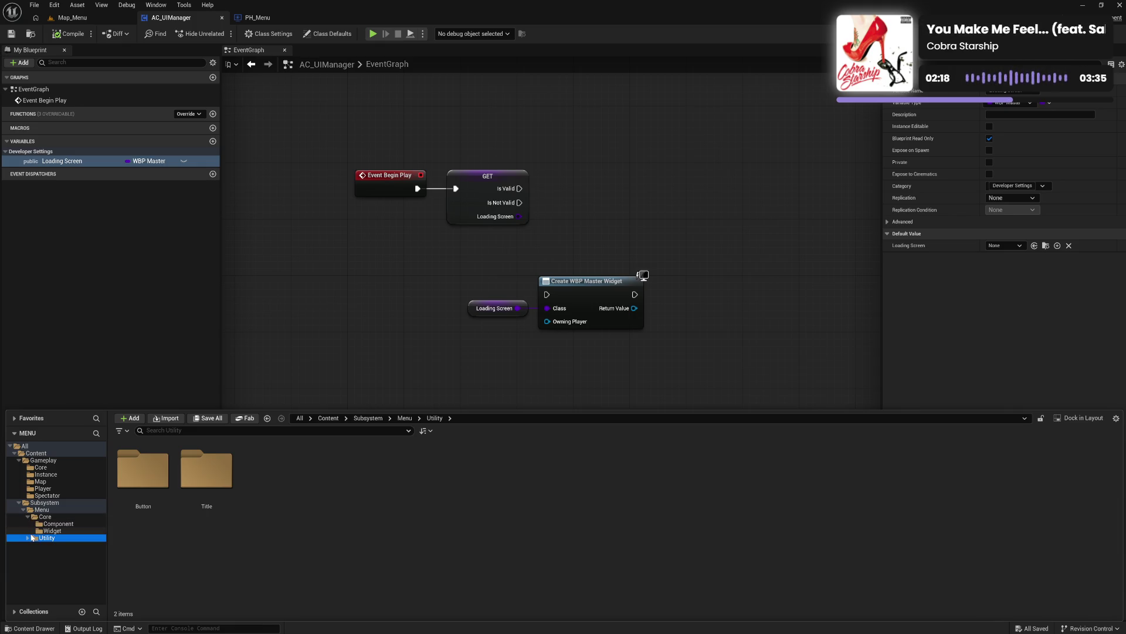
left_click(27, 516)
left_click(27, 523)
left_click(64, 538)
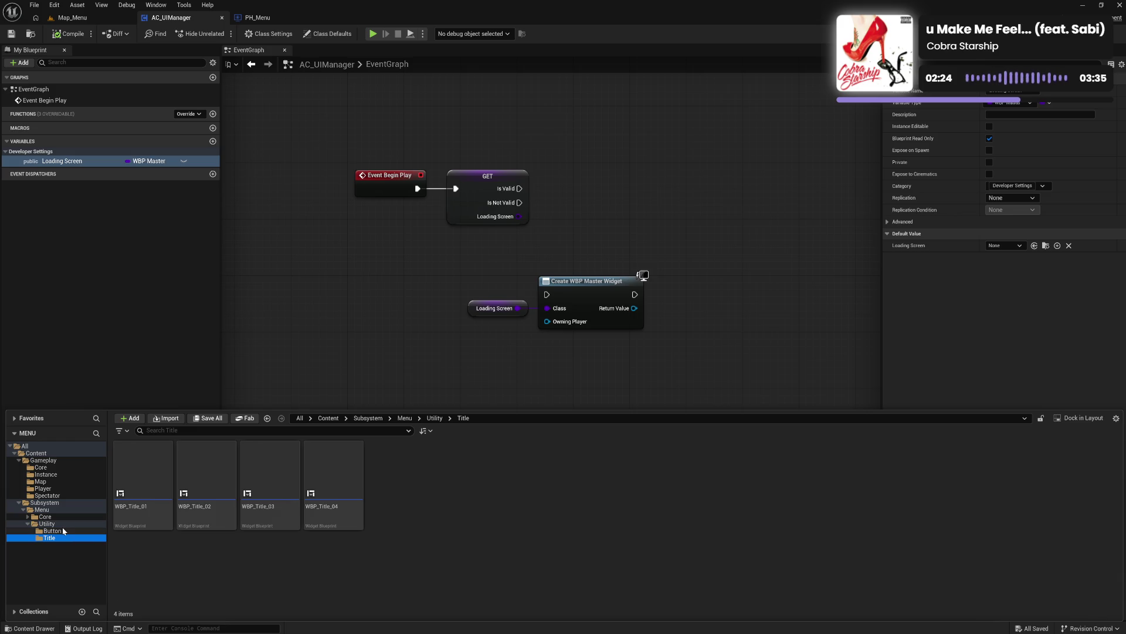
left_click(57, 530)
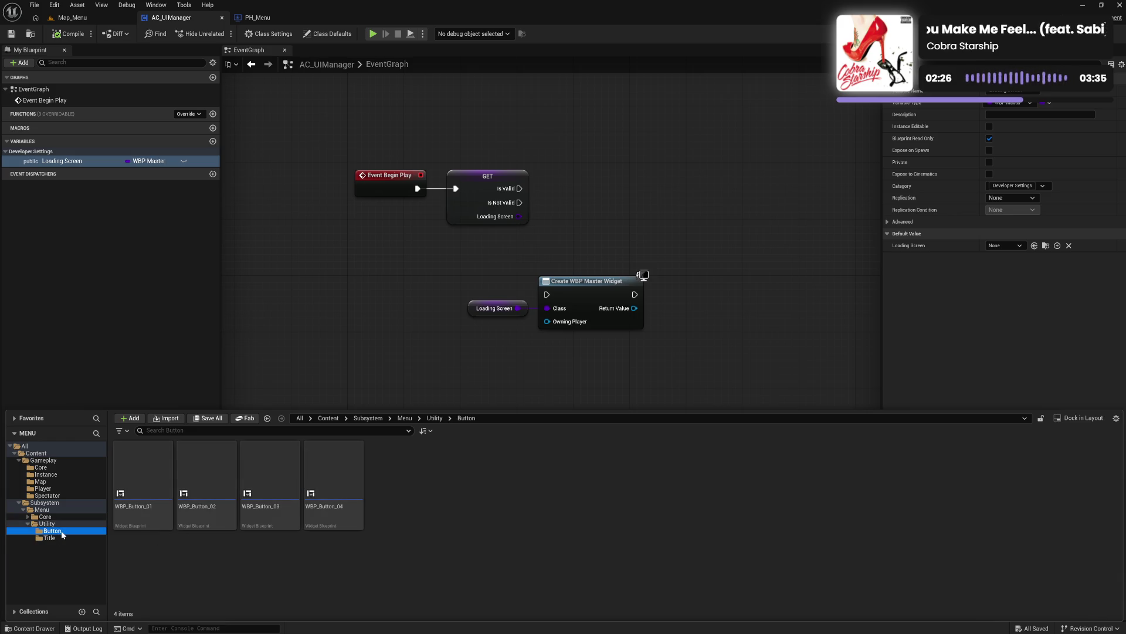
left_click(52, 536)
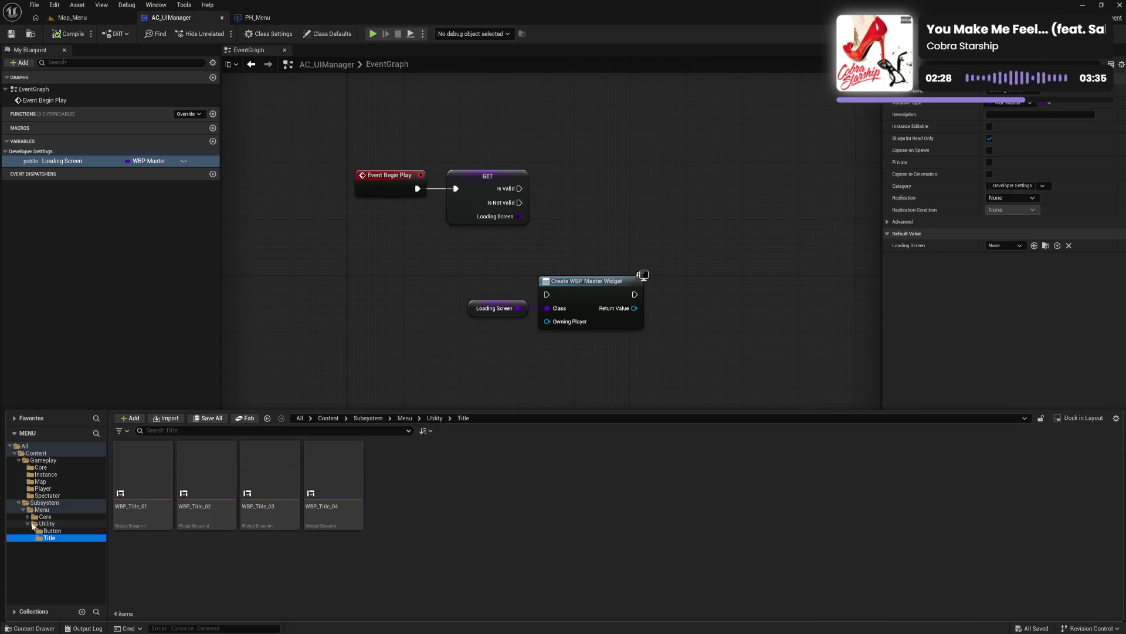
Step: Recheck the Button and Title contents, then bring up the add-asset menu in Utility
left_click(32, 524, "ctrl")
left_click(28, 524)
left_click(29, 523)
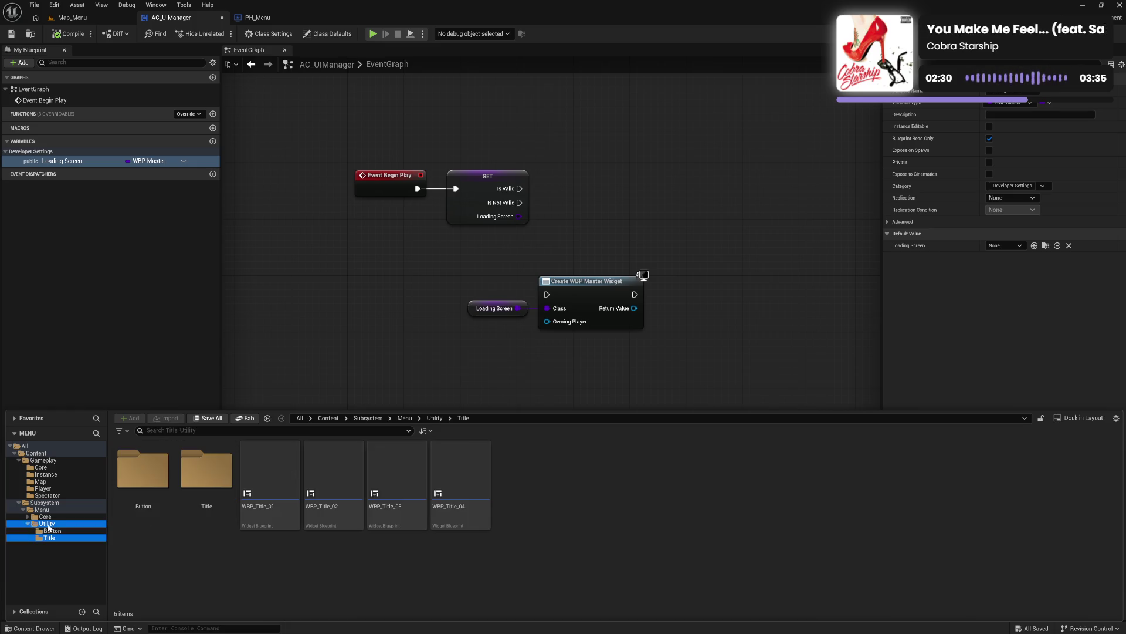
left_click(51, 530)
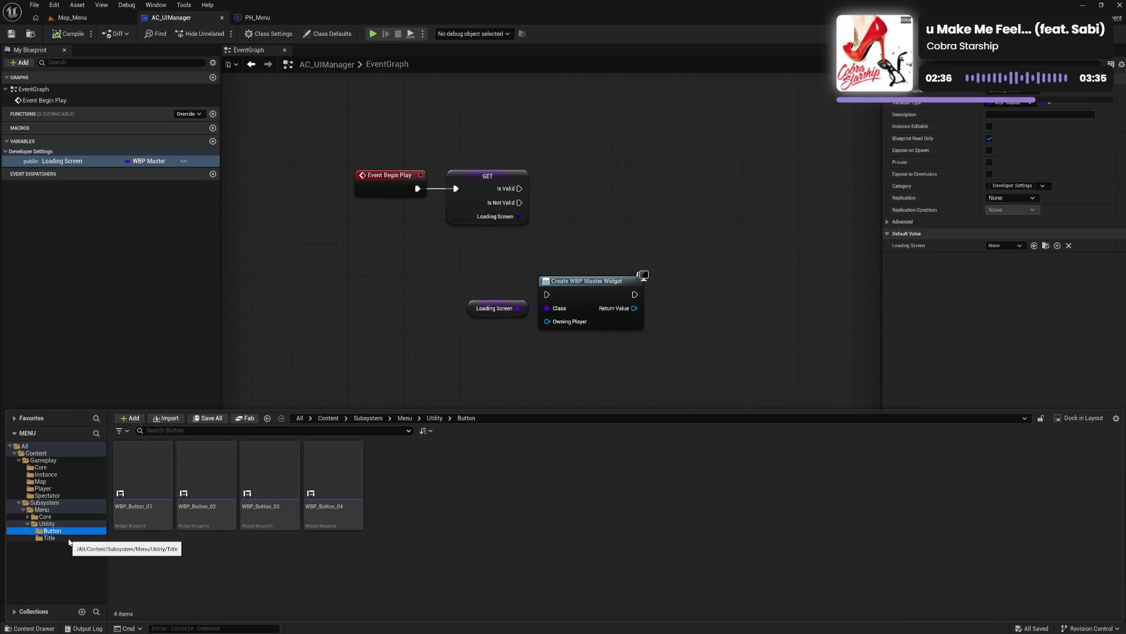
left_click(68, 537)
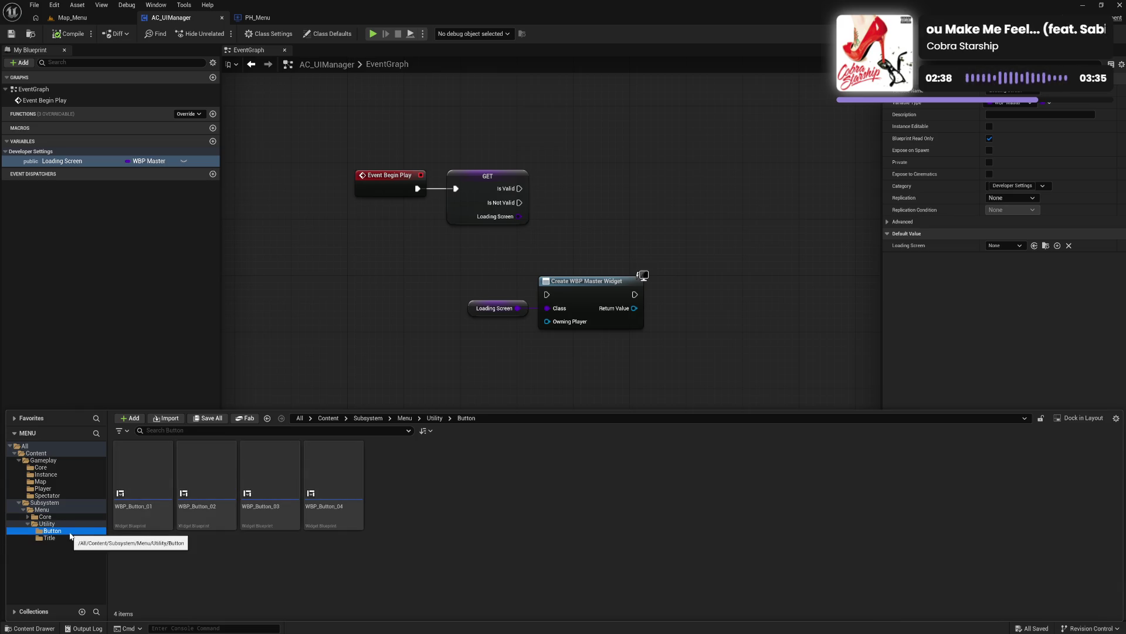
left_click(58, 536)
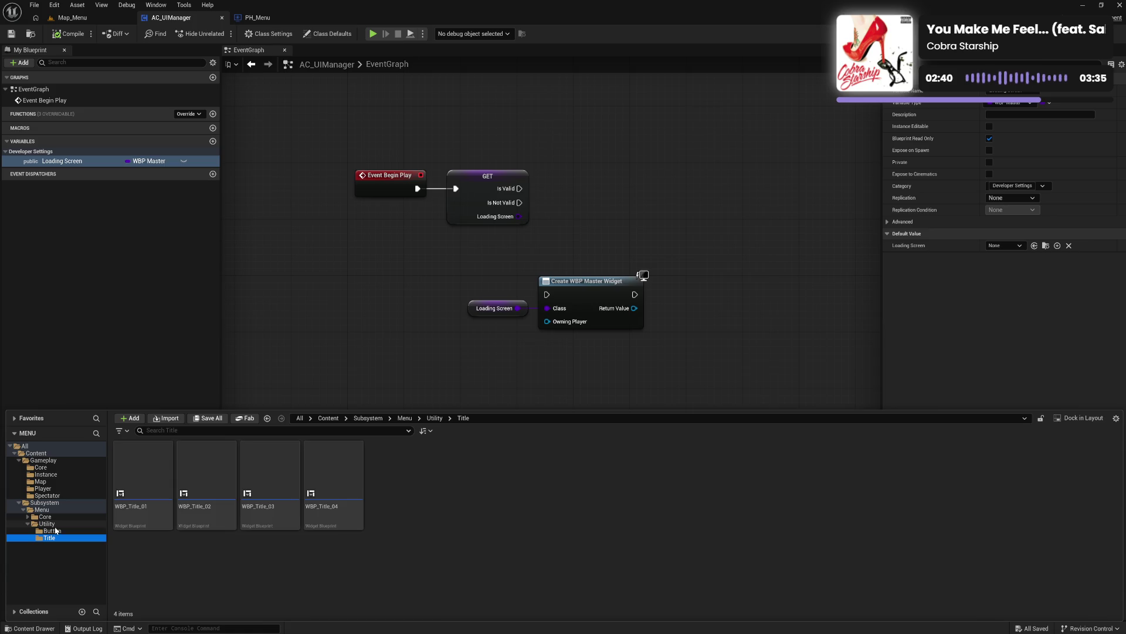
left_click(58, 524)
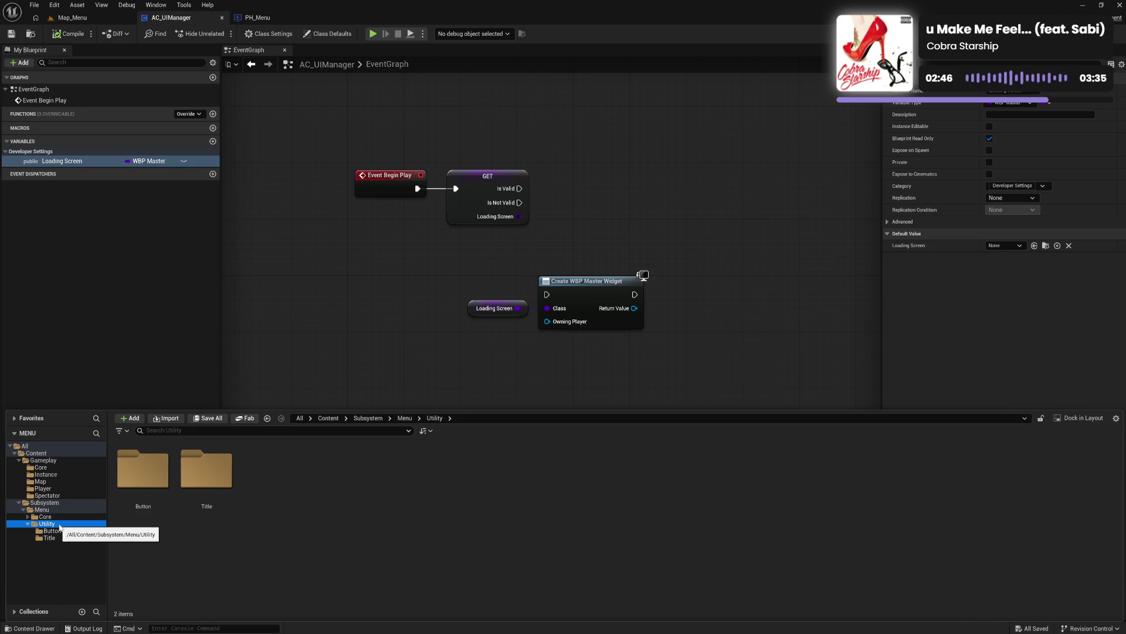
right_click(273, 495)
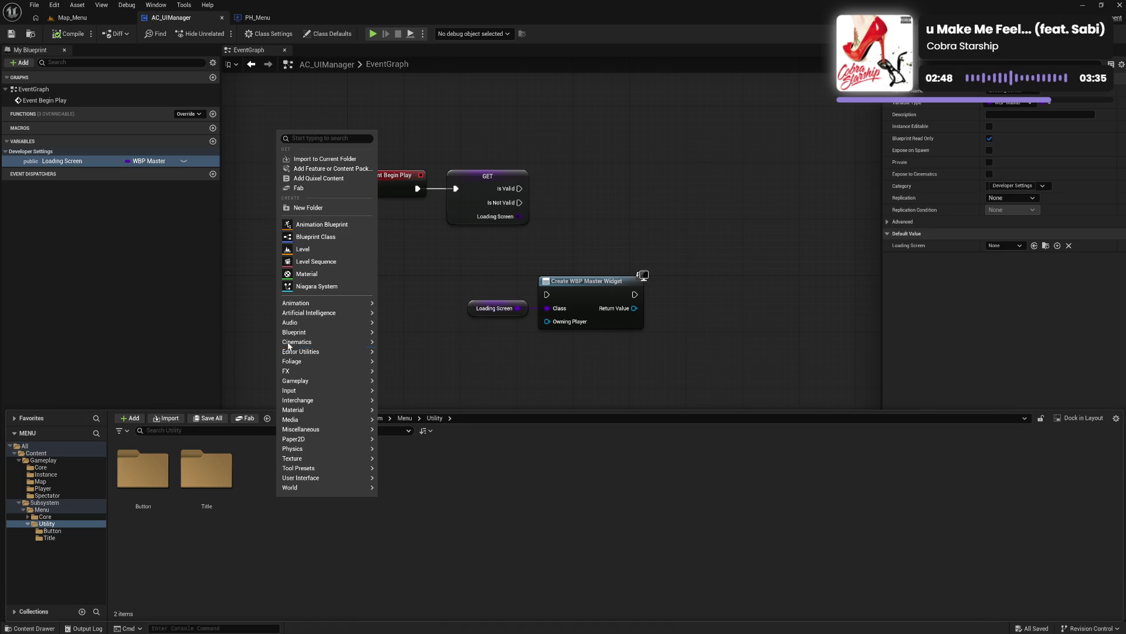
Step: Create a new folder named Selector inside Utility
left_click(334, 210)
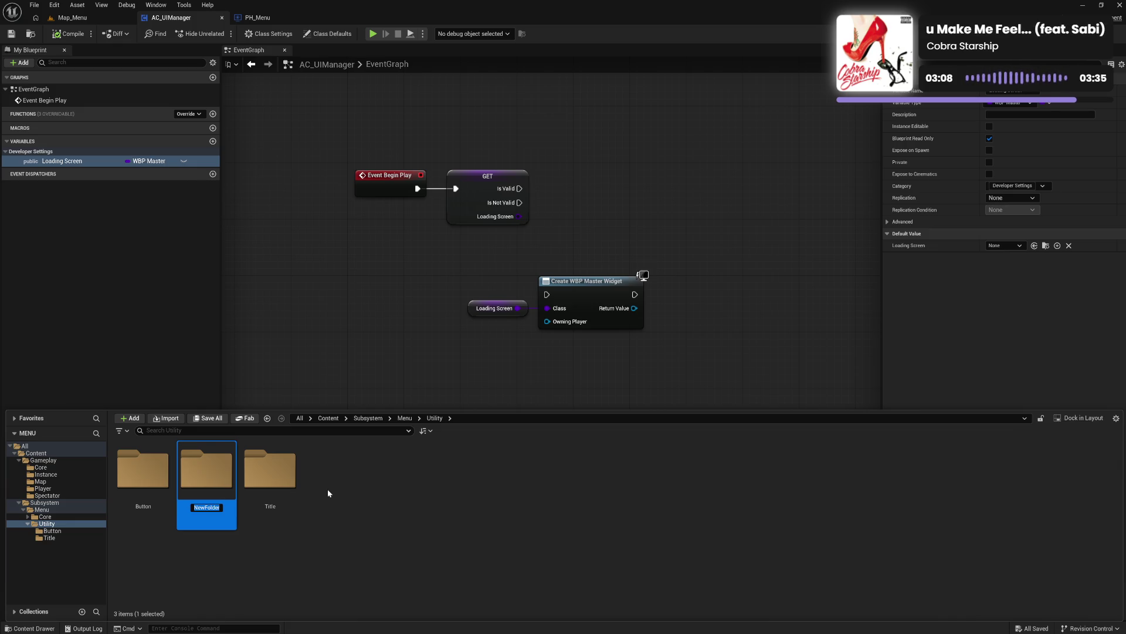
type("Sel")
type("ect")
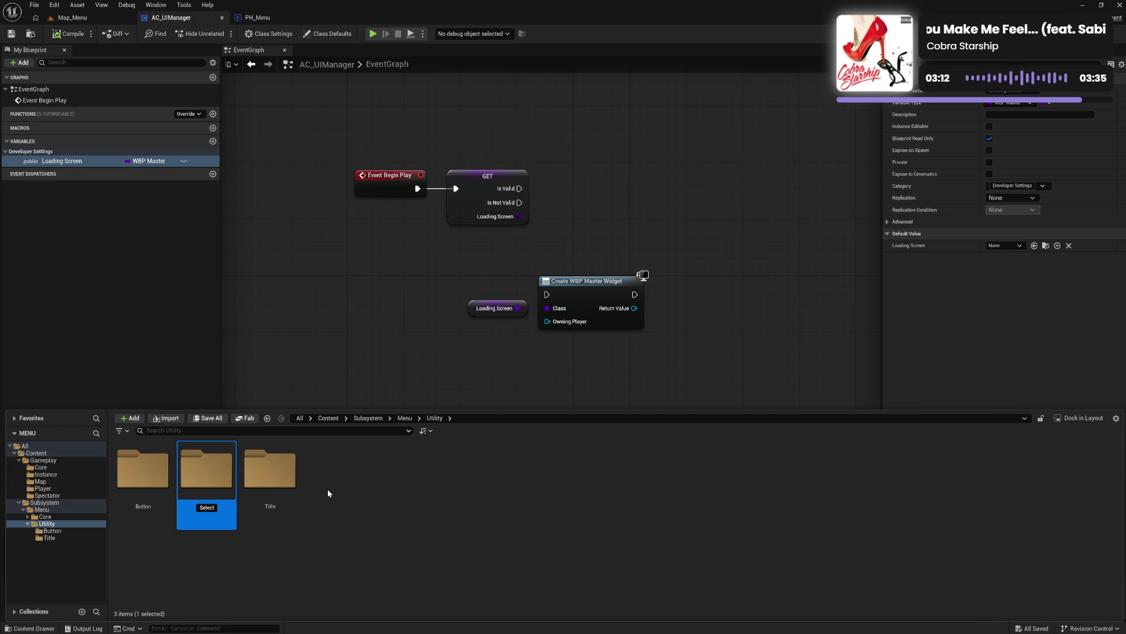
type("or")
key("Return")
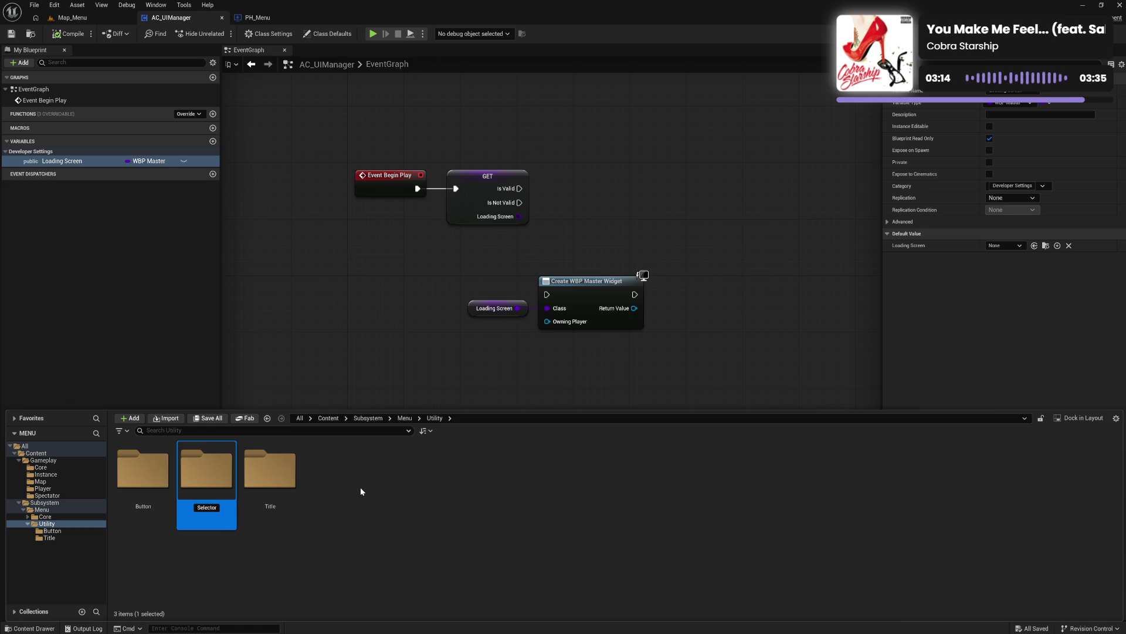
Step: Select the Button, Selector and Title folders in turn to check them
left_click(268, 476)
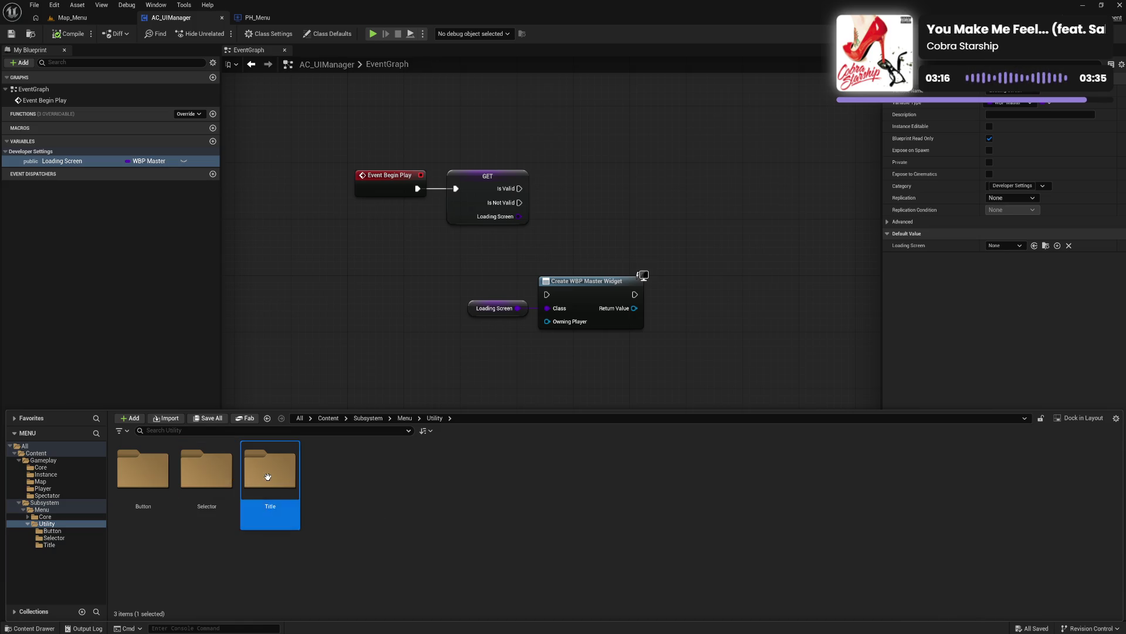
left_click(148, 480)
left_click(206, 478)
left_click(259, 481)
left_click(207, 484)
left_click(144, 478)
left_click(205, 481)
left_click(258, 483)
left_click(343, 487)
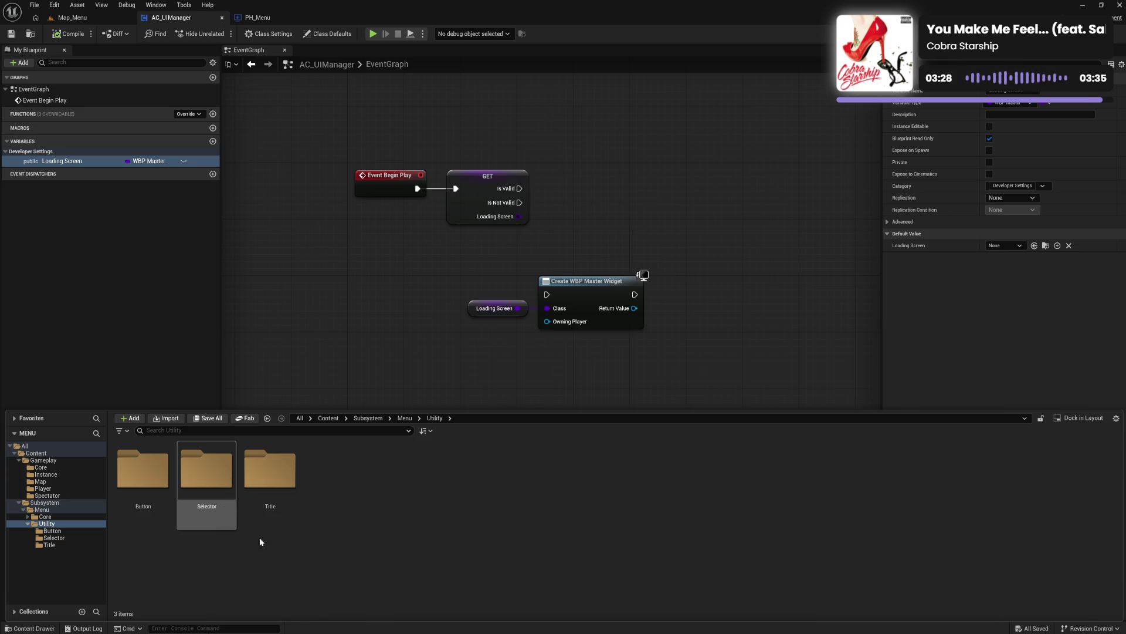
Step: Switch between the Selector, Utility and Core folders to review their contents
left_click(216, 488)
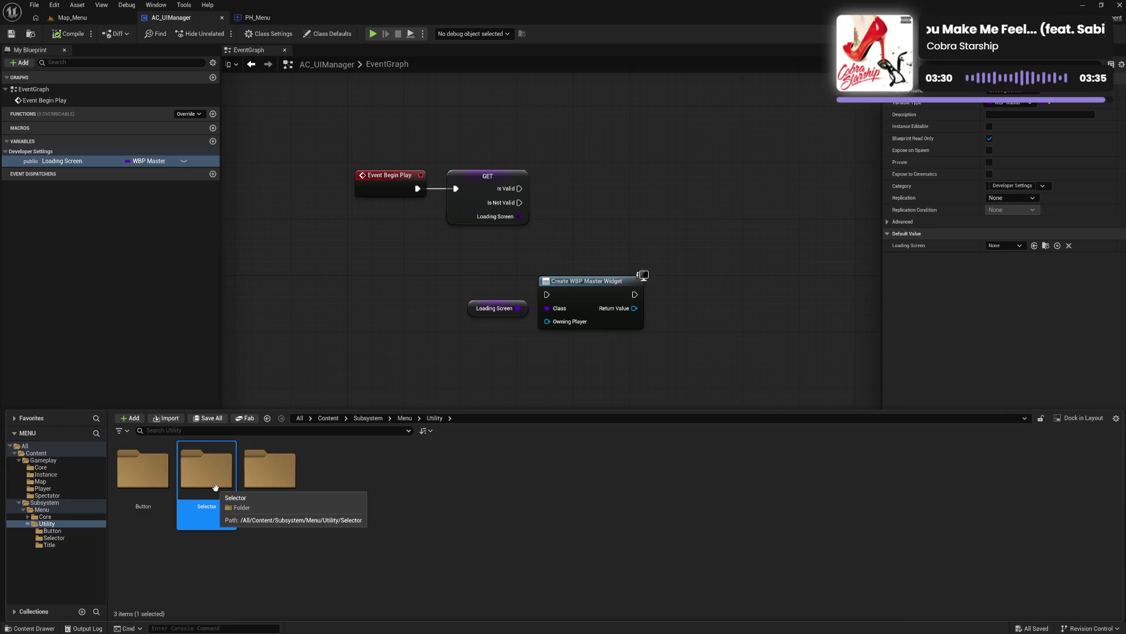
left_click(351, 502)
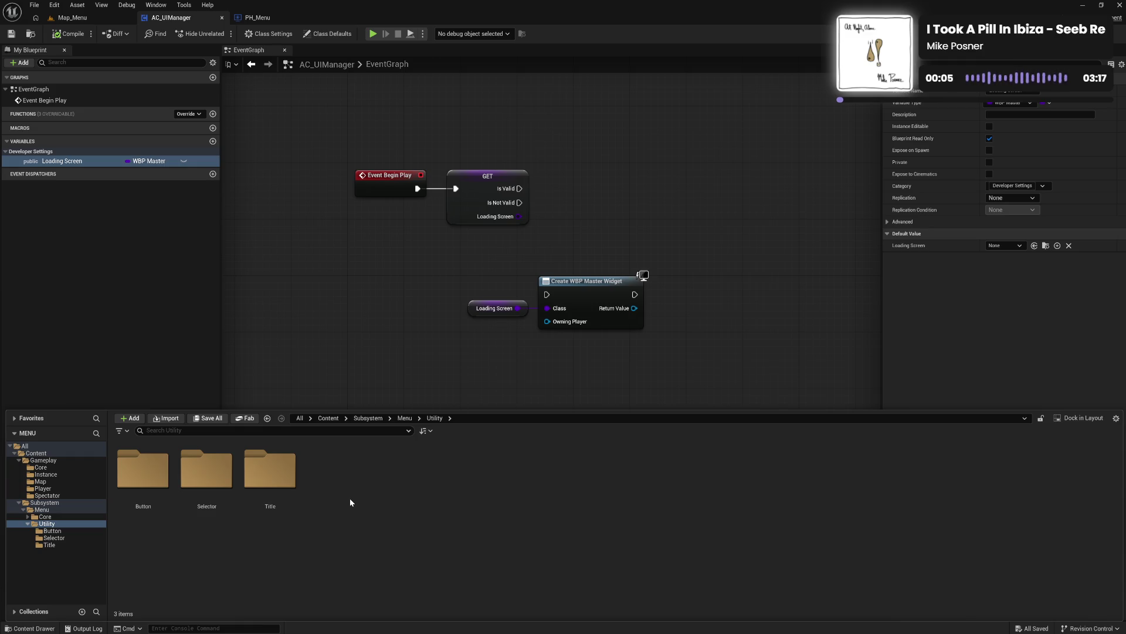
left_click(28, 525)
left_click(46, 524)
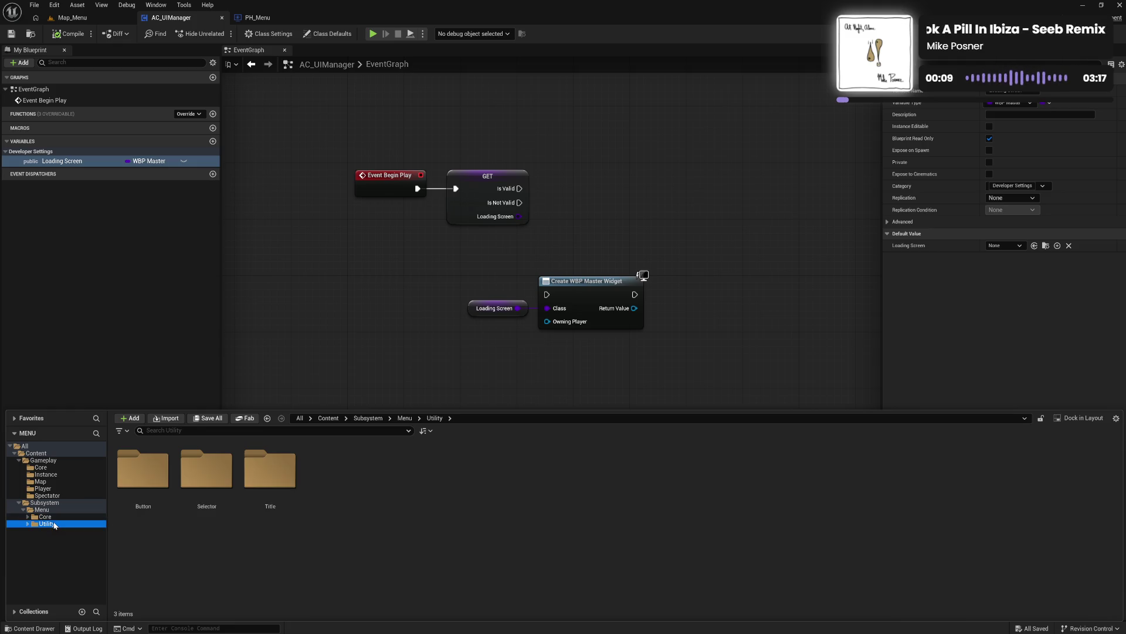
left_click(45, 517)
left_click(47, 523)
left_click(61, 516)
left_click(61, 523)
left_click(64, 517)
left_click(63, 523)
left_click(64, 517)
left_click(65, 523)
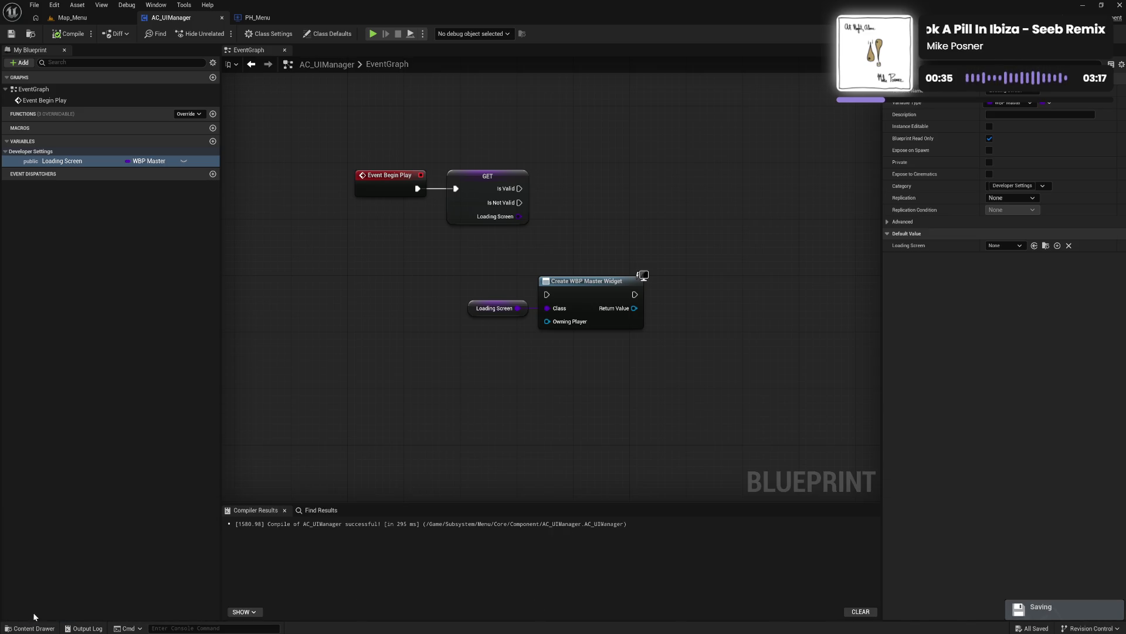
left_click(30, 628)
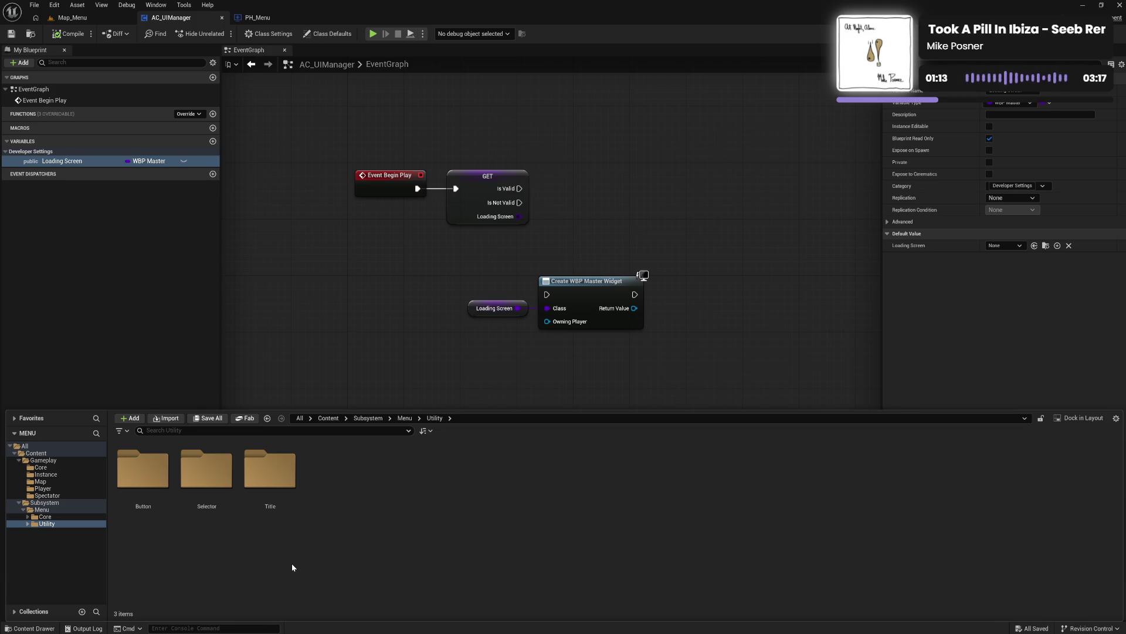
left_click(400, 283)
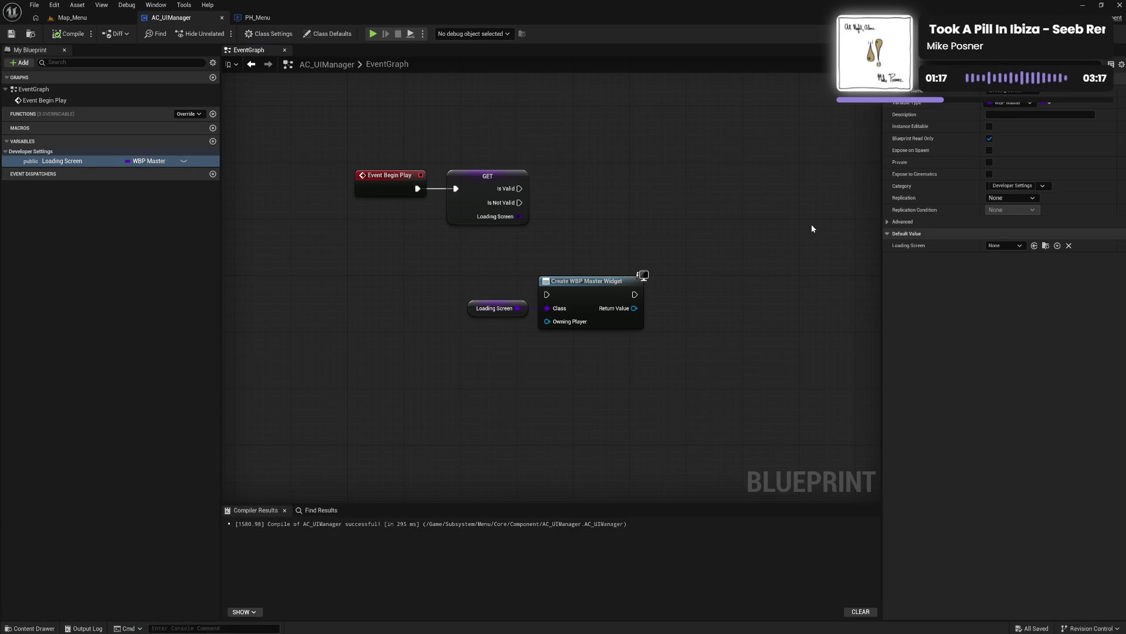
Step: In PH_Menu, view the Loading Screen options without changing them, recompile, and open the Content Drawer
left_click(253, 17)
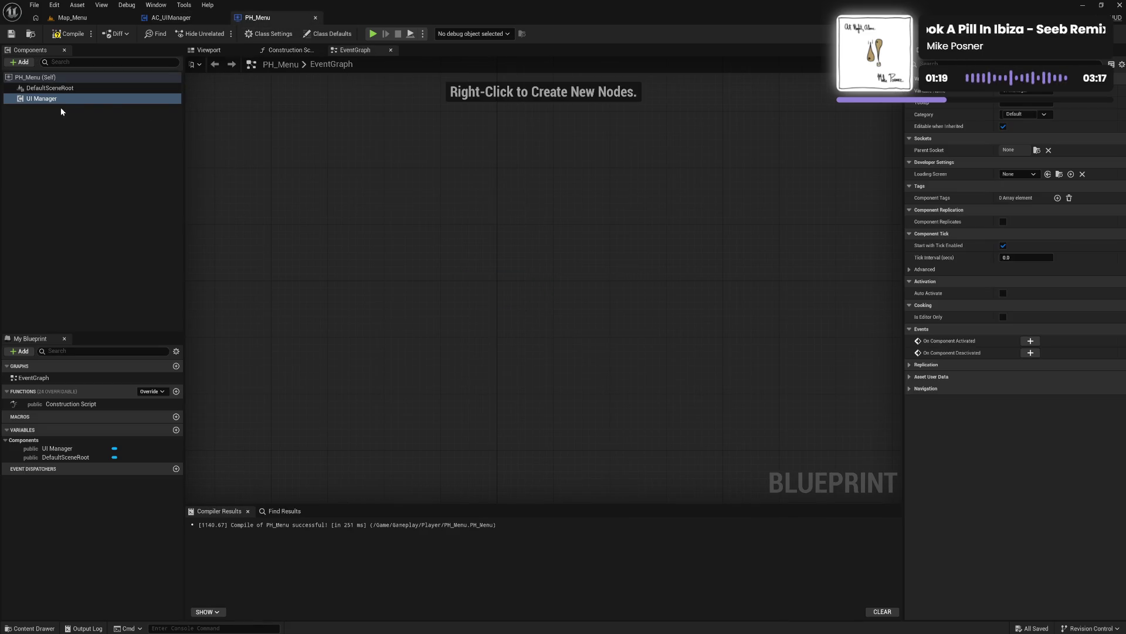
left_click(1029, 174)
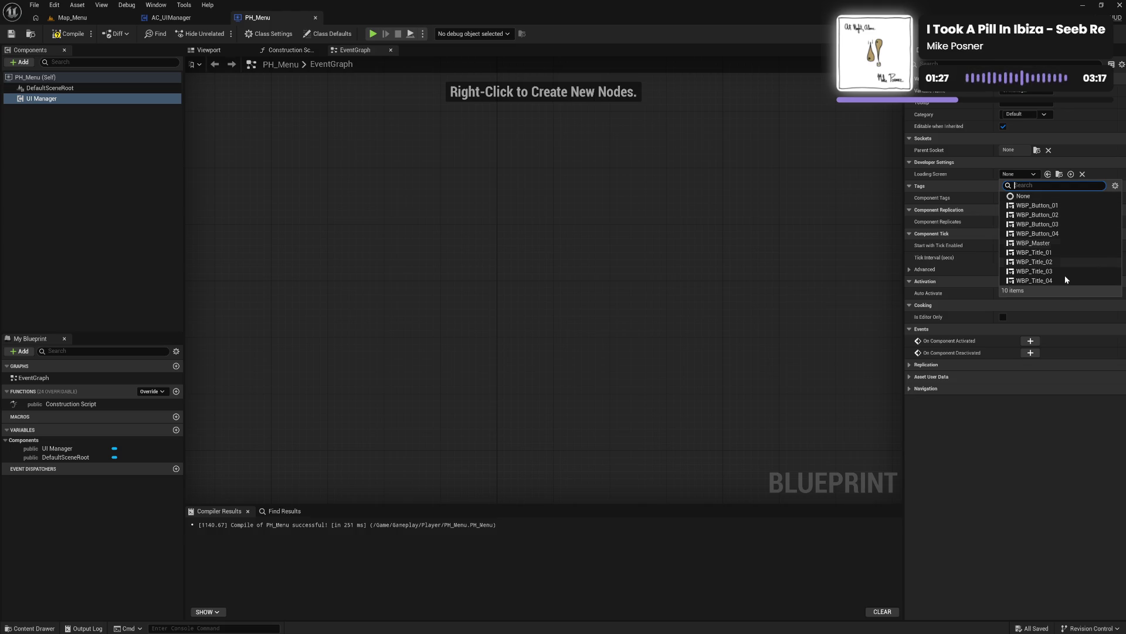
left_click(760, 263)
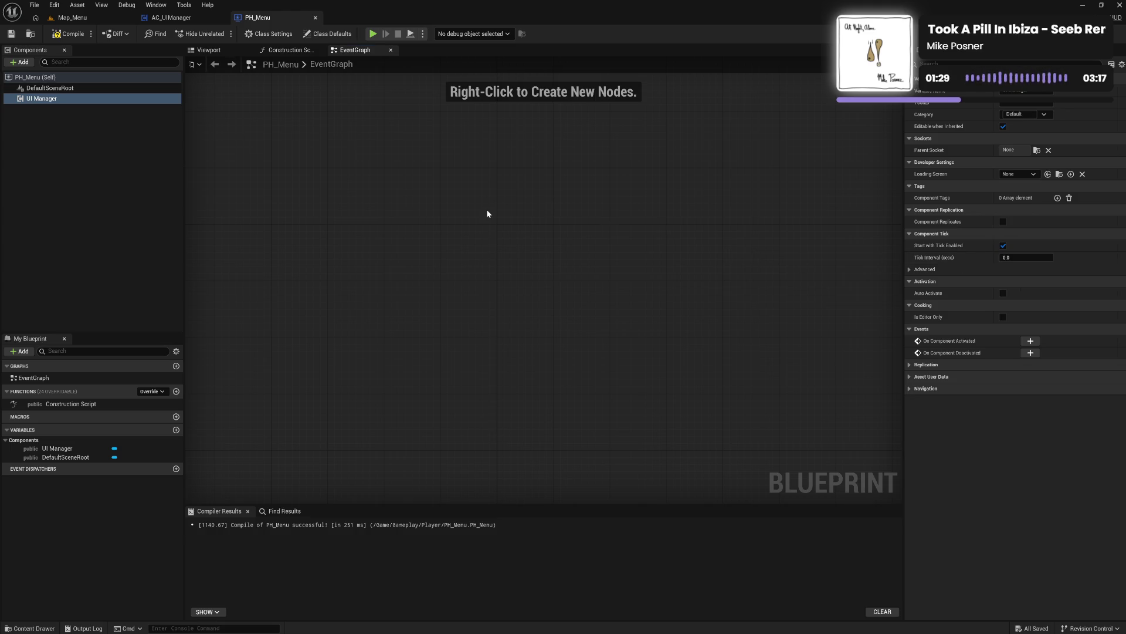
left_click(71, 35)
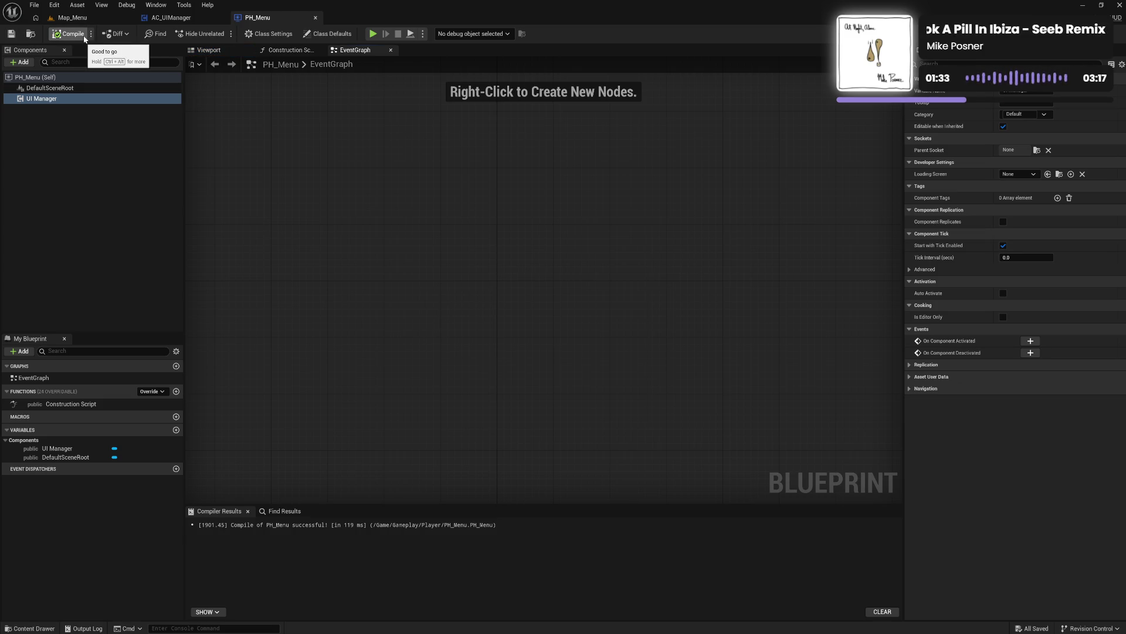
left_click(38, 627)
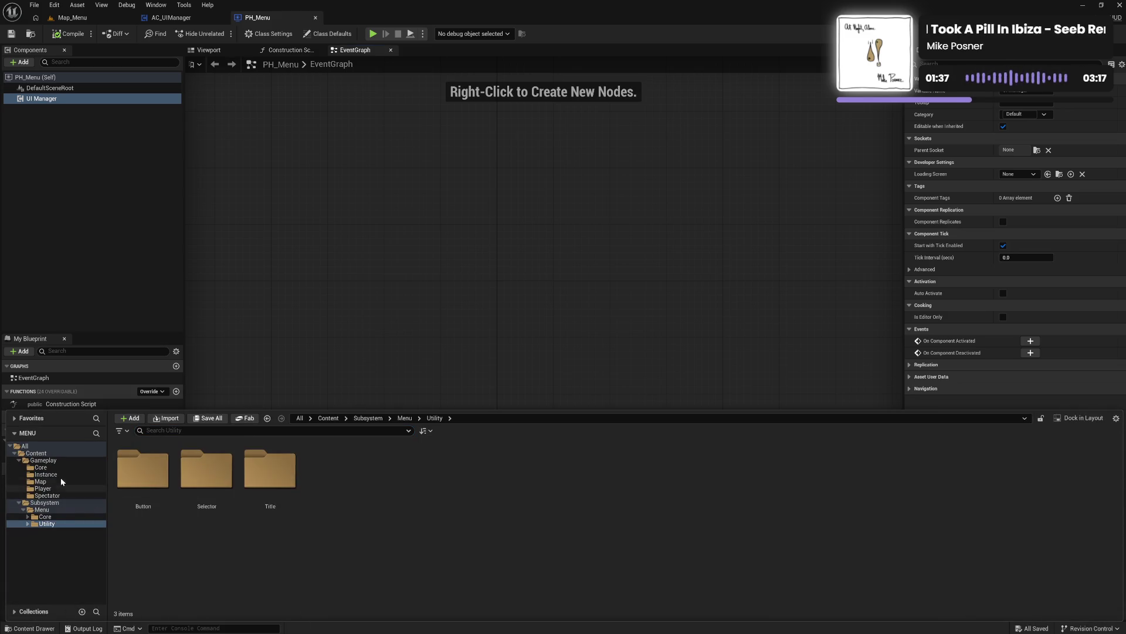
left_click(28, 516)
left_click(58, 523)
left_click(64, 531)
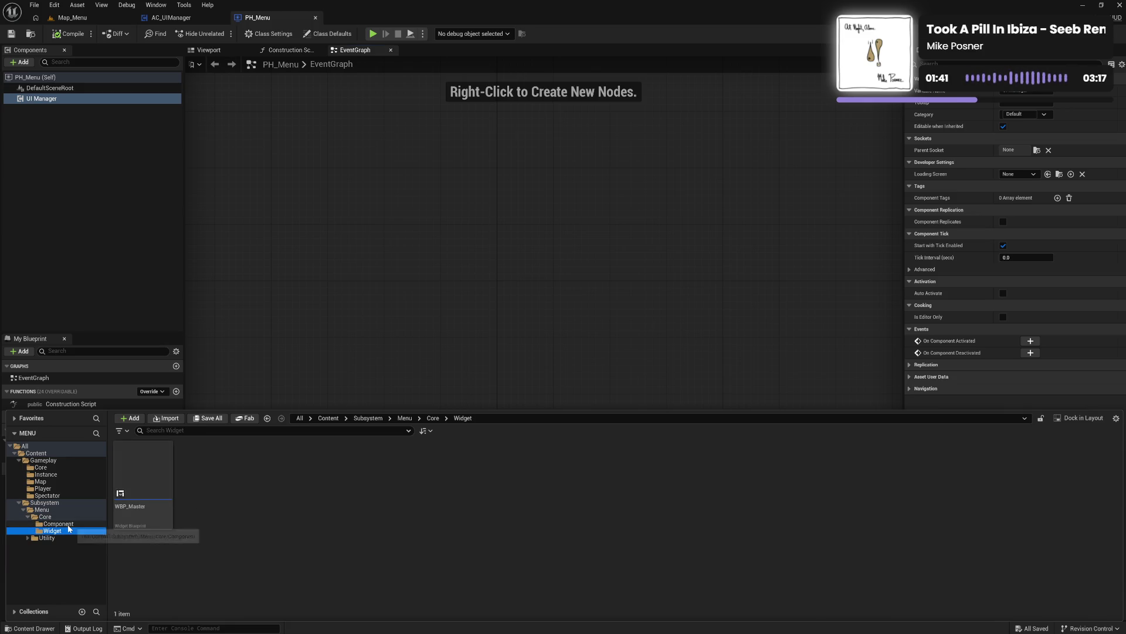
left_click(68, 524)
left_click(70, 517)
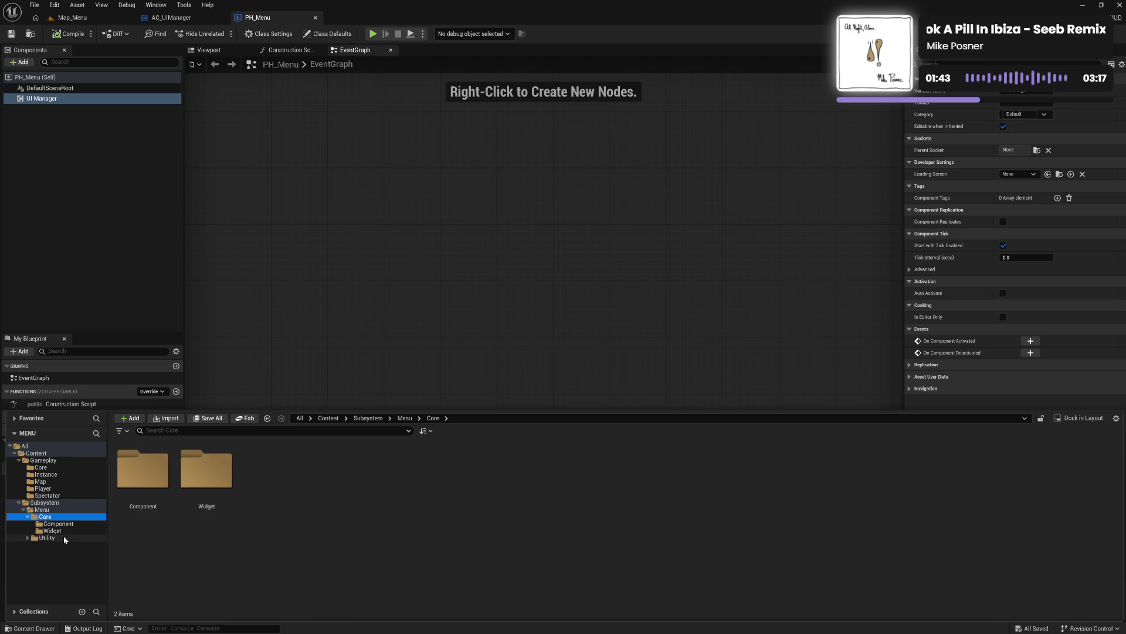
left_click(50, 537)
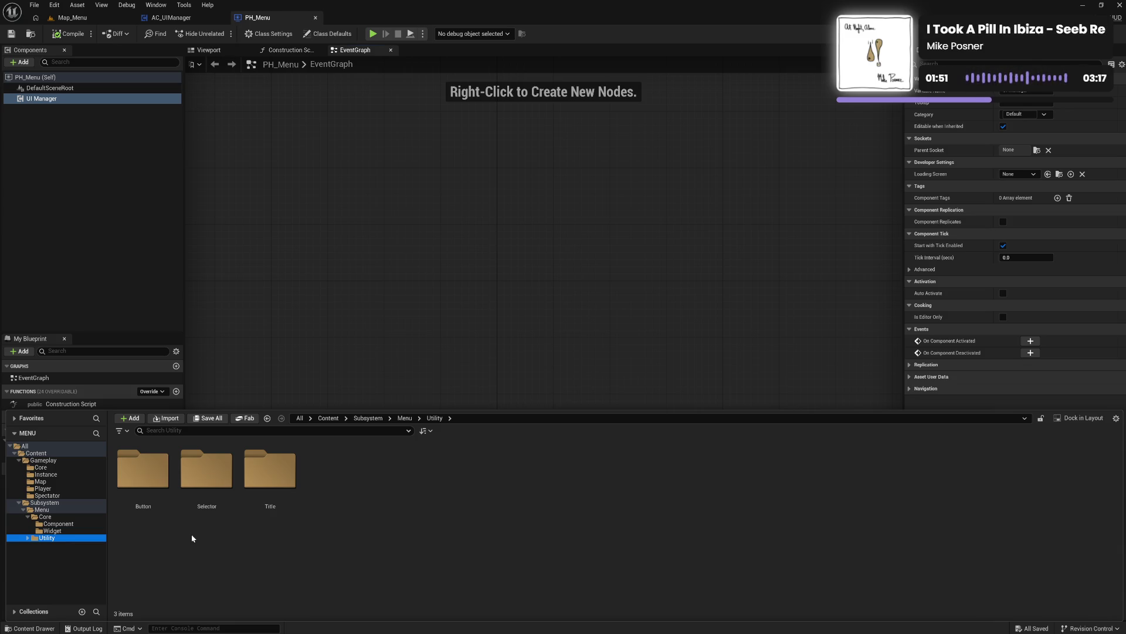
left_click(65, 530)
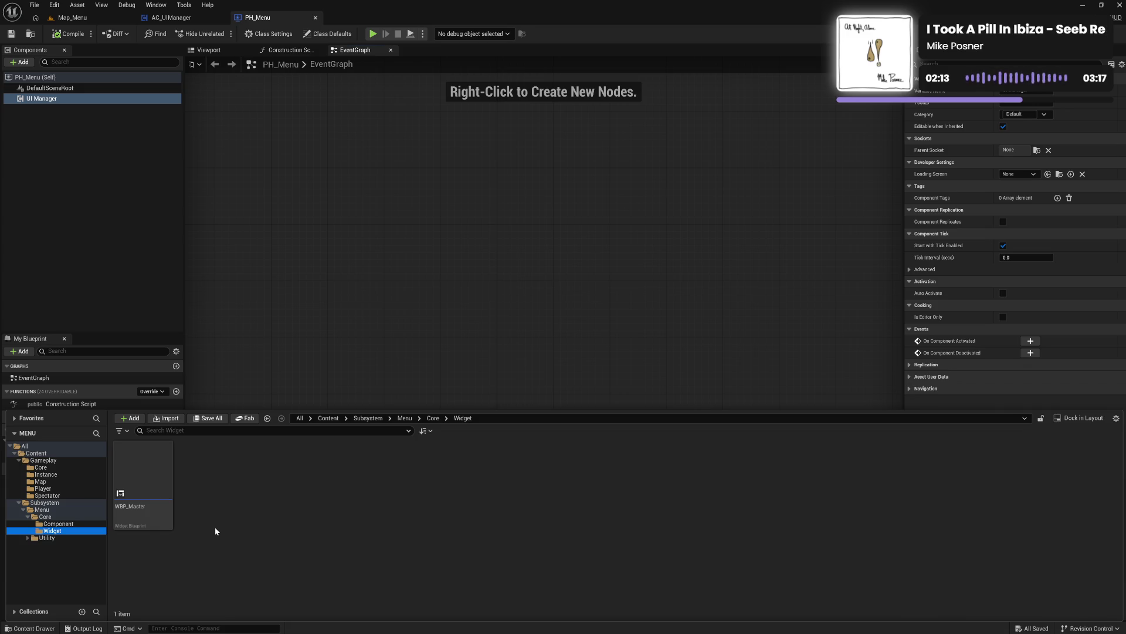
left_click(318, 531)
left_click(27, 538)
left_click(52, 545)
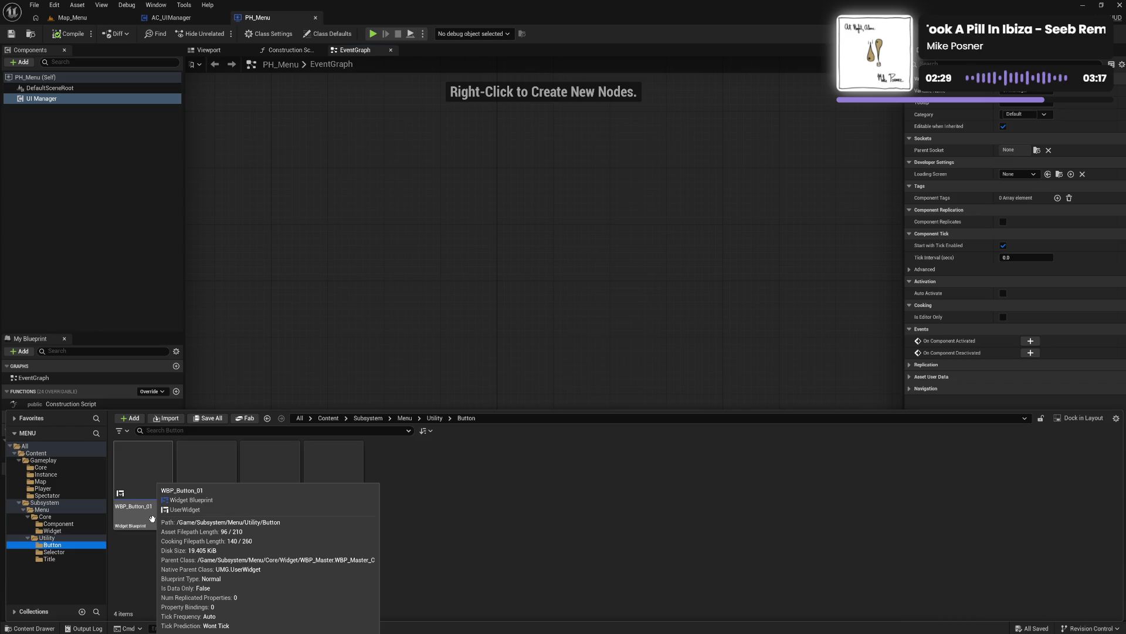
left_click(313, 516)
left_click(278, 519)
left_click(217, 521)
left_click(147, 519)
left_click(225, 519)
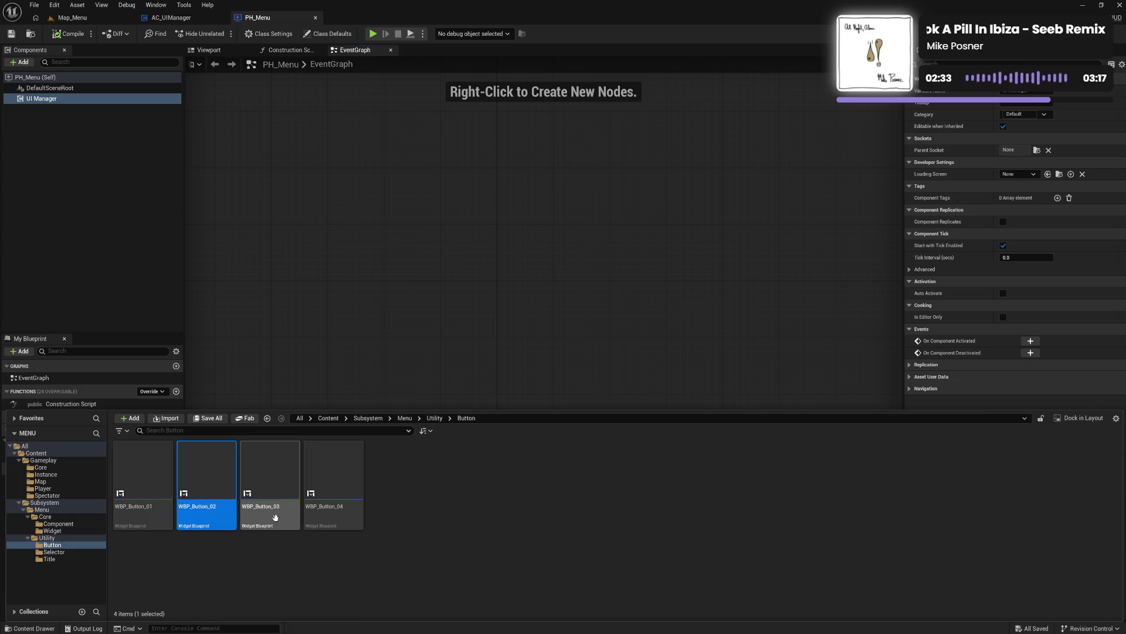
left_click(276, 518)
left_click(333, 517)
mouse_move(334, 517)
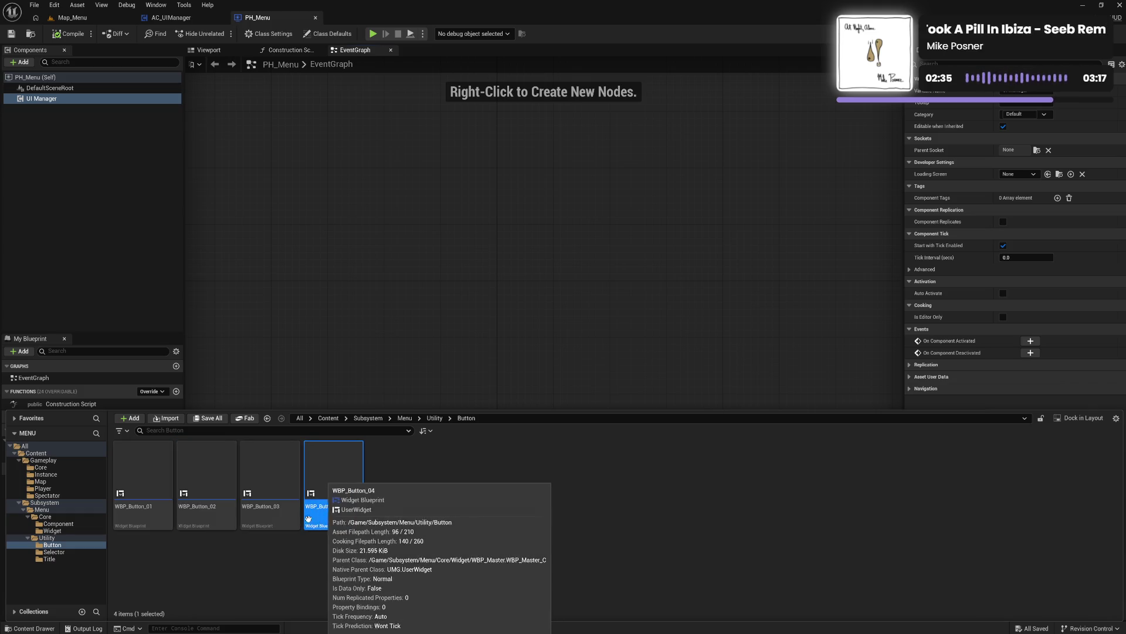
mouse_move(136, 518)
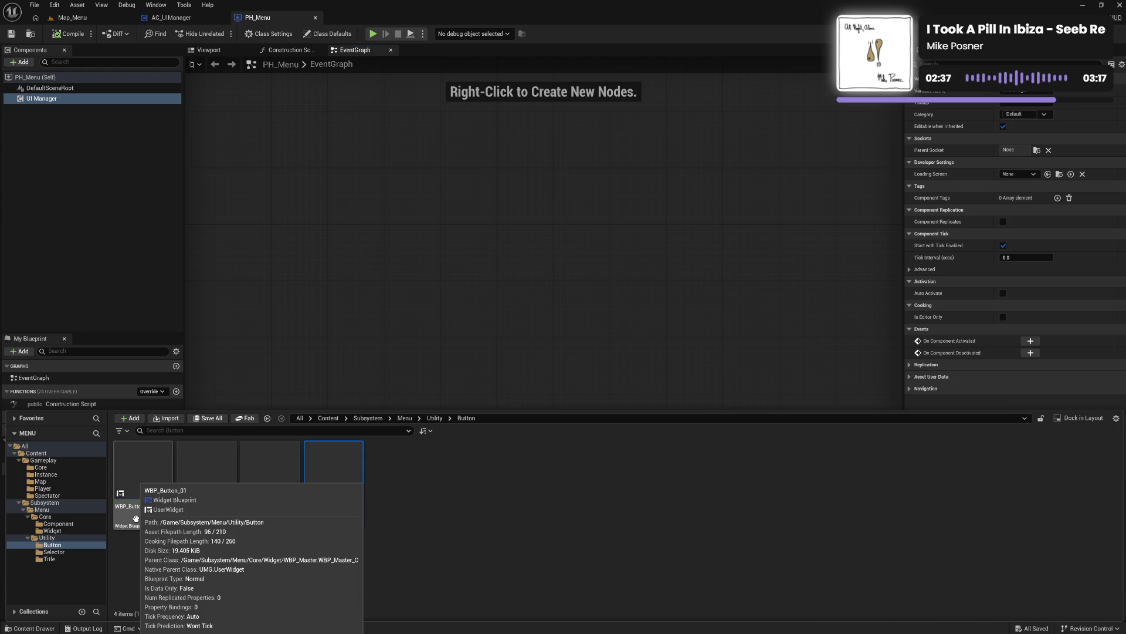
left_click(275, 514)
left_click(207, 515)
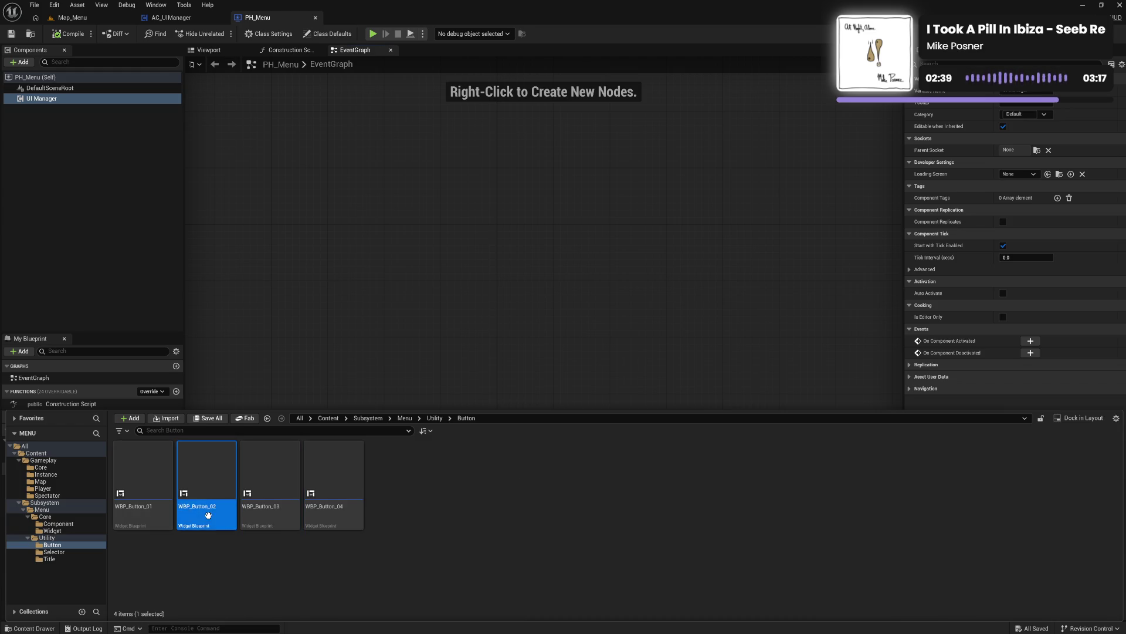
left_click(157, 517)
left_click(214, 516)
left_click(257, 520)
left_click(330, 520)
left_click(273, 520)
left_click(206, 516)
left_click(140, 516)
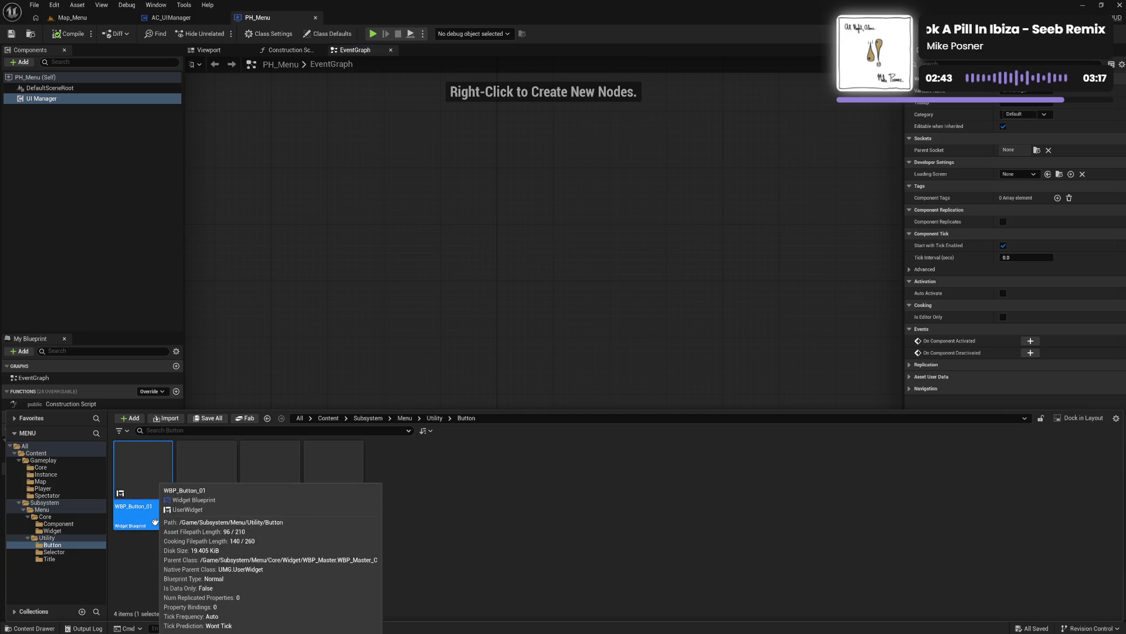
left_click(75, 530)
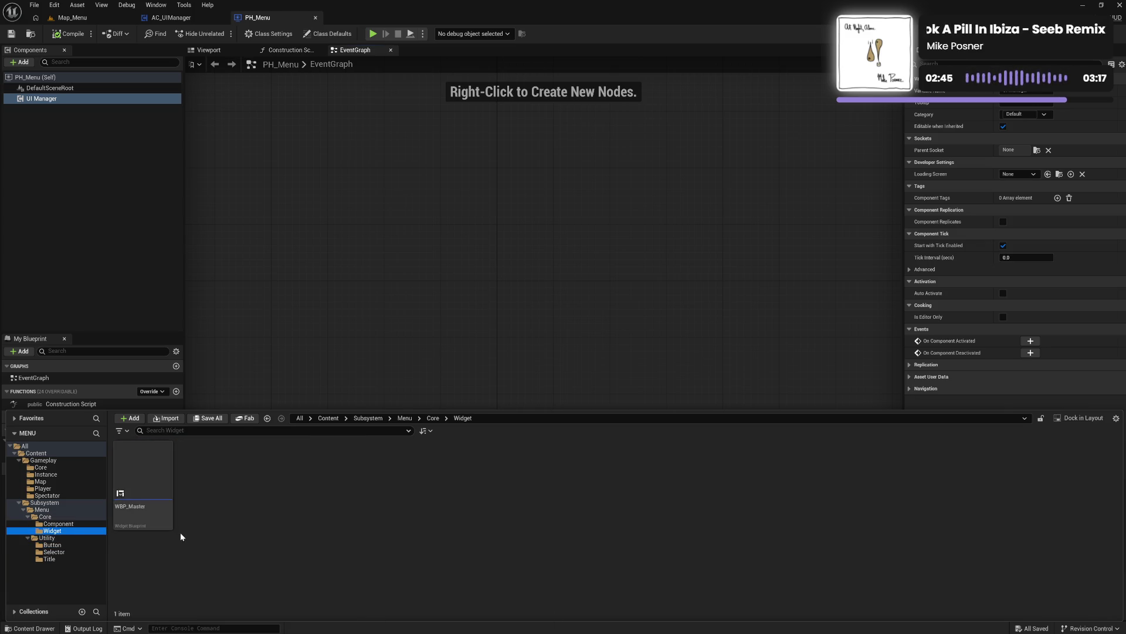
right_click(151, 516)
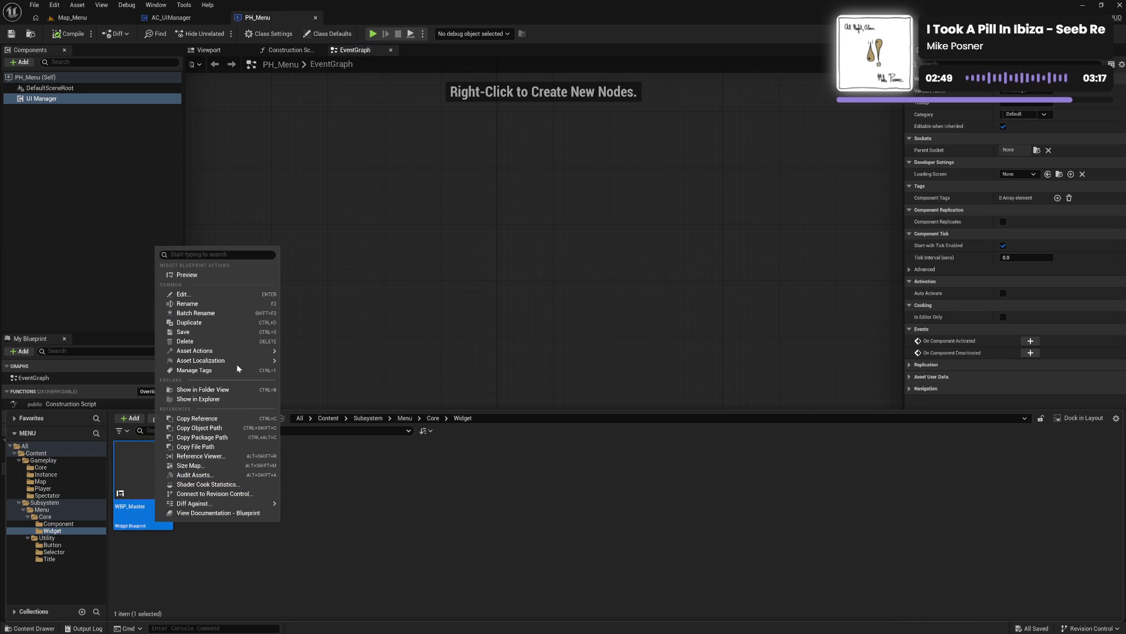
mouse_move(237, 364)
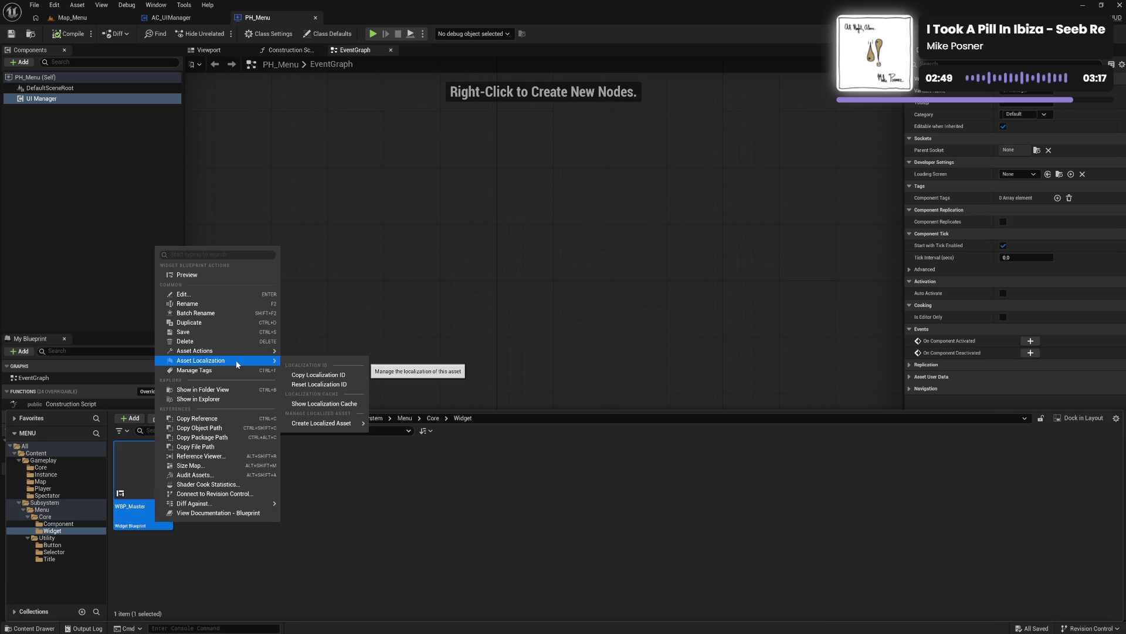
left_click(206, 273)
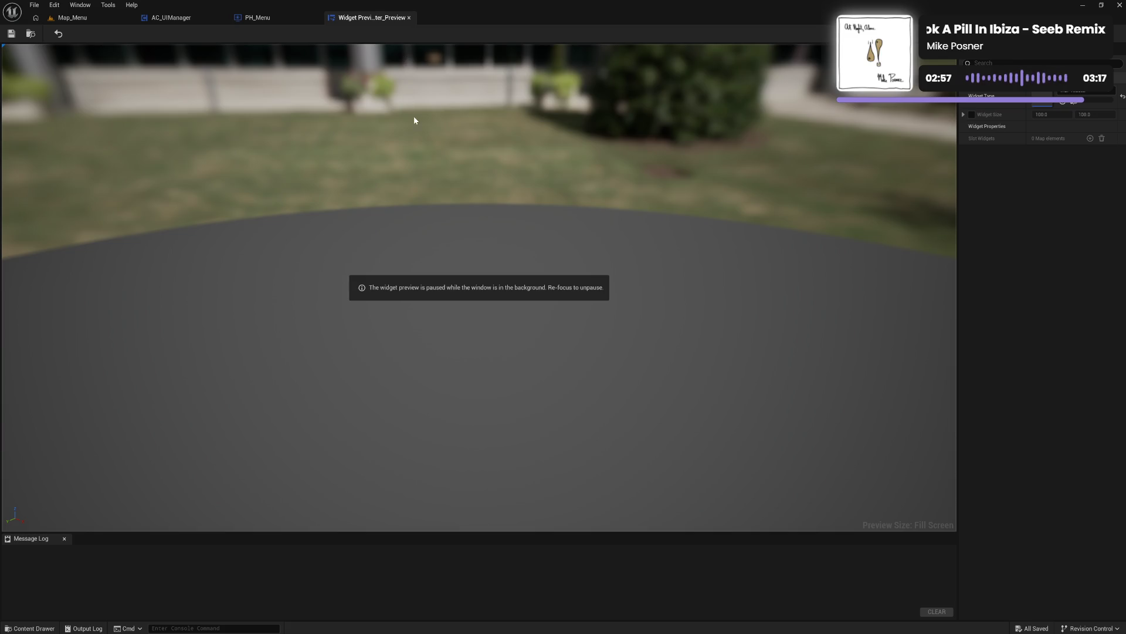
left_click(378, 107)
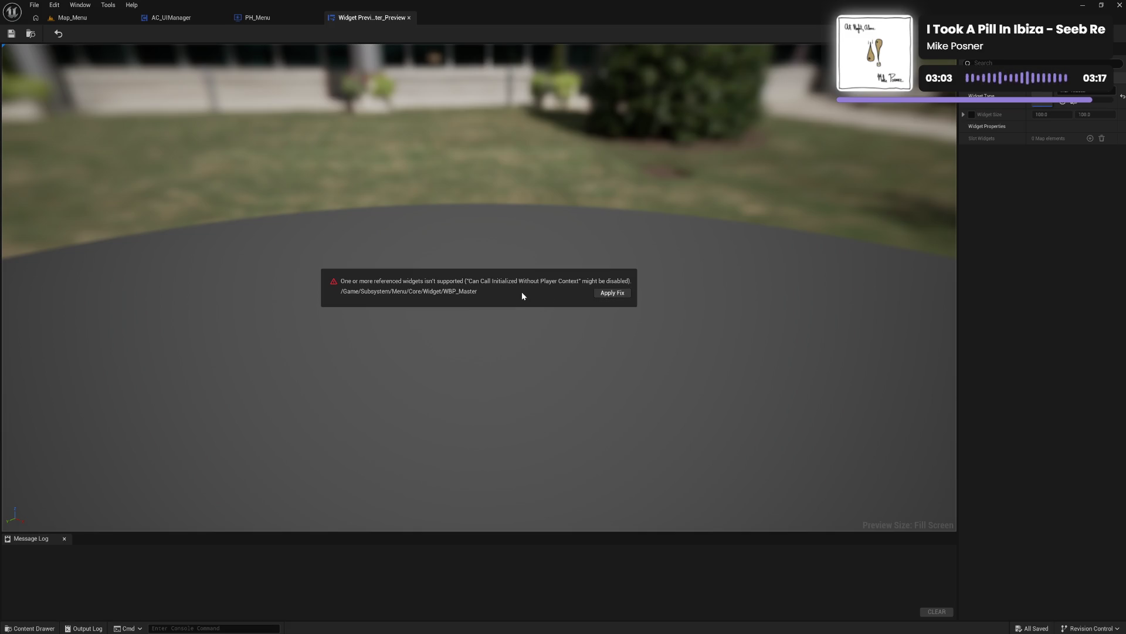
left_click(409, 18)
left_click(49, 628)
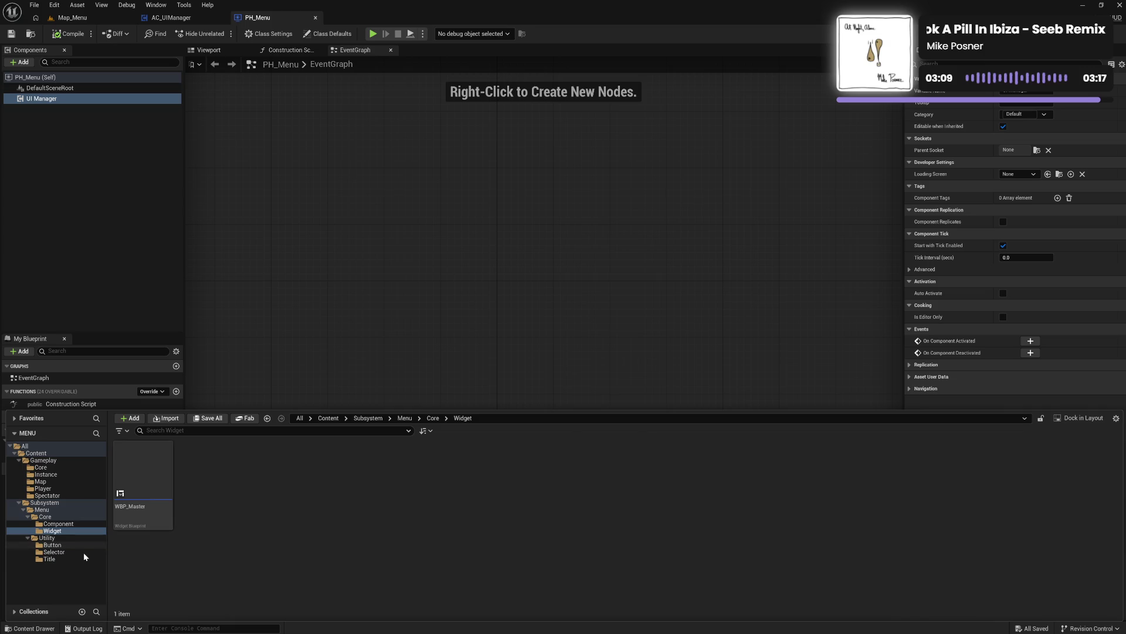
Step: Browse Utility's Button, Selector and Title folders, then Core's Component and Widget folders
left_click(69, 545)
left_click(68, 552)
left_click(73, 558)
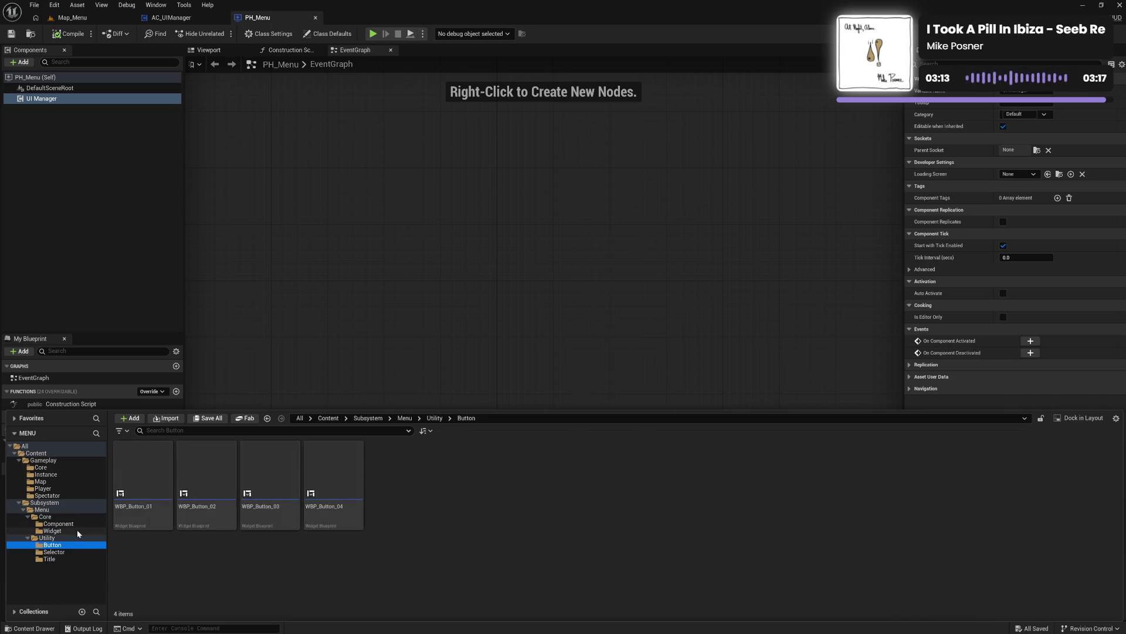
left_click(79, 524)
left_click(79, 531)
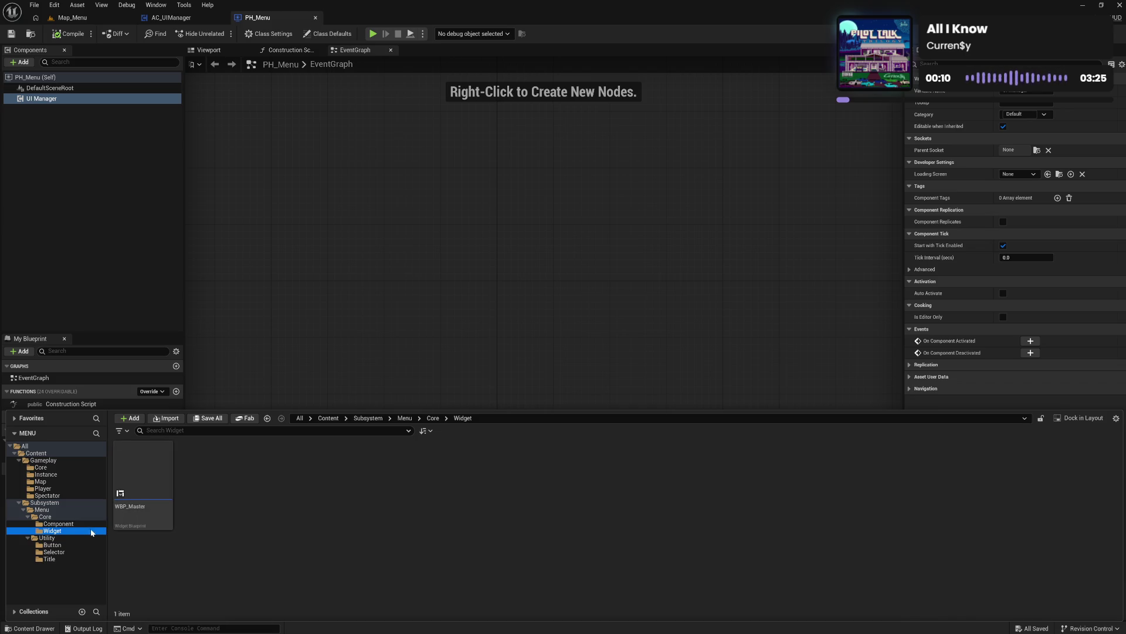
Step: Select WBP_Master in Core/Widget and AC_UIManager in Core/Component
left_click(133, 515)
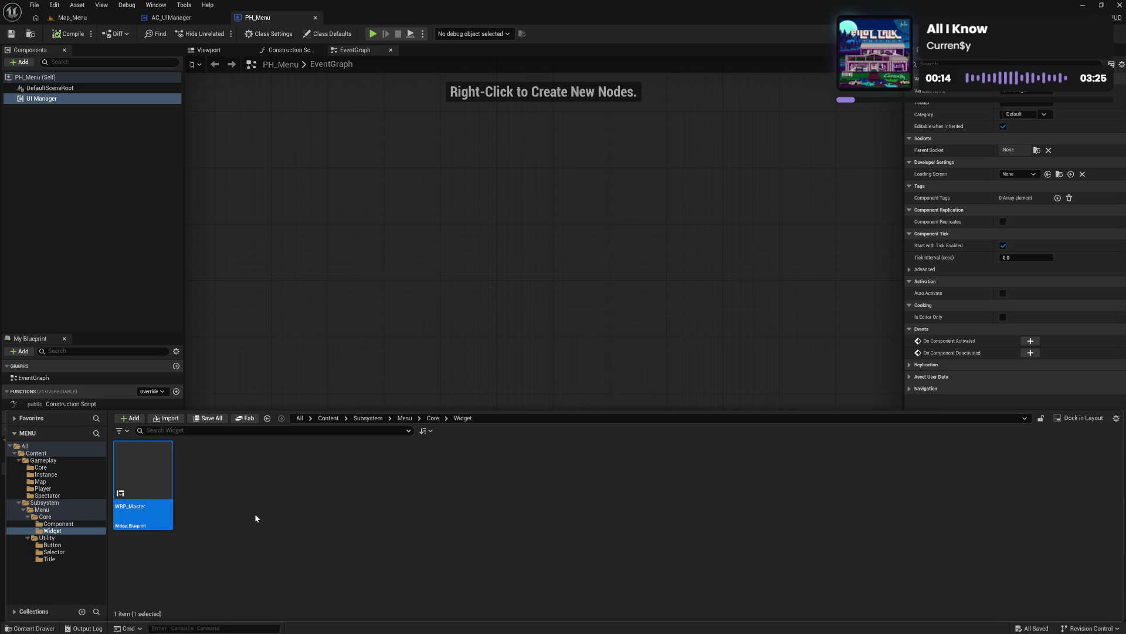
left_click(58, 523)
left_click(147, 513)
left_click(86, 530)
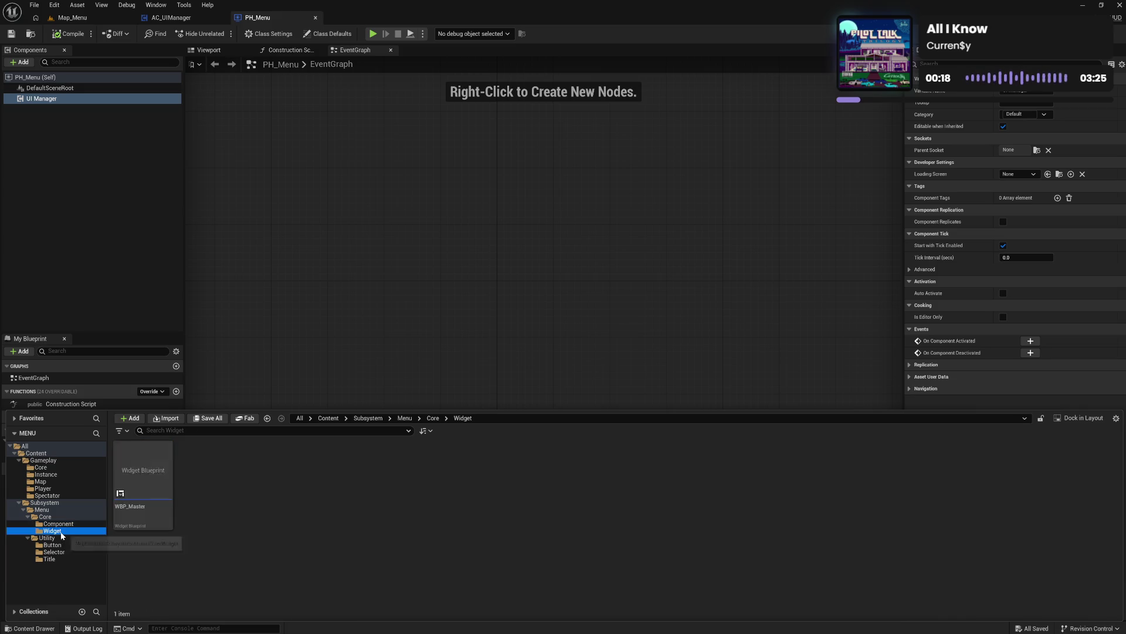
key("Up")
key("Down")
key("Up")
left_click(85, 531)
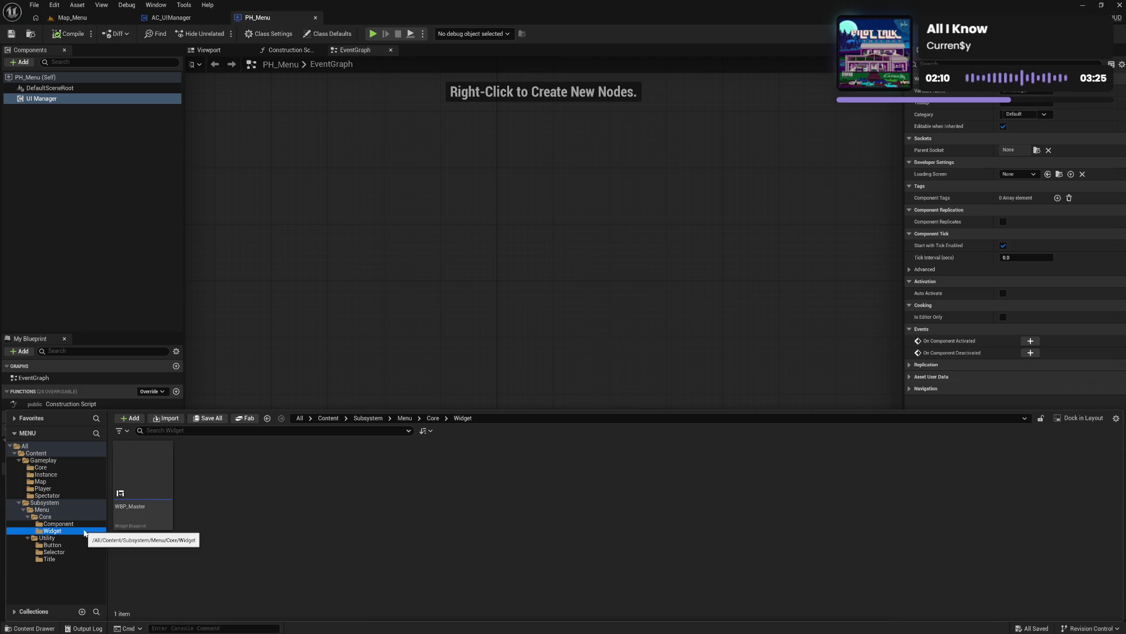
Step: Open Utility/Title to display WBP_Title_01 through WBP_Title_04
left_click(82, 523)
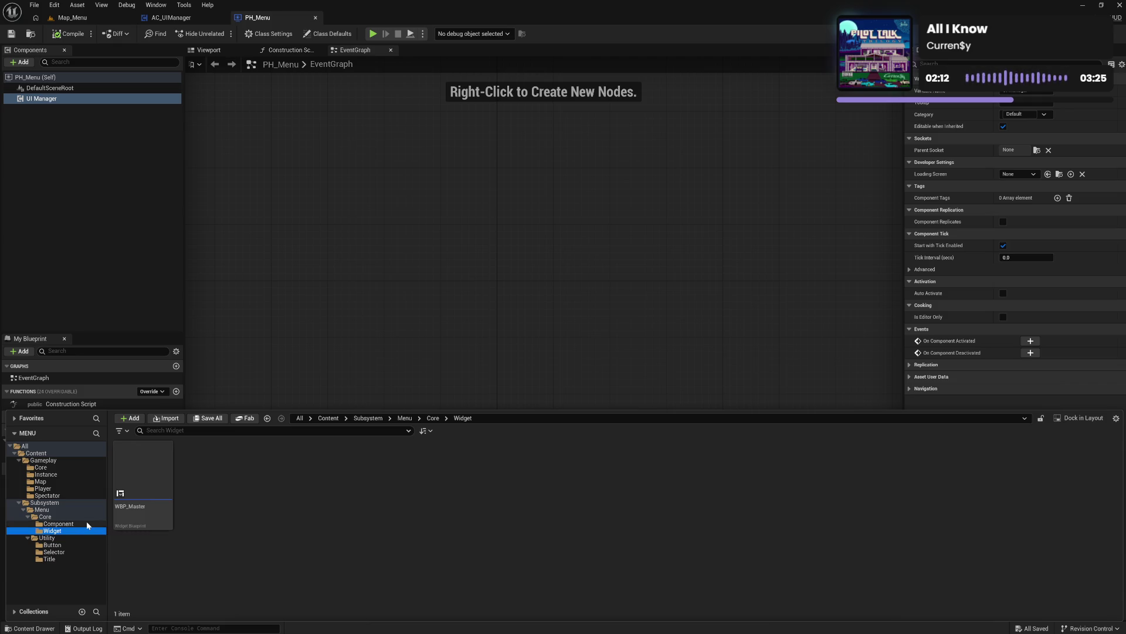
left_click(82, 545)
left_click(81, 558)
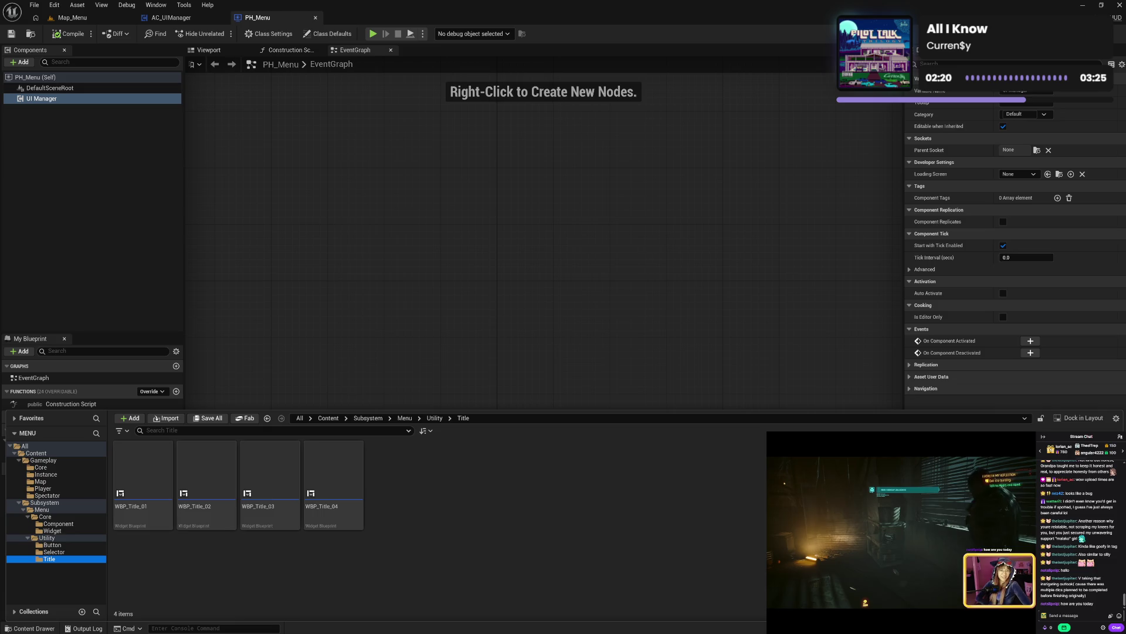
mouse_move(788, 596)
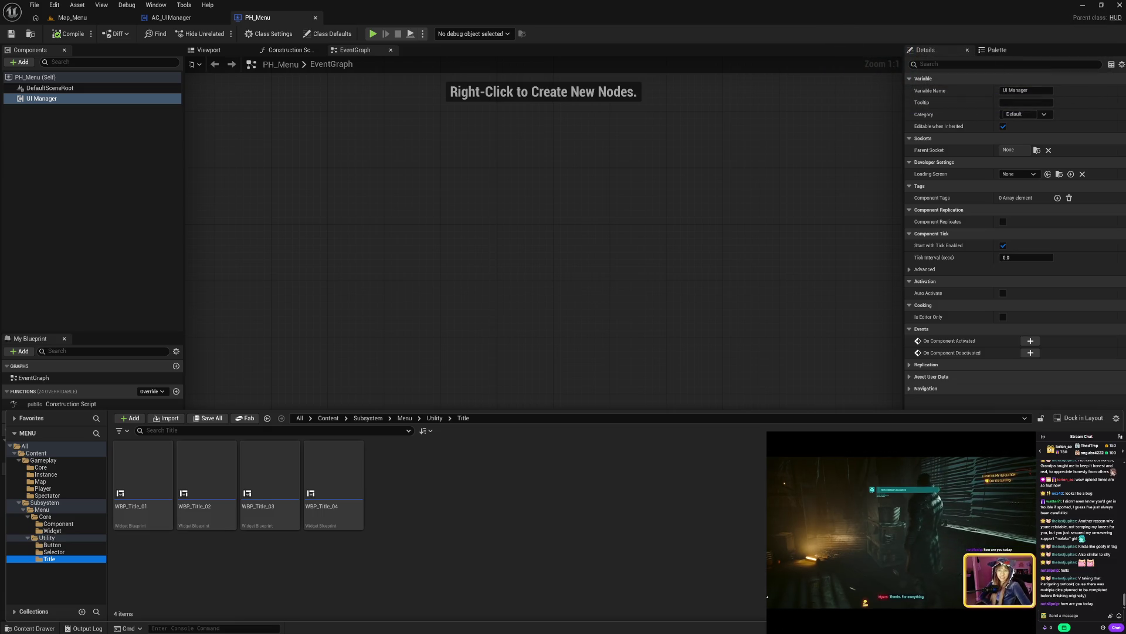